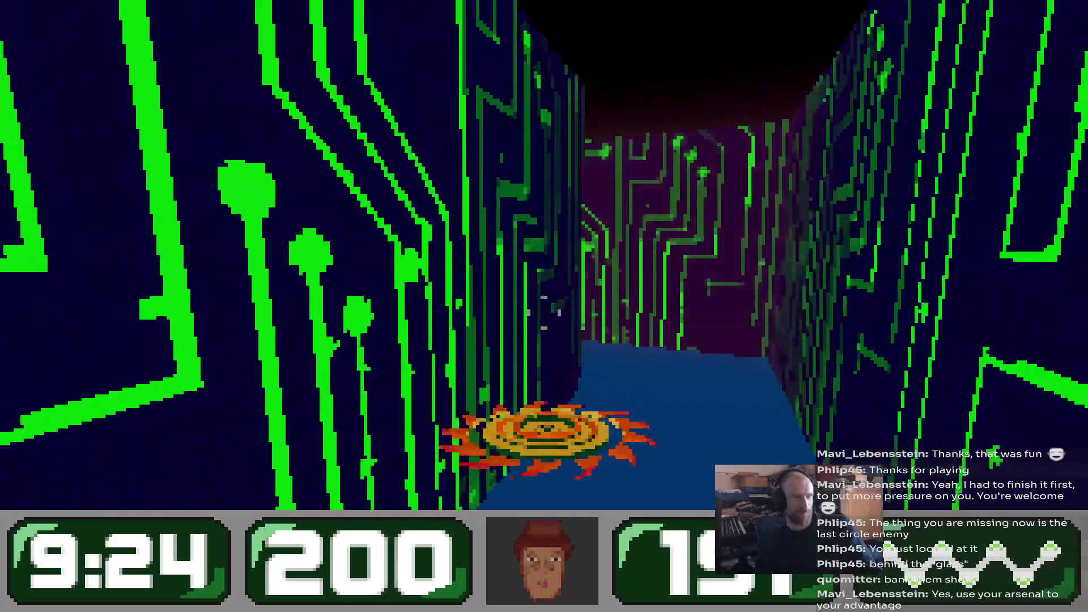
Walk through the blue circuit-walled corridors and the purple doorway into the red-floored room.
{"action": "key", "text": "w"}
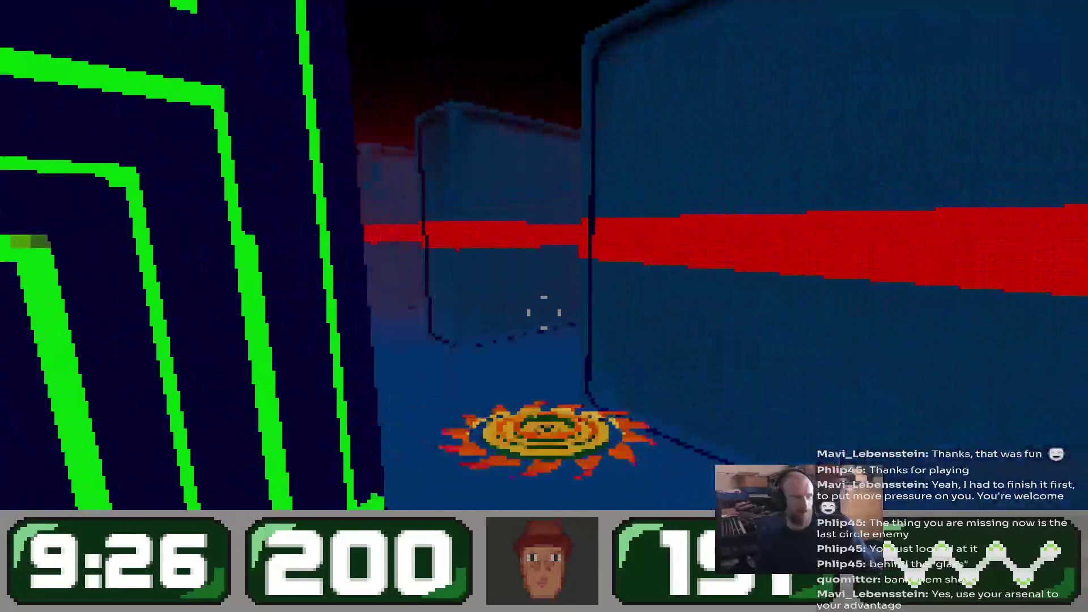
{"action": "key", "text": "w"}
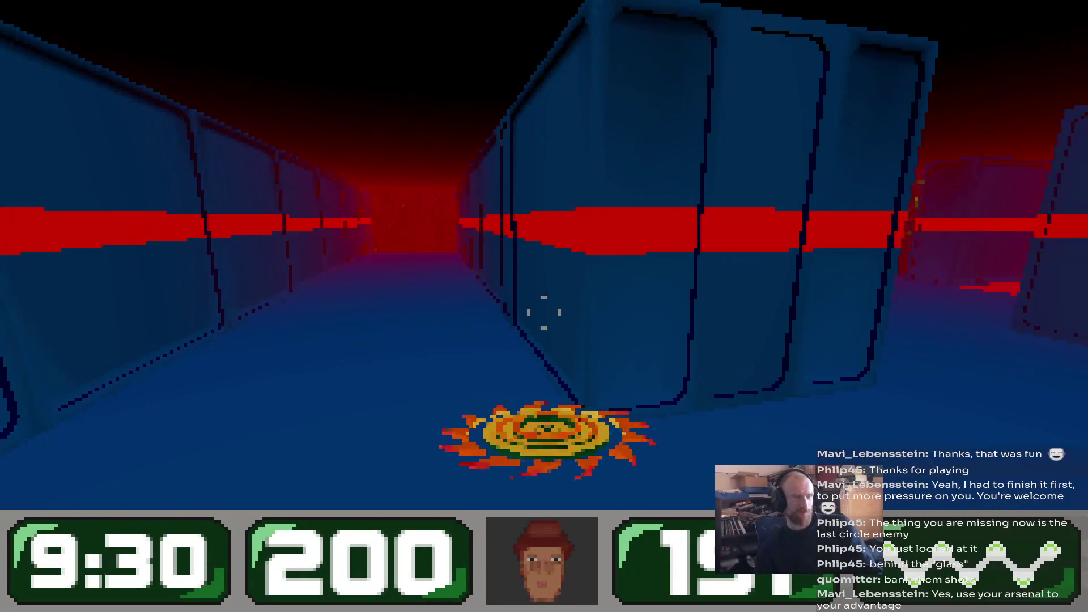
{"action": "key", "text": "w"}
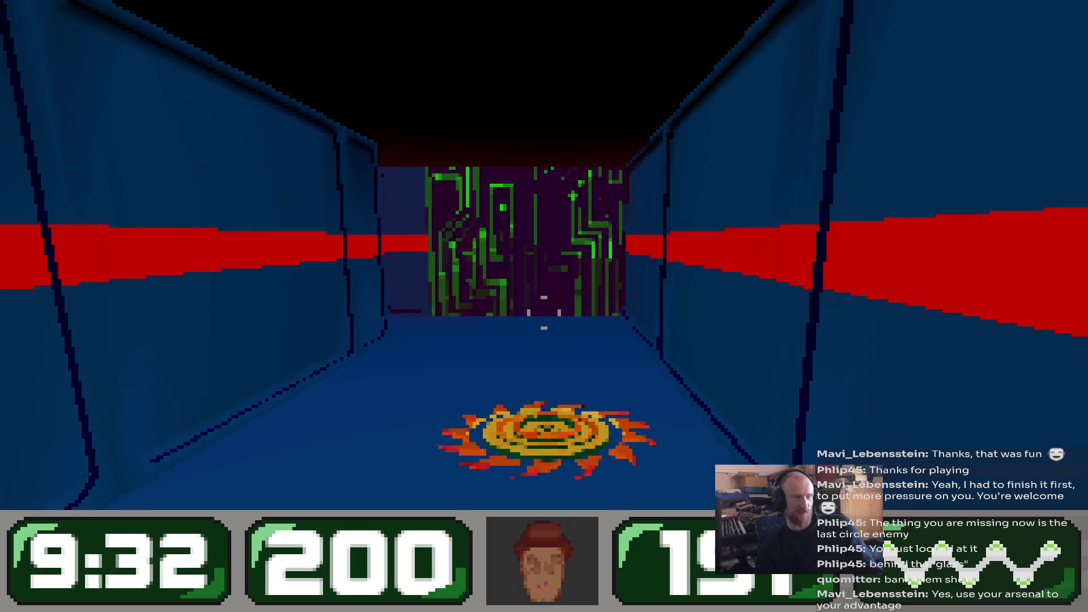
{"action": "key", "text": "w"}
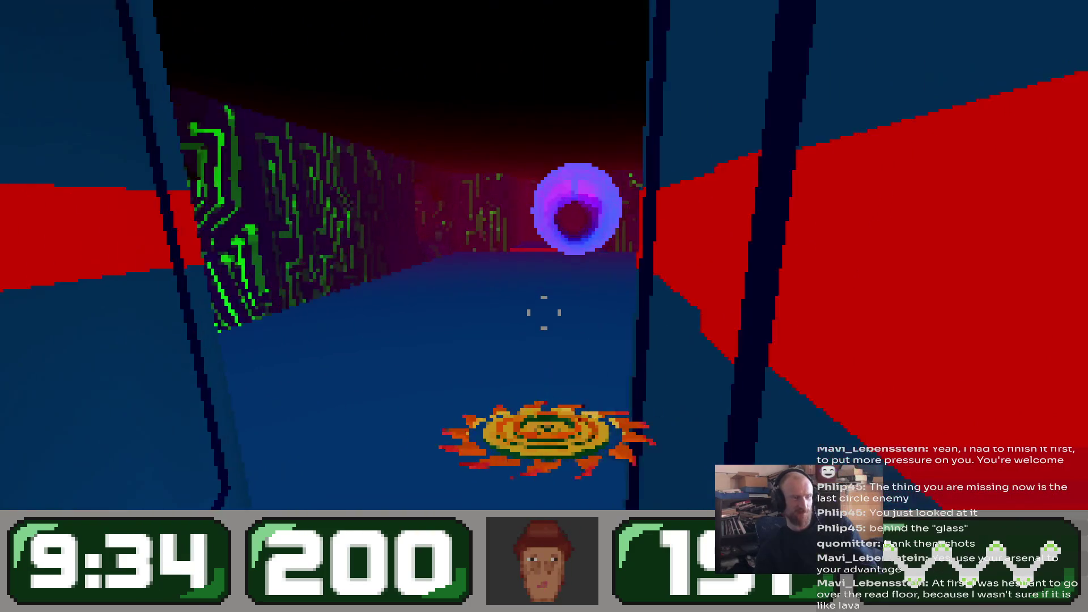
{"action": "key", "text": "w"}
{"action": "key", "text": "w"}
{"action": "key", "text": "w"}
{"action": "key", "text": "w"}
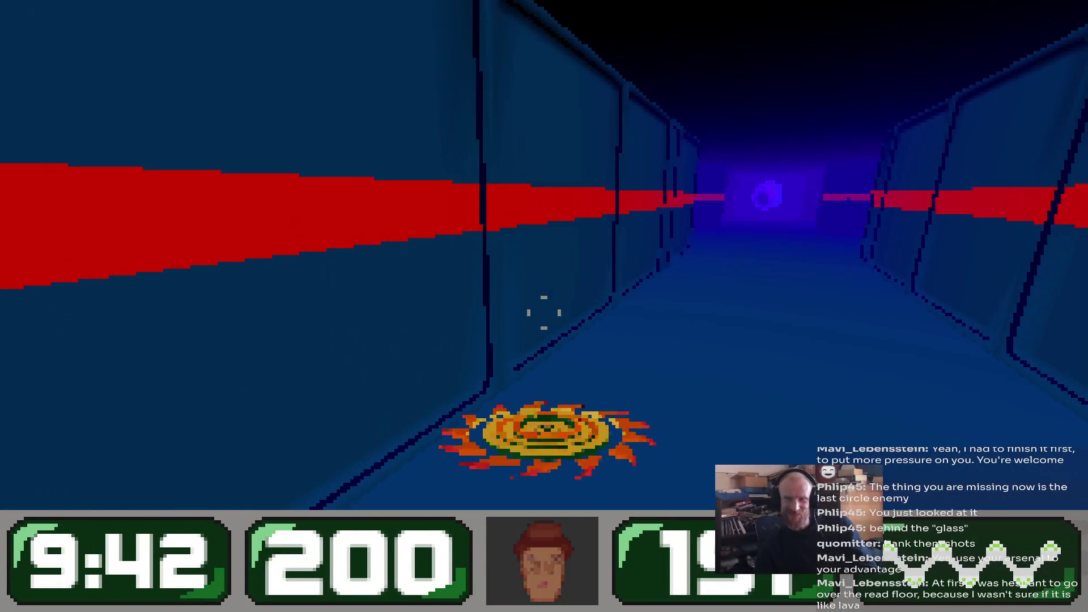
{"action": "key", "text": "w"}
{"action": "key", "text": "w"}
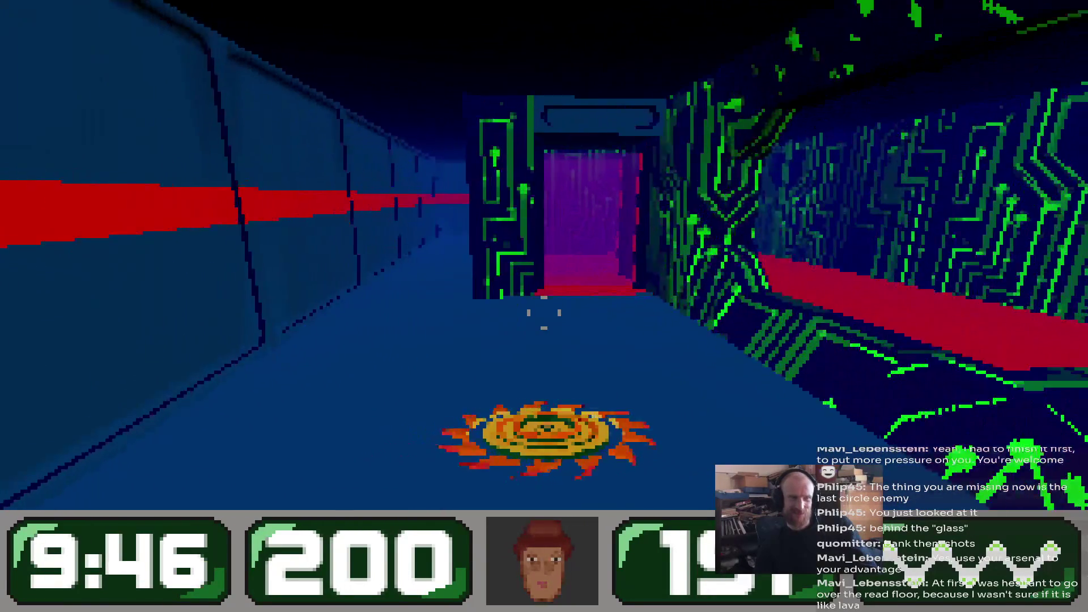
{"action": "key", "text": "w"}
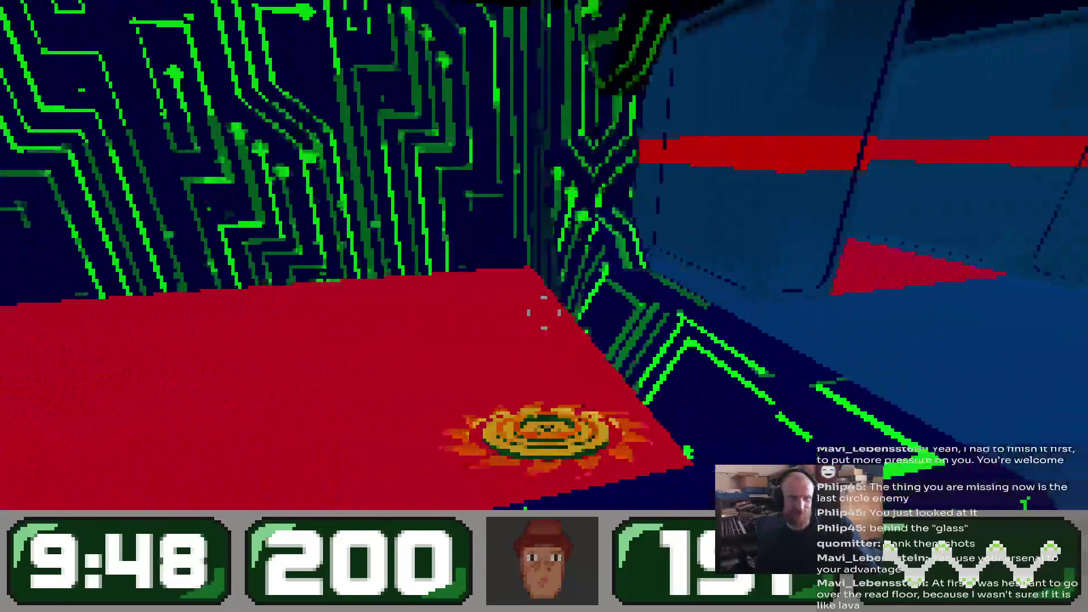
{"action": "key", "text": "w"}
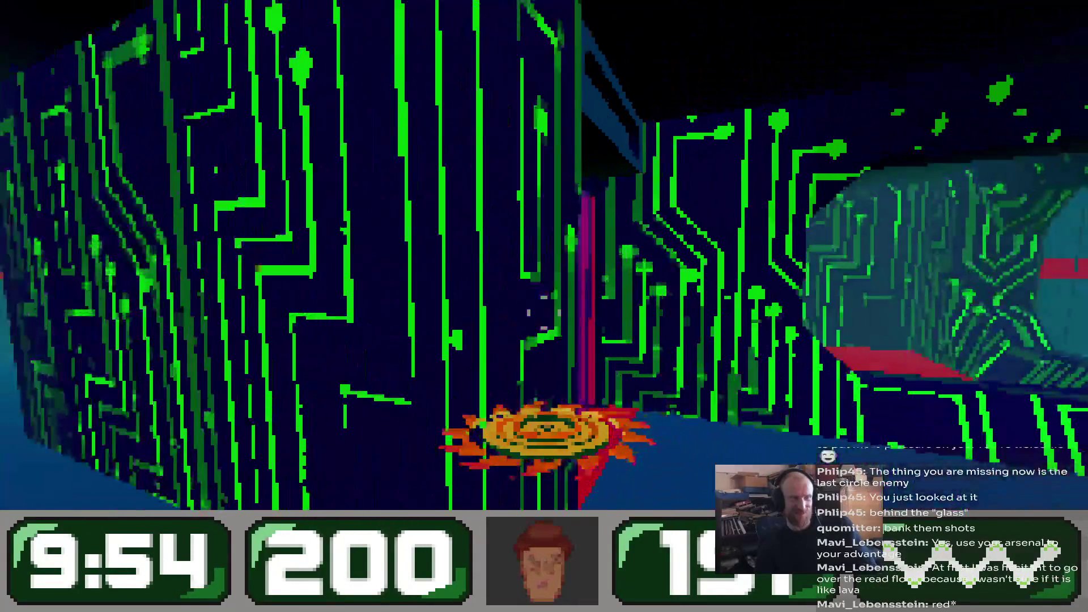
Cross the rooms past the purple ring enemy up to the circuit wall.
{"action": "key", "text": "w"}
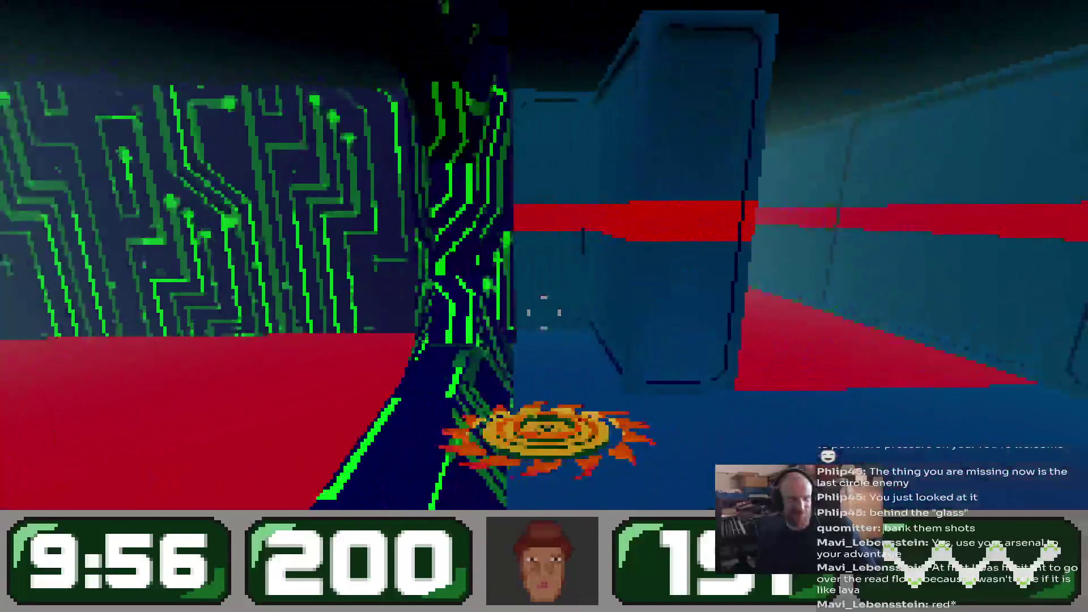
{"action": "key", "text": "w"}
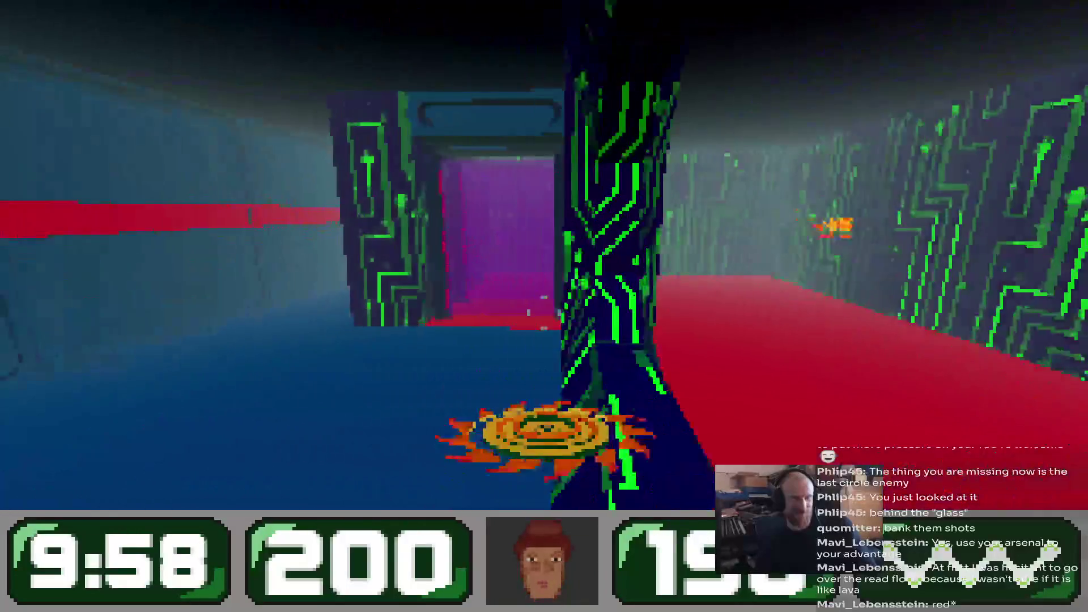
{"action": "key", "text": "w"}
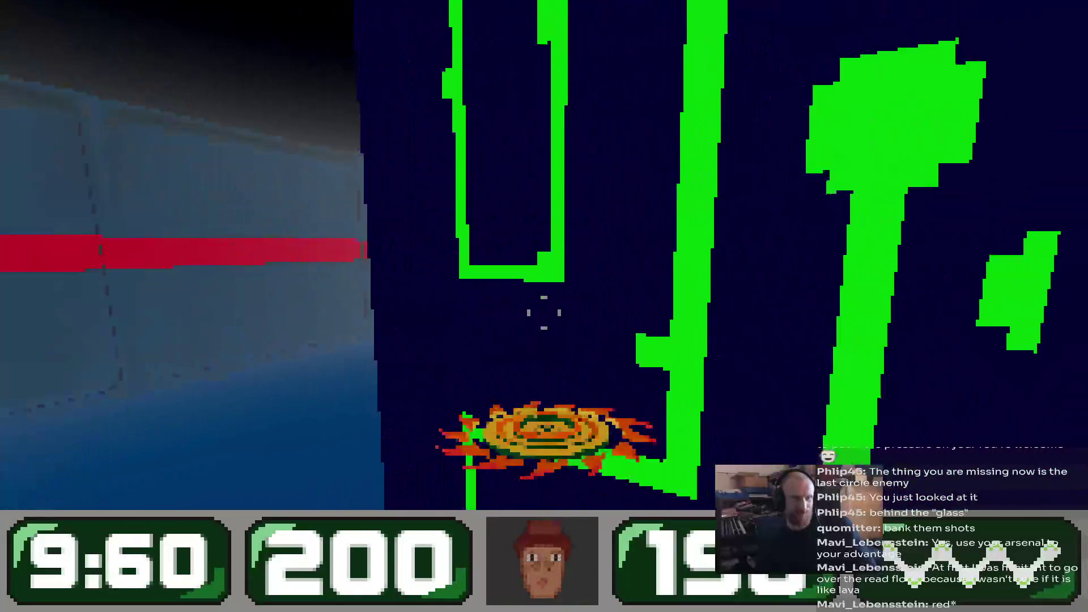
{"action": "key", "text": "w"}
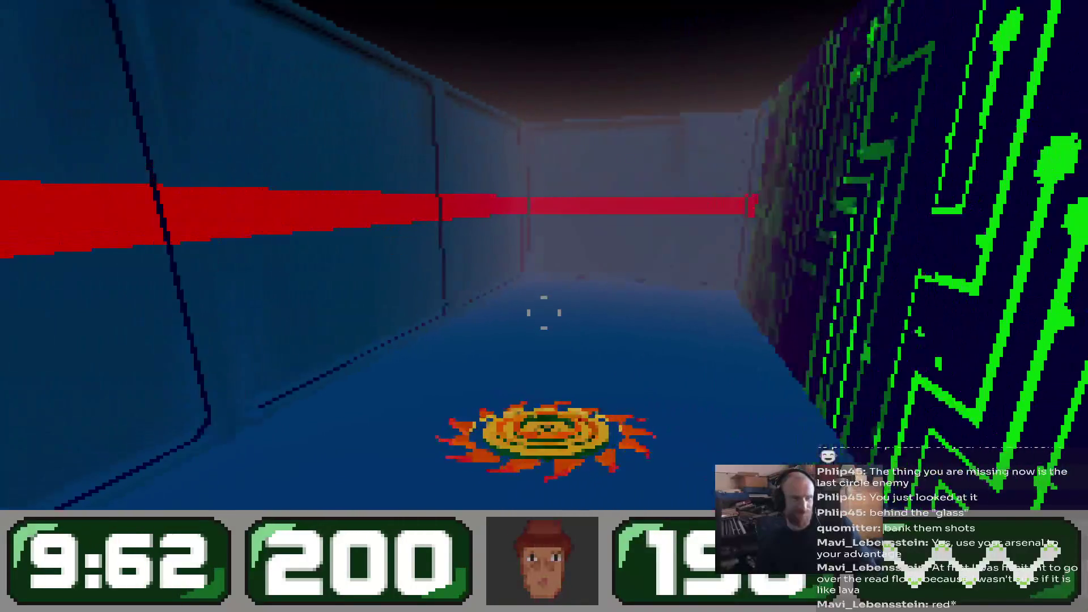
{"action": "key", "text": "w"}
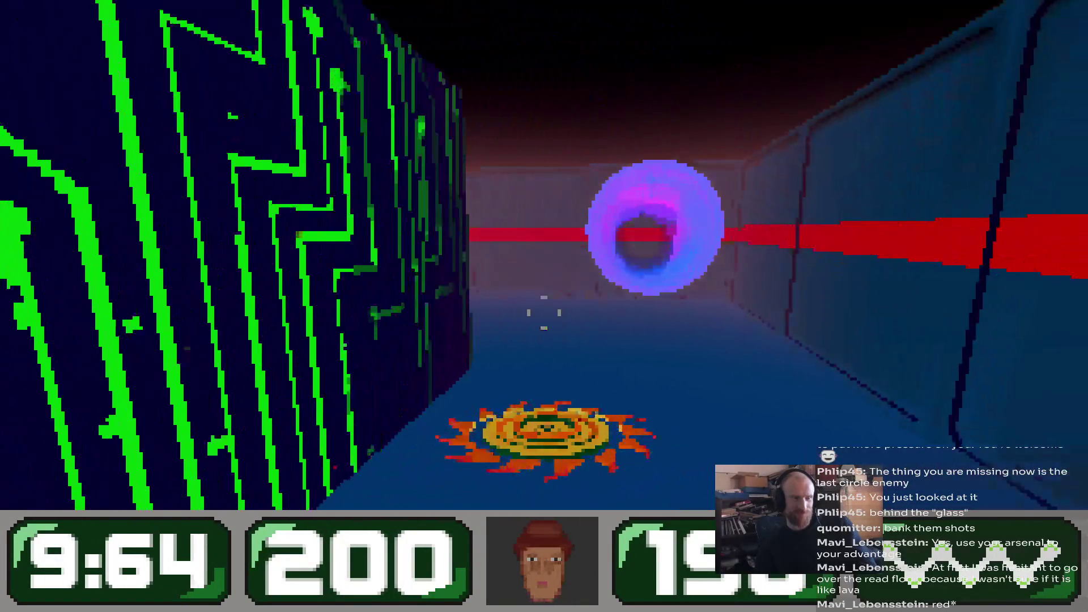
{"action": "key", "text": "w"}
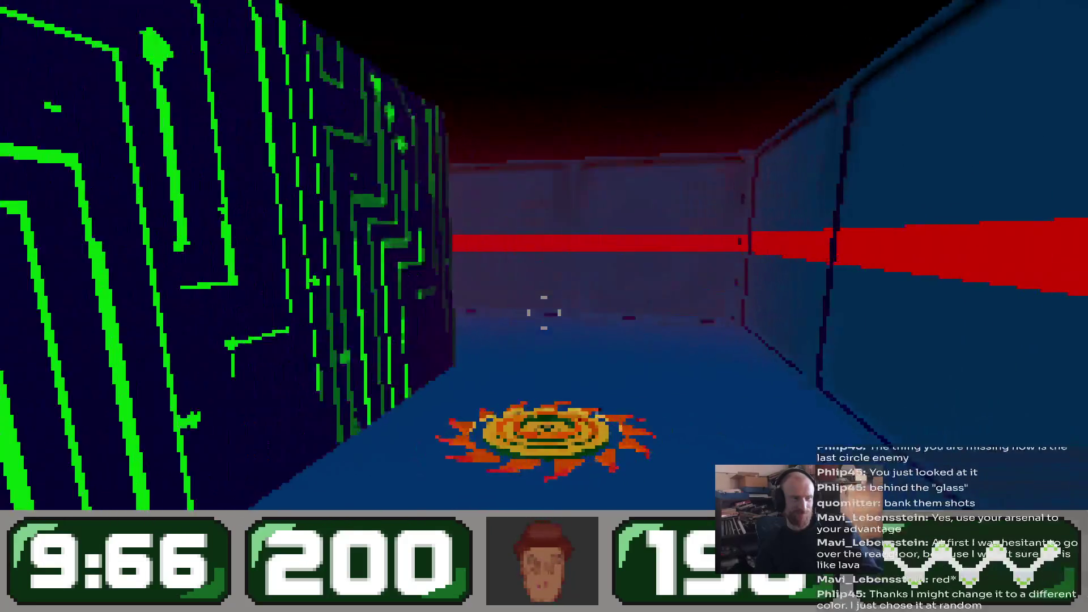
{"action": "key", "text": "w"}
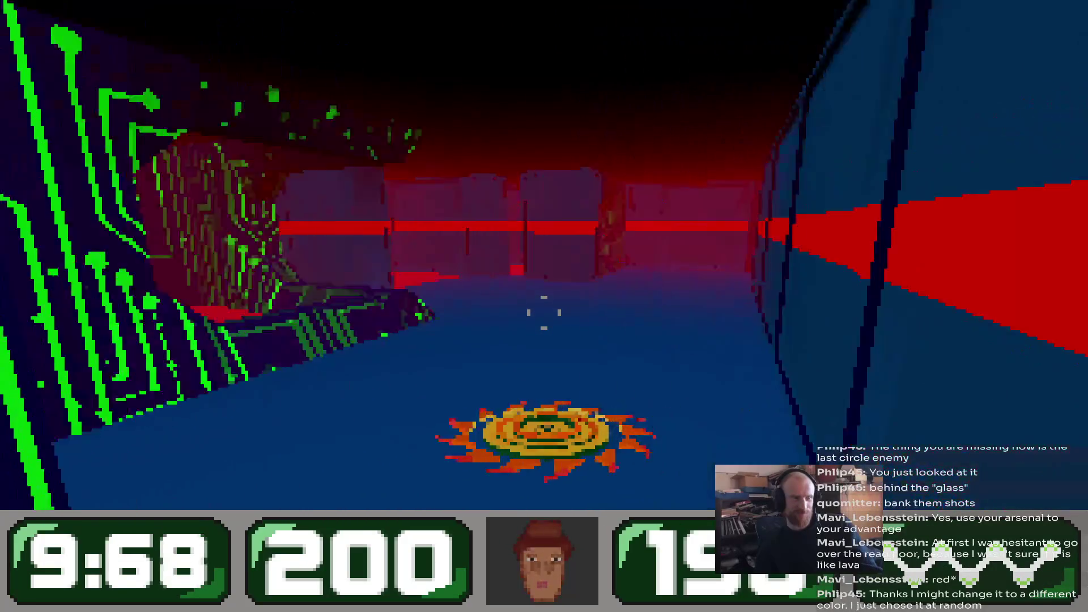
{"action": "key", "text": "w"}
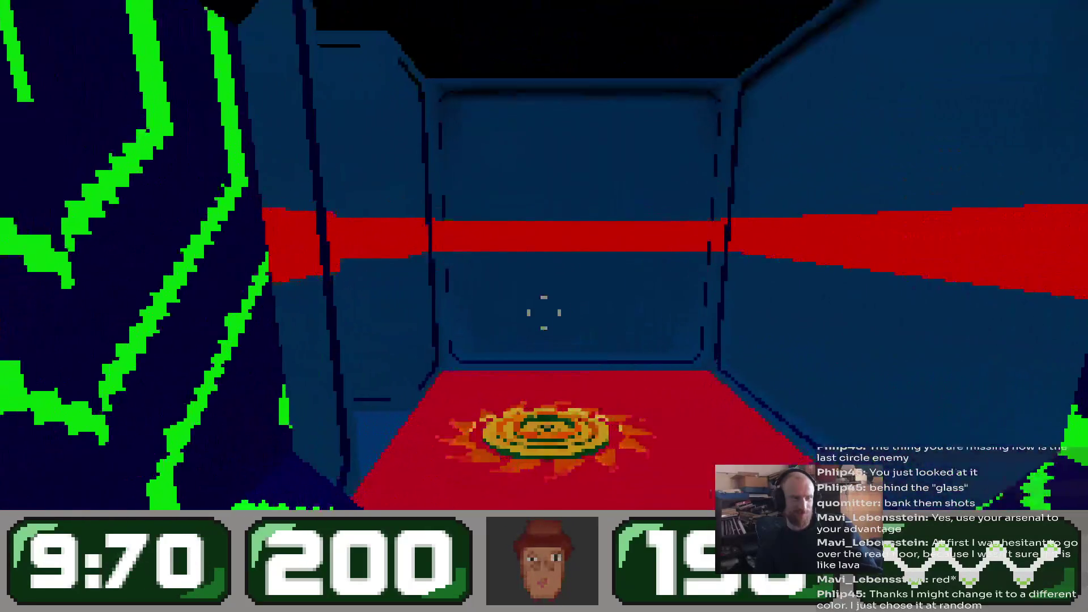
Follow the circuit-walled corridor onto the red floor and walk into the orb.
{"action": "key", "text": "w"}
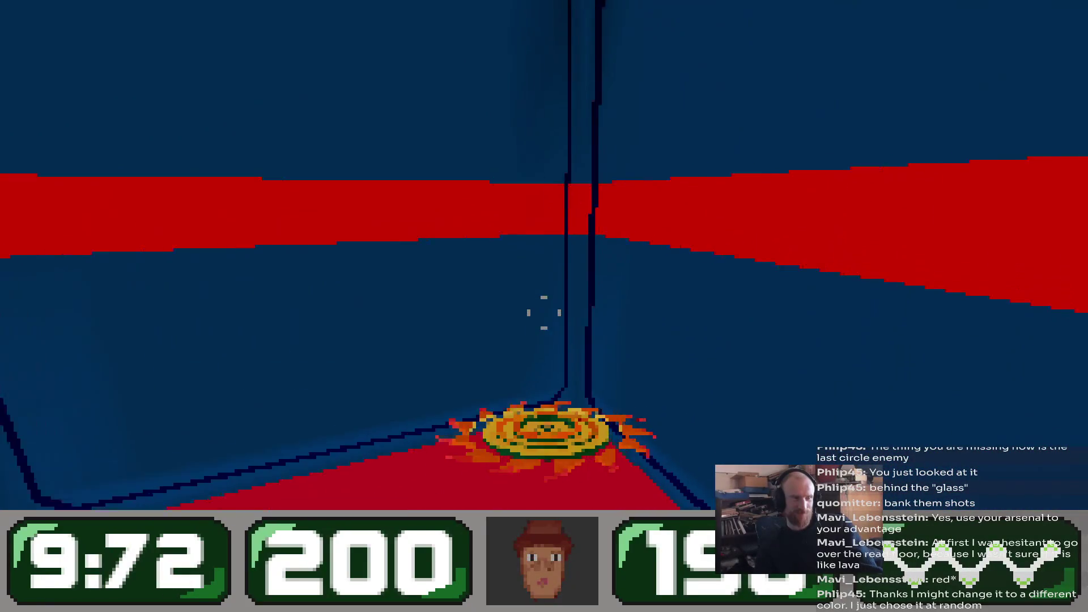
{"action": "key", "text": "w"}
{"action": "key", "text": "w"}
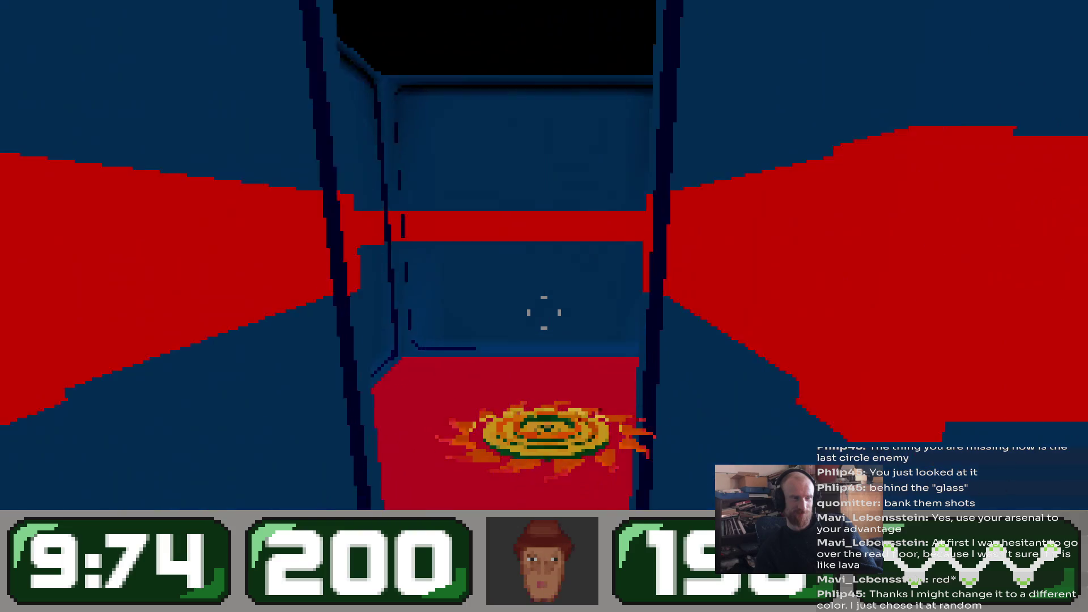
{"action": "key", "text": "w"}
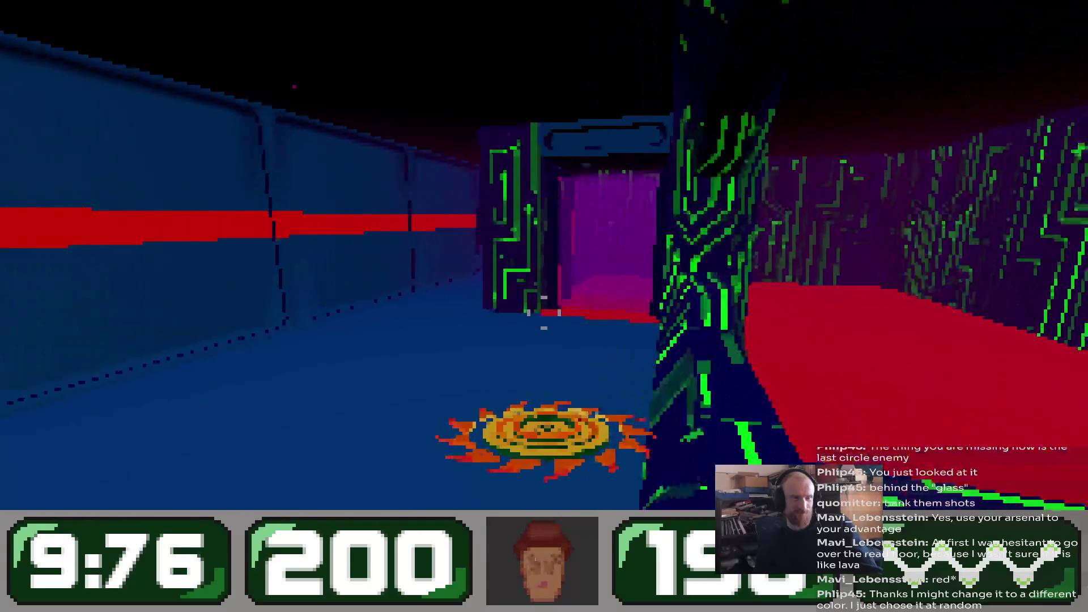
{"action": "key", "text": "w"}
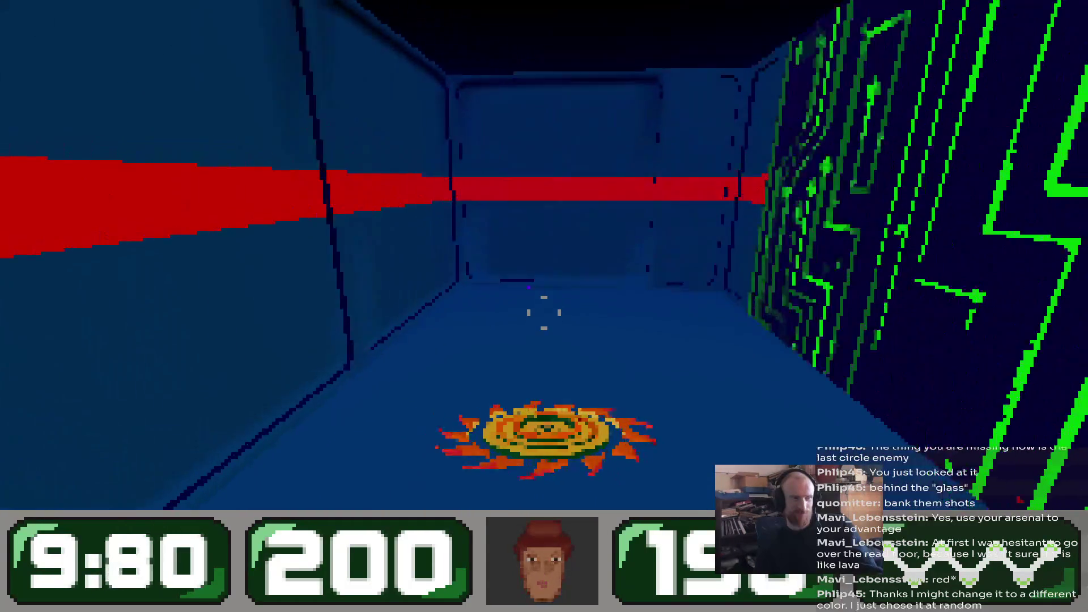
{"action": "key", "text": "w"}
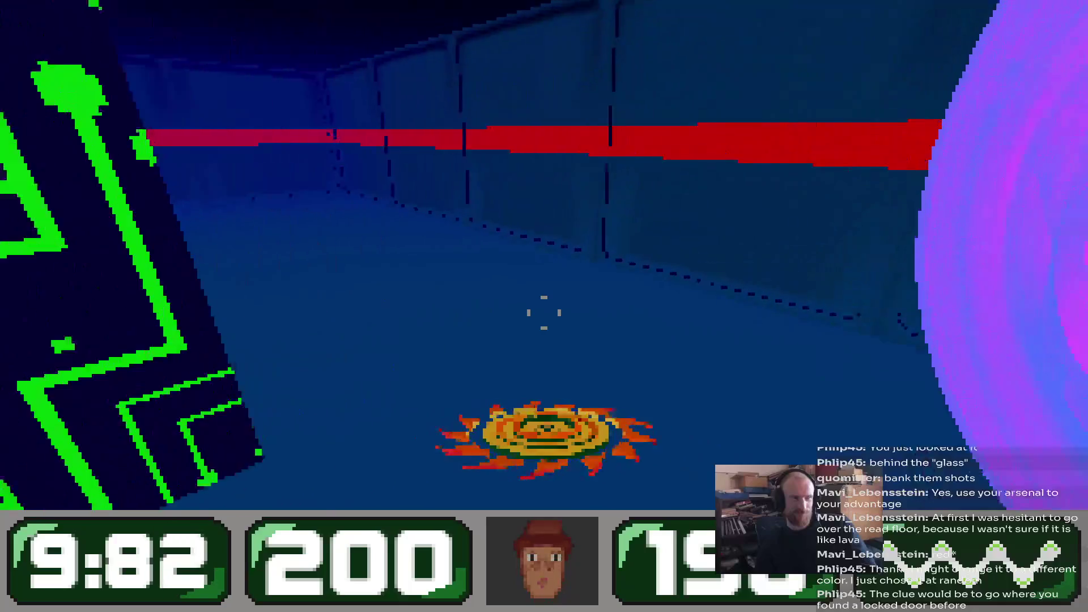
{"action": "key", "text": "w"}
{"action": "key", "text": "w"}
{"action": "key", "text": "w"}
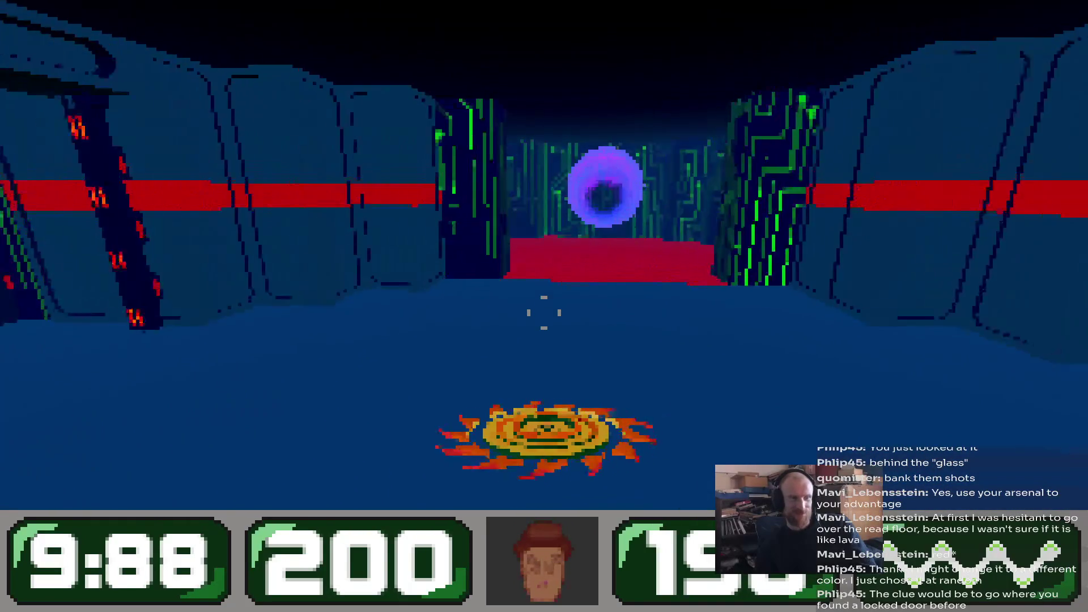
{"action": "key", "text": "w"}
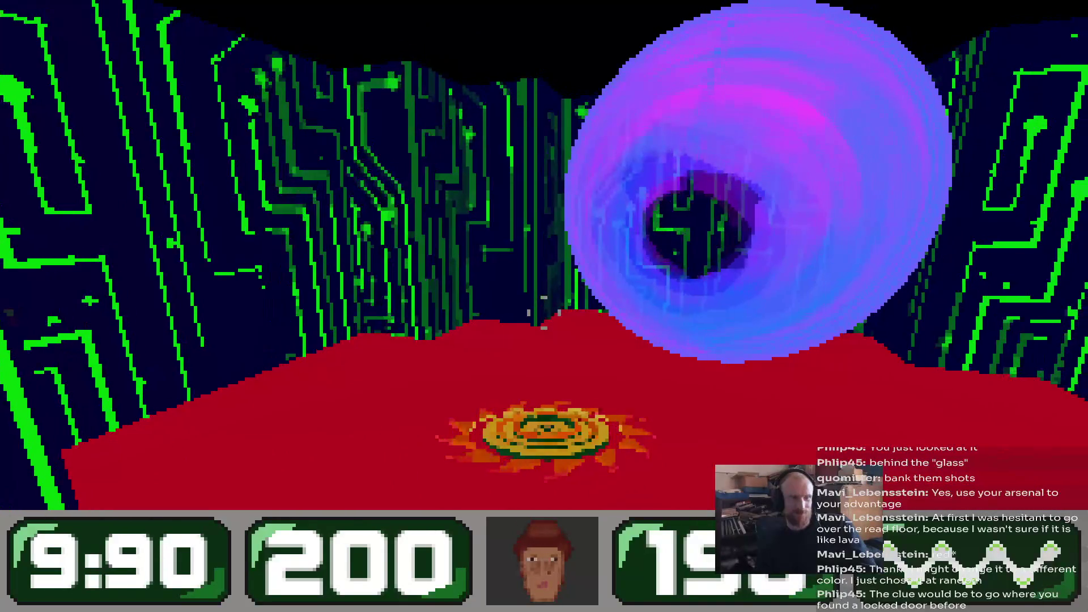
{"action": "key", "text": "w"}
{"action": "key", "text": "w"}
Leave the orb and follow the red-striped corridor into the narrow circuit-walled passage.
{"action": "key", "text": "w"}
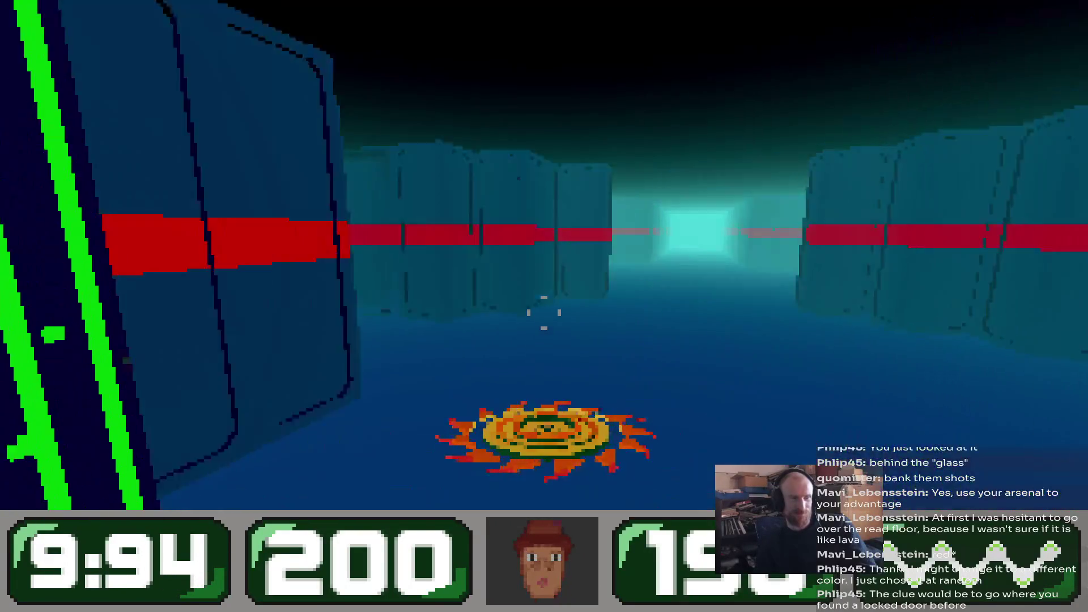
{"action": "key", "text": "w"}
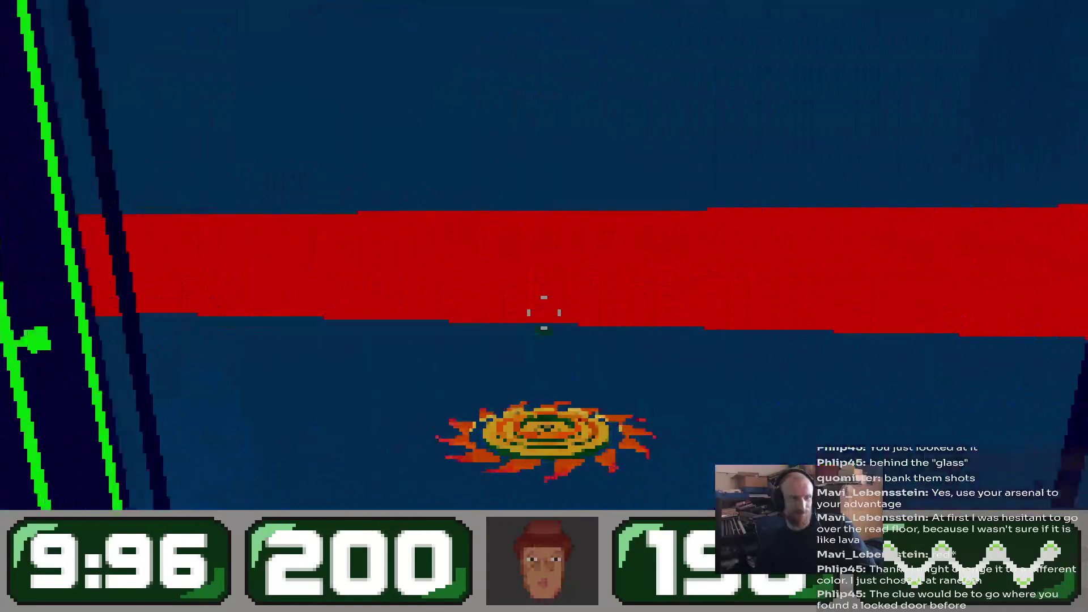
{"action": "key", "text": "w"}
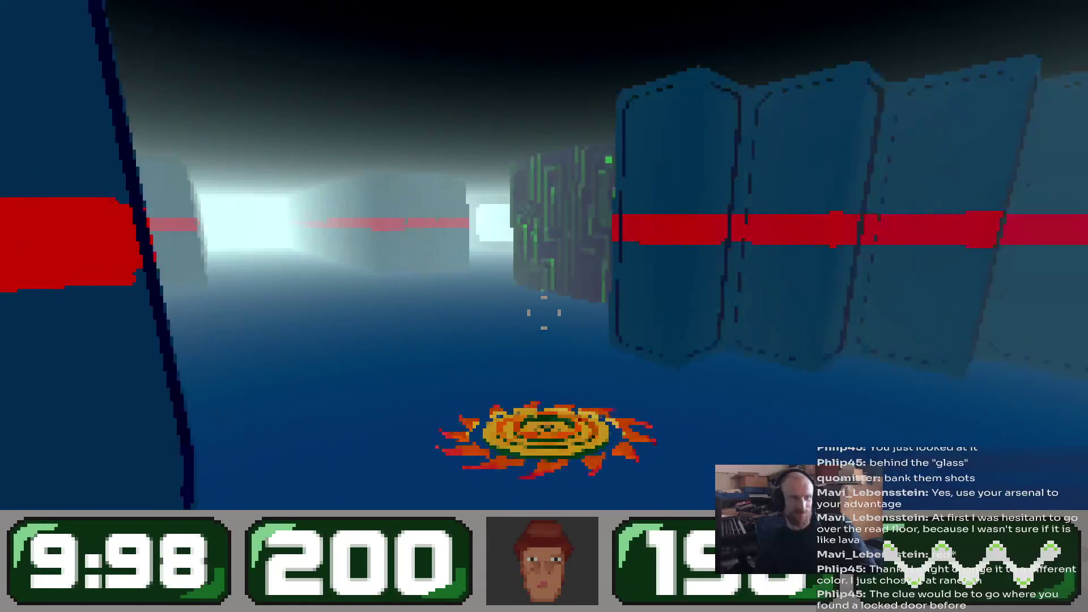
{"action": "key", "text": "w"}
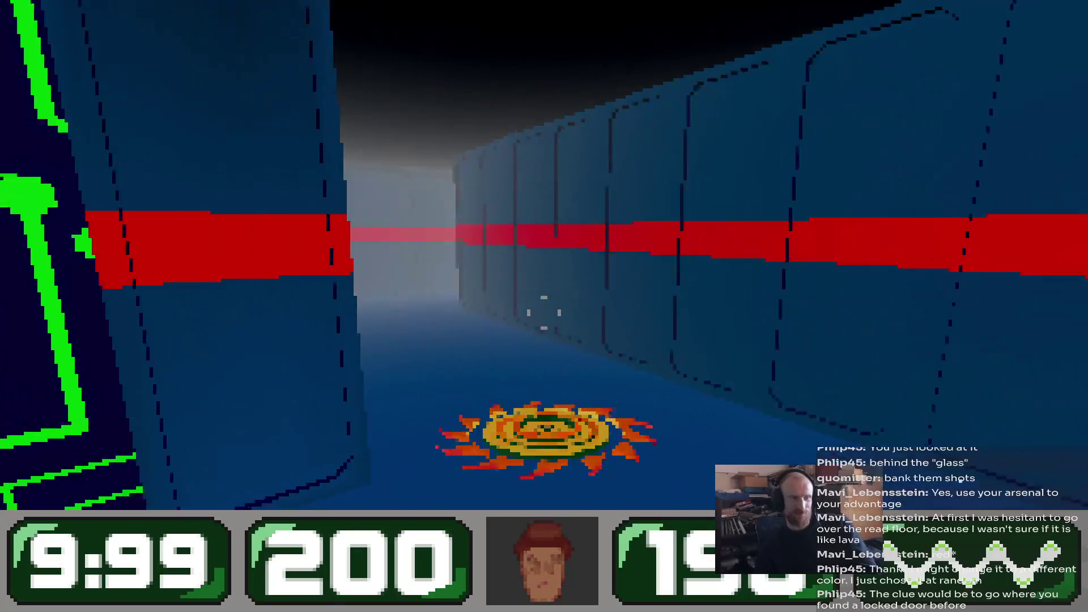
{"action": "key", "text": "w"}
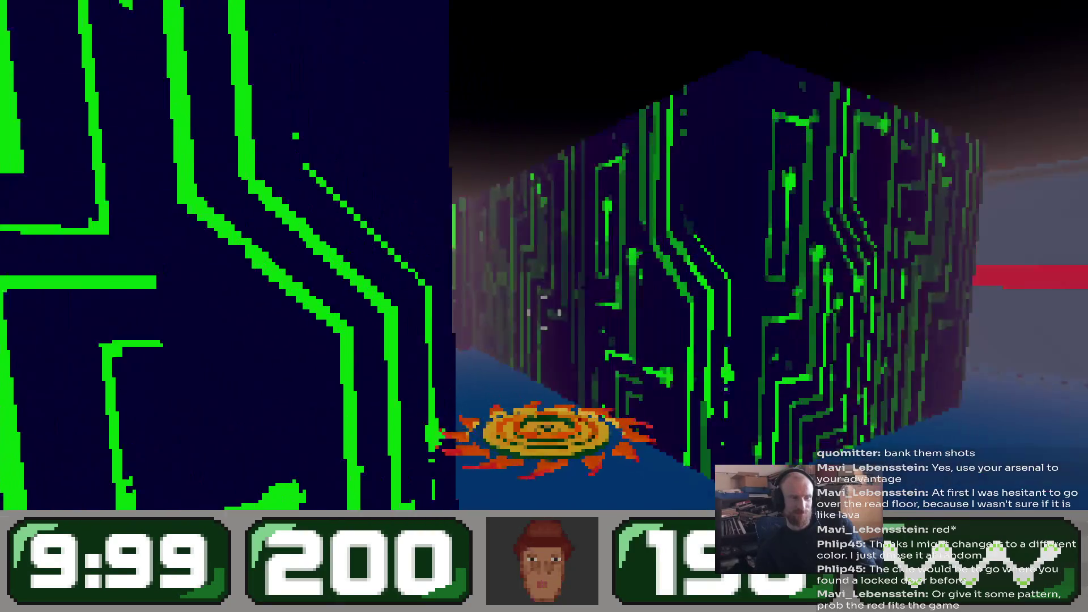
{"action": "key", "text": "w"}
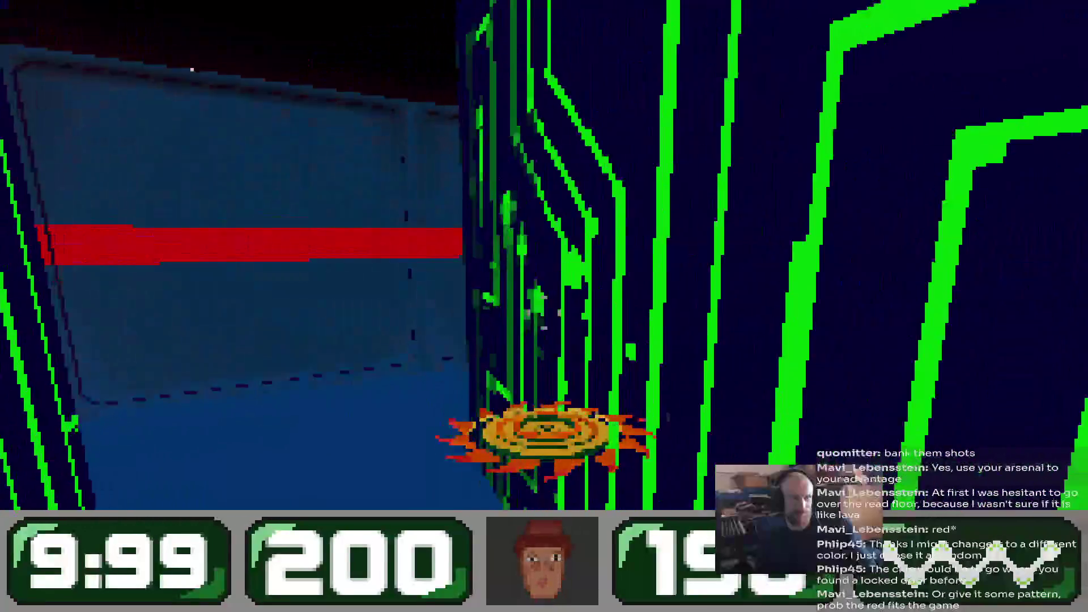
{"action": "key", "text": "w"}
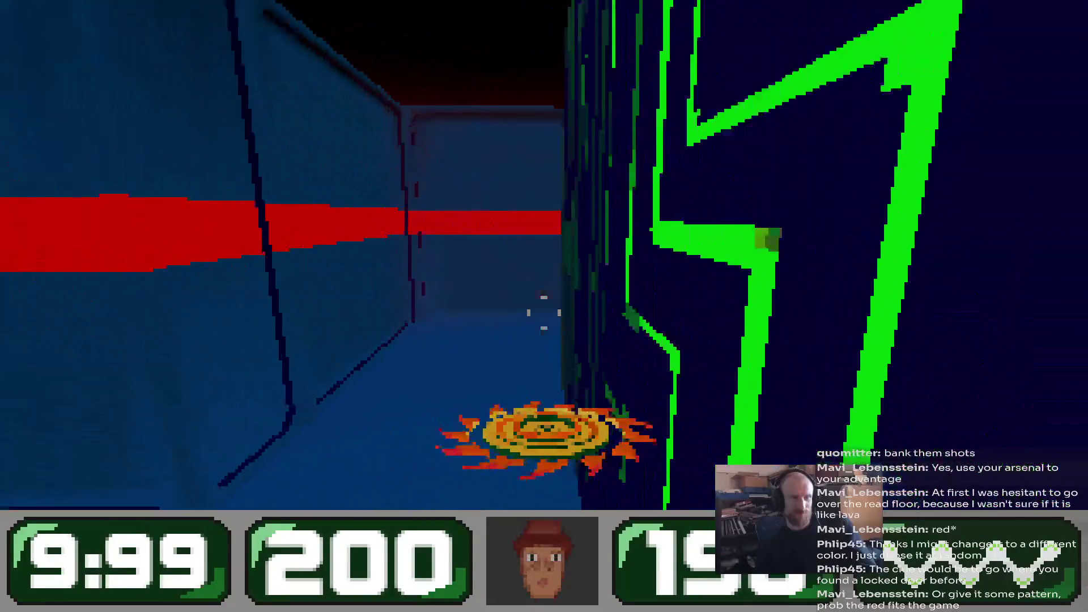
{"action": "key", "text": "w"}
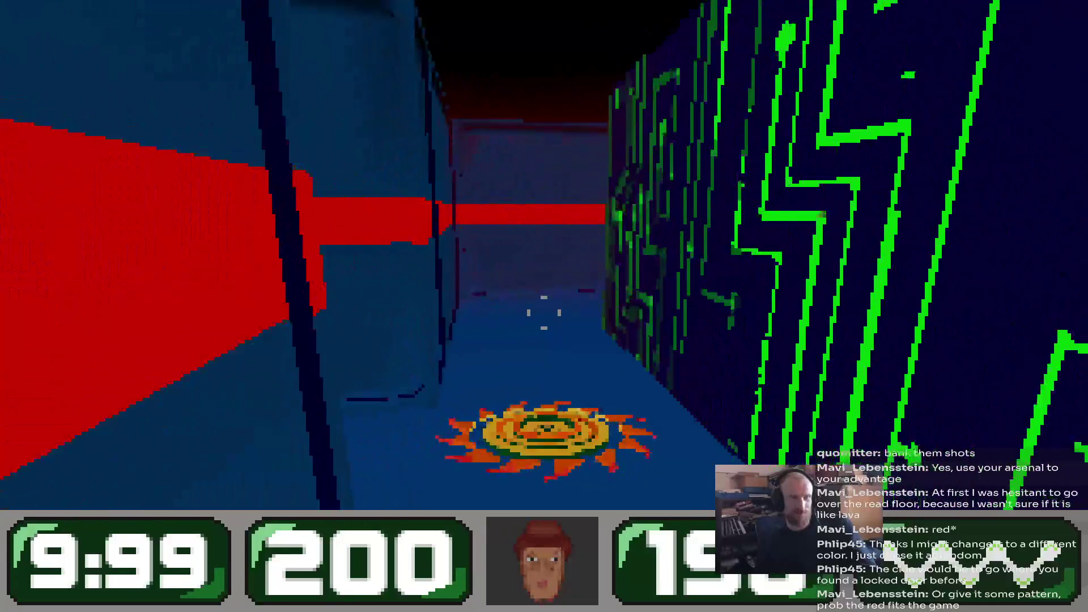
{"action": "key", "text": "w"}
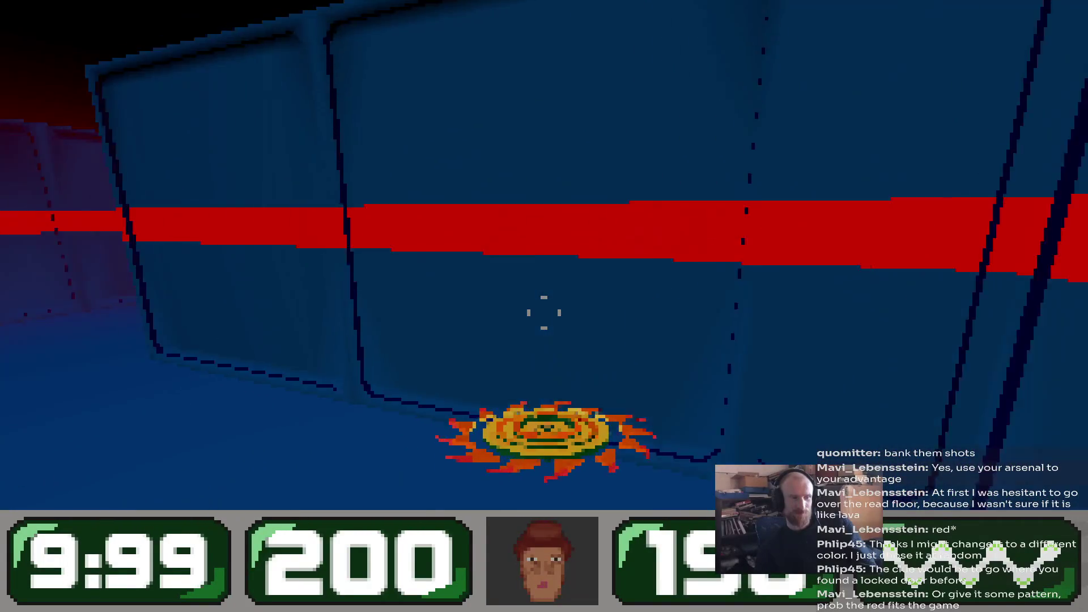
Walk the long blue corridor into the green circuit hall, then exit fullscreen with Esc.
{"action": "key", "text": "w"}
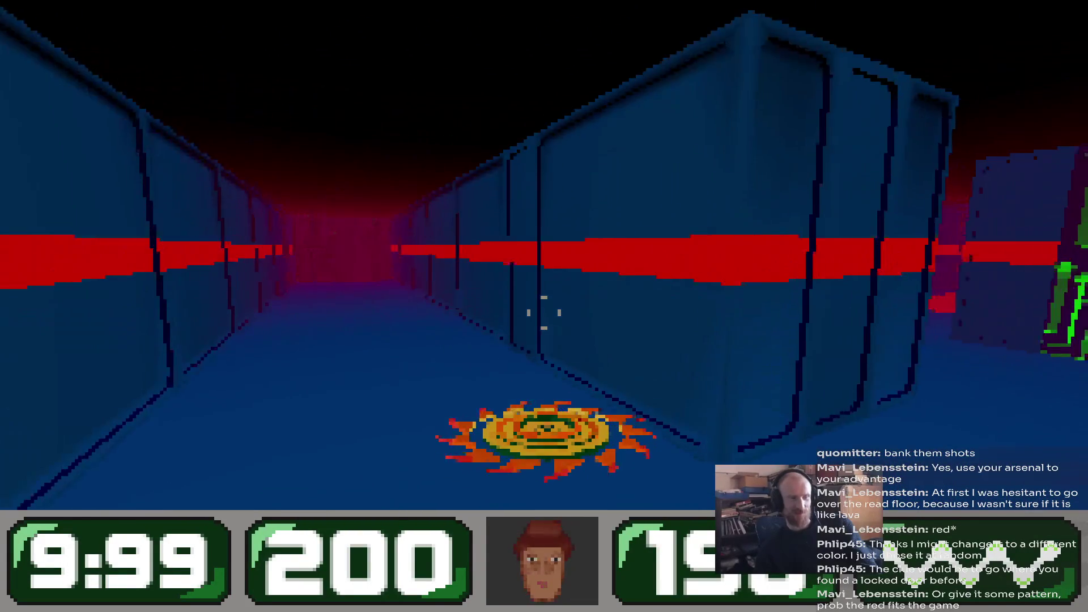
{"action": "key", "text": "w"}
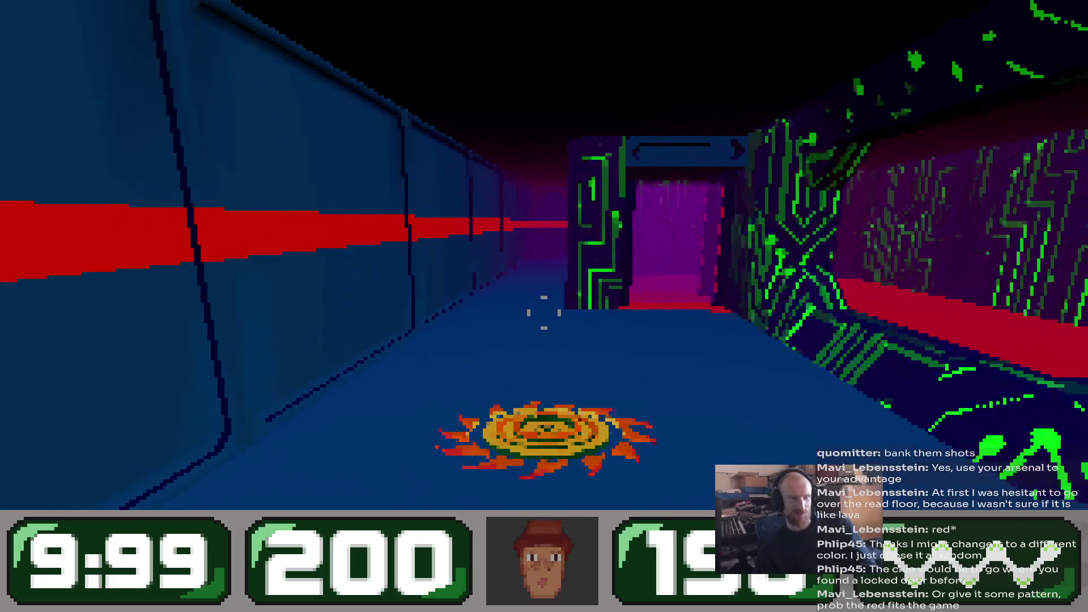
{"action": "key", "text": "w"}
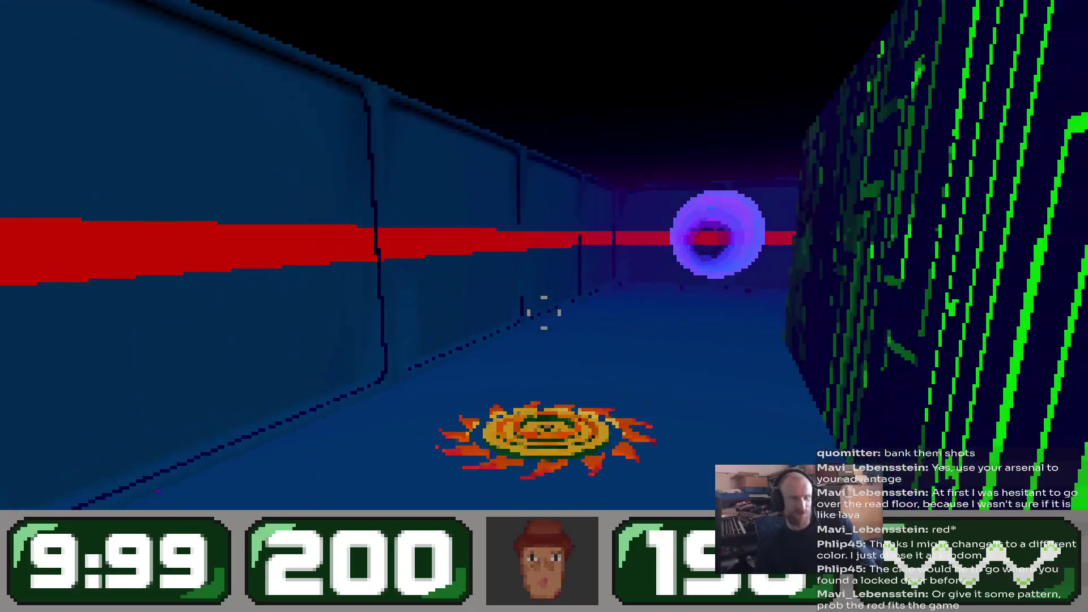
{"action": "key", "text": "w"}
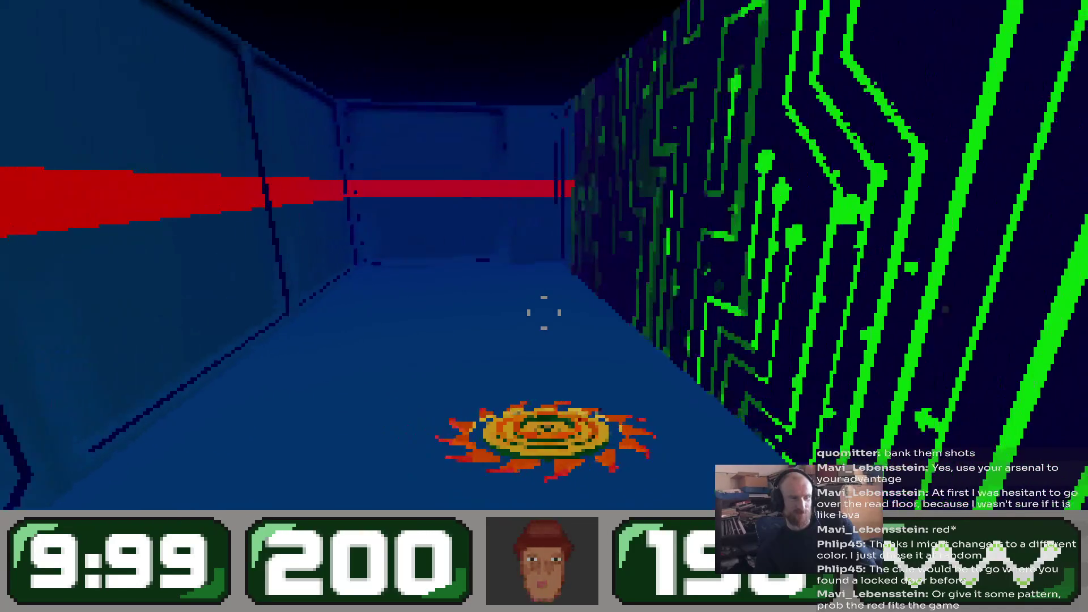
{"action": "key", "text": "w"}
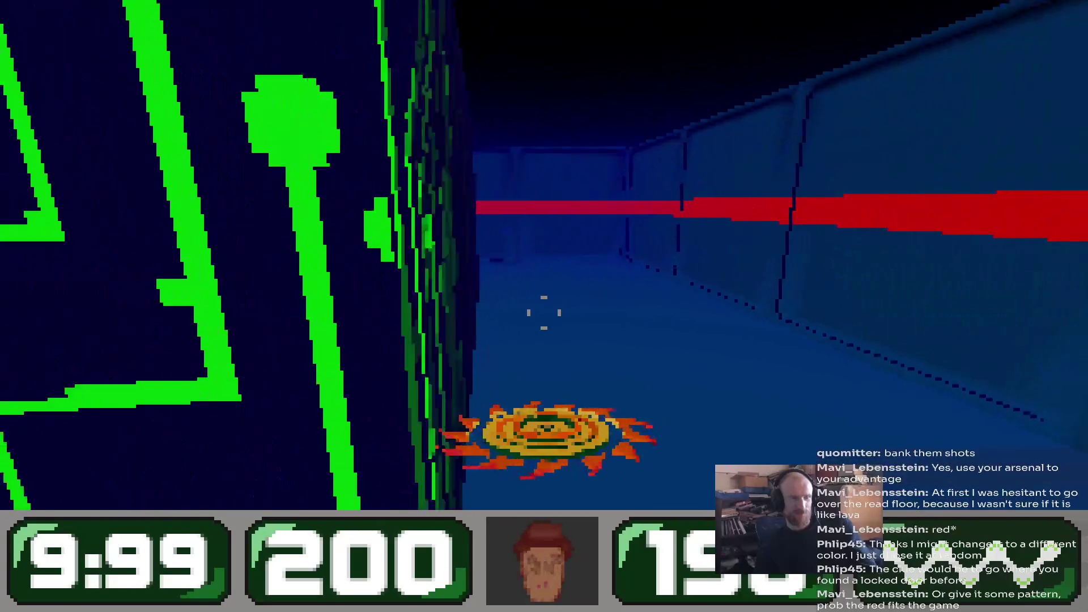
{"action": "key", "text": "w"}
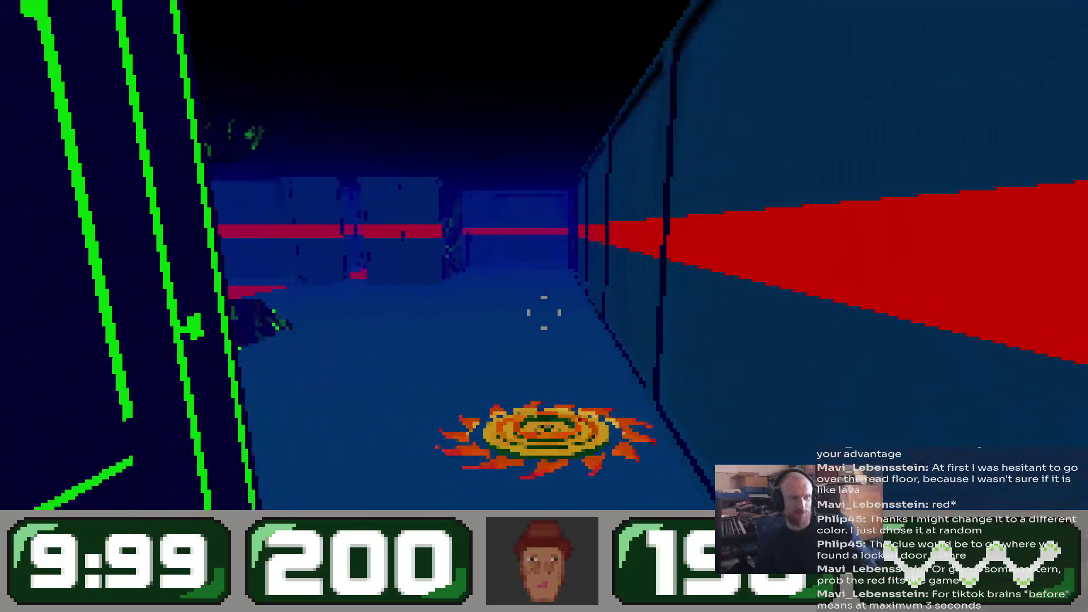
{"action": "key", "text": "w"}
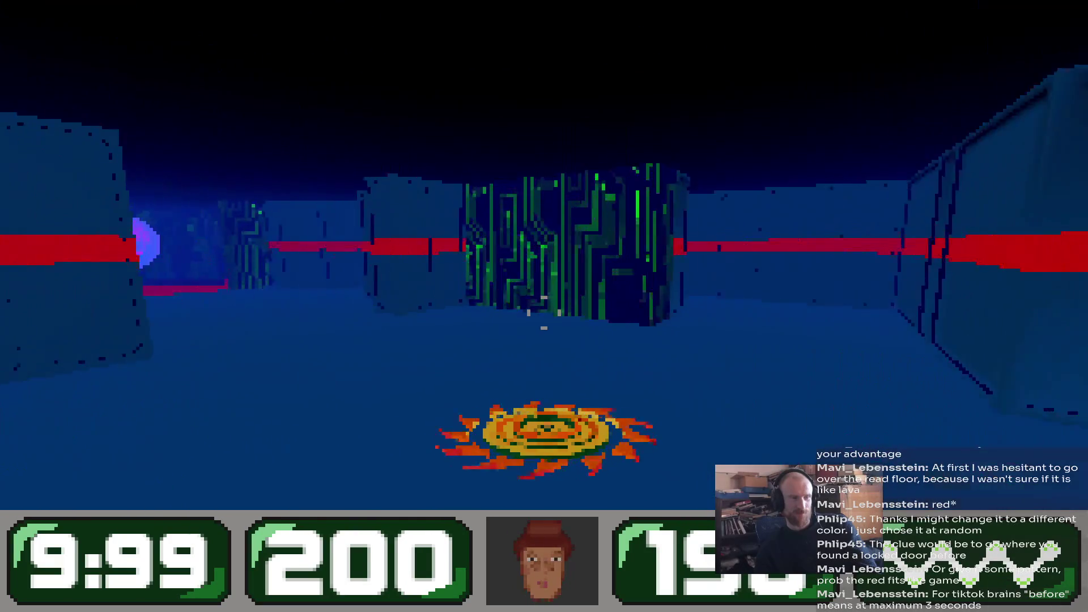
{"action": "key", "text": "w"}
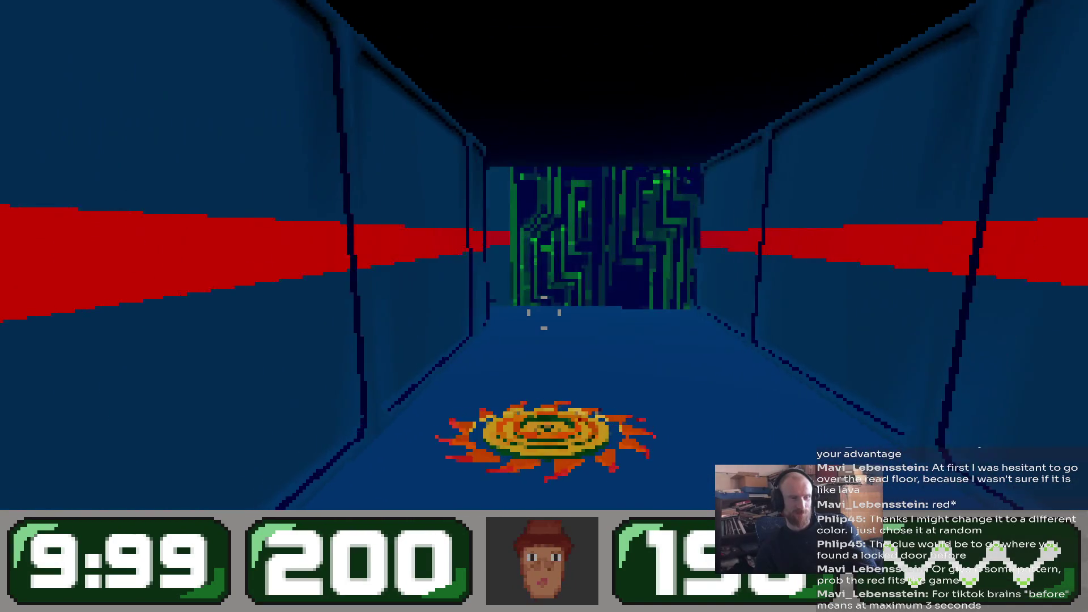
{"action": "key", "text": "w"}
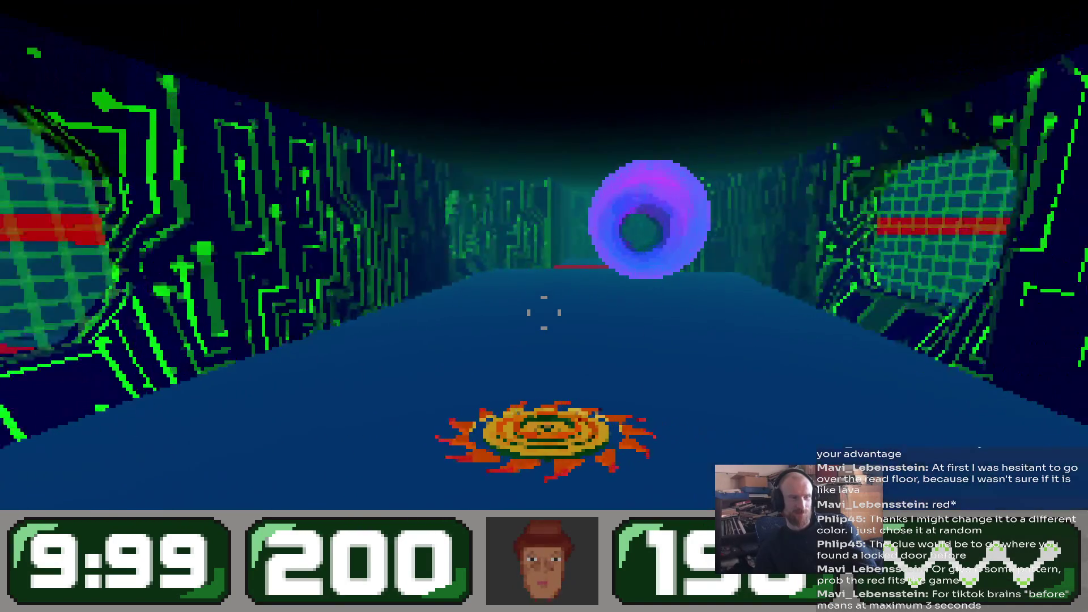
{"action": "key", "text": "w"}
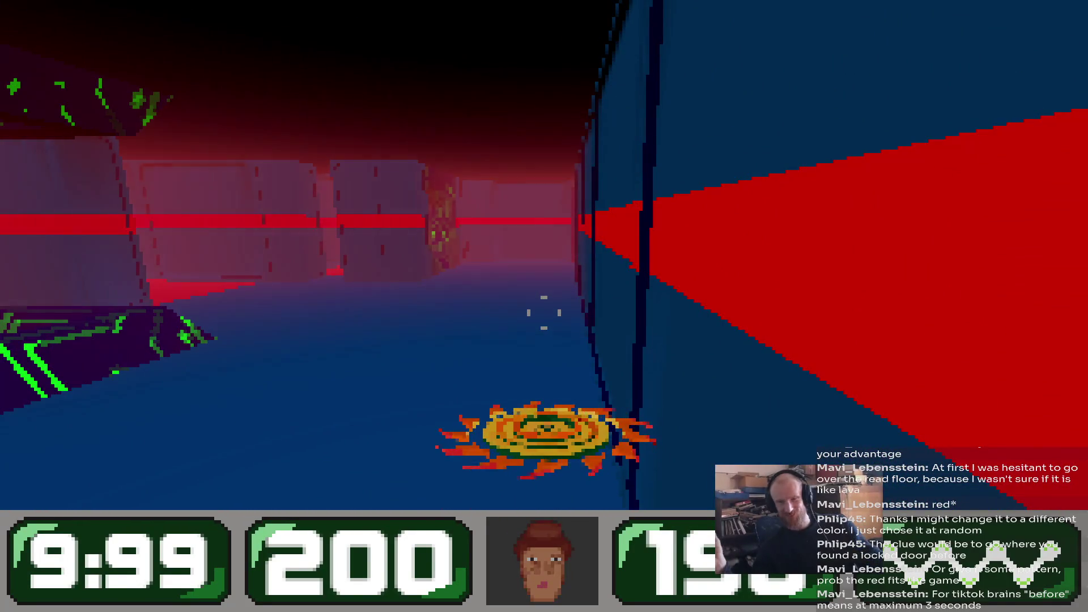
{"action": "key", "text": "Escape"}
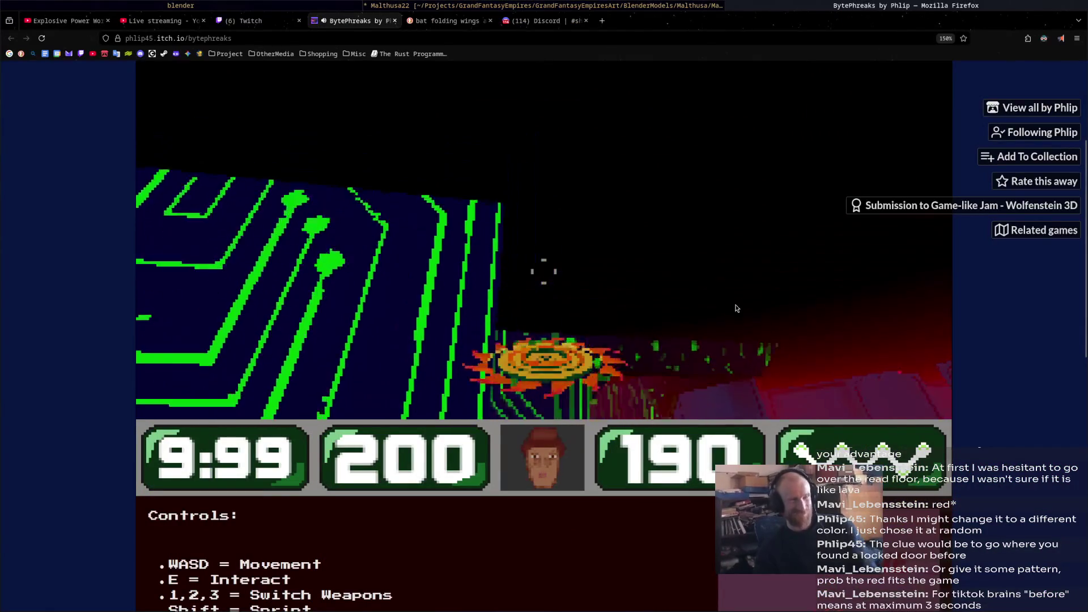
Close the BytePhreaks game tab and switch to the Blender dragon scene.
{"action": "left_click", "coordinate": [397, 22]}
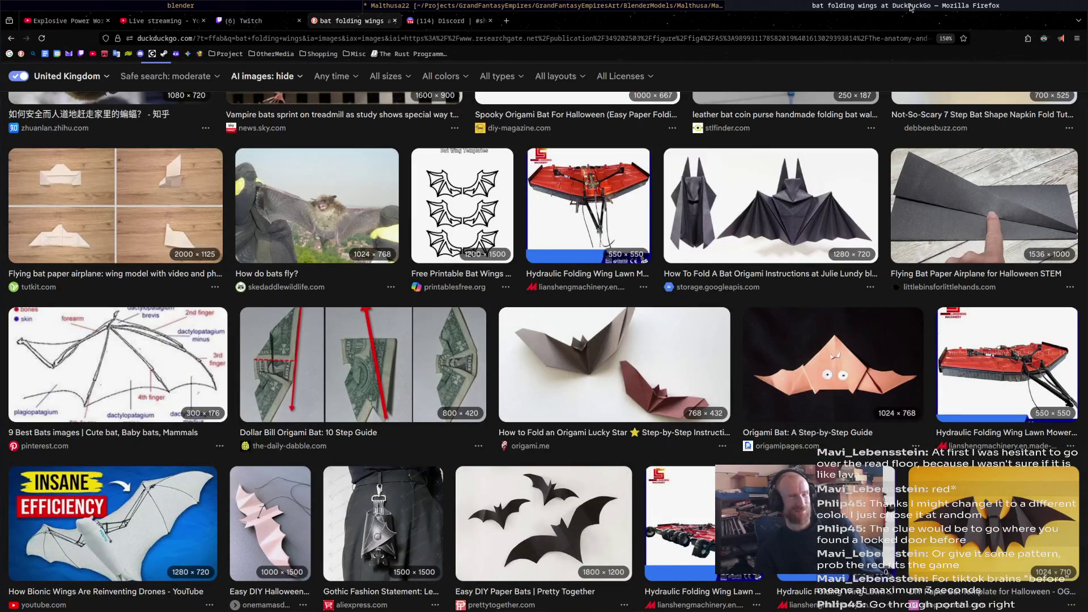
{"action": "key", "text": "super+2"}
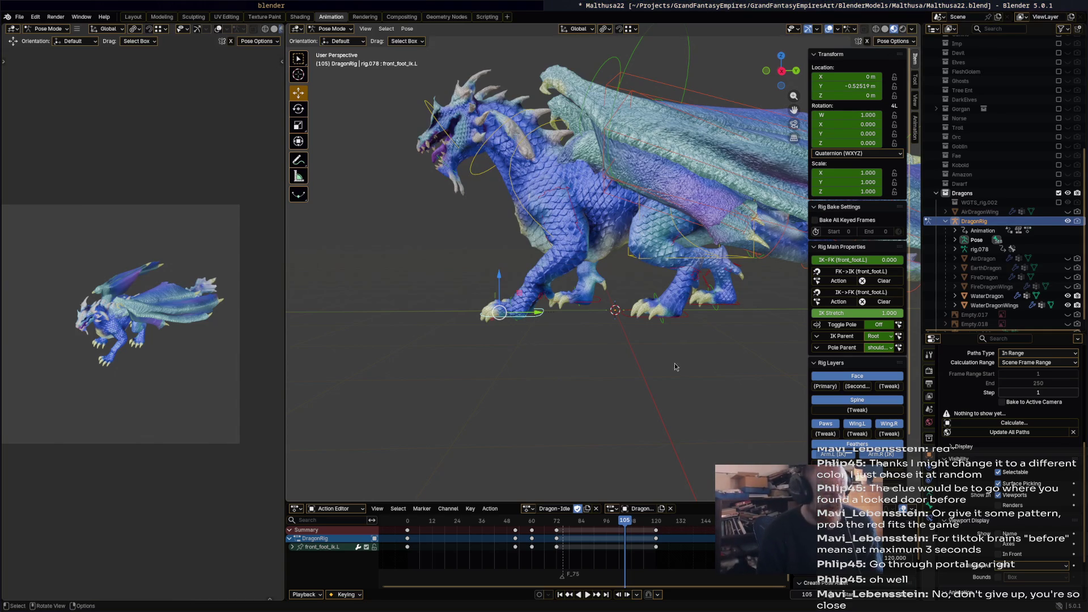
Orbit around the dragon and play the idle animation from around frame 25.
{"action": "middle_click_drag", "start_coordinate": [675, 364], "coordinate": [689, 363]}
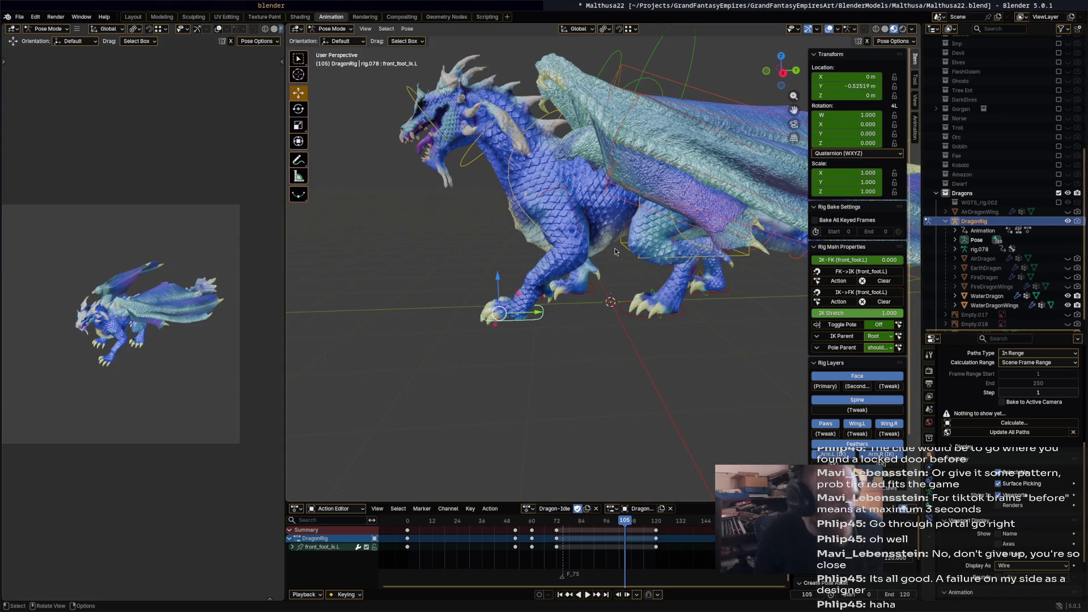
{"action": "middle_click_drag", "start_coordinate": [630, 309], "coordinate": [655, 357]}
{"action": "scroll", "coordinate": [607, 379], "scroll_direction": "up", "scroll_amount": 4}
{"action": "left_click_drag", "start_coordinate": [624, 521], "coordinate": [460, 517]}
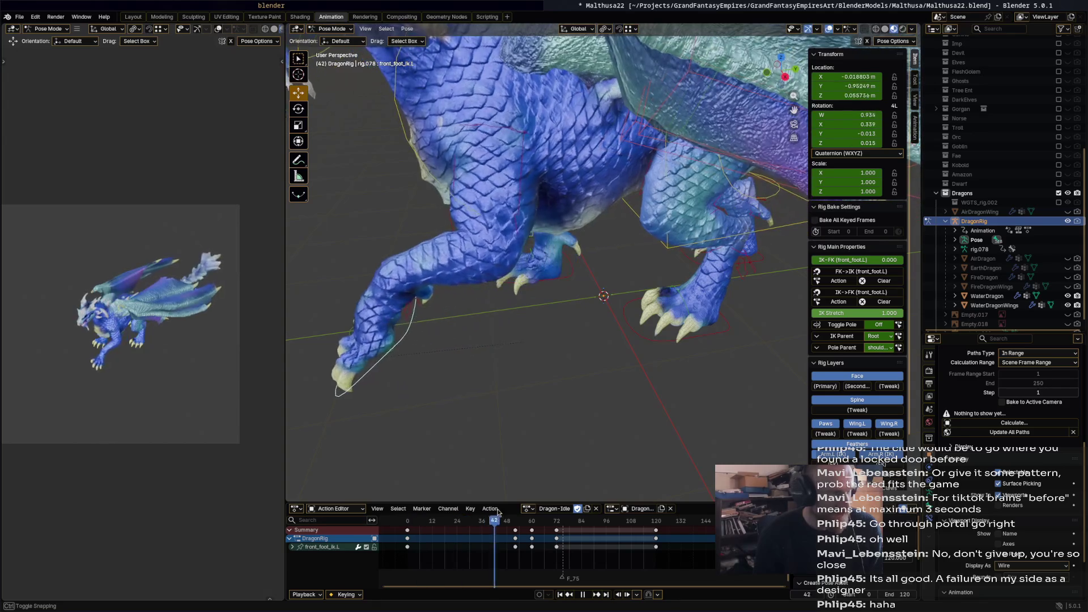
{"action": "key", "text": "space"}
{"action": "scroll", "coordinate": [590, 331], "scroll_direction": "down", "scroll_amount": 5}
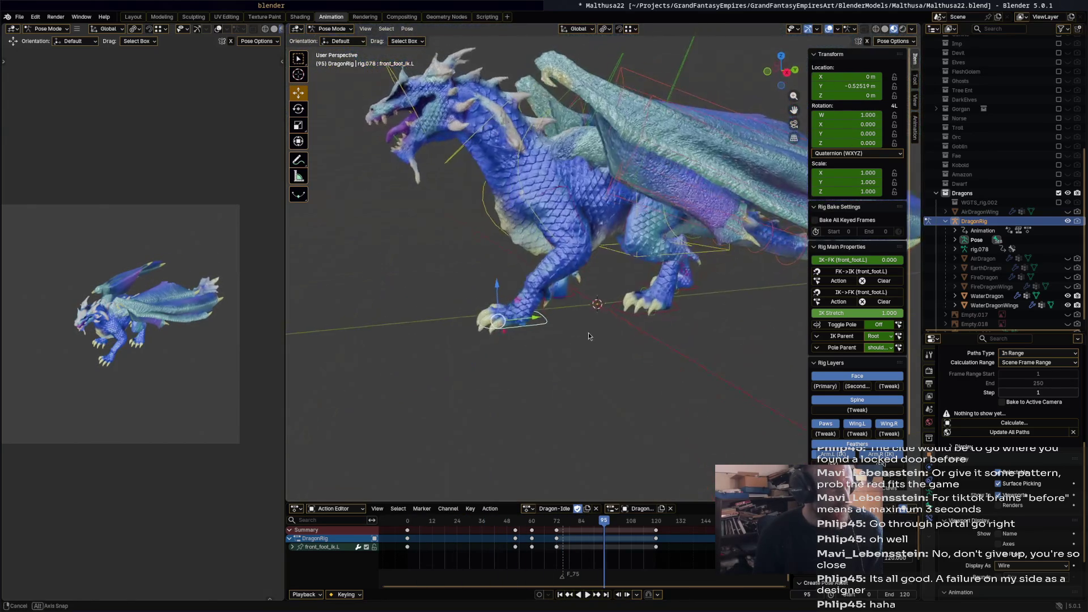
{"action": "key", "text": "space"}
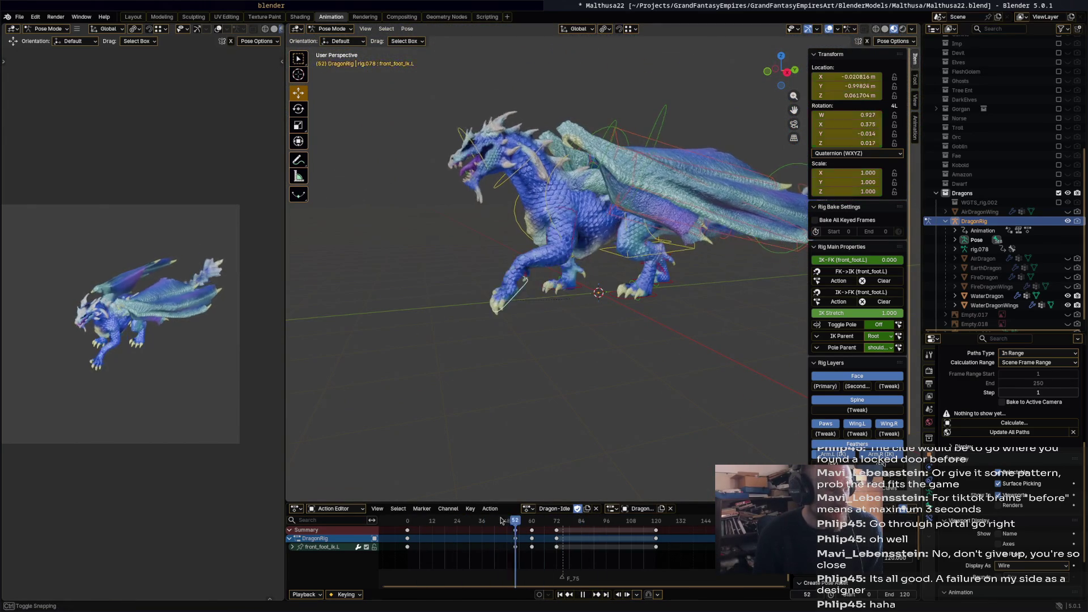
Move the front_foot_ik.L keyframe earlier to frame 24.
{"action": "left_click_drag", "start_coordinate": [585, 524], "coordinate": [457, 524]}
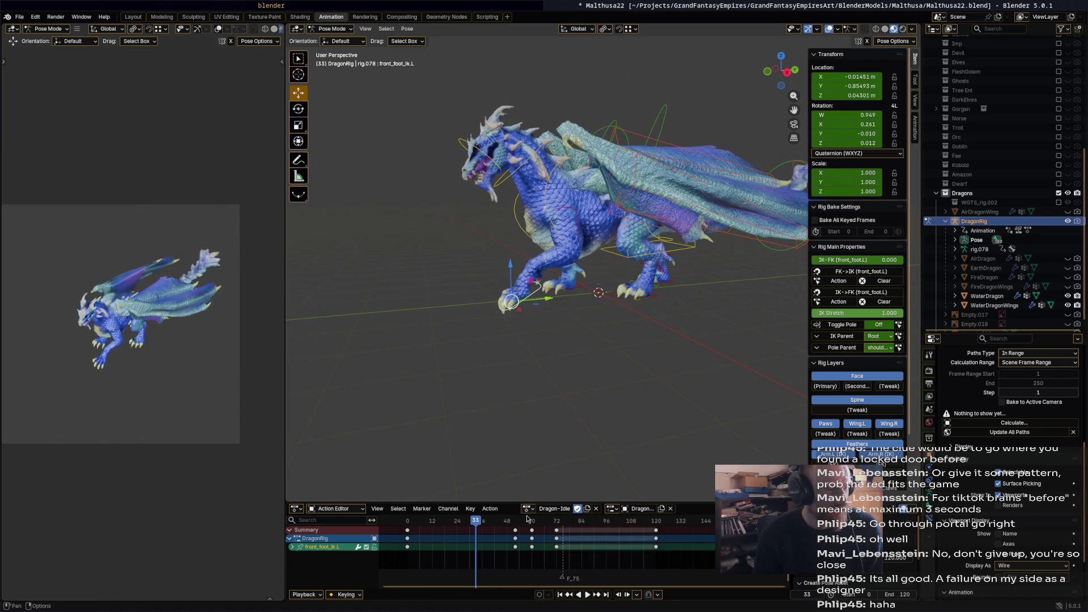
{"action": "mouse_move", "coordinate": [510, 522]}
{"action": "left_mouse_down"}
{"action": "mouse_move", "coordinate": [516, 531]}
{"action": "mouse_move", "coordinate": [468, 538]}
{"action": "mouse_move", "coordinate": [439, 524]}
{"action": "mouse_move", "coordinate": [405, 530]}
{"action": "left_mouse_up"}
{"action": "left_click", "coordinate": [493, 514]}
{"action": "right_click", "coordinate": [493, 515]}
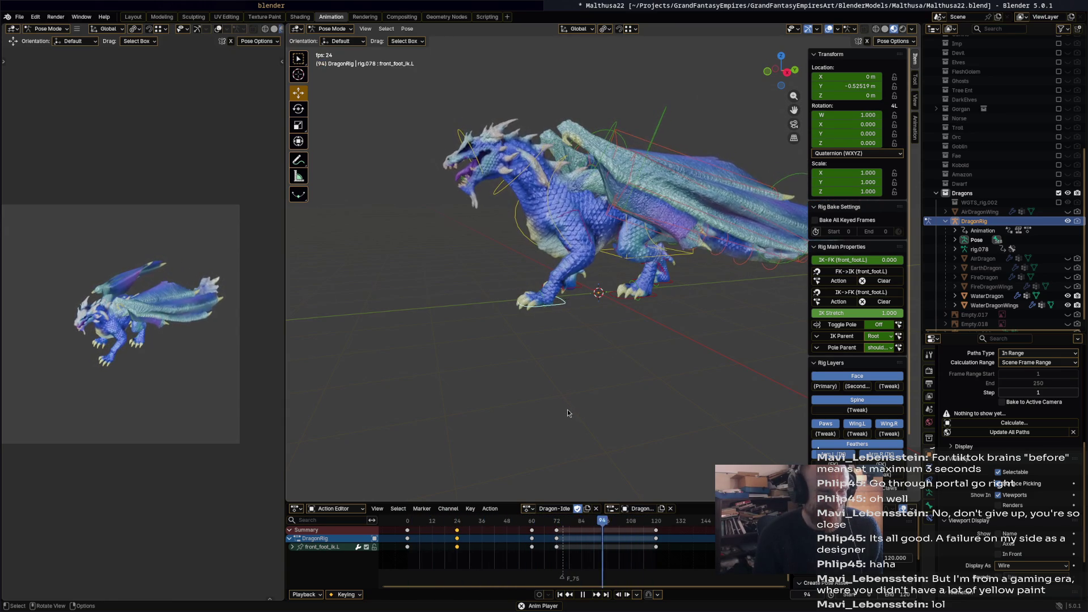
Scrub and play the idle loop to review the foot, then go to frame 24.
{"action": "key", "text": "space"}
{"action": "key", "text": "space"}
{"action": "left_click_drag", "start_coordinate": [544, 520], "coordinate": [544, 521]}
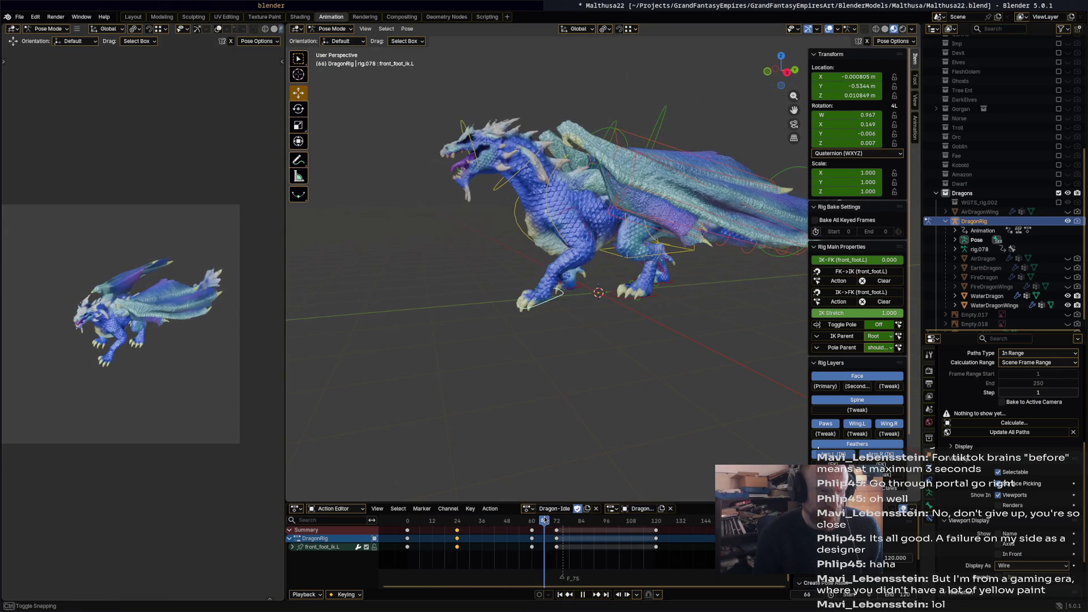
{"action": "mouse_move", "coordinate": [451, 530]}
{"action": "left_mouse_down"}
{"action": "mouse_move", "coordinate": [422, 529]}
{"action": "mouse_move", "coordinate": [463, 529]}
{"action": "left_mouse_up"}
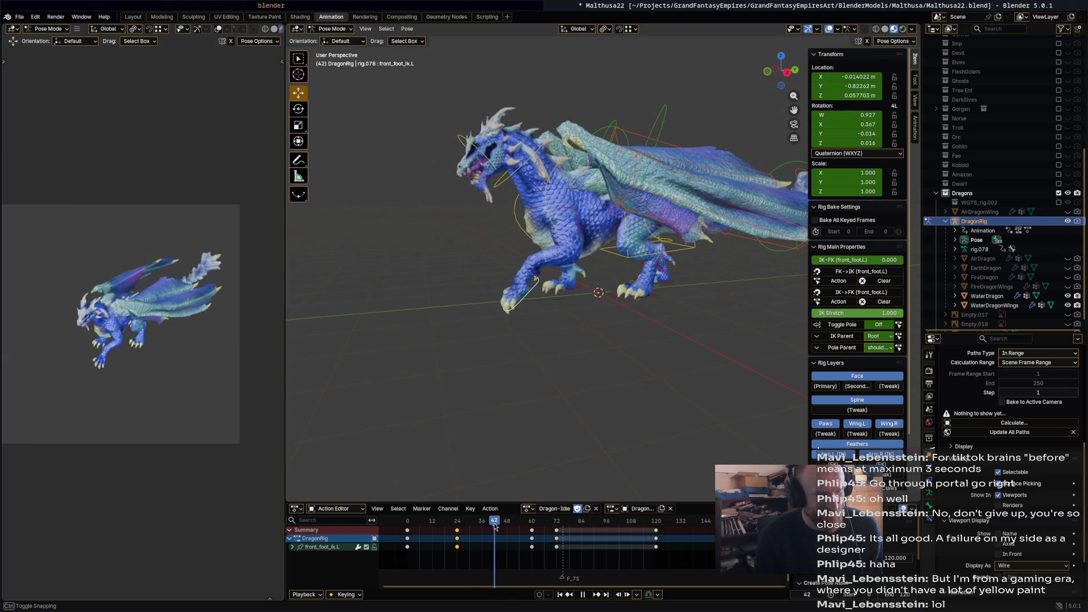
{"action": "left_click_drag", "start_coordinate": [519, 525], "coordinate": [626, 525]}
{"action": "key", "text": "space"}
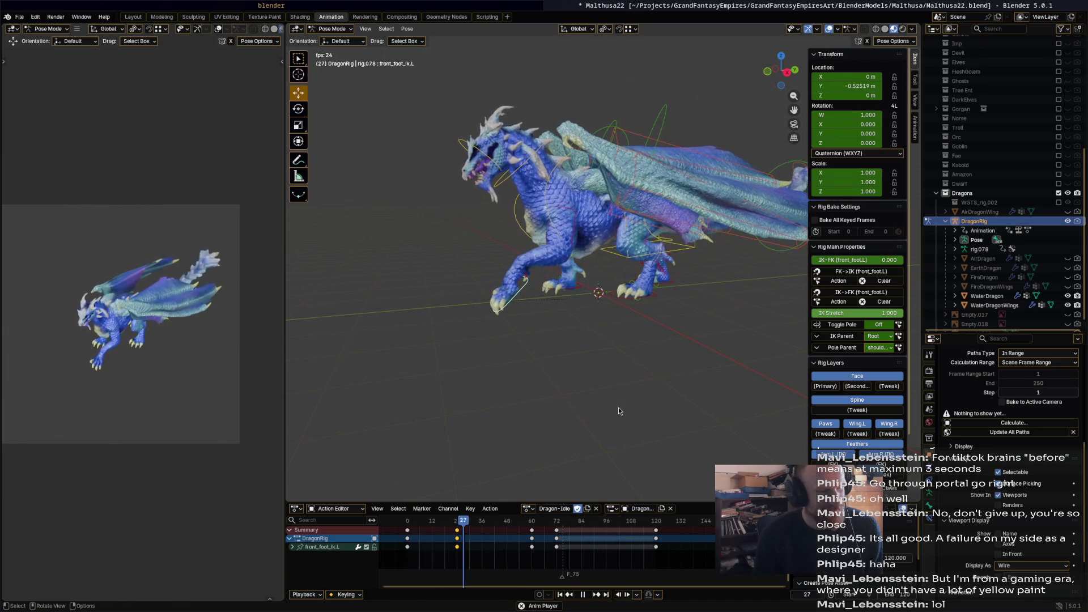
{"action": "key", "text": "space"}
{"action": "key", "text": "space"}
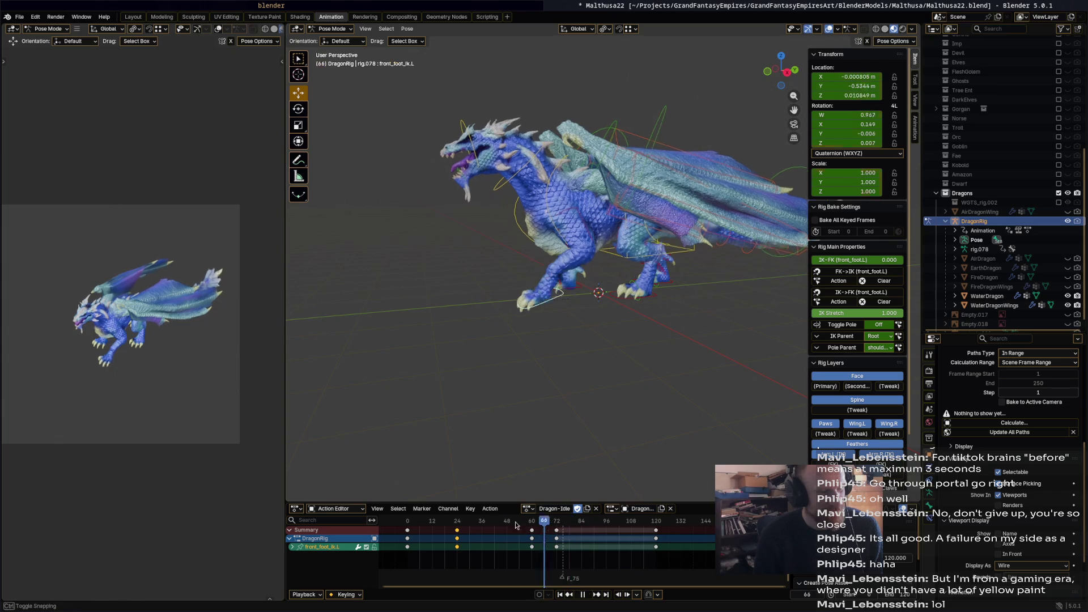
{"action": "left_click", "coordinate": [459, 526]}
{"action": "left_click", "coordinate": [457, 521]}
Reposition the left front foot and key its pose at frame 24.
{"action": "left_click_drag", "start_coordinate": [514, 295], "coordinate": [525, 294]}
{"action": "left_click", "coordinate": [539, 303]}
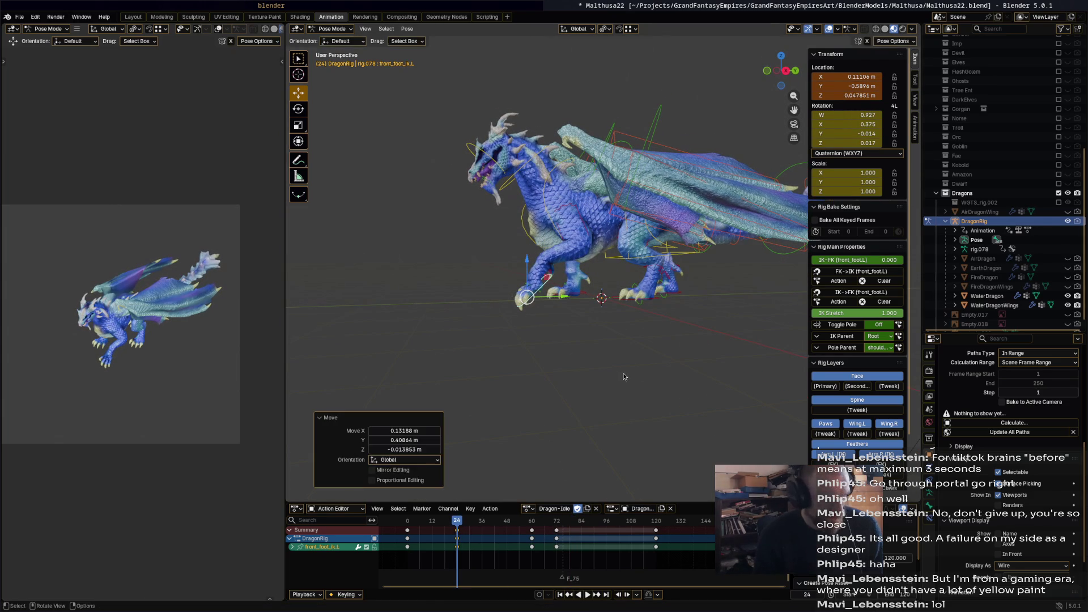
{"action": "key", "text": "i"}
{"action": "key", "text": "space"}
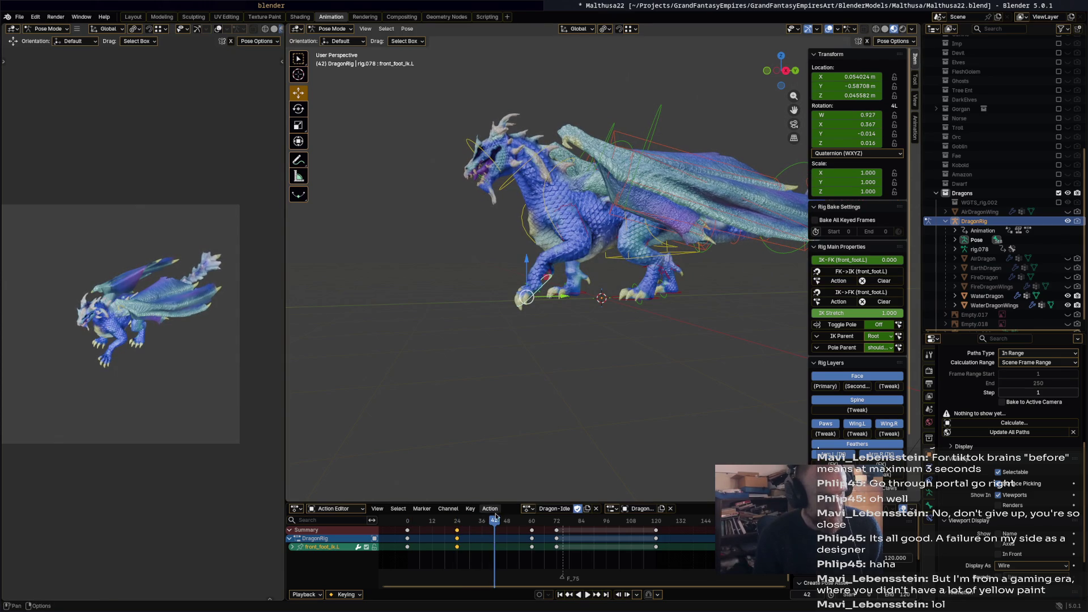
{"action": "key", "text": "space"}
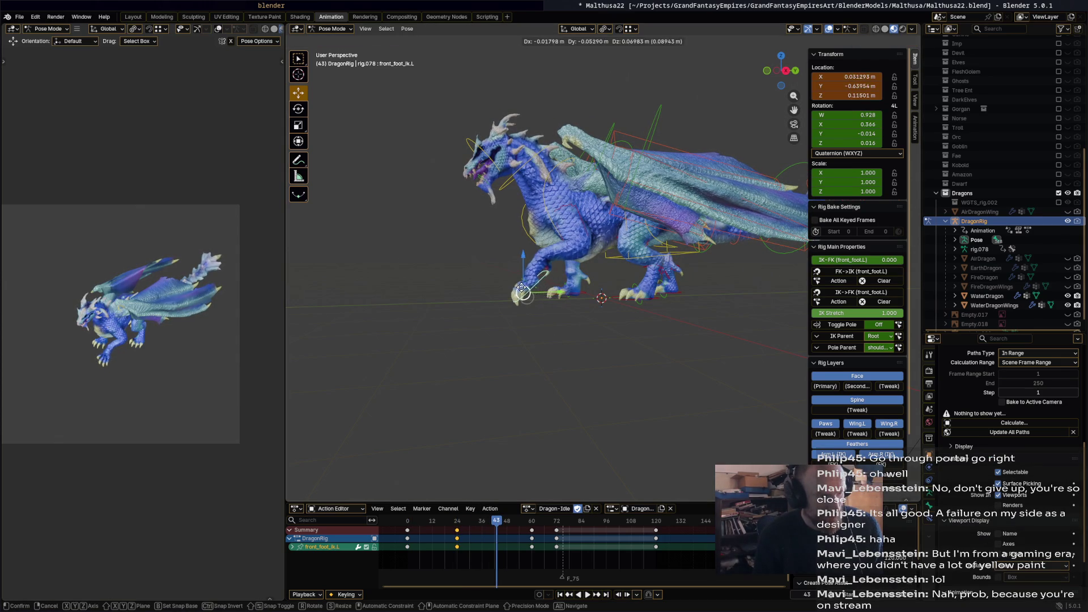
Nudge the left front foot up slightly and key it at frame 43.
{"action": "key", "text": "g"}
{"action": "left_click", "coordinate": [594, 348]}
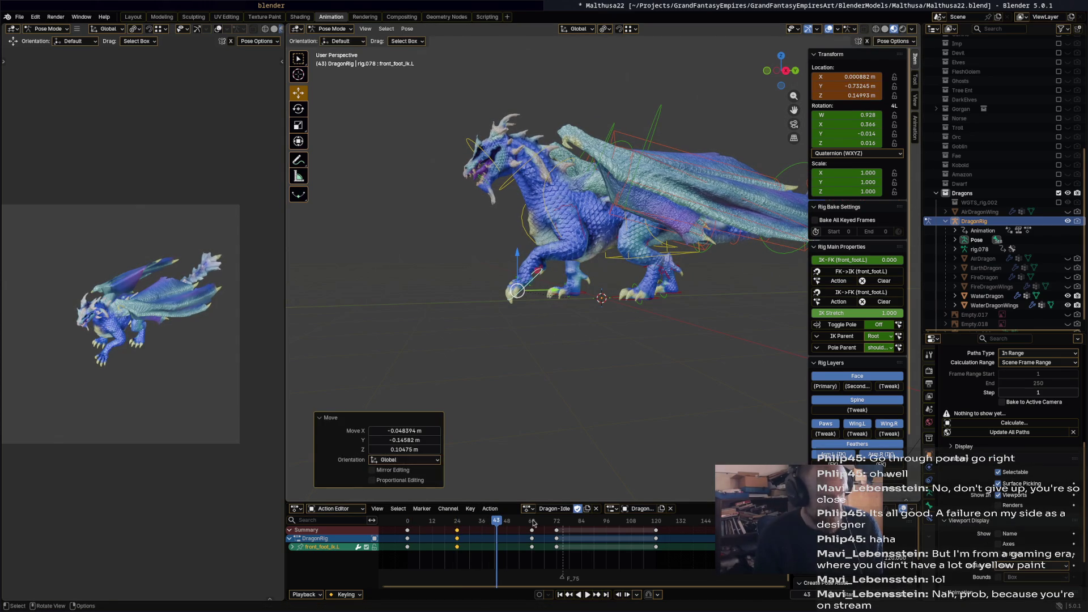
{"action": "key", "text": "space"}
{"action": "left_click", "coordinate": [496, 530]}
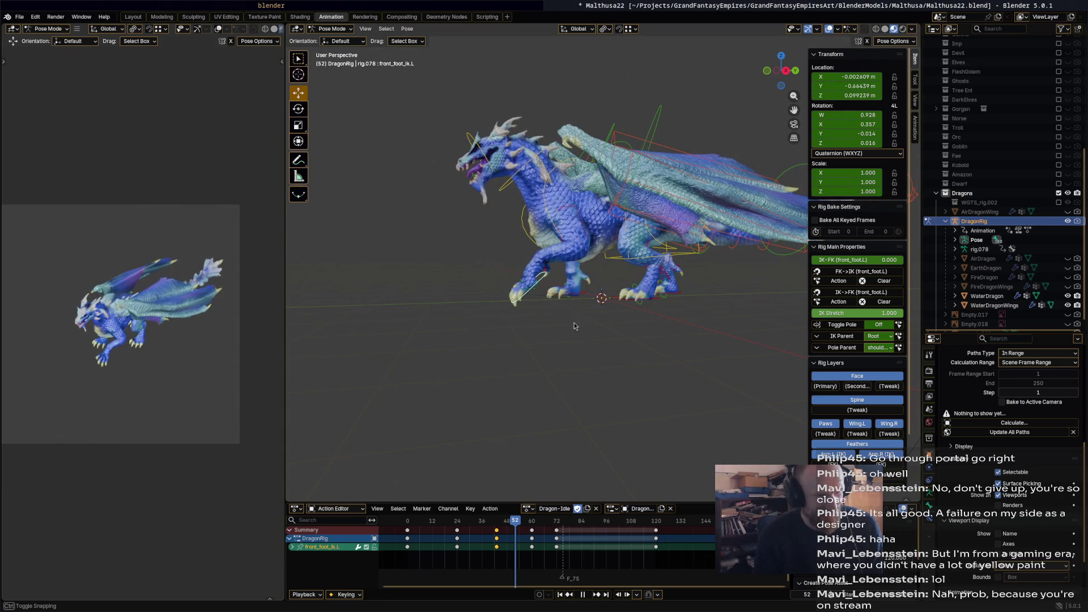
At frame 52, rotate the left front foot 22.8°, move it, and key the pose.
{"action": "key", "text": "space"}
{"action": "key", "text": "r"}
{"action": "left_click", "coordinate": [549, 320]}
{"action": "key", "text": "g"}
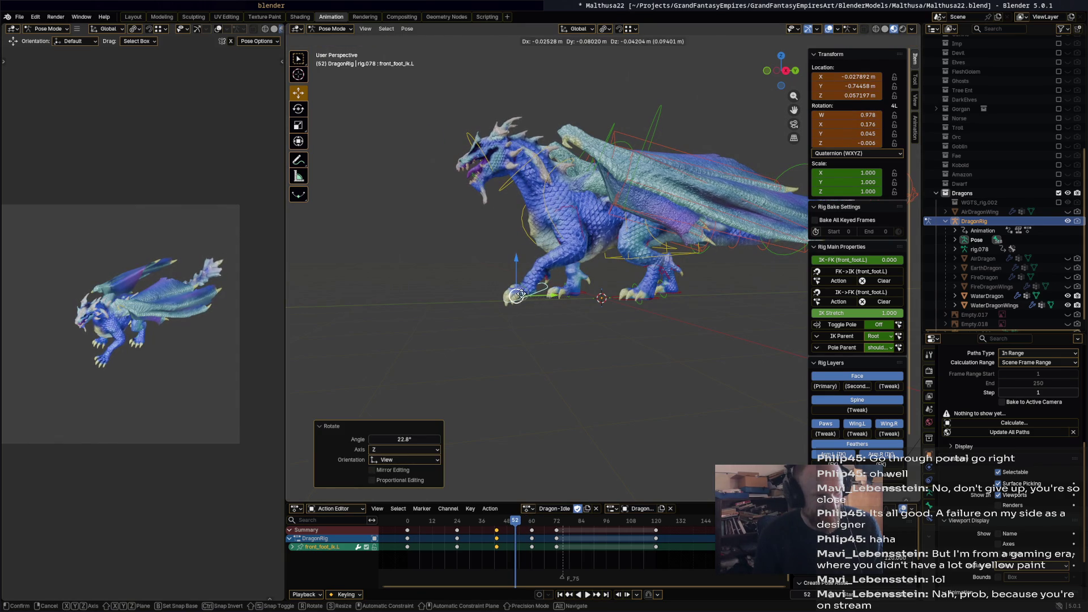
{"action": "left_click", "coordinate": [581, 344]}
{"action": "key", "text": "i"}
{"action": "key", "text": "space"}
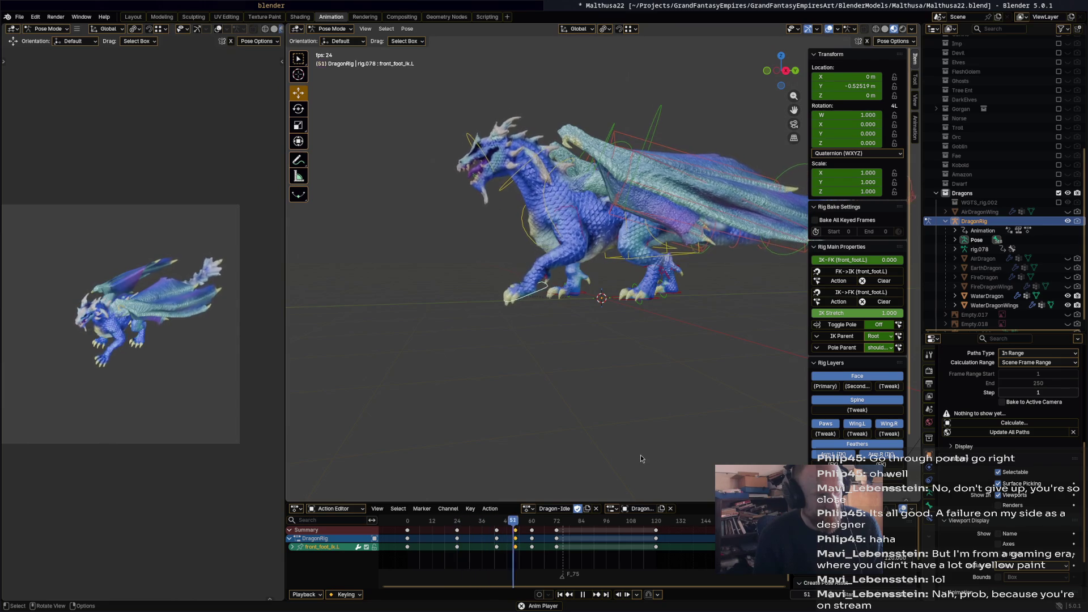
Stop at frame 51 and box-select the foot keys between frames 24 and 60.
{"action": "mouse_move", "coordinate": [536, 521]}
{"action": "left_mouse_down"}
{"action": "mouse_move", "coordinate": [410, 526]}
{"action": "mouse_move", "coordinate": [516, 529]}
{"action": "left_mouse_up"}
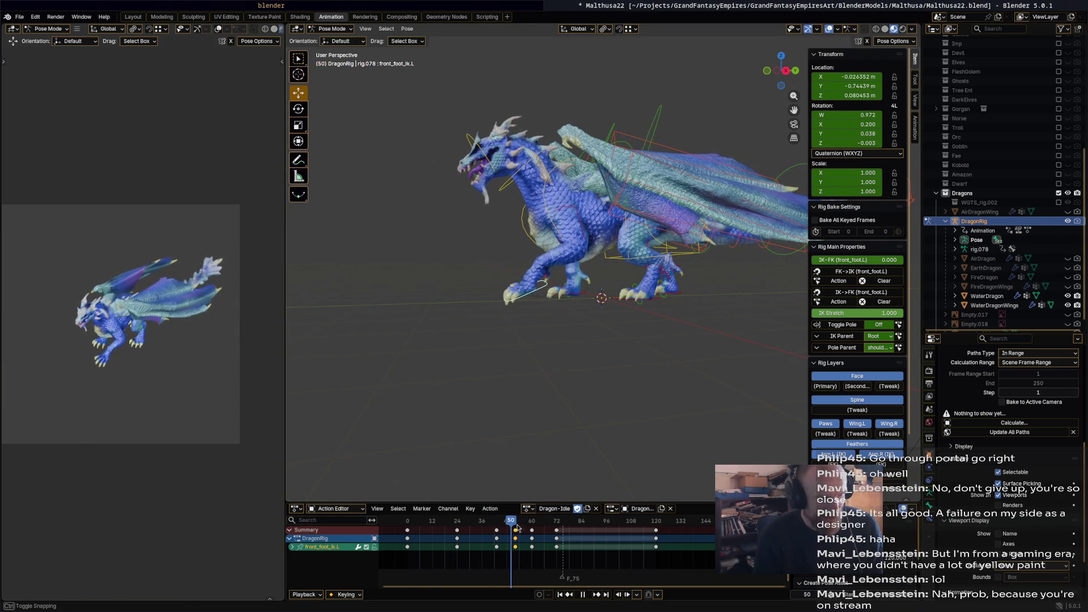
{"action": "key", "text": "space"}
{"action": "left_click_drag", "start_coordinate": [437, 565], "coordinate": [537, 529]}
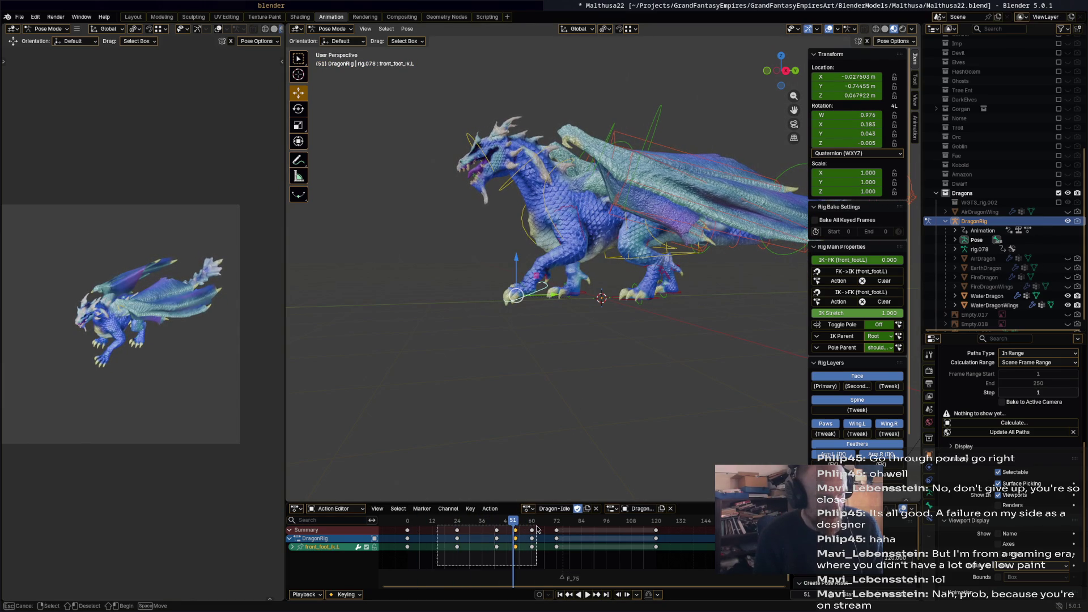
Delete the selected foot keyframes and go to frame 37.
{"action": "key", "text": "x"}
{"action": "left_click", "coordinate": [537, 529]}
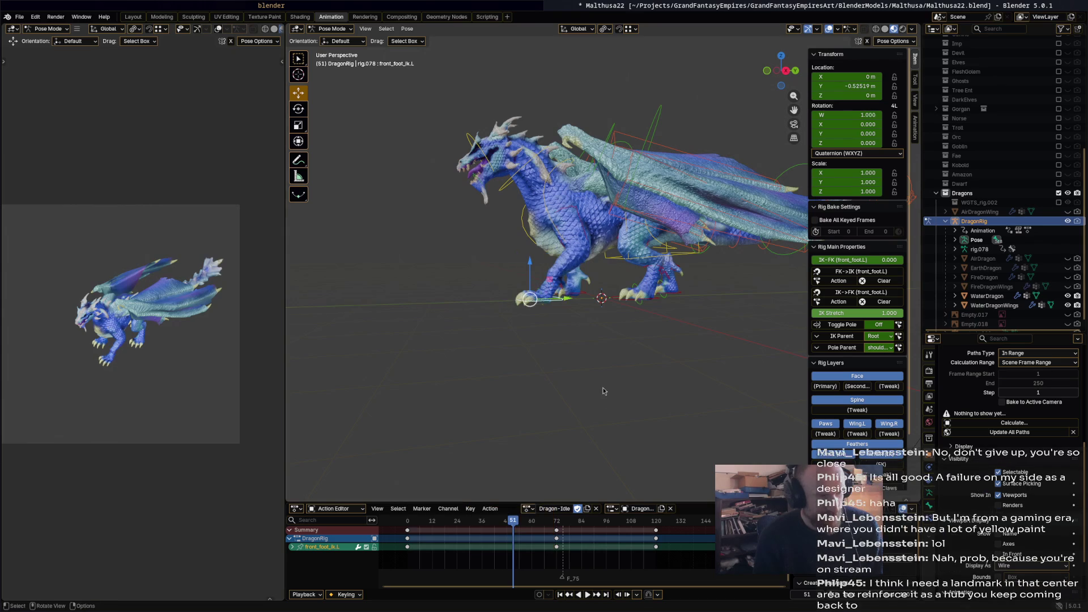
{"action": "key", "text": "space"}
{"action": "left_click_drag", "start_coordinate": [513, 520], "coordinate": [485, 522]}
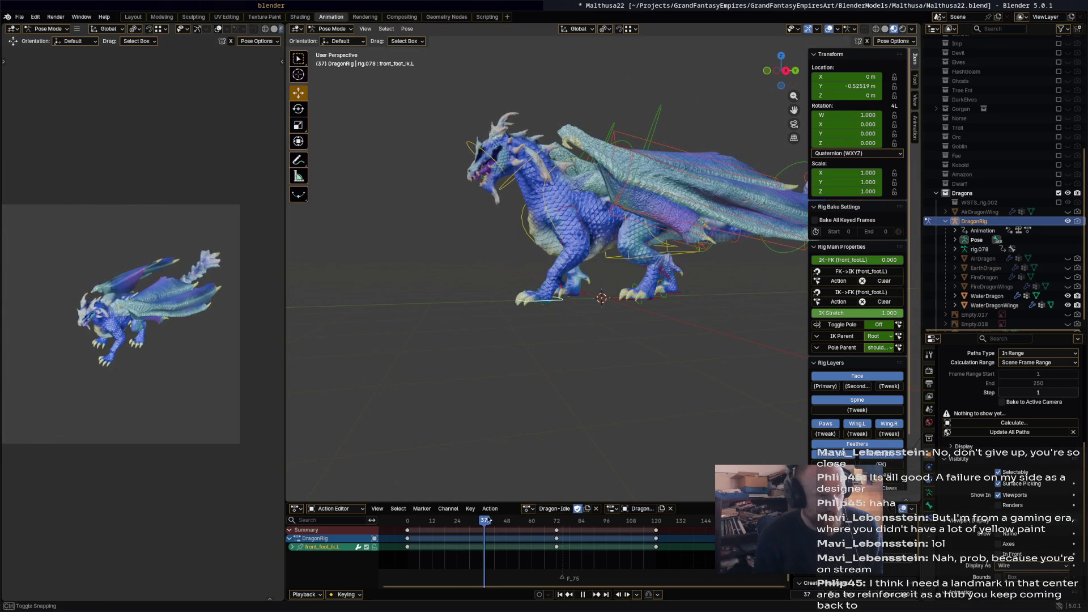
{"action": "key", "text": "space"}
Rotate the front foot -21.9°, move it -0.115 m along Y, and key it at frame 37.
{"action": "key", "text": "r"}
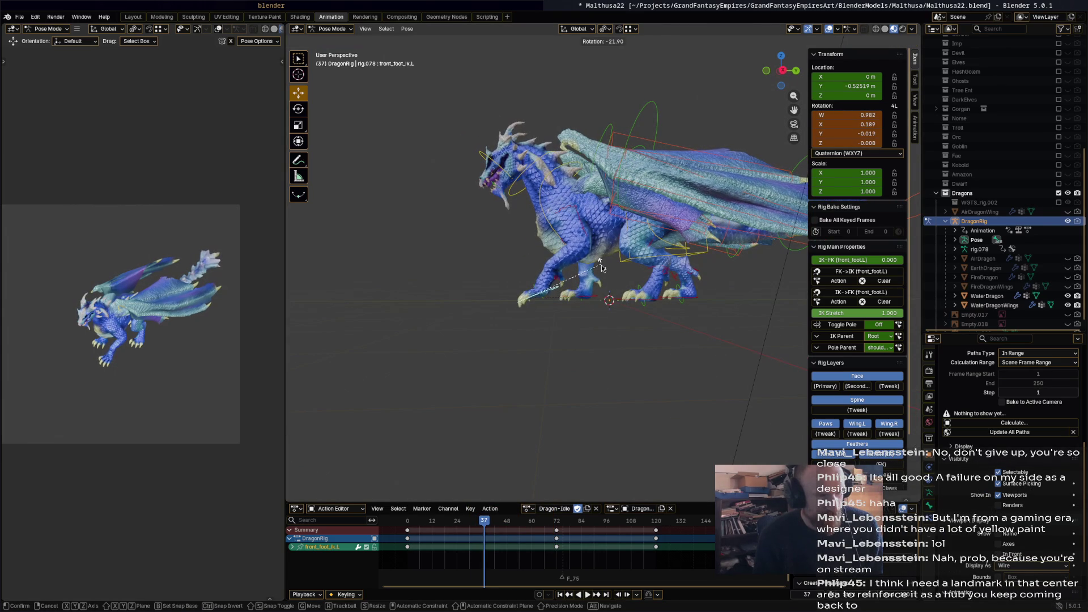
{"action": "left_click", "coordinate": [601, 266]}
{"action": "left_click_drag", "start_coordinate": [547, 298], "coordinate": [540, 298]}
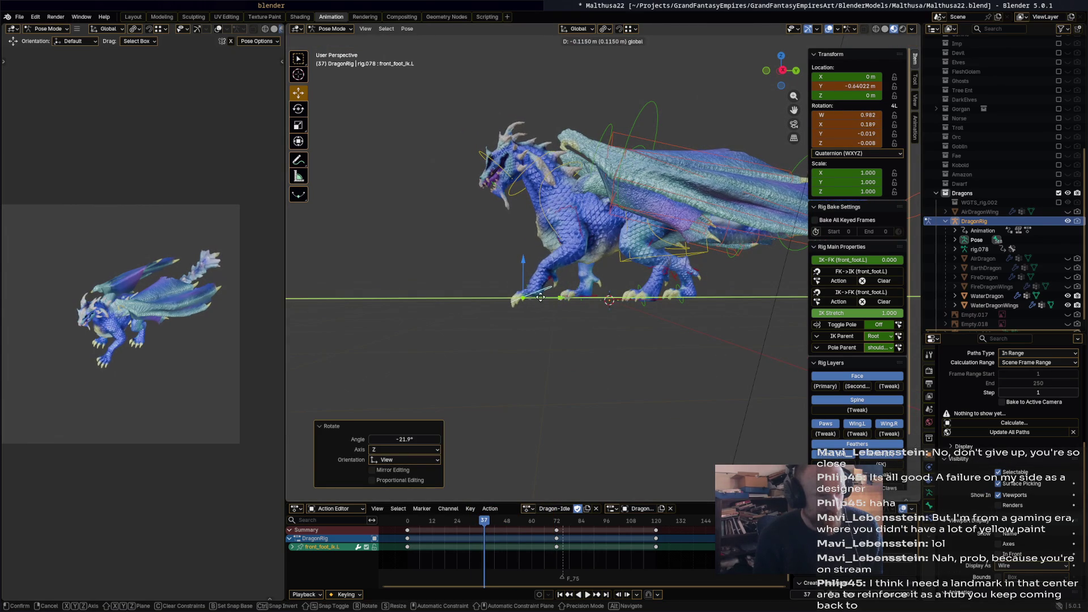
{"action": "left_click", "coordinate": [608, 404]}
{"action": "key", "text": "i"}
Play the idle animation to check the new foot key, stopping at frame 82.
{"action": "mouse_move", "coordinate": [479, 523]}
{"action": "left_mouse_down"}
{"action": "mouse_move", "coordinate": [412, 523]}
{"action": "mouse_move", "coordinate": [536, 527]}
{"action": "mouse_move", "coordinate": [483, 528]}
{"action": "mouse_move", "coordinate": [527, 525]}
{"action": "left_mouse_up"}
{"action": "key", "text": "space"}
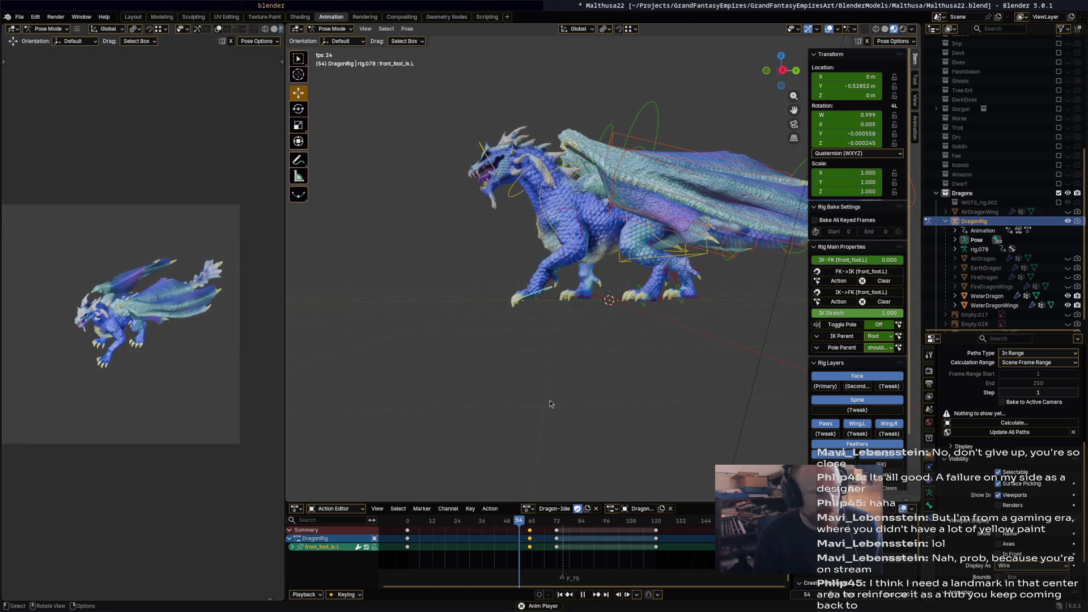
{"action": "key", "text": "space"}
{"action": "mouse_move", "coordinate": [550, 400]}
{"action": "middle_mouse_down"}
{"action": "mouse_move", "coordinate": [666, 433]}
{"action": "mouse_move", "coordinate": [578, 213]}
{"action": "mouse_move", "coordinate": [544, 397]}
{"action": "middle_mouse_up"}
Select the chest bone and key a 4.16° chest rotation at frame 51.
{"action": "left_click", "coordinate": [581, 197]}
{"action": "key", "text": "space"}
{"action": "left_click_drag", "start_coordinate": [567, 521], "coordinate": [514, 524]}
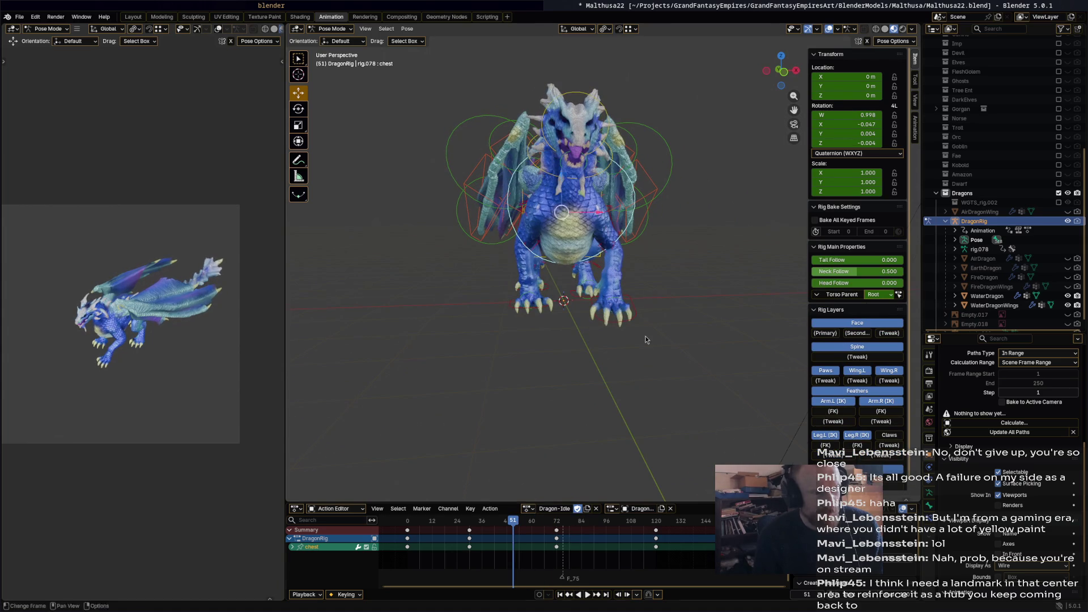
{"action": "middle_click_drag", "start_coordinate": [648, 336], "coordinate": [697, 226]}
{"action": "key", "text": "space"}
{"action": "key", "text": "r"}
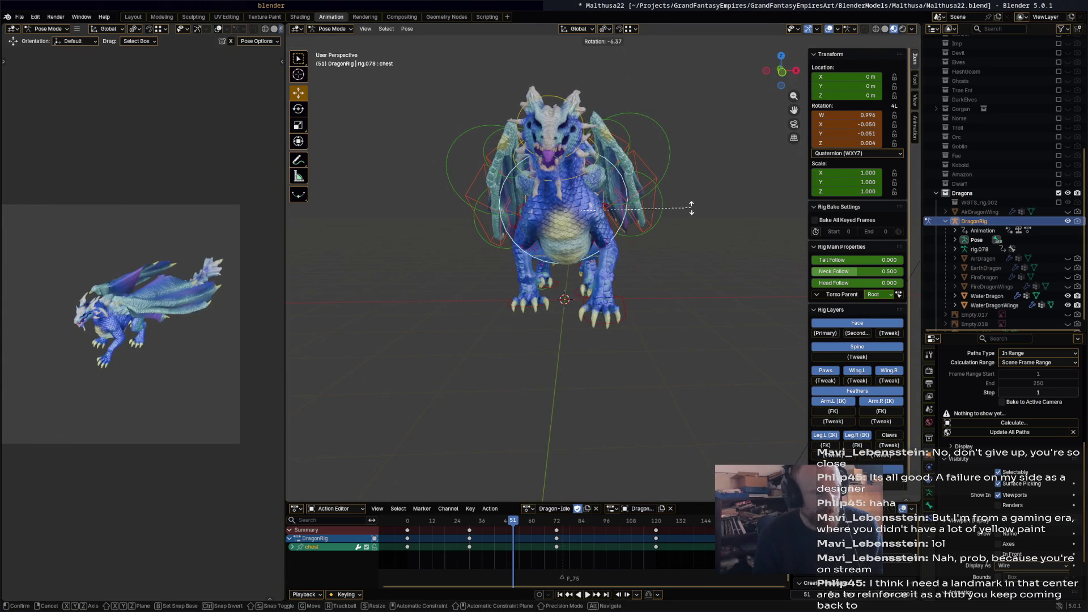
{"action": "left_click", "coordinate": [611, 266]}
{"action": "mouse_move", "coordinate": [611, 266]}
{"action": "middle_mouse_down"}
{"action": "mouse_move", "coordinate": [520, 263]}
{"action": "mouse_move", "coordinate": [566, 244]}
{"action": "middle_mouse_up"}
{"action": "key", "text": "r"}
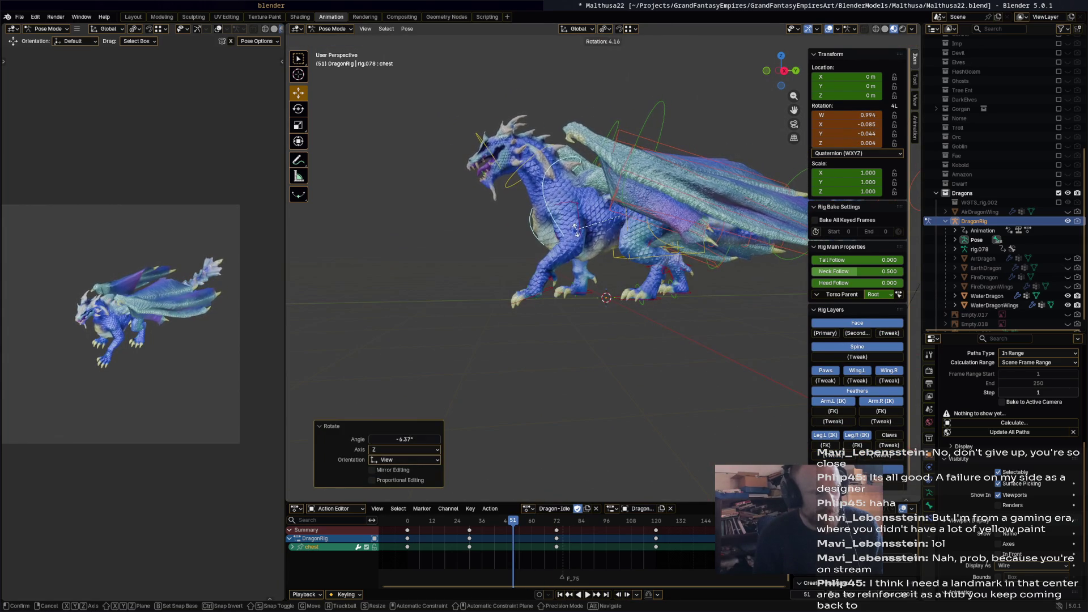
{"action": "left_click", "coordinate": [577, 232]}
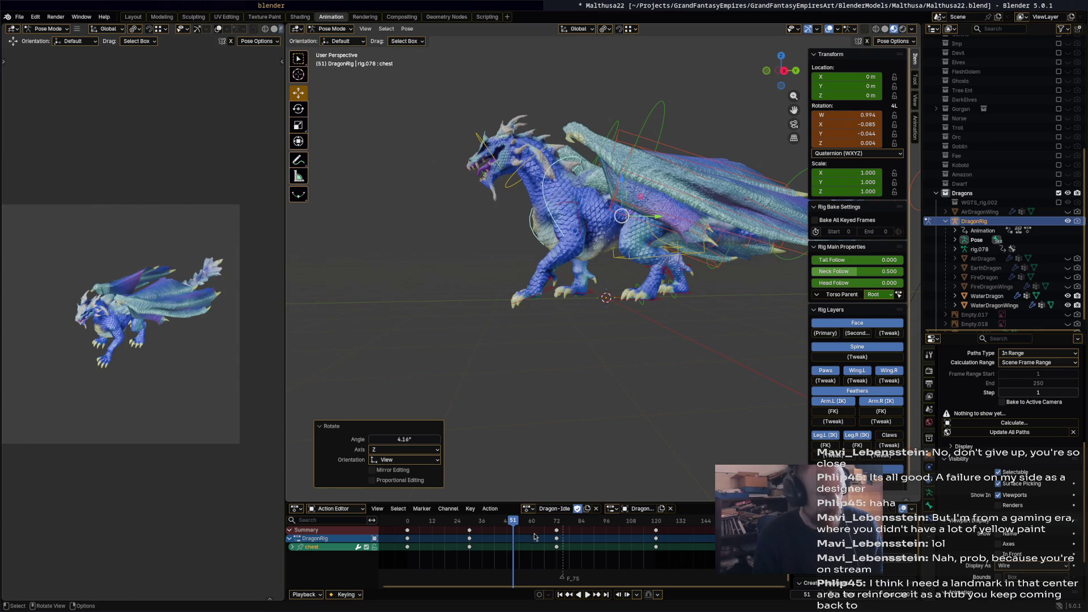
{"action": "key", "text": "i"}
Rotate the chest again, ending at 3.3°, and key it at frame 95.
{"action": "key", "text": "space"}
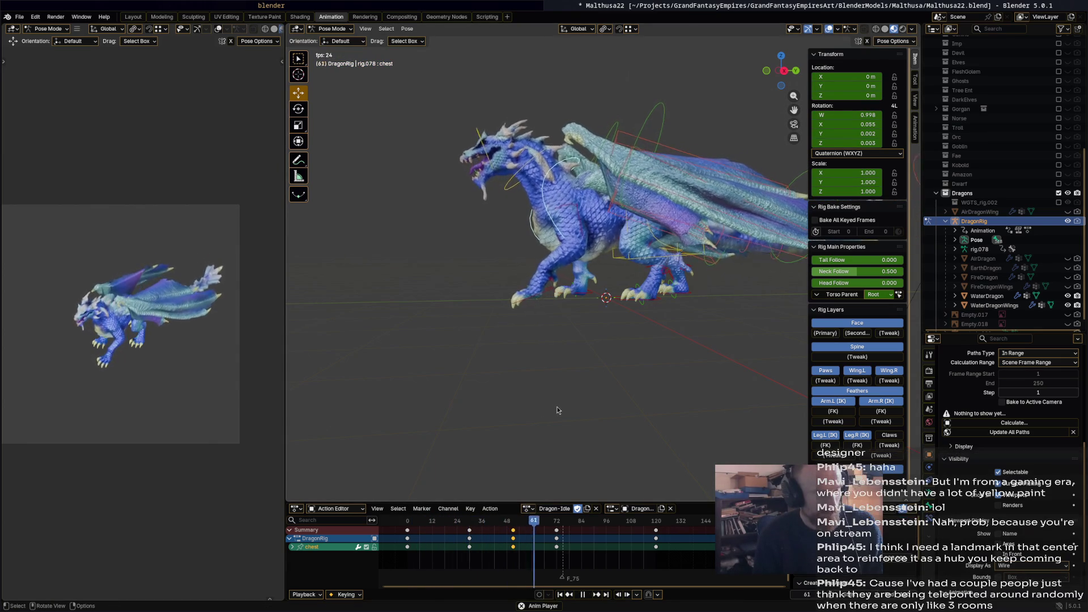
{"action": "key", "text": "space"}
{"action": "middle_click_drag", "start_coordinate": [583, 491], "coordinate": [671, 274]}
{"action": "key", "text": "r"}
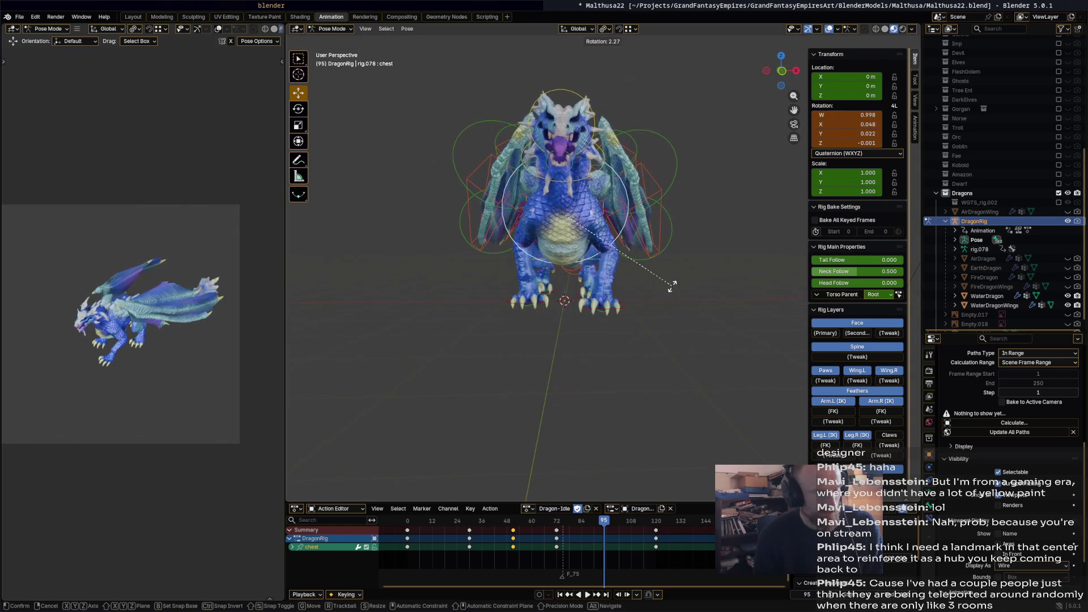
{"action": "left_click", "coordinate": [670, 292]}
{"action": "mouse_move", "coordinate": [670, 292]}
{"action": "middle_mouse_down"}
{"action": "mouse_move", "coordinate": [742, 294]}
{"action": "mouse_move", "coordinate": [737, 309]}
{"action": "middle_mouse_up"}
{"action": "key", "text": "r"}
{"action": "left_click", "coordinate": [730, 321]}
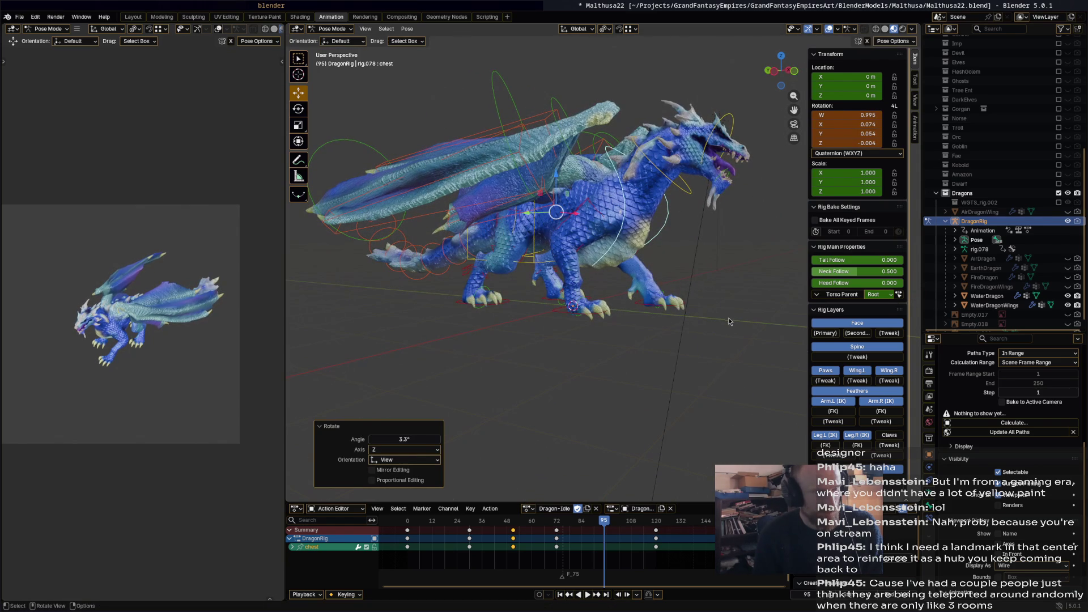
{"action": "key", "text": "i"}
Play Dragon-Idle from the start to preview the chest sway, stopping at frame 95.
{"action": "mouse_move", "coordinate": [719, 334]}
{"action": "middle_mouse_down"}
{"action": "mouse_move", "coordinate": [637, 331]}
{"action": "mouse_move", "coordinate": [653, 339]}
{"action": "mouse_move", "coordinate": [647, 352]}
{"action": "middle_mouse_up"}
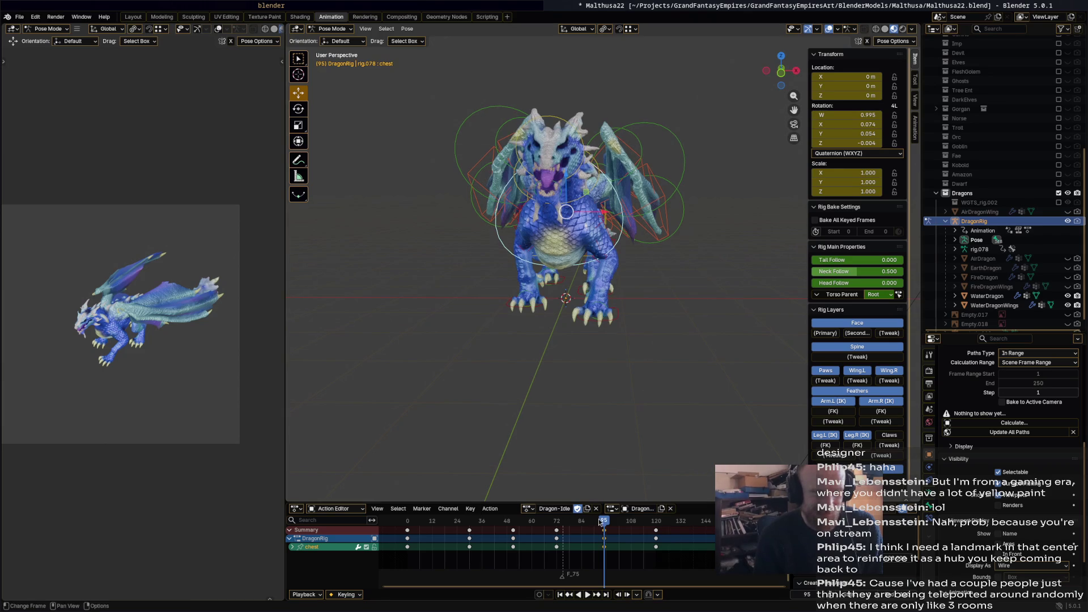
{"action": "key", "text": "space"}
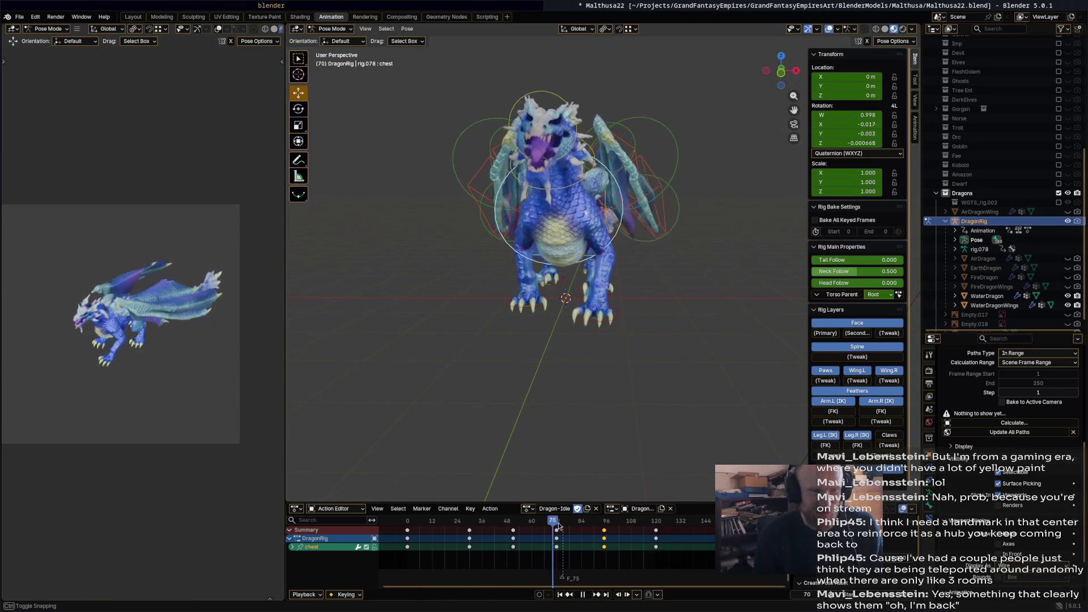
{"action": "left_click_drag", "start_coordinate": [618, 522], "coordinate": [624, 522]}
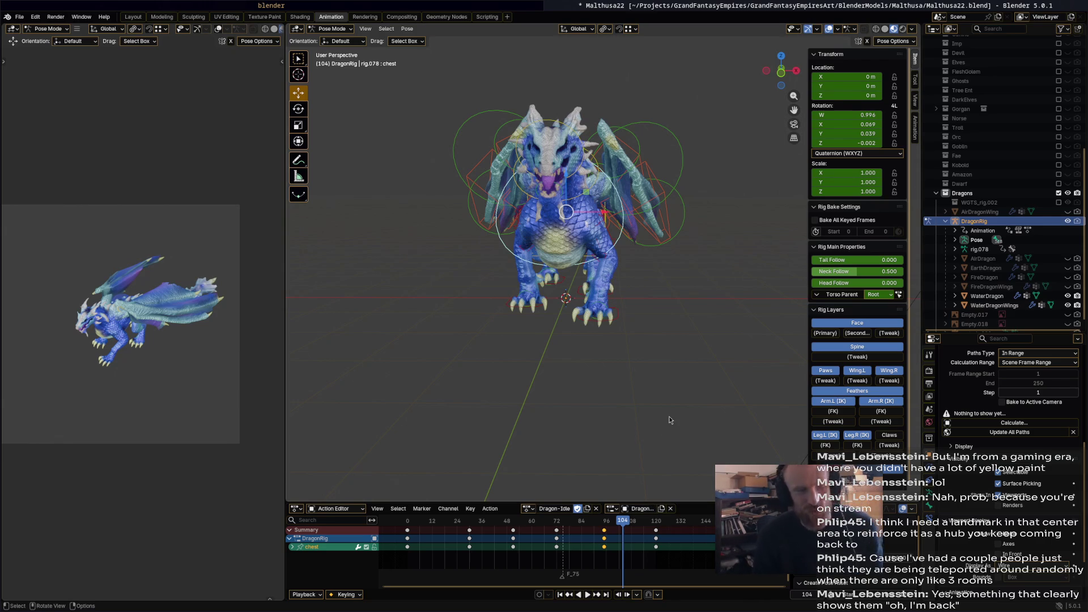
{"action": "key", "text": "space"}
{"action": "middle_click_drag", "start_coordinate": [645, 417], "coordinate": [508, 515]}
{"action": "left_click_drag", "start_coordinate": [409, 520], "coordinate": [633, 531]}
{"action": "mouse_move", "coordinate": [392, 522]}
{"action": "left_mouse_down"}
{"action": "mouse_move", "coordinate": [391, 543]}
{"action": "mouse_move", "coordinate": [410, 535]}
{"action": "left_mouse_up"}
{"action": "key", "text": "space"}
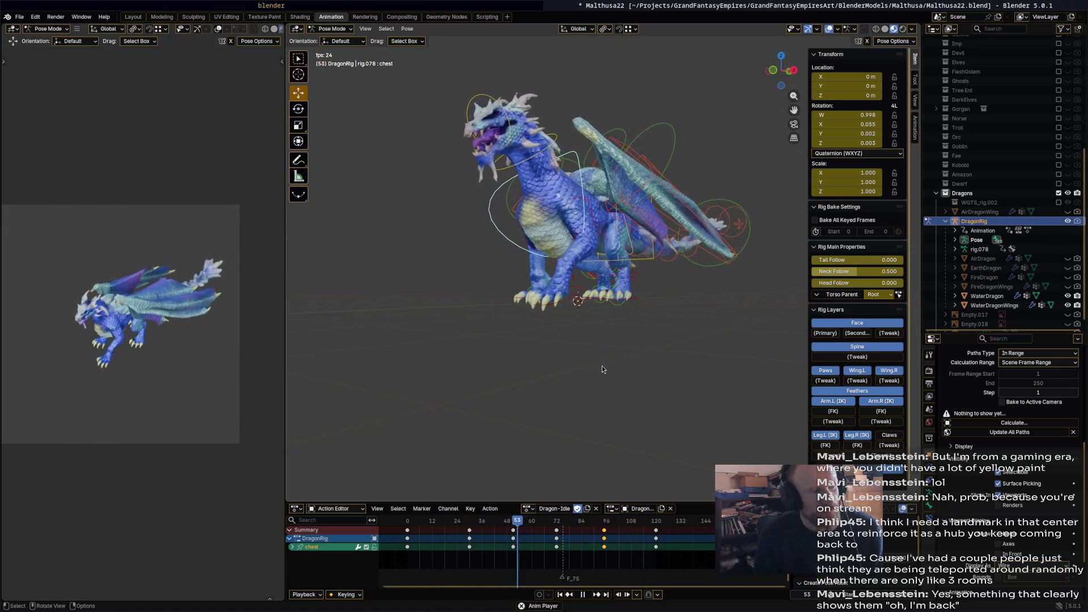
{"action": "key", "text": "space"}
Replay the action from near the start and scrub to frame 72.
{"action": "middle_click_drag", "start_coordinate": [604, 374], "coordinate": [660, 392]}
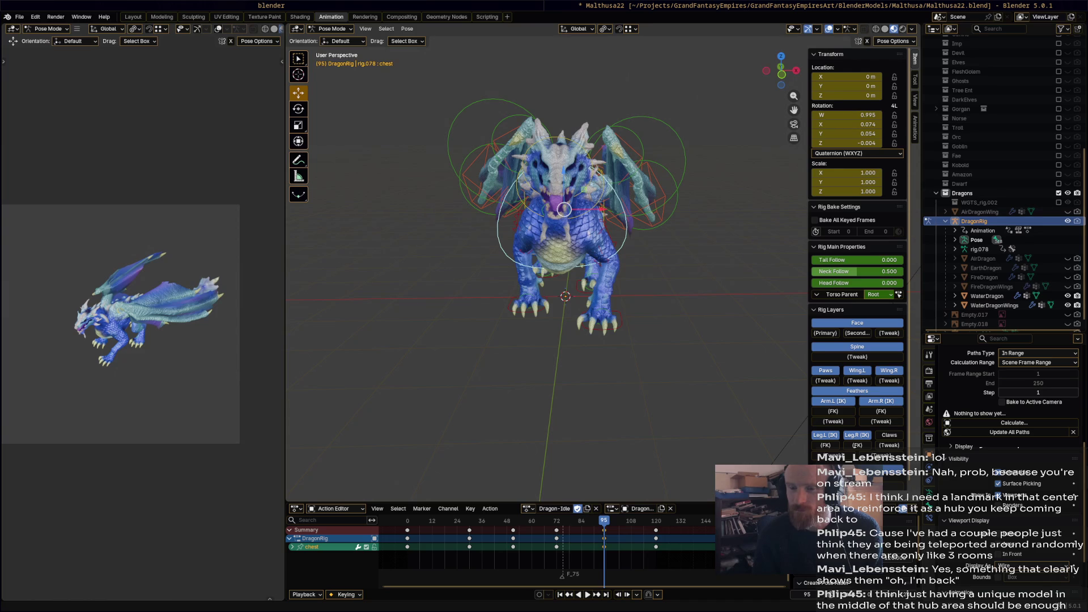
{"action": "left_click", "coordinate": [415, 520]}
{"action": "key", "text": "space"}
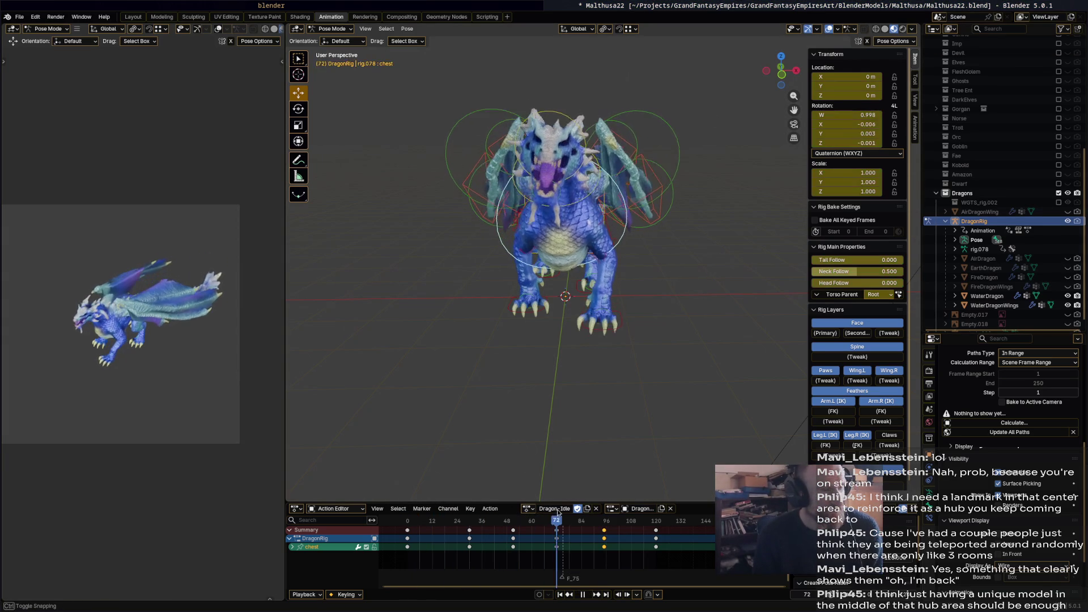
{"action": "left_click", "coordinate": [434, 522]}
{"action": "mouse_move", "coordinate": [433, 522]}
{"action": "left_mouse_down"}
{"action": "mouse_move", "coordinate": [409, 524]}
{"action": "mouse_move", "coordinate": [614, 532]}
{"action": "mouse_move", "coordinate": [433, 528]}
{"action": "mouse_move", "coordinate": [486, 532]}
{"action": "left_mouse_up"}
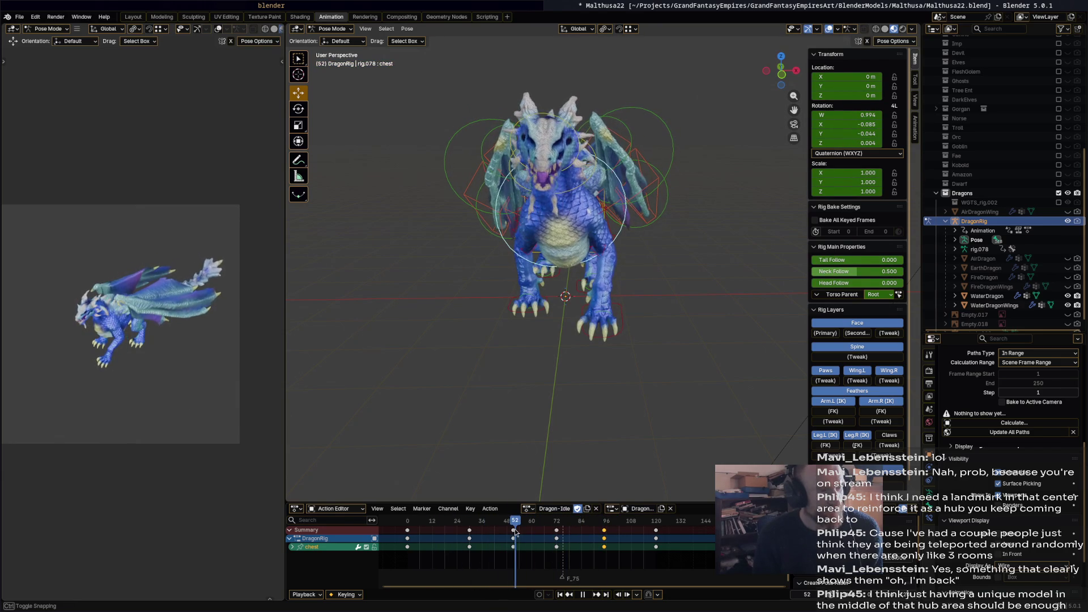
{"action": "left_click_drag", "start_coordinate": [531, 532], "coordinate": [558, 528]}
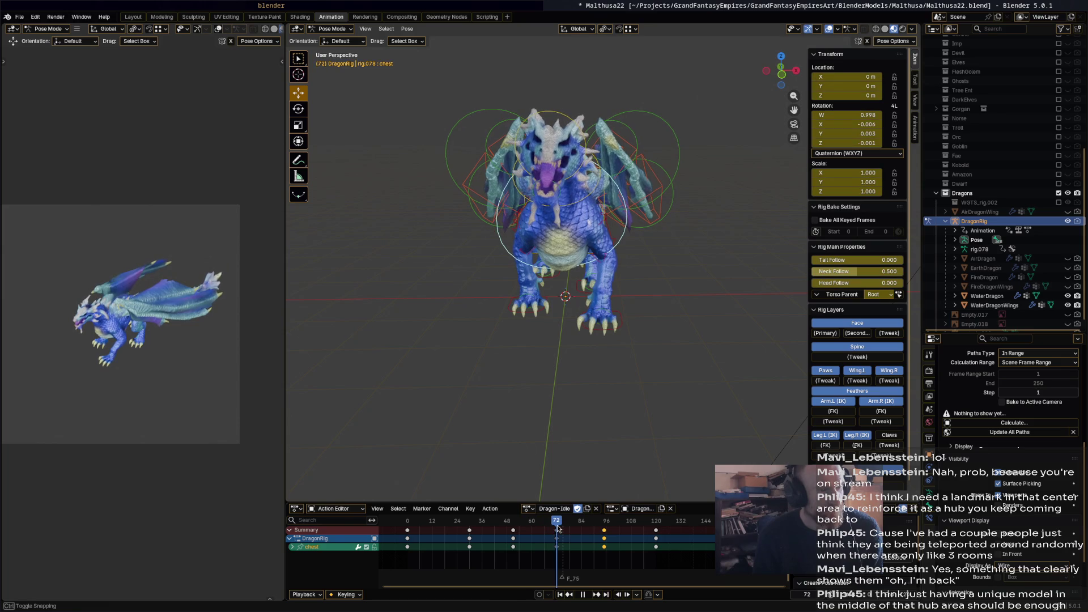
Turn the head bone 13.8° and rotate the neck -7.37° around Z.
{"action": "left_click", "coordinate": [574, 117]}
{"action": "key", "text": "r"}
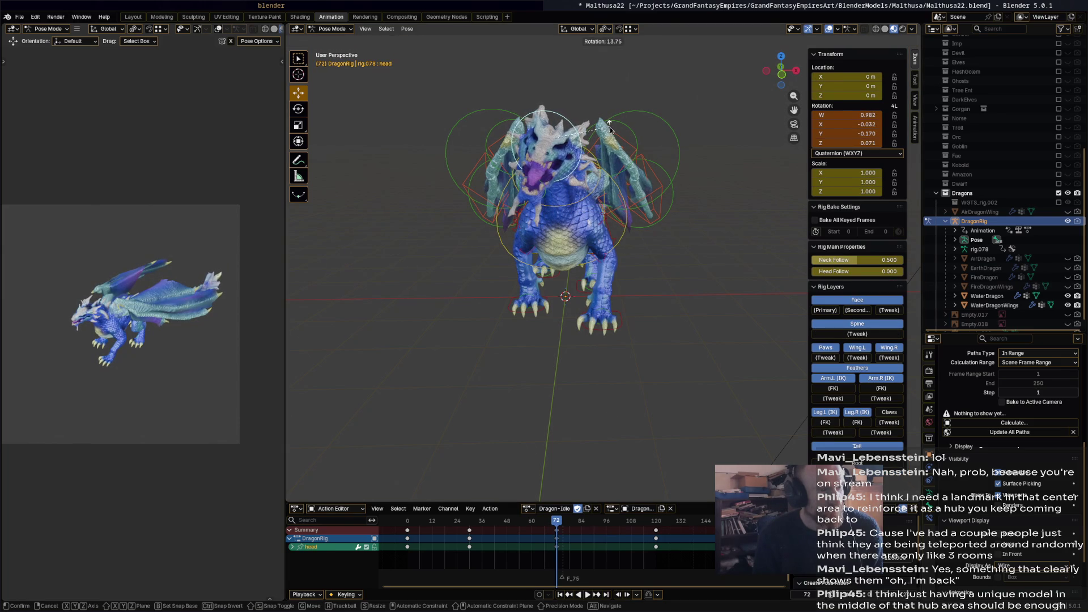
{"action": "left_click", "coordinate": [635, 182]}
{"action": "left_click", "coordinate": [600, 181]}
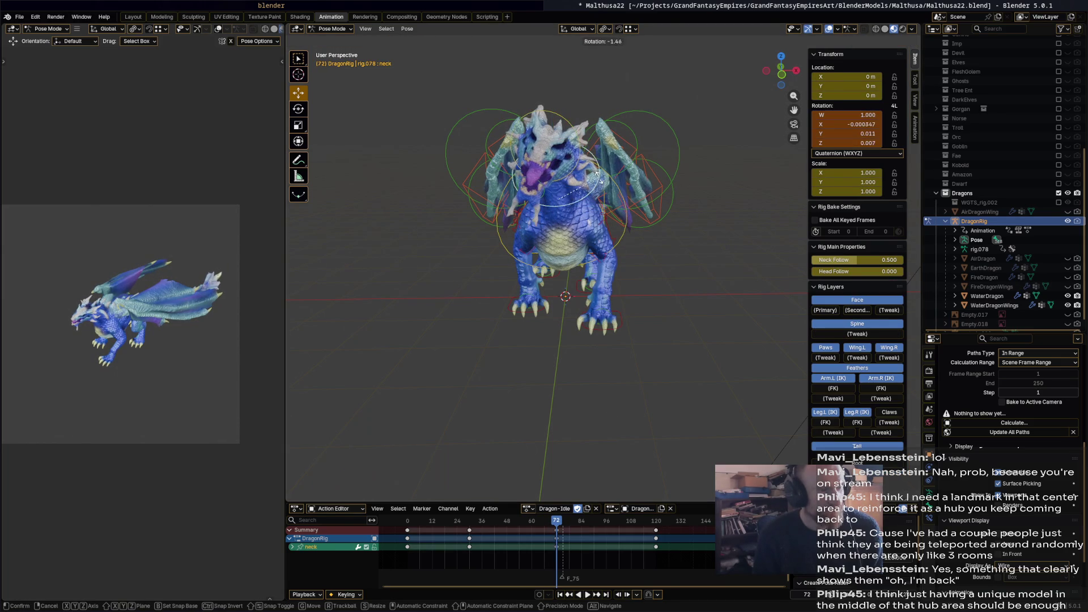
{"action": "key", "text": "r"}
{"action": "left_click", "coordinate": [675, 233]}
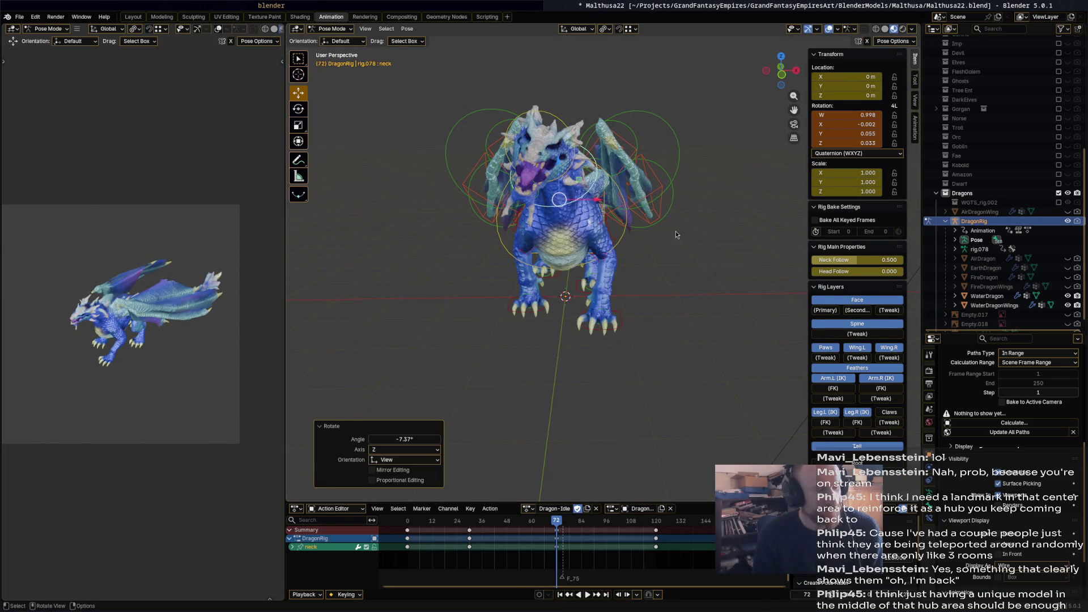
Key the whole rig's pose at frame 72, then return to frame 26.
{"action": "key", "text": "a"}
{"action": "key", "text": "i"}
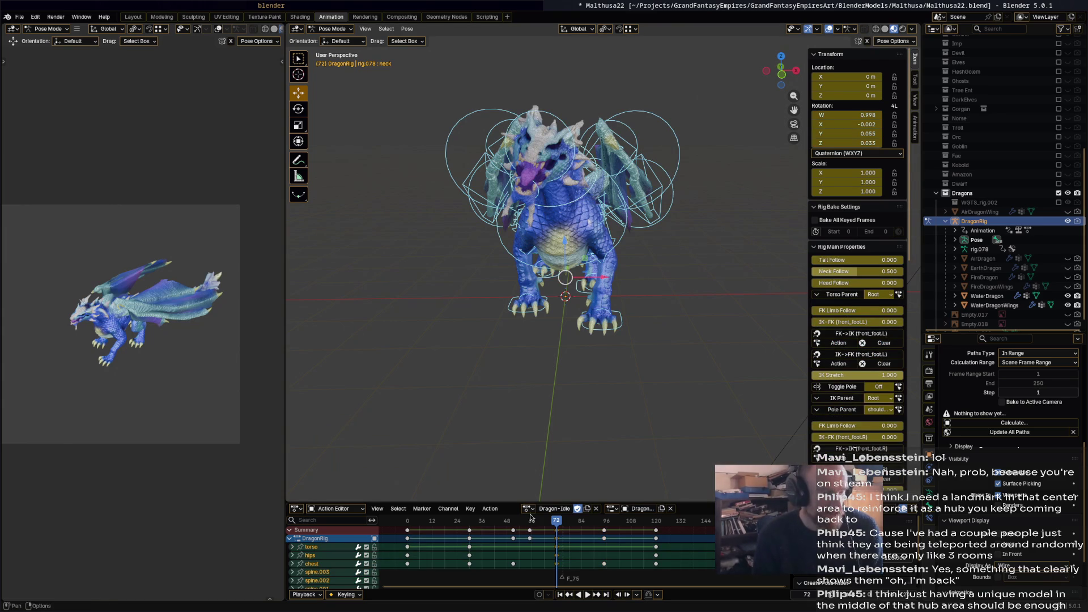
{"action": "mouse_move", "coordinate": [557, 520]}
{"action": "left_mouse_down"}
{"action": "mouse_move", "coordinate": [466, 527]}
{"action": "mouse_move", "coordinate": [603, 523]}
{"action": "left_mouse_up"}
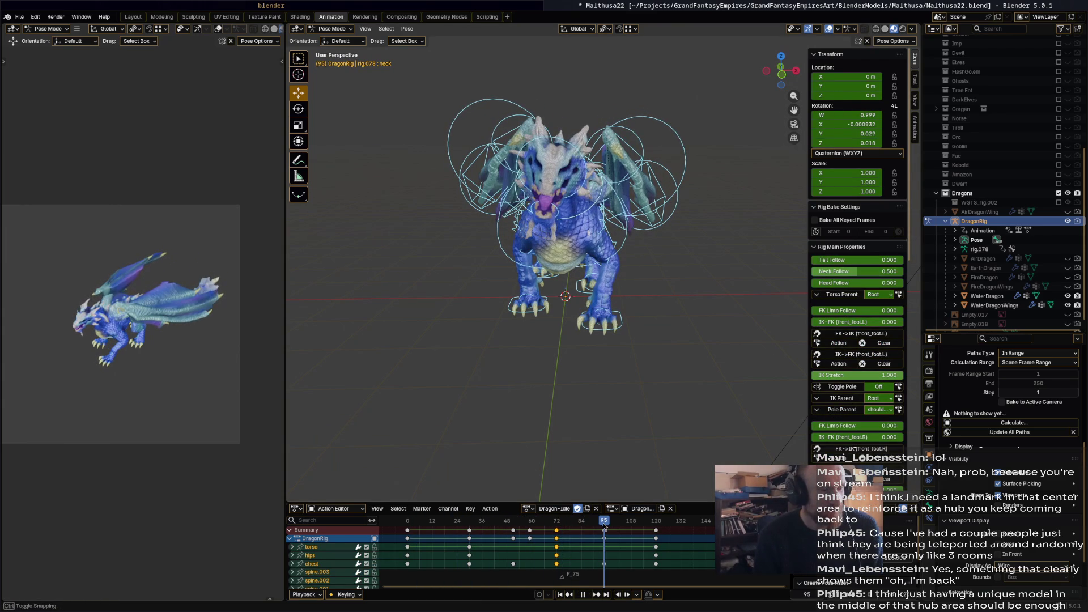
Rotate the neck bone and turn the head bone -12.8° around Z.
{"action": "left_click", "coordinate": [603, 188]}
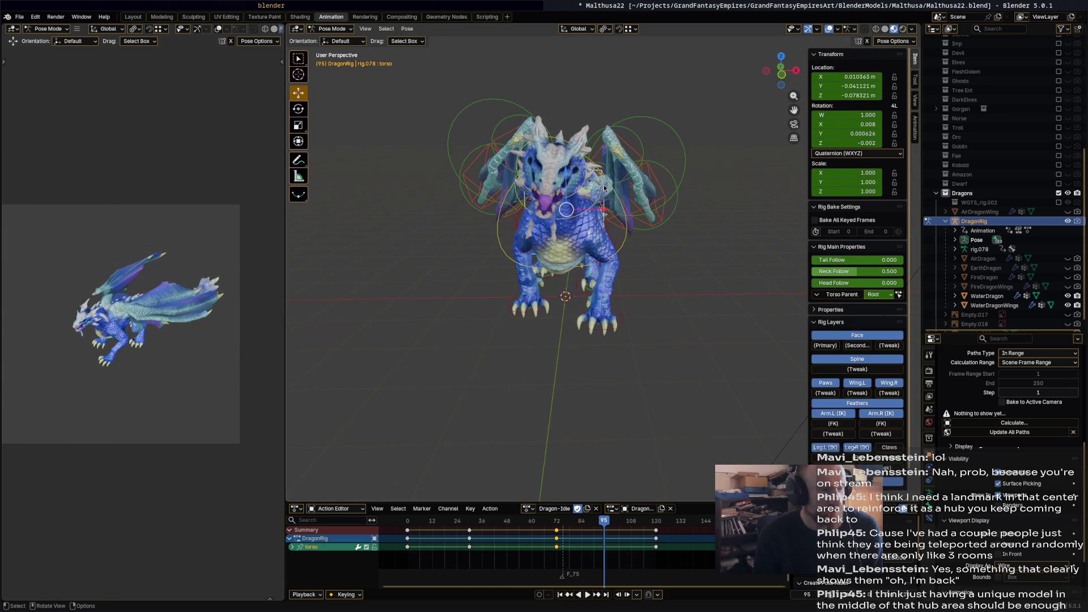
{"action": "left_click", "coordinate": [603, 188]}
{"action": "key", "text": "r"}
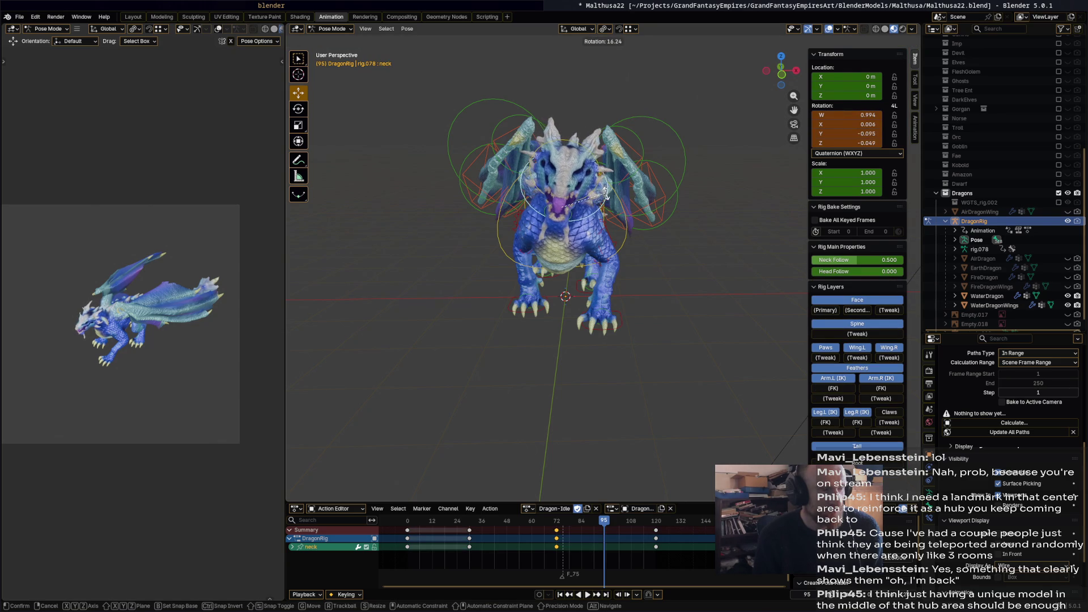
{"action": "left_click", "coordinate": [602, 164]}
{"action": "left_click", "coordinate": [589, 146]}
{"action": "key", "text": "r"}
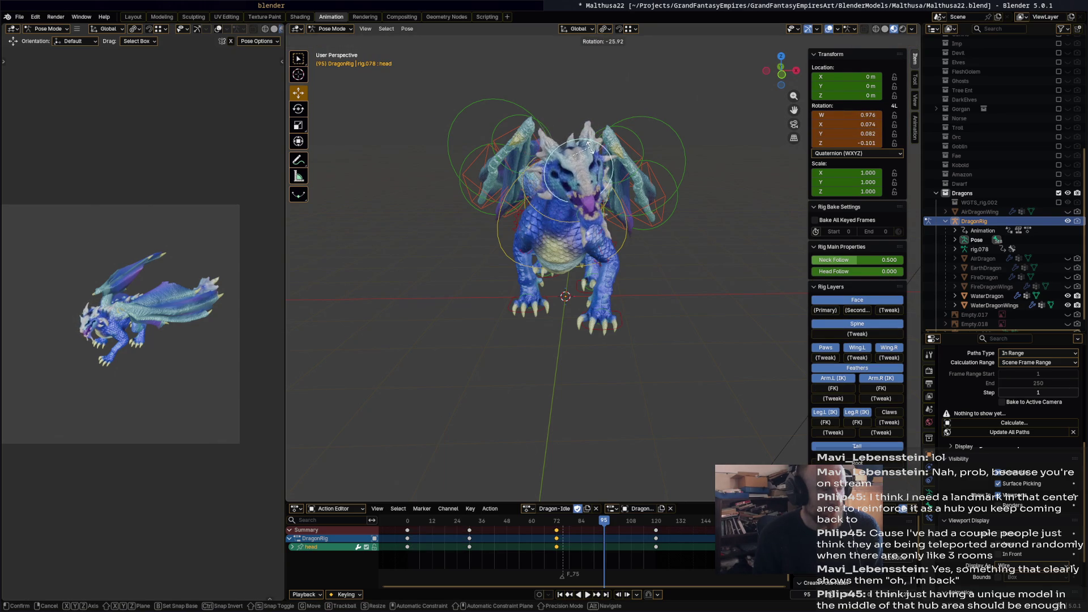
{"action": "left_click", "coordinate": [594, 161]}
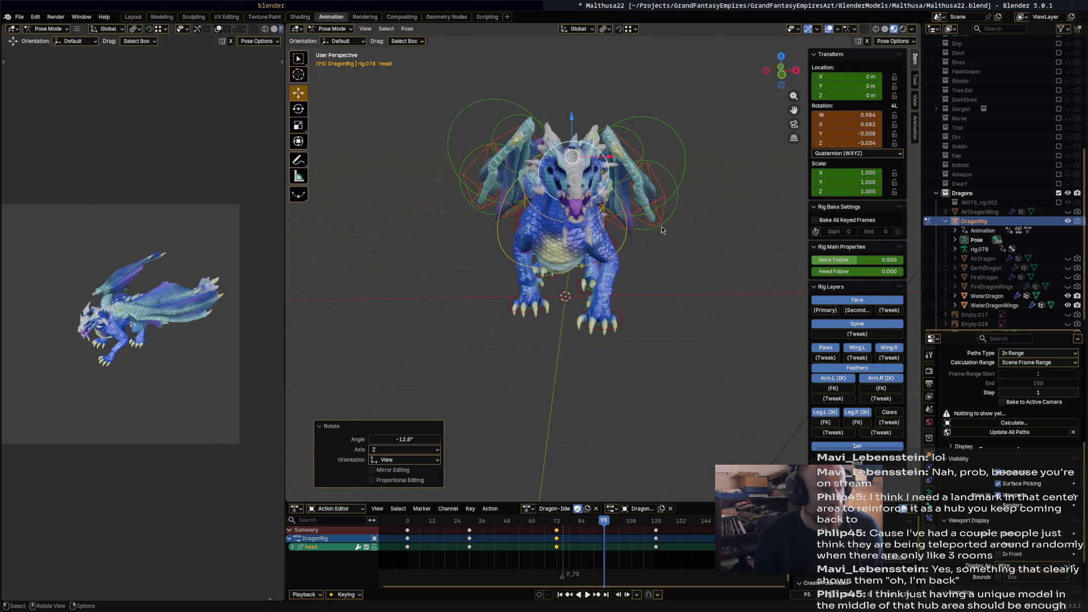
Select all bones and play the idle animation from a side view.
{"action": "key", "text": "a"}
{"action": "middle_click_drag", "start_coordinate": [672, 224], "coordinate": [599, 253]}
{"action": "key", "text": "space"}
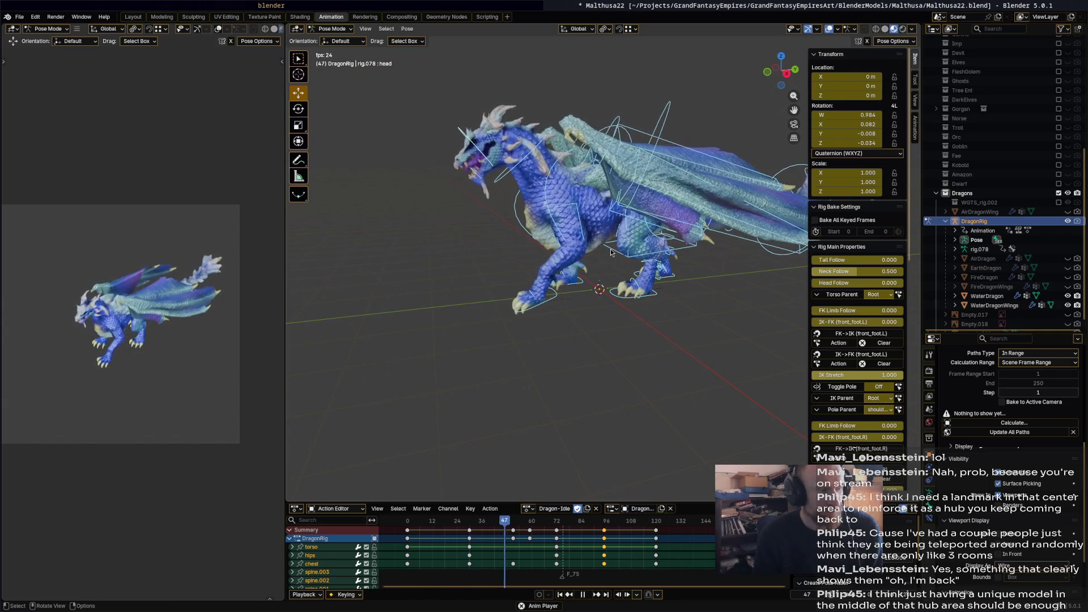
Stop playback and move back to frame 51 with all bones selected.
{"action": "key", "text": "space"}
{"action": "mouse_move", "coordinate": [610, 249]}
{"action": "middle_mouse_down"}
{"action": "mouse_move", "coordinate": [688, 264]}
{"action": "mouse_move", "coordinate": [650, 161]}
{"action": "middle_mouse_up"}
{"action": "left_click", "coordinate": [639, 157]}
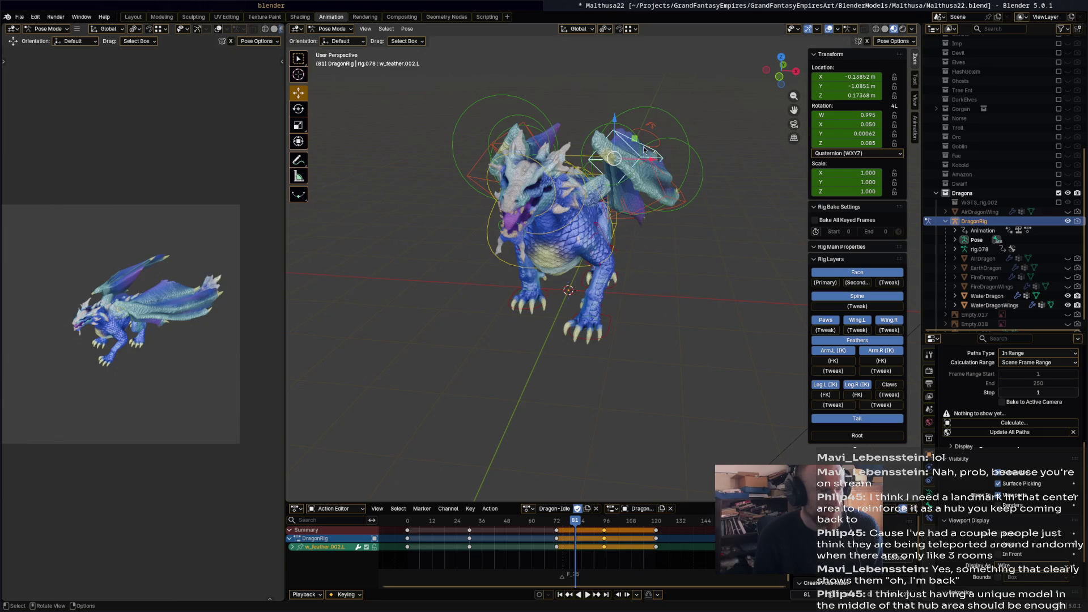
{"action": "key", "text": "space"}
{"action": "mouse_move", "coordinate": [592, 521]}
{"action": "left_mouse_down"}
{"action": "mouse_move", "coordinate": [452, 515]}
{"action": "mouse_move", "coordinate": [533, 530]}
{"action": "mouse_move", "coordinate": [514, 527]}
{"action": "left_mouse_up"}
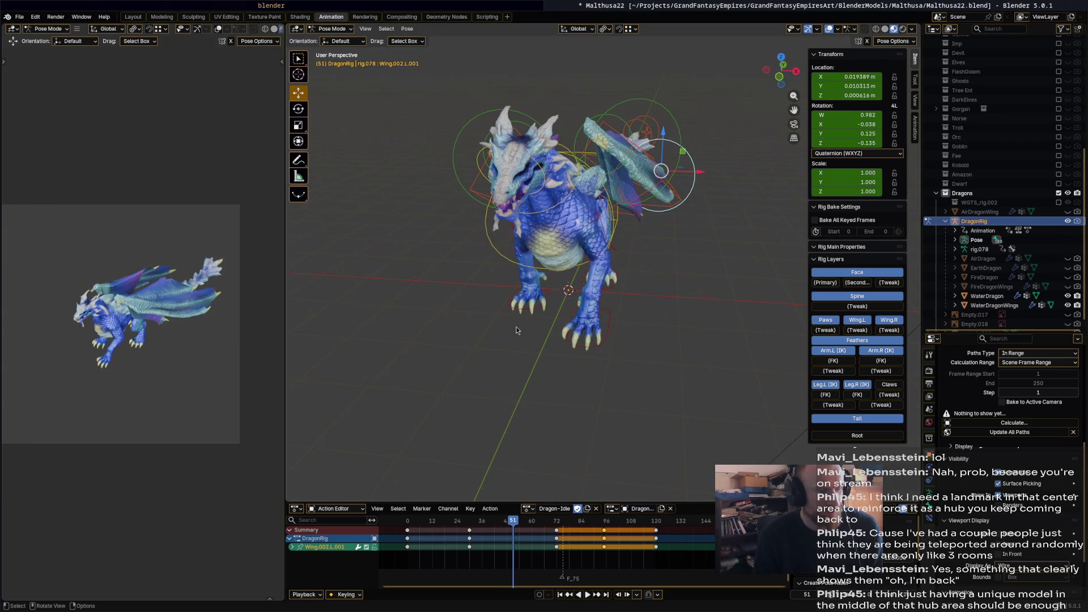
{"action": "key", "text": "a"}
{"action": "middle_click_drag", "start_coordinate": [467, 362], "coordinate": [479, 349]}
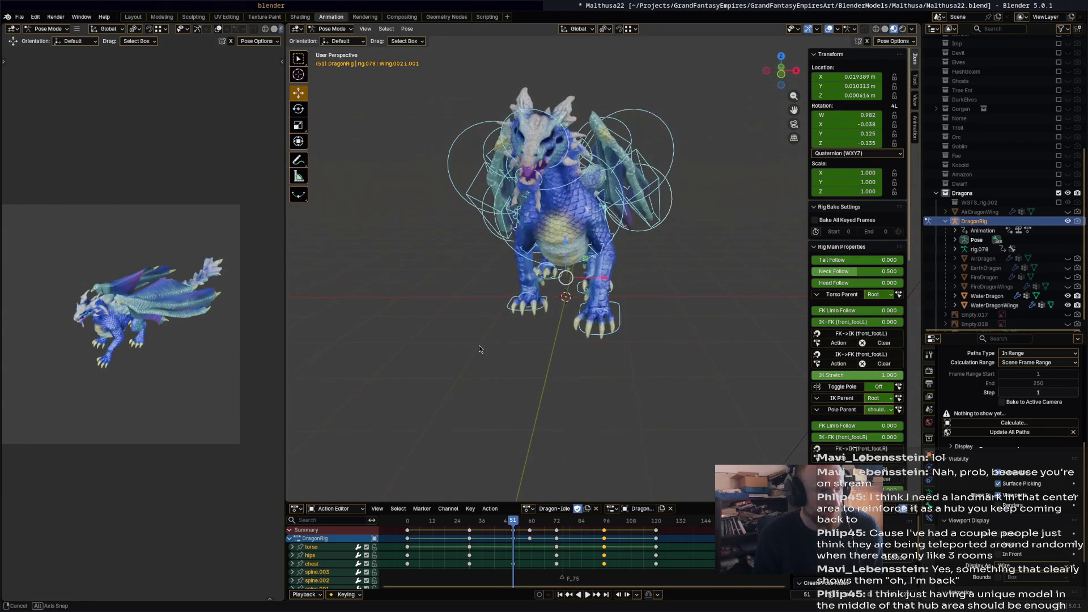
Rotate the right wing's middle bone Wing.001.R in two passes.
{"action": "left_click", "coordinate": [486, 144]}
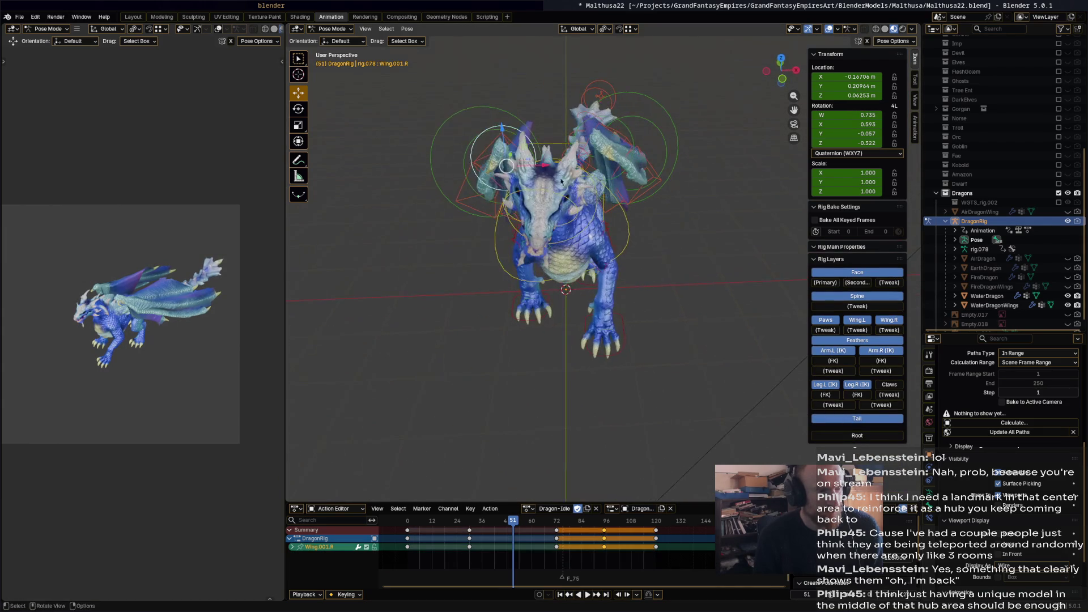
{"action": "key", "text": "r"}
{"action": "left_click", "coordinate": [553, 184]}
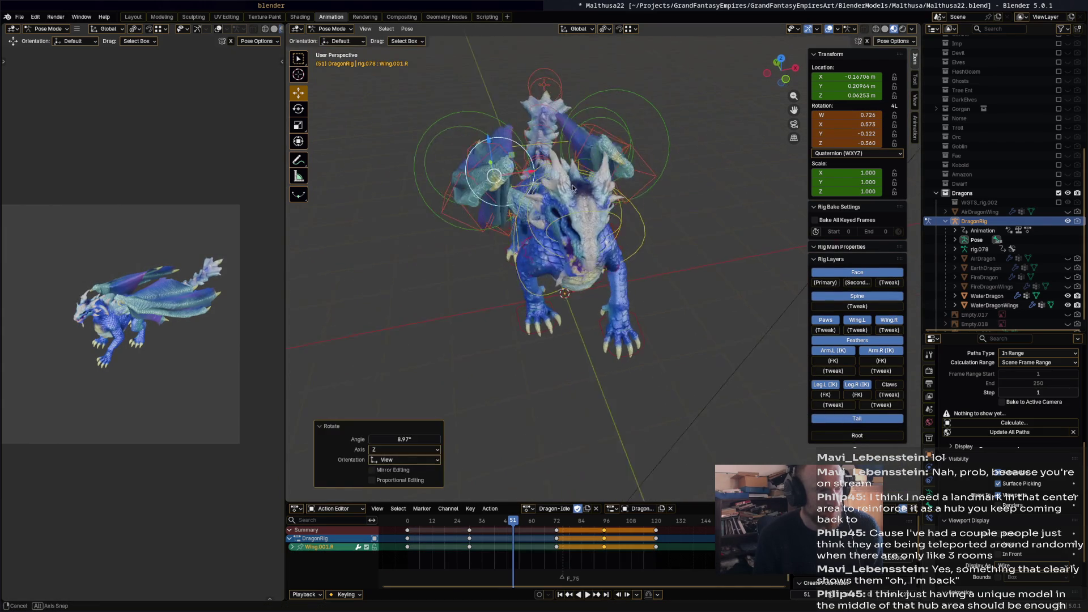
{"action": "mouse_move", "coordinate": [555, 181]}
{"action": "middle_mouse_down"}
{"action": "mouse_move", "coordinate": [632, 163]}
{"action": "mouse_move", "coordinate": [535, 171]}
{"action": "mouse_move", "coordinate": [572, 165]}
{"action": "mouse_move", "coordinate": [607, 185]}
{"action": "middle_mouse_up"}
{"action": "key", "text": "r"}
{"action": "left_click", "coordinate": [584, 184]}
Turn the right wing's base bone Wing.R 8.71° around Z.
{"action": "left_click", "coordinate": [537, 167]}
{"action": "left_click", "coordinate": [543, 168]}
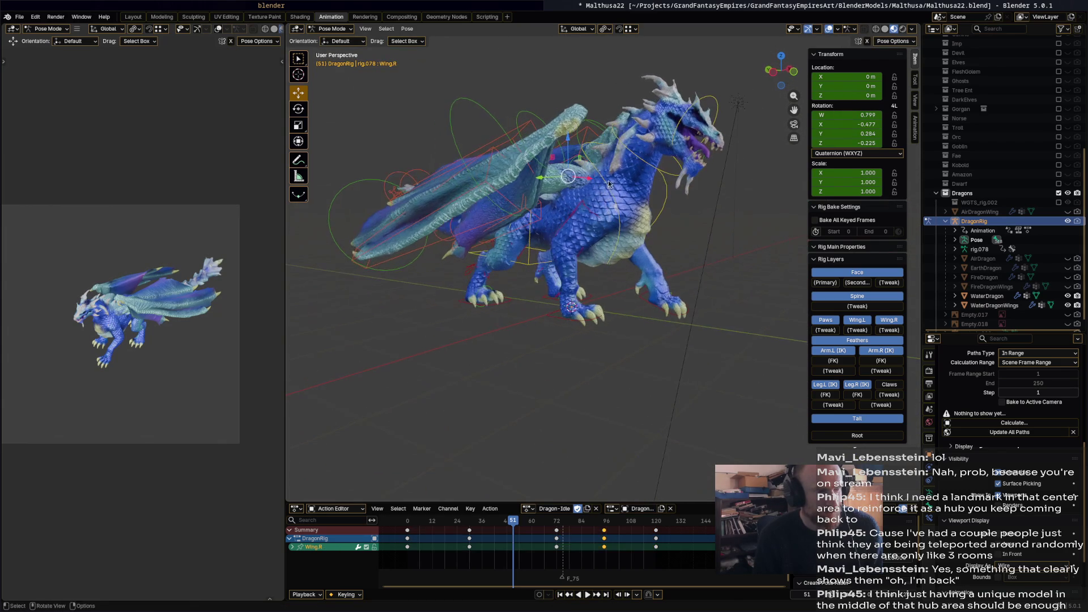
{"action": "key", "text": "r"}
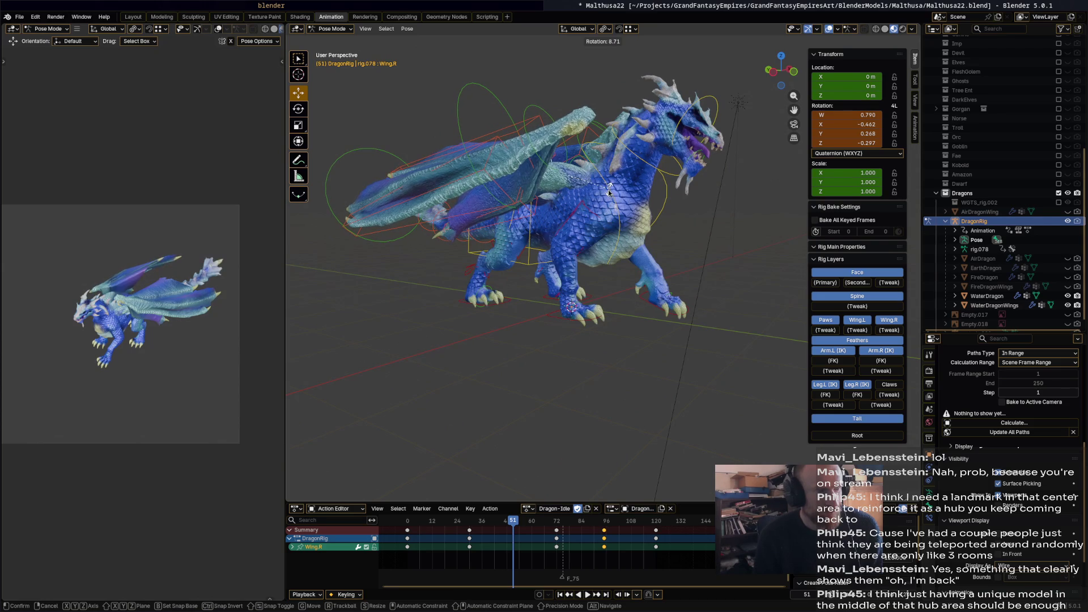
{"action": "left_click", "coordinate": [608, 193]}
{"action": "middle_click_drag", "start_coordinate": [664, 246], "coordinate": [600, 255]}
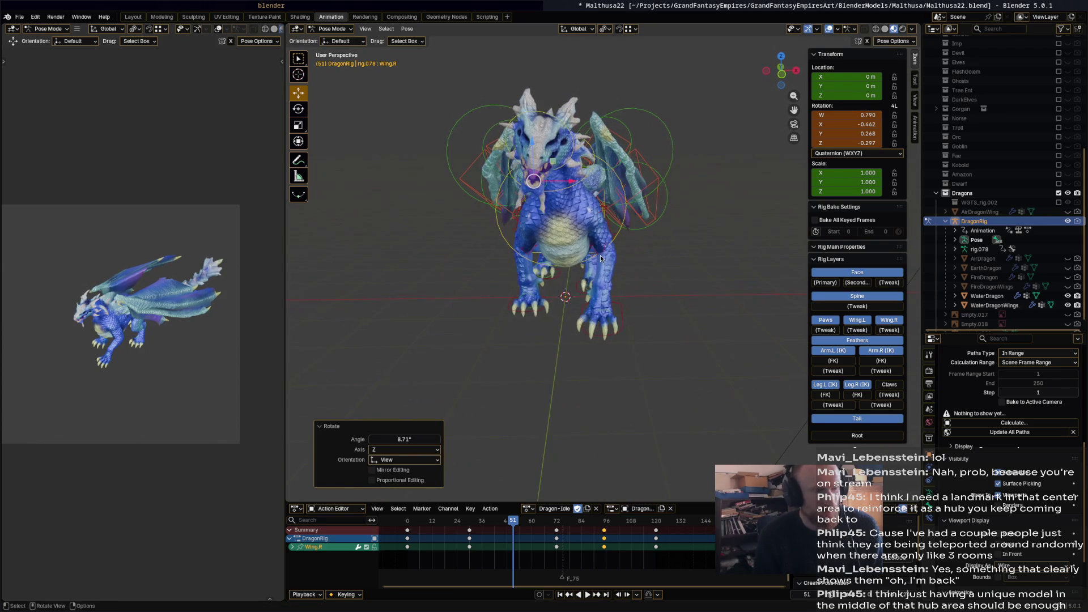
Key all bones at frame 51, then scrub frames 40–50 to review the motion.
{"action": "key", "text": "a"}
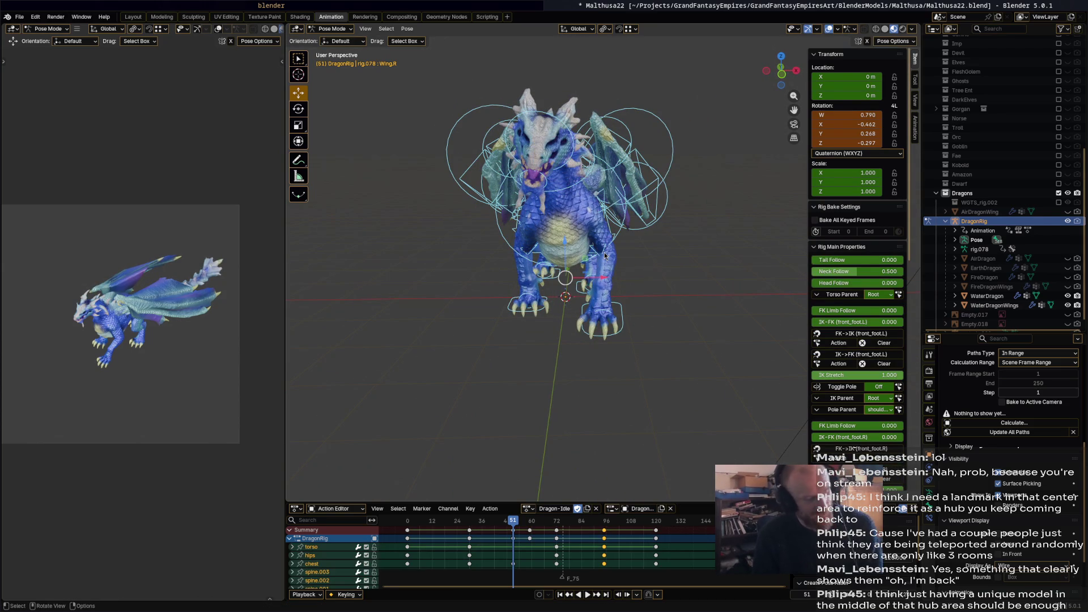
{"action": "key", "text": "i"}
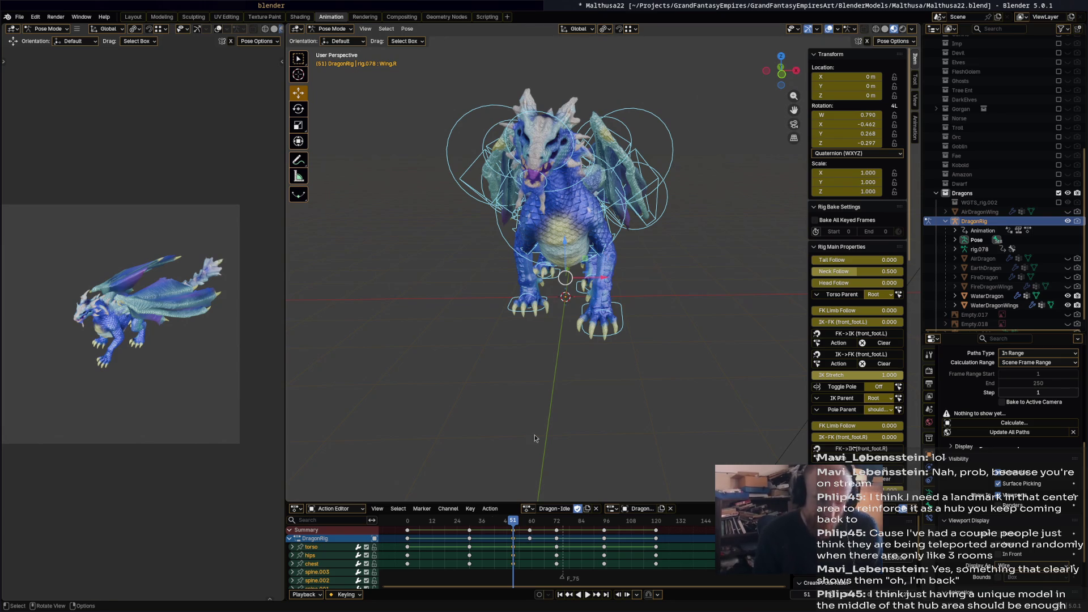
{"action": "mouse_move", "coordinate": [519, 519]}
{"action": "left_mouse_down"}
{"action": "mouse_move", "coordinate": [400, 520]}
{"action": "mouse_move", "coordinate": [544, 522]}
{"action": "mouse_move", "coordinate": [397, 525]}
{"action": "mouse_move", "coordinate": [579, 535]}
{"action": "left_mouse_up"}
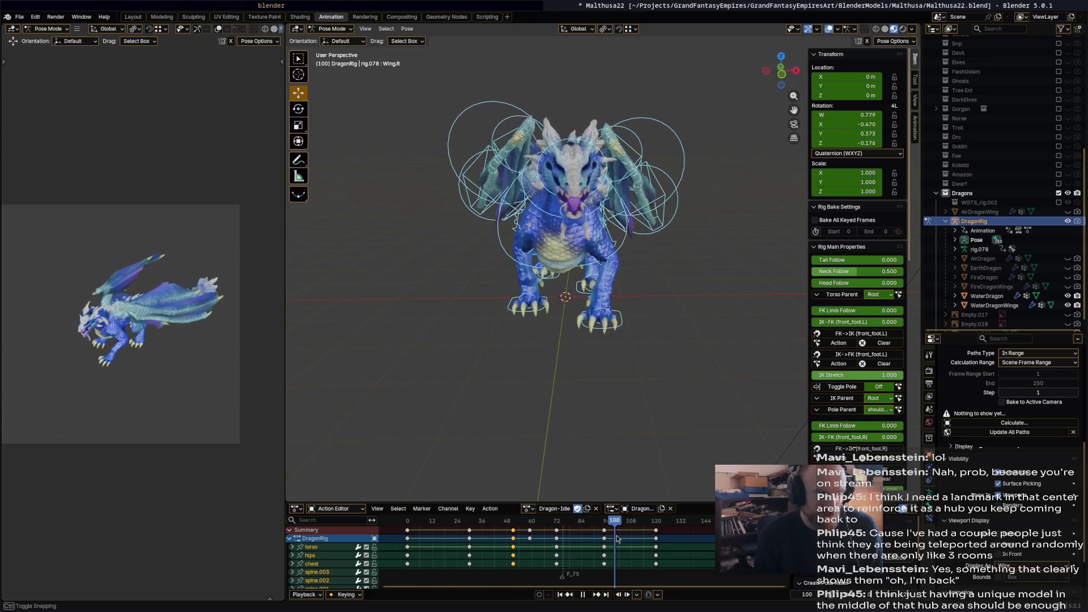
{"action": "left_click", "coordinate": [483, 532]}
{"action": "mouse_move", "coordinate": [483, 531]}
{"action": "left_mouse_down"}
{"action": "mouse_move", "coordinate": [428, 532]}
{"action": "mouse_move", "coordinate": [549, 523]}
{"action": "left_mouse_up"}
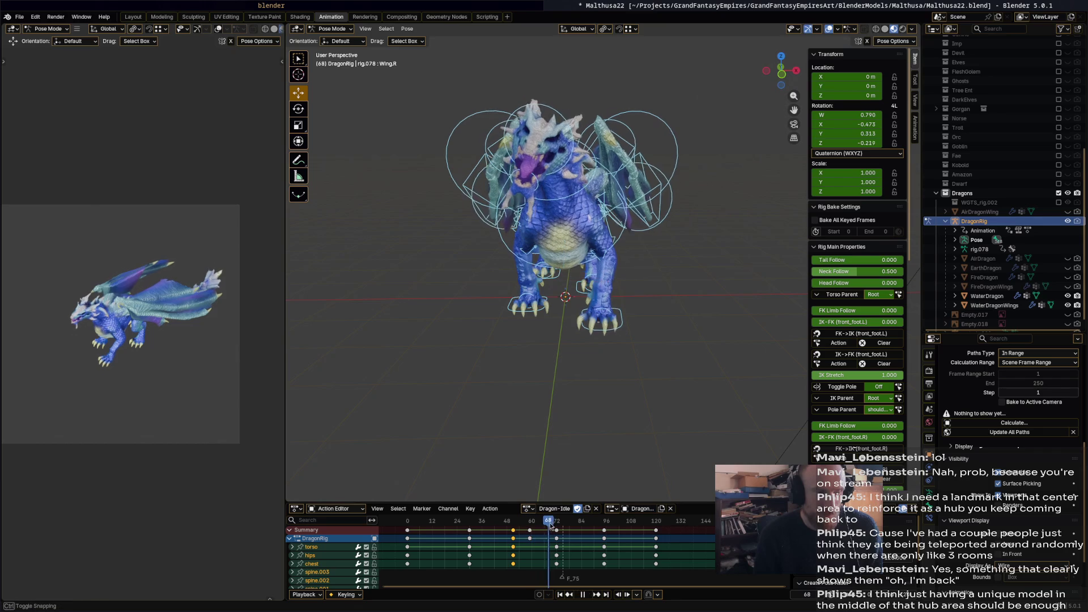
{"action": "mouse_move", "coordinate": [675, 345]}
{"action": "middle_mouse_down"}
{"action": "mouse_move", "coordinate": [736, 396]}
{"action": "mouse_move", "coordinate": [750, 364]}
{"action": "middle_mouse_up"}
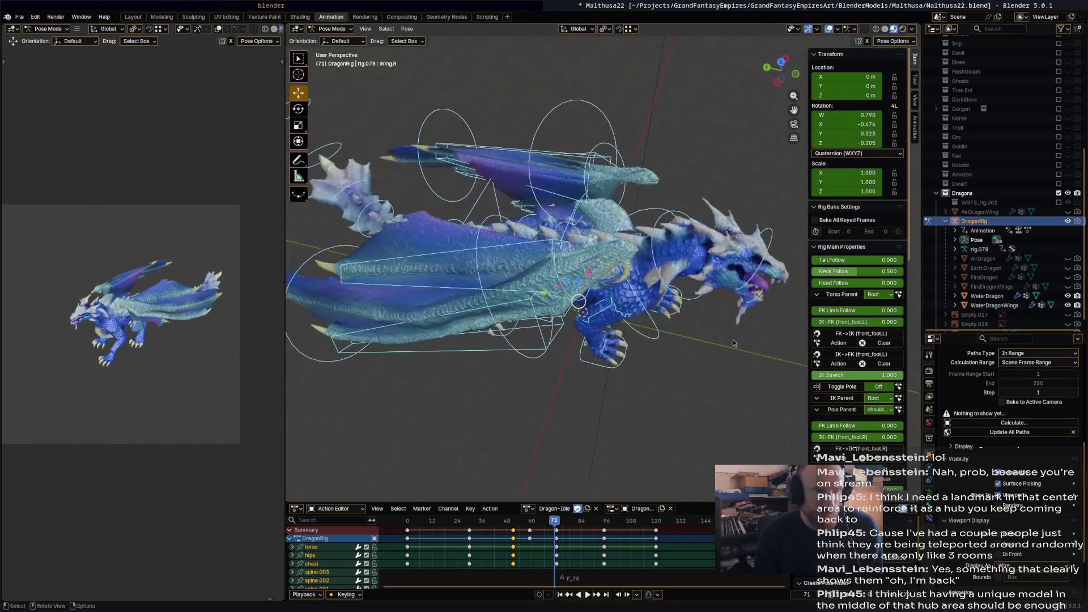
{"action": "left_click", "coordinate": [582, 207]}
At frame 72, swing the left wing's base bone Wing.L upward.
{"action": "key", "text": "space"}
{"action": "key", "text": "space"}
{"action": "middle_click_drag", "start_coordinate": [659, 212], "coordinate": [579, 219]}
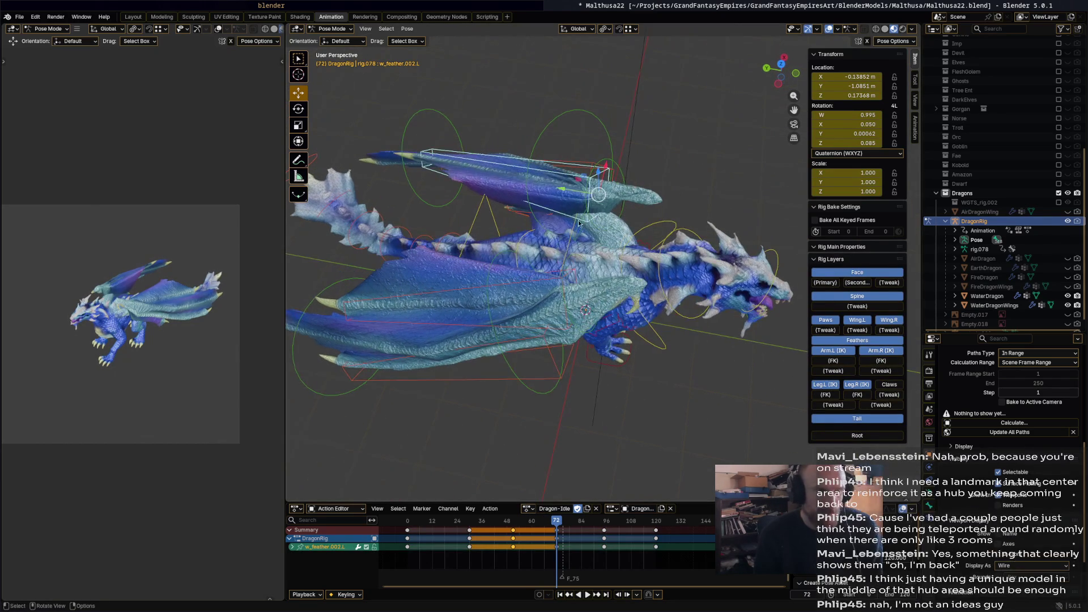
{"action": "left_click", "coordinate": [635, 221]}
{"action": "key", "text": "r"}
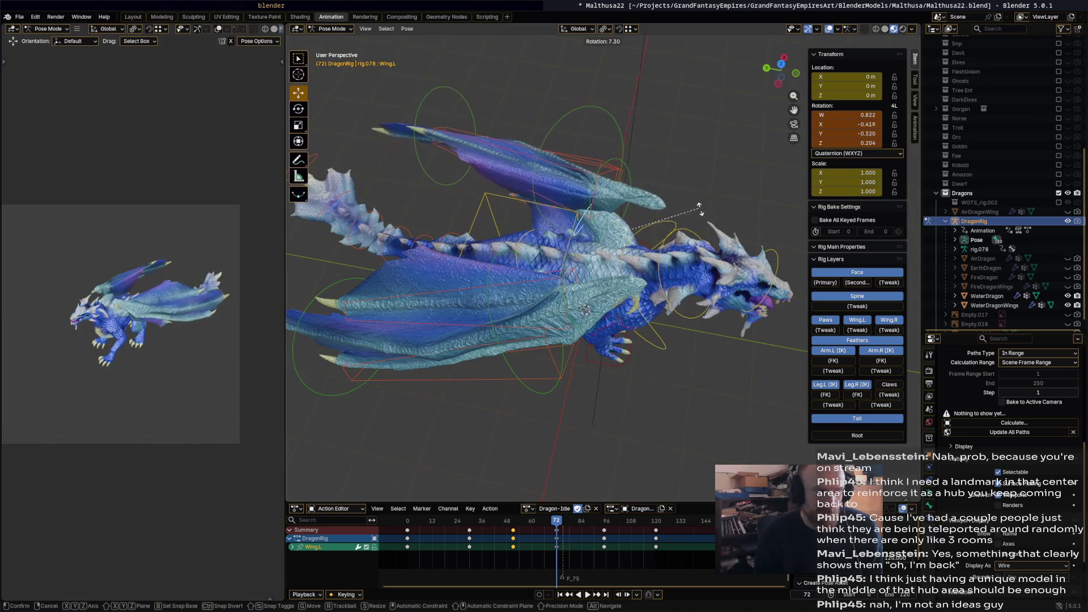
{"action": "left_click", "coordinate": [650, 186]}
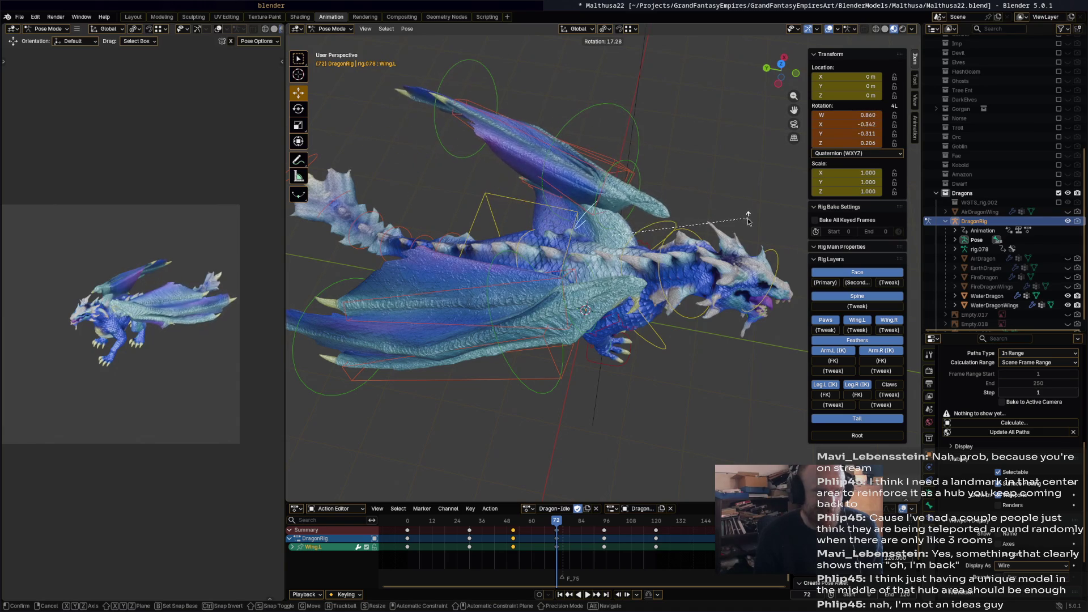
Rotate the left wing's middle bone Wing.001.L in three passes.
{"action": "left_click", "coordinate": [641, 184]}
{"action": "key", "text": "r"}
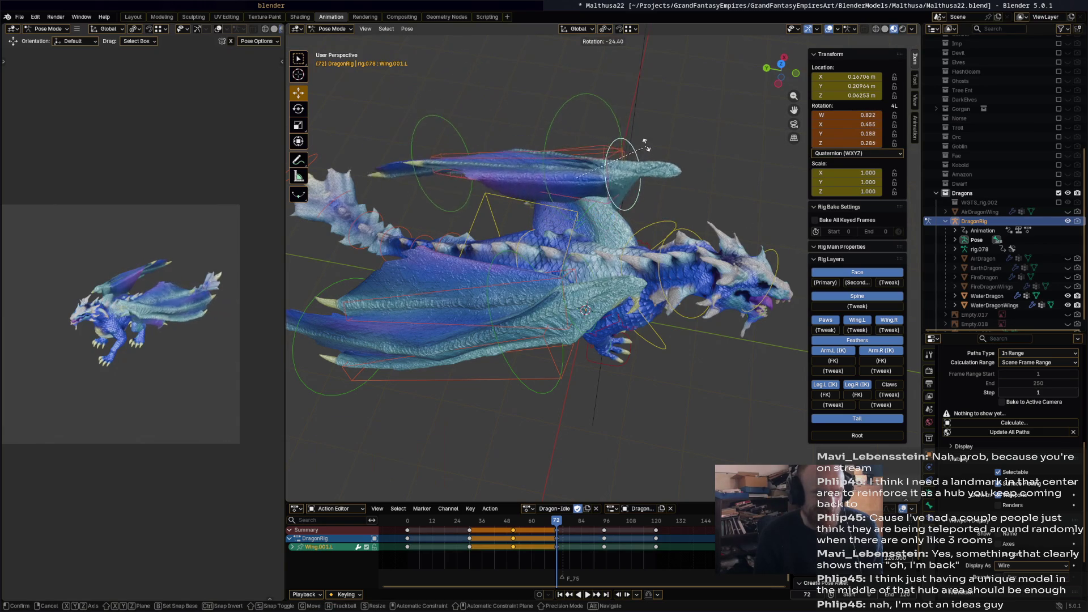
{"action": "left_click", "coordinate": [671, 179]}
{"action": "mouse_move", "coordinate": [671, 179]}
{"action": "middle_mouse_down"}
{"action": "mouse_move", "coordinate": [597, 169]}
{"action": "mouse_move", "coordinate": [609, 202]}
{"action": "mouse_move", "coordinate": [685, 238]}
{"action": "middle_mouse_up"}
{"action": "key", "text": "r"}
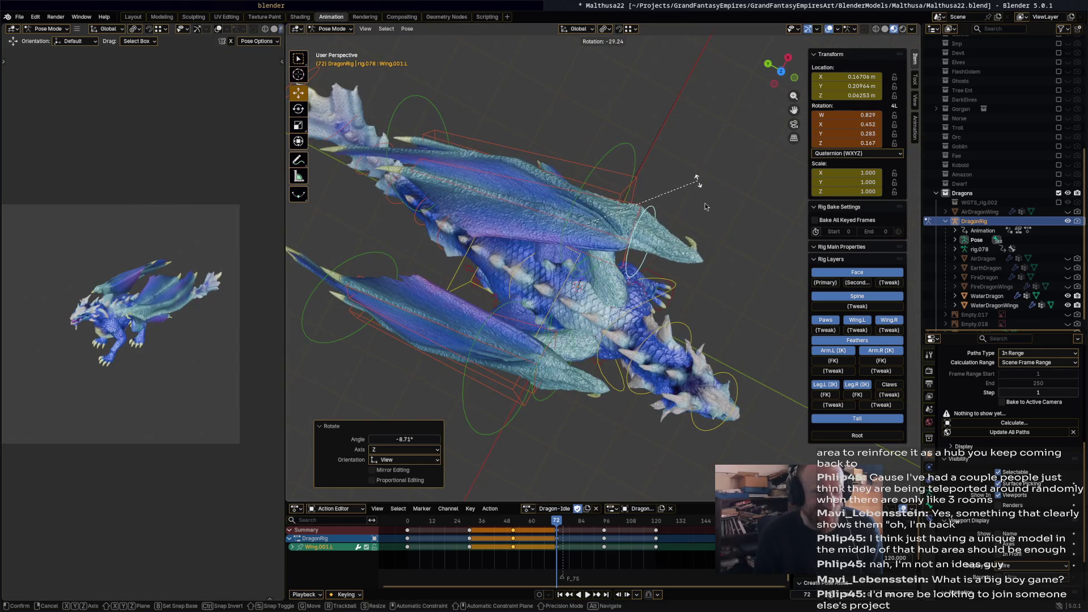
{"action": "left_click", "coordinate": [706, 199]}
{"action": "mouse_move", "coordinate": [682, 188]}
{"action": "middle_mouse_down"}
{"action": "mouse_move", "coordinate": [628, 165]}
{"action": "mouse_move", "coordinate": [663, 171]}
{"action": "middle_mouse_up"}
{"action": "key", "text": "r"}
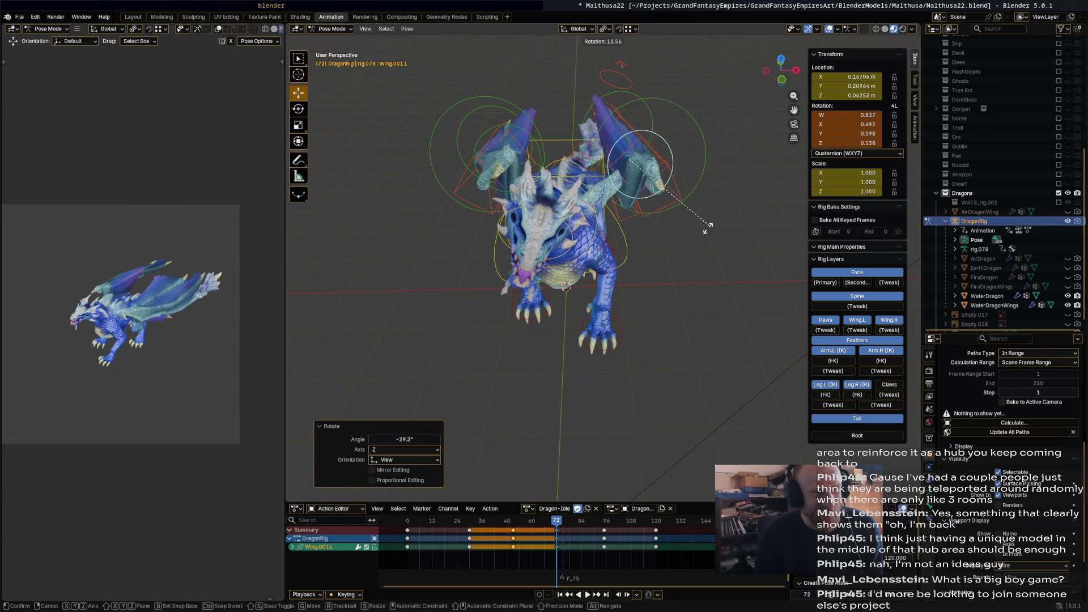
{"action": "left_click", "coordinate": [708, 177]}
Rotate the outer wing bone Wing.002.L and the wing tip Wing.002.L.001.
{"action": "left_click", "coordinate": [708, 177]}
{"action": "key", "text": "r"}
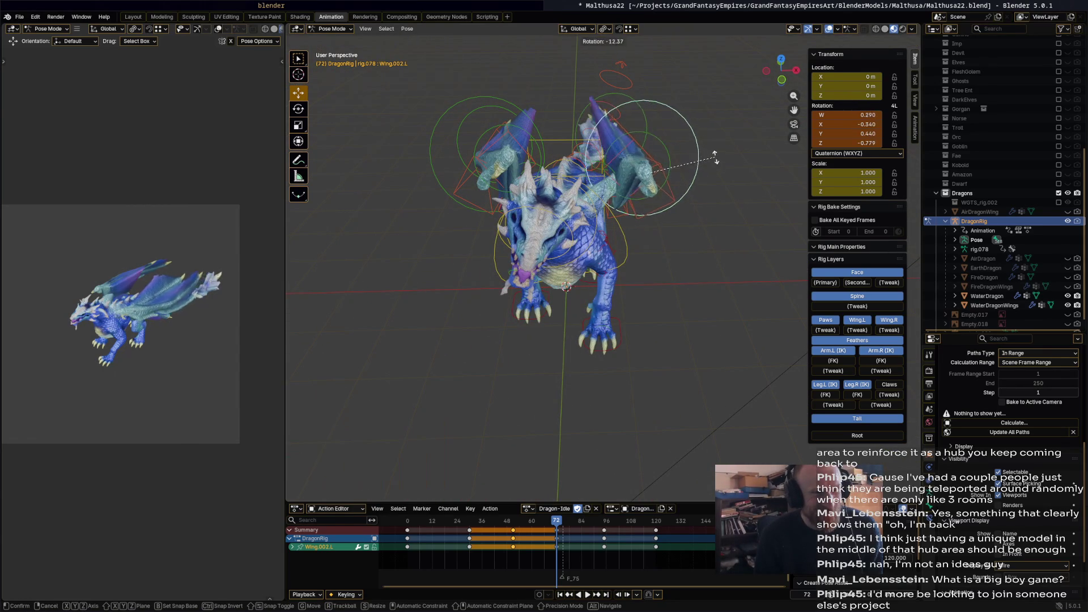
{"action": "left_click", "coordinate": [682, 246]}
{"action": "mouse_move", "coordinate": [683, 248]}
{"action": "middle_mouse_down"}
{"action": "mouse_move", "coordinate": [702, 294]}
{"action": "mouse_move", "coordinate": [758, 264]}
{"action": "mouse_move", "coordinate": [711, 238]}
{"action": "mouse_move", "coordinate": [761, 256]}
{"action": "middle_mouse_up"}
{"action": "key", "text": "r"}
{"action": "left_click", "coordinate": [712, 245]}
{"action": "left_click", "coordinate": [755, 256]}
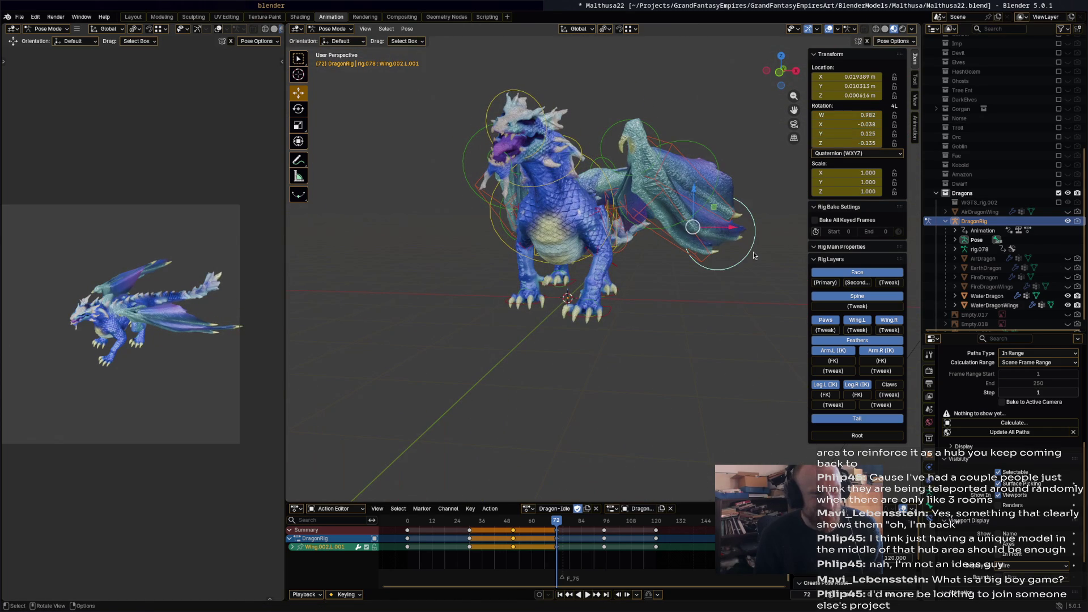
{"action": "key", "text": "r"}
{"action": "left_click", "coordinate": [664, 230]}
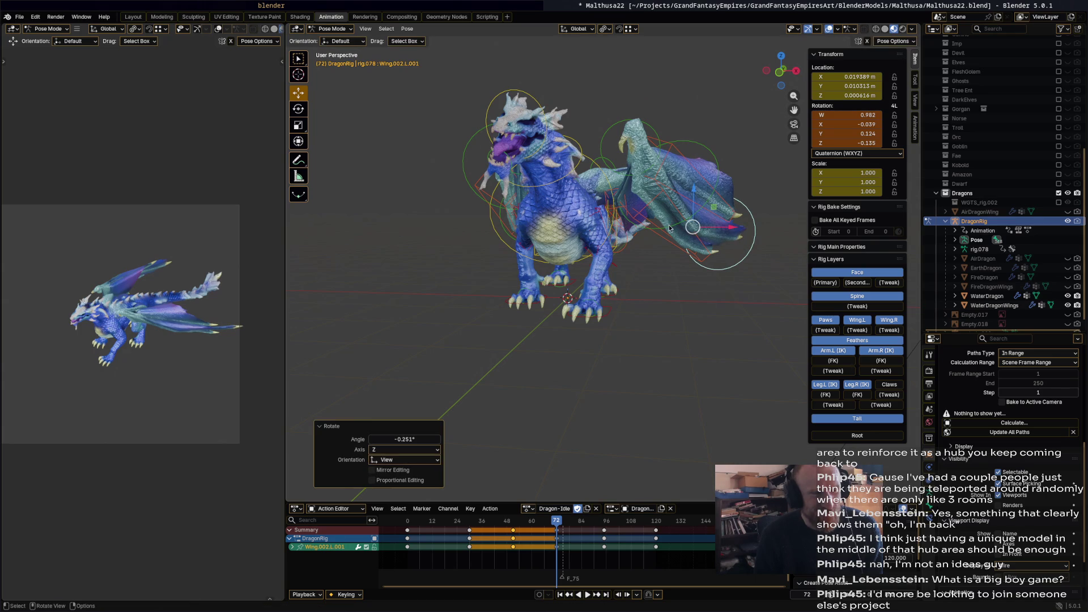
Move the feather bone w_feather.001.L to a new position.
{"action": "left_click", "coordinate": [670, 230]}
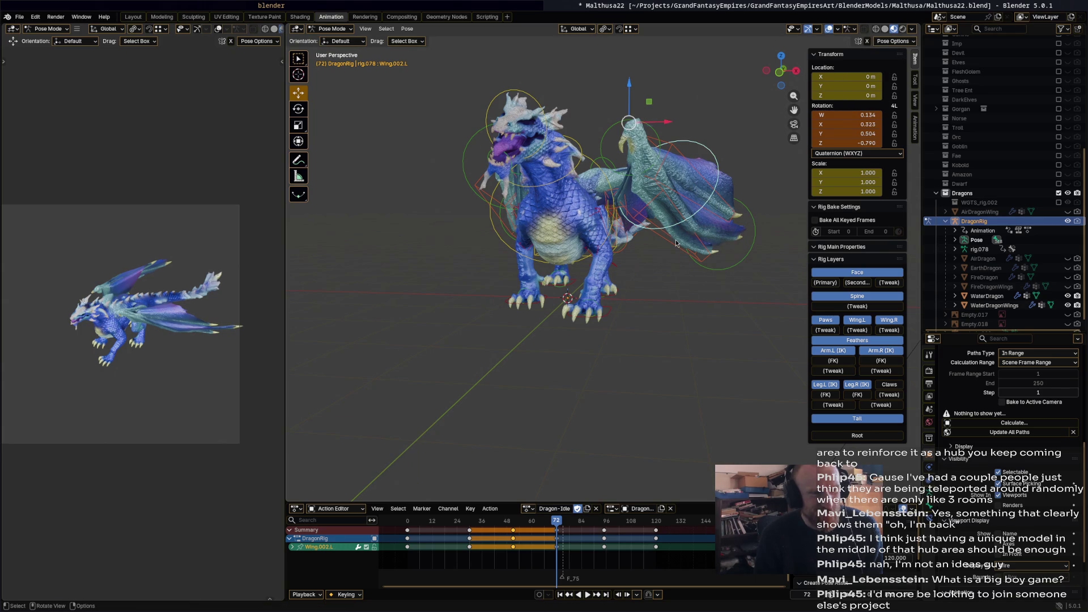
{"action": "left_click", "coordinate": [673, 245]}
{"action": "key", "text": "g"}
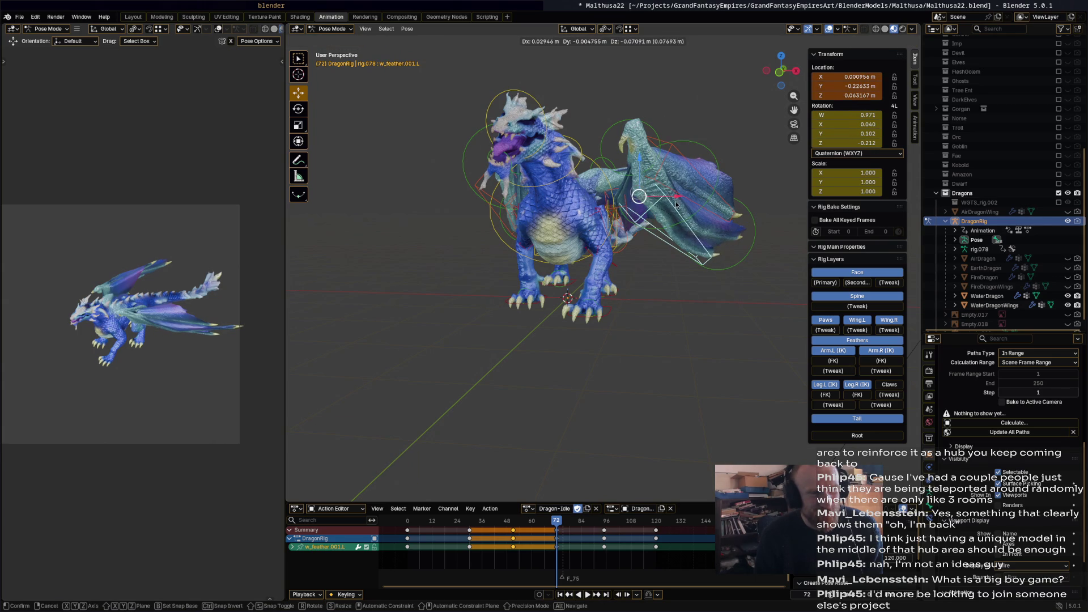
{"action": "left_click", "coordinate": [675, 204]}
{"action": "left_click", "coordinate": [695, 201]}
{"action": "mouse_move", "coordinate": [696, 202]}
{"action": "middle_mouse_down"}
{"action": "mouse_move", "coordinate": [705, 277]}
{"action": "mouse_move", "coordinate": [705, 226]}
{"action": "middle_mouse_up"}
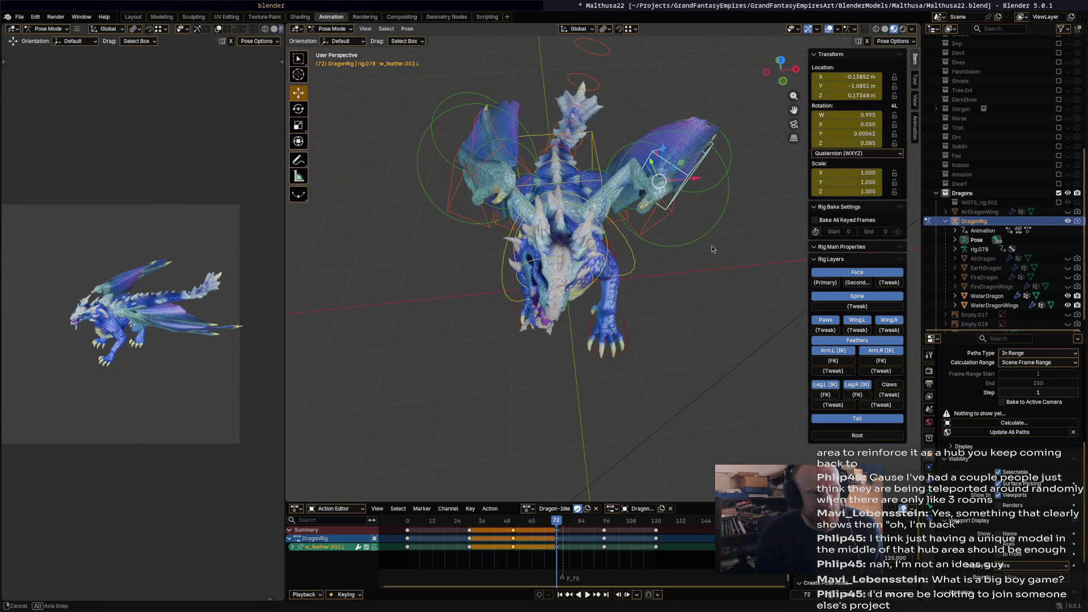
Rotate the outer wing bone Wing.002.L twice more.
{"action": "left_click", "coordinate": [718, 156]}
{"action": "key", "text": "r"}
{"action": "left_click", "coordinate": [699, 158]}
{"action": "middle_click_drag", "start_coordinate": [698, 158], "coordinate": [734, 226]}
{"action": "key", "text": "r"}
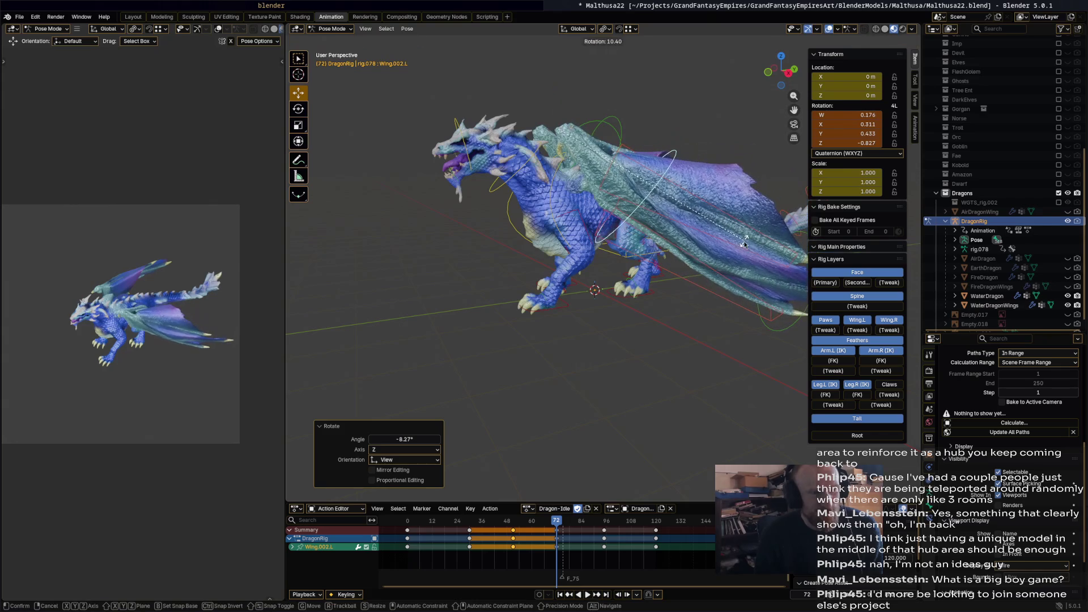
{"action": "left_click", "coordinate": [622, 245]}
{"action": "middle_click_drag", "start_coordinate": [623, 245], "coordinate": [688, 281]}
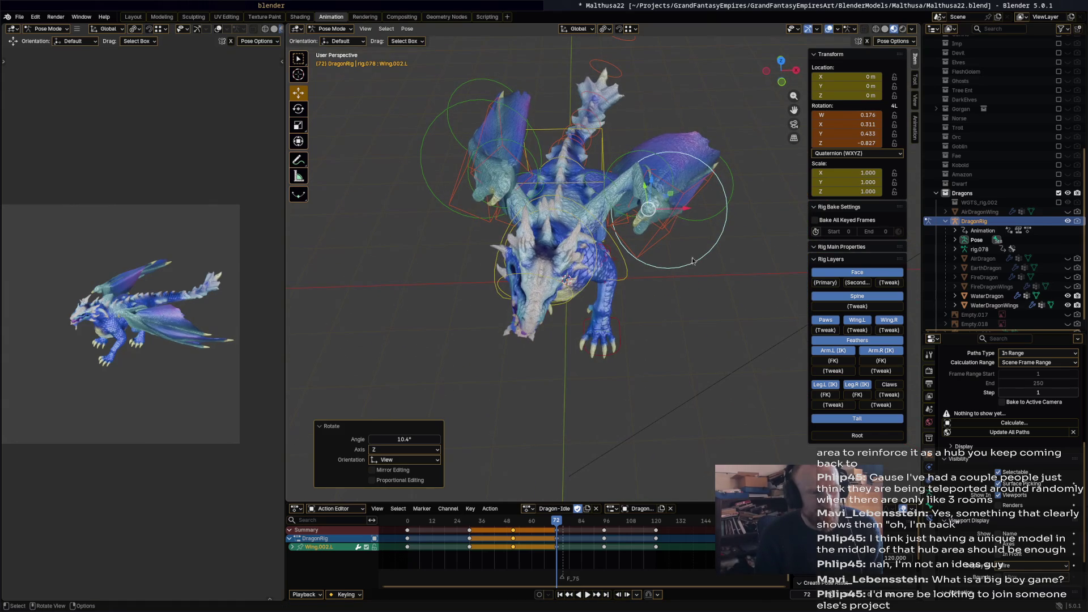
Give the middle wing bone Wing.001.L a final rotation.
{"action": "left_click", "coordinate": [664, 173]}
{"action": "middle_click_drag", "start_coordinate": [665, 173], "coordinate": [663, 159]}
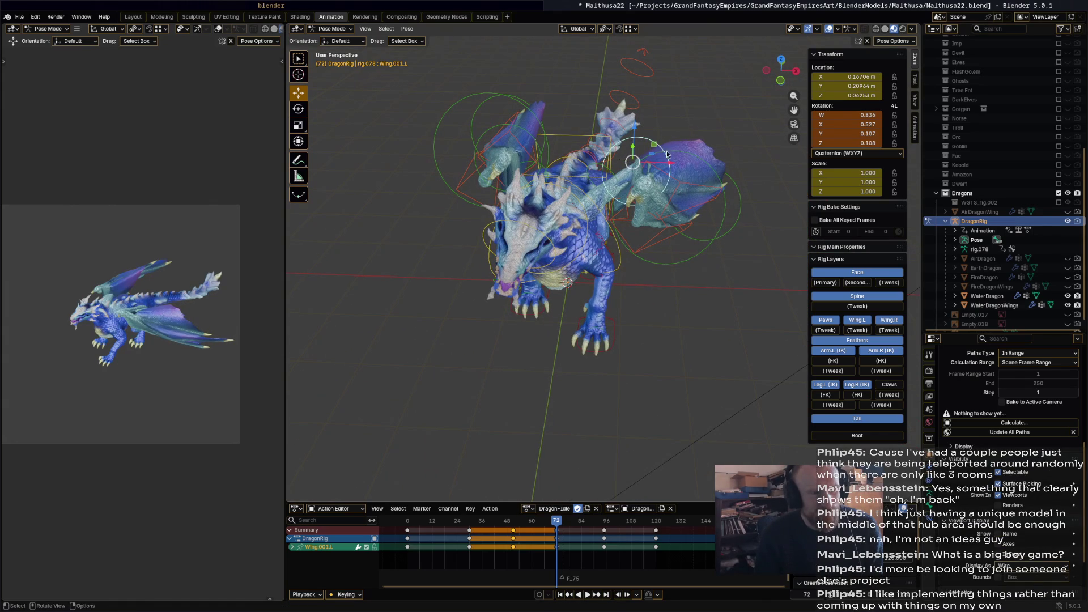
{"action": "key", "text": "r"}
{"action": "left_click", "coordinate": [702, 267]}
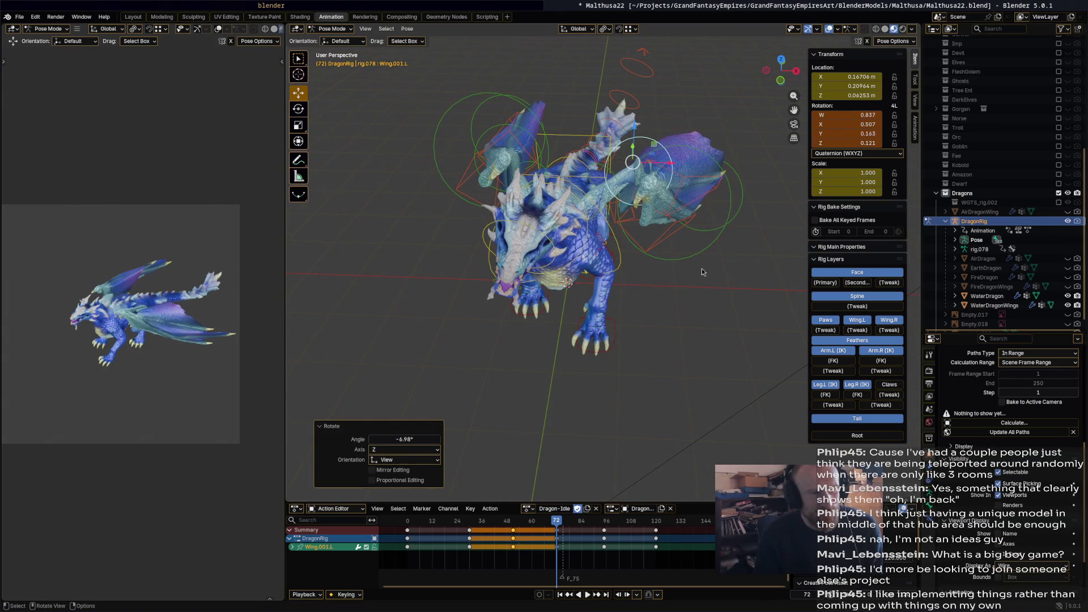
Key all bones at frame 72 and scrub the action to check the pose.
{"action": "key", "text": "a"}
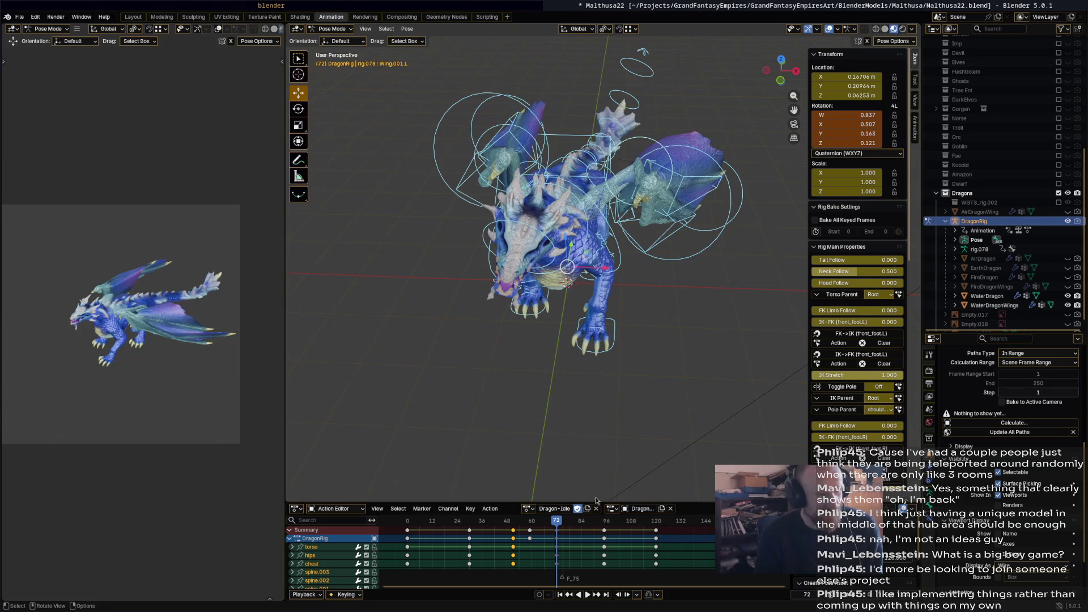
{"action": "key", "text": "i"}
{"action": "mouse_move", "coordinate": [430, 522]}
{"action": "left_mouse_down"}
{"action": "mouse_move", "coordinate": [420, 539]}
{"action": "mouse_move", "coordinate": [570, 540]}
{"action": "left_mouse_up"}
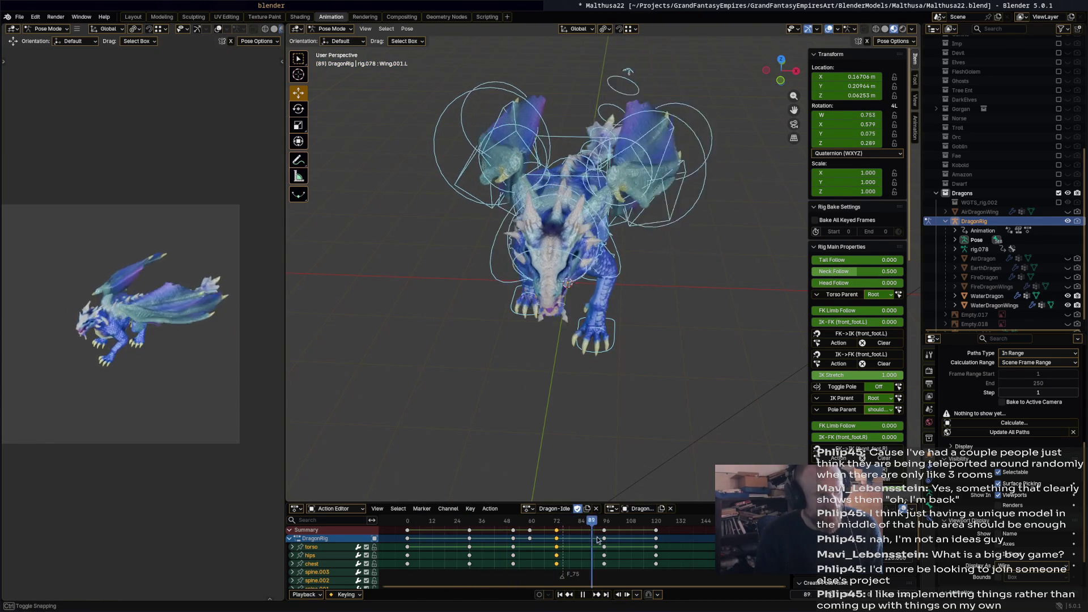
Box-select the wing's feather bones and briefly view the Rendering and Shading workspaces.
{"action": "middle_click_drag", "start_coordinate": [651, 290], "coordinate": [740, 273]}
{"action": "mouse_move", "coordinate": [743, 271]}
{"action": "left_mouse_down"}
{"action": "mouse_move", "coordinate": [691, 120]}
{"action": "mouse_move", "coordinate": [627, 113]}
{"action": "left_mouse_up"}
{"action": "middle_click_drag", "start_coordinate": [652, 119], "coordinate": [663, 159]}
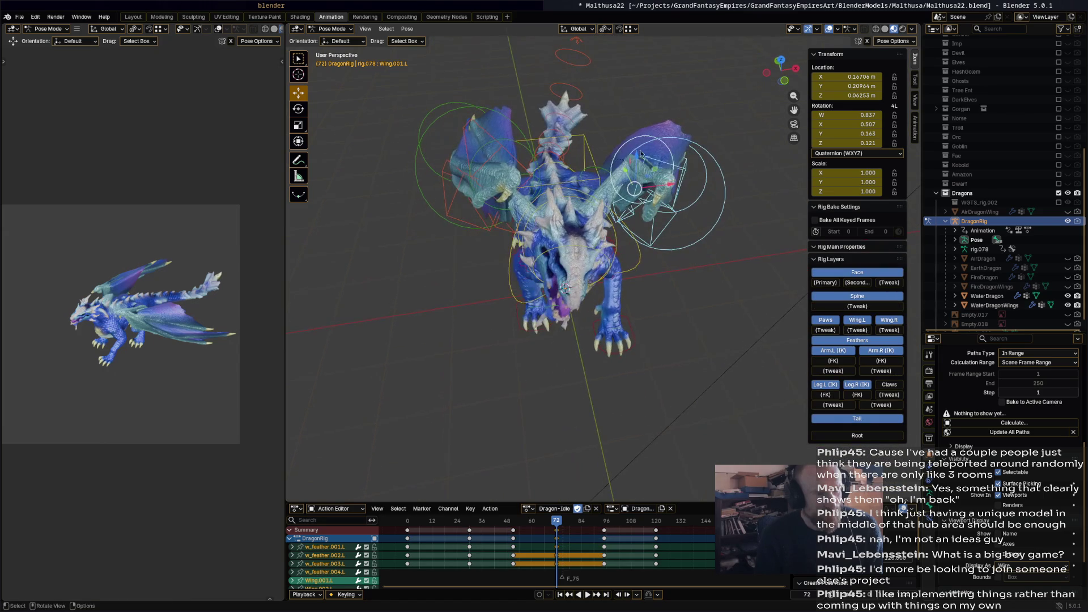
{"action": "left_click", "coordinate": [364, 17]}
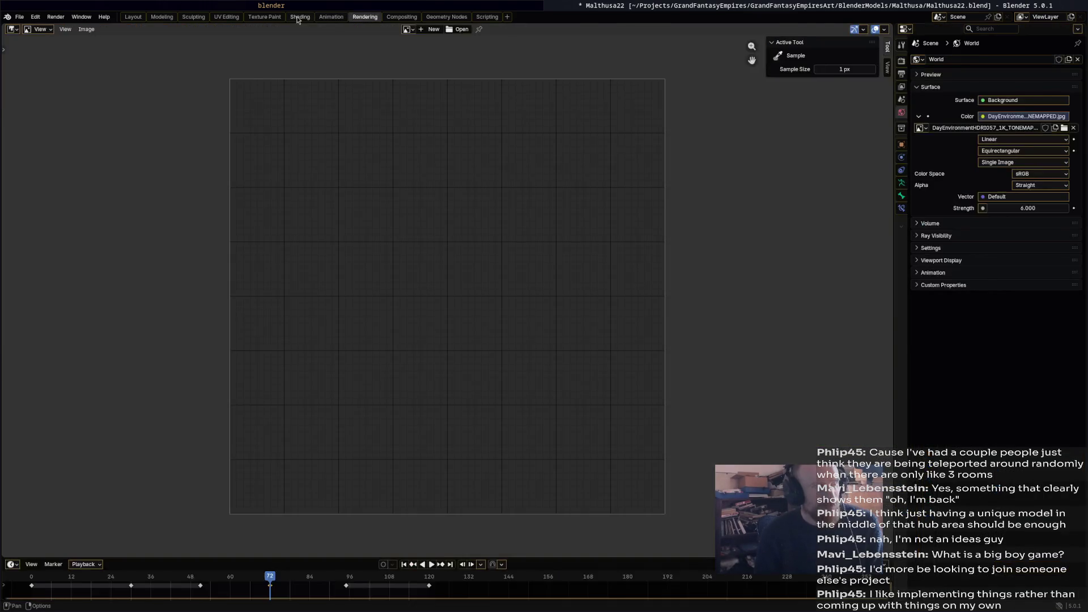
{"action": "left_click", "coordinate": [299, 17]}
{"action": "mouse_move", "coordinate": [431, 159]}
{"action": "middle_mouse_down"}
{"action": "mouse_move", "coordinate": [486, 205]}
{"action": "mouse_move", "coordinate": [584, 214]}
{"action": "middle_mouse_up"}
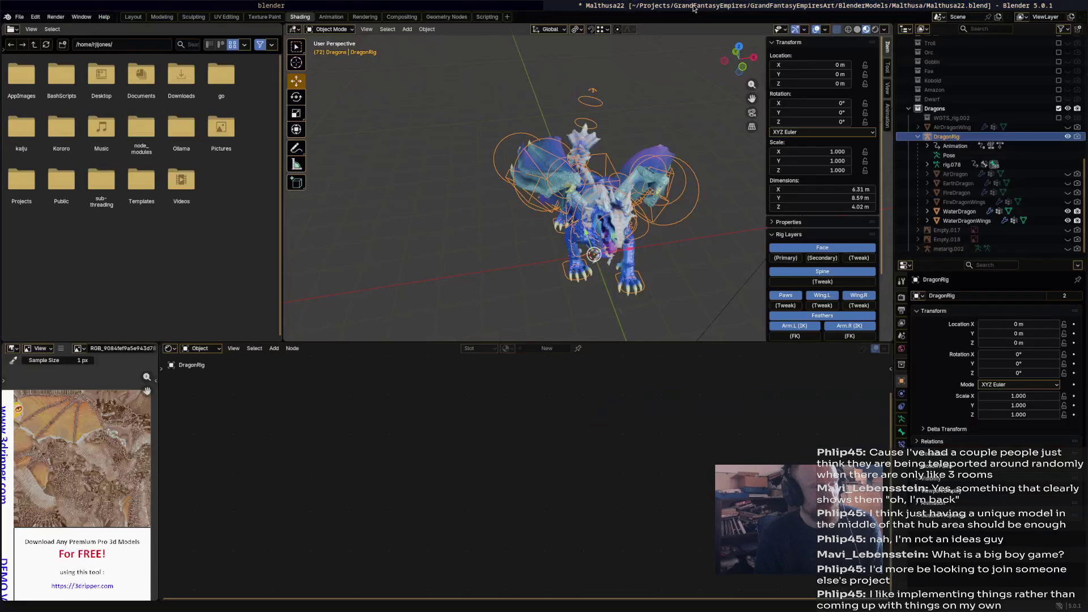
{"action": "key", "text": "ctrl+Page_Down"}
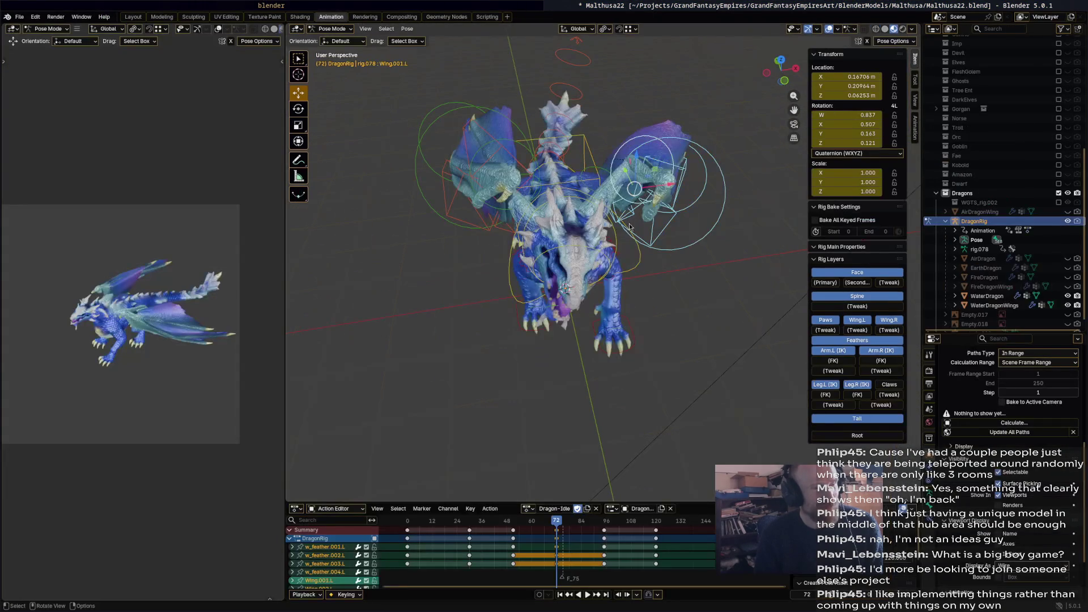
{"action": "mouse_move", "coordinate": [707, 272]}
{"action": "middle_mouse_down"}
{"action": "mouse_move", "coordinate": [625, 289]}
{"action": "mouse_move", "coordinate": [625, 280]}
{"action": "middle_mouse_up"}
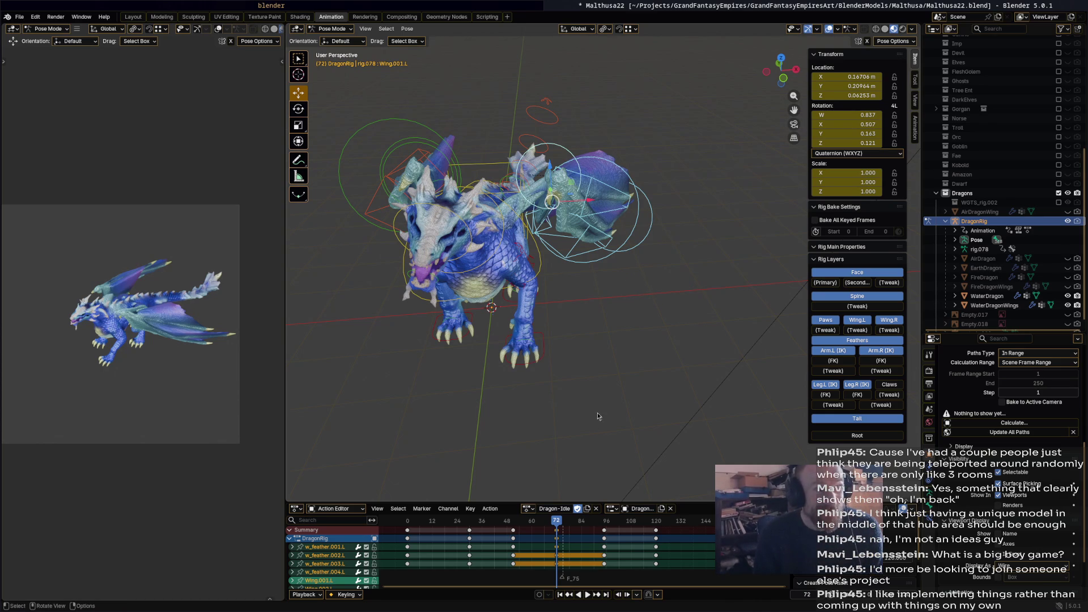
Play the idle animation, then set the current frame back to 72.
{"action": "key", "text": "space"}
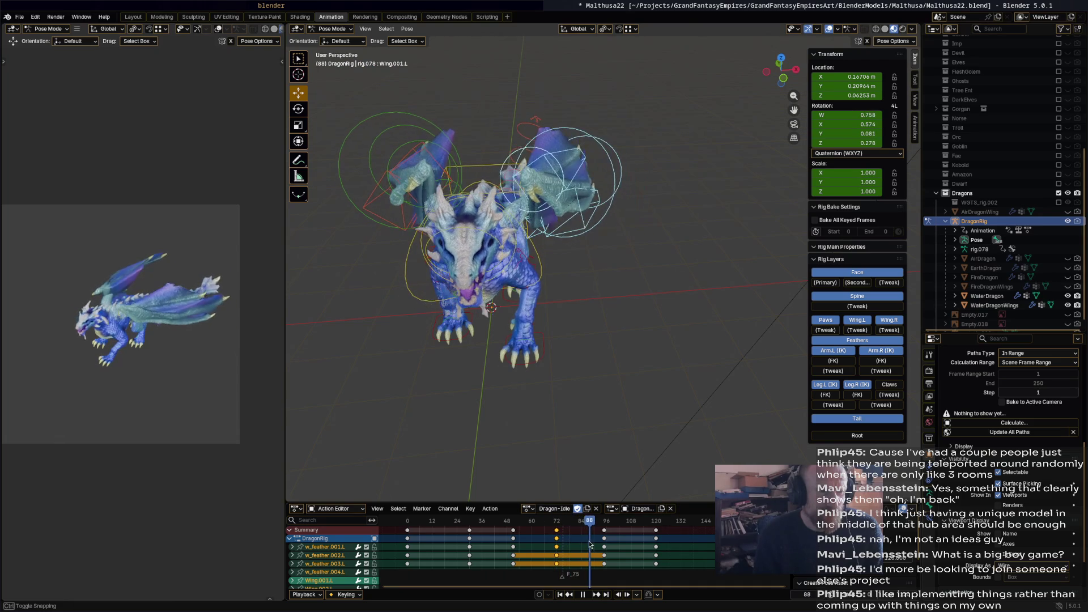
{"action": "left_click", "coordinate": [548, 540]}
{"action": "left_click_drag", "start_coordinate": [548, 540], "coordinate": [557, 540]}
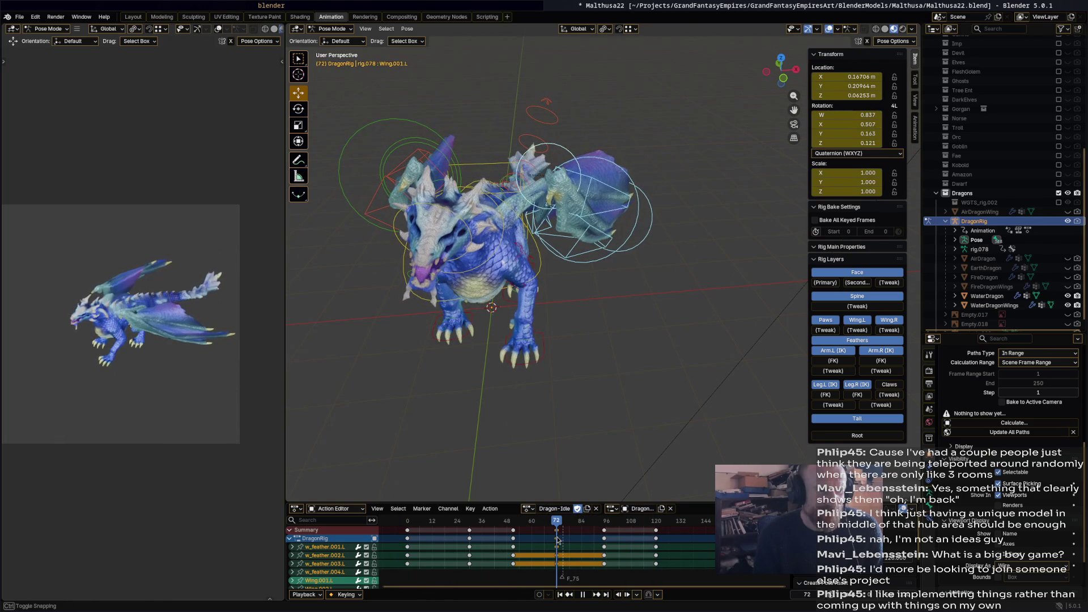
Stay in Pose Mode and deselect the keyframes in the timeline.
{"action": "left_click", "coordinate": [346, 30]}
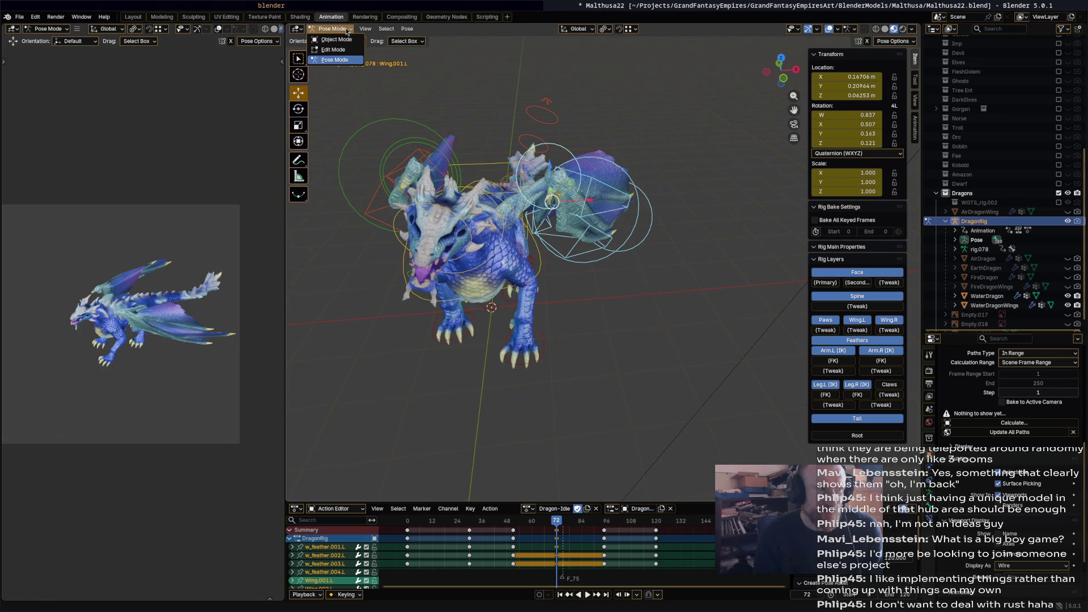
{"action": "left_click", "coordinate": [347, 30]}
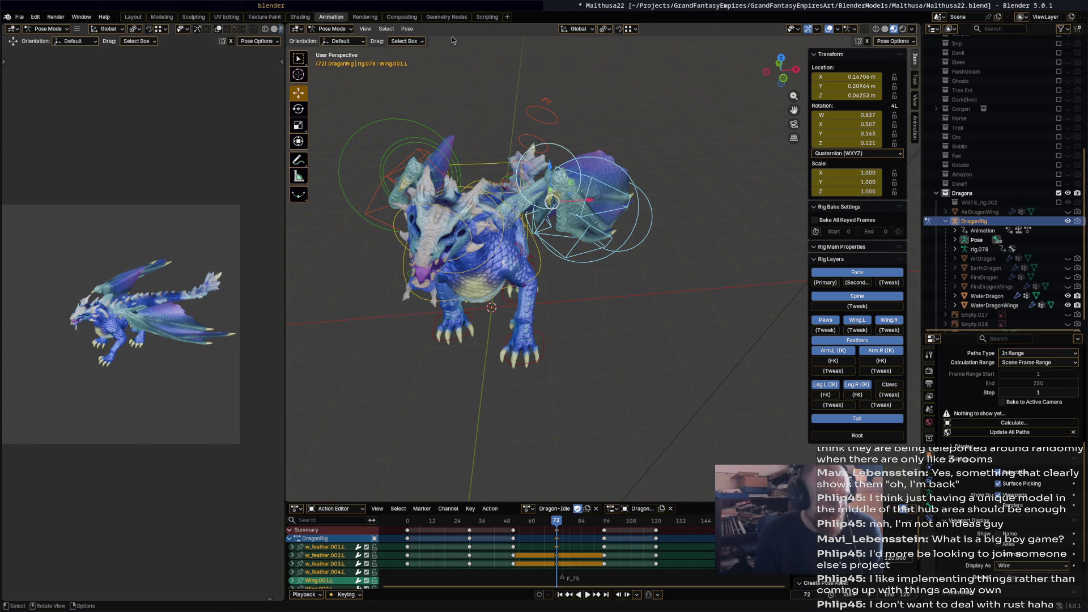
{"action": "left_click", "coordinate": [348, 31]}
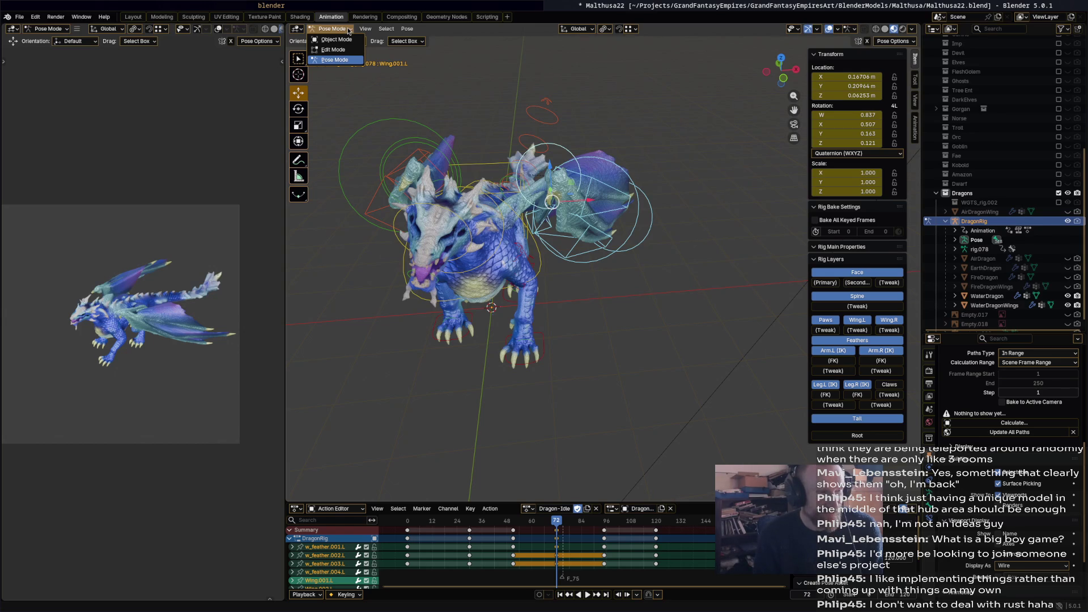
{"action": "left_click", "coordinate": [559, 533]}
{"action": "left_click", "coordinate": [558, 534]}
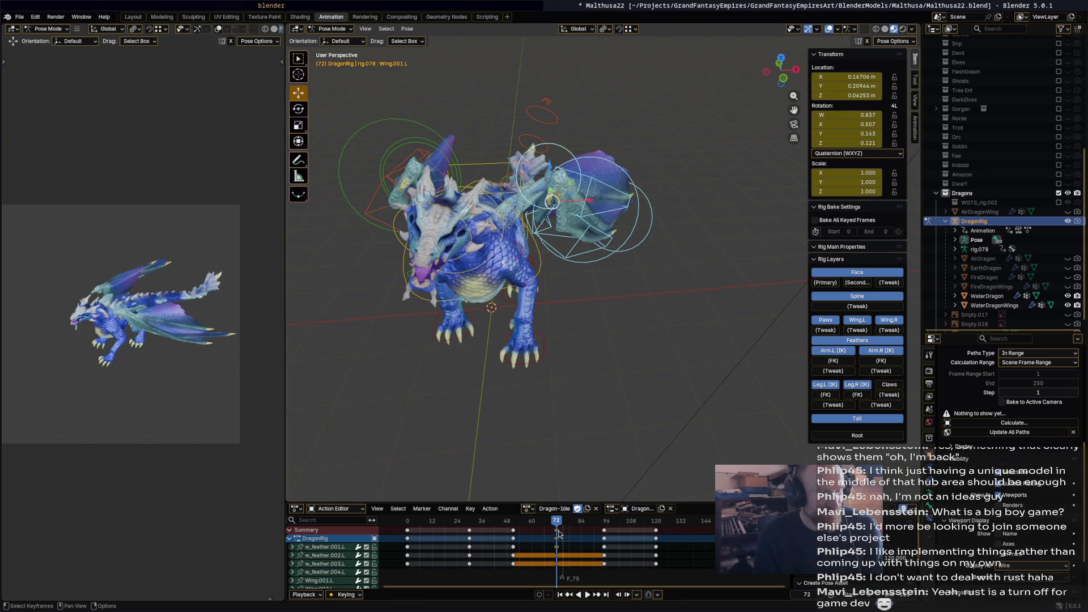
{"action": "right_click", "coordinate": [558, 532]}
{"action": "mouse_move", "coordinate": [559, 531]}
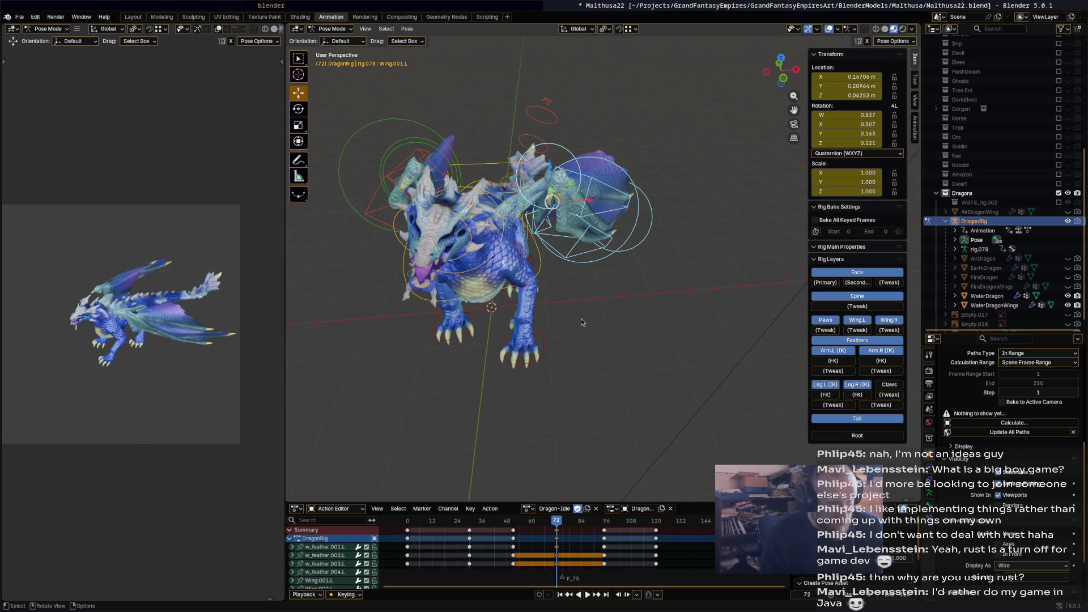
Make Wing.002.L active, box-select the right wing bones, and switch to the Graph Editor.
{"action": "middle_click_drag", "start_coordinate": [621, 325], "coordinate": [619, 317]}
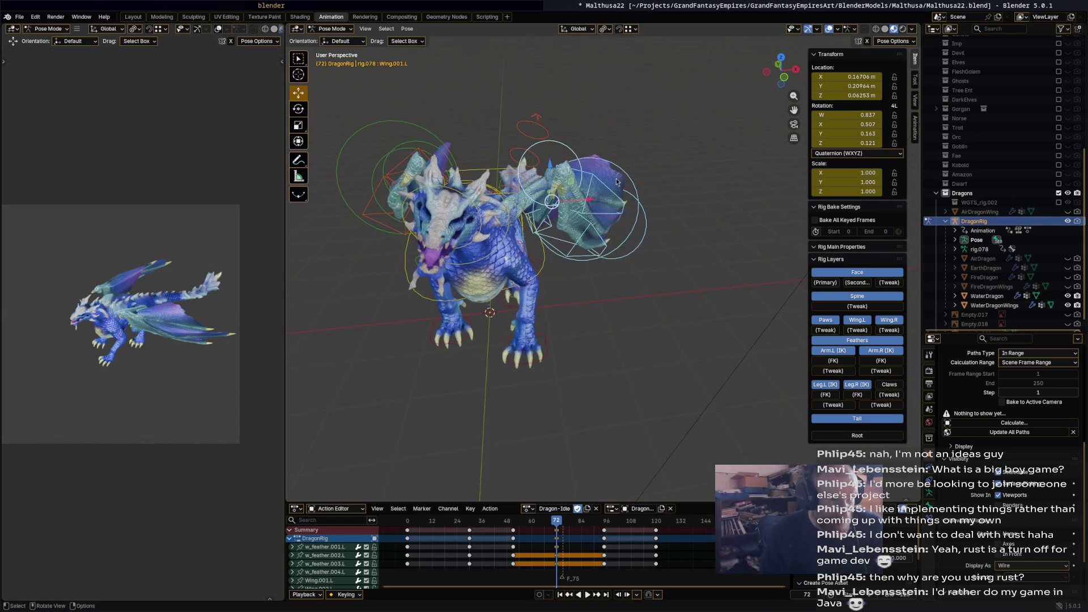
{"action": "left_click", "coordinate": [628, 180]}
{"action": "middle_click_drag", "start_coordinate": [564, 286], "coordinate": [546, 285]}
{"action": "left_click_drag", "start_coordinate": [539, 276], "coordinate": [713, 83]}
{"action": "mouse_move", "coordinate": [688, 231]}
{"action": "middle_mouse_down"}
{"action": "mouse_move", "coordinate": [689, 209]}
{"action": "mouse_move", "coordinate": [692, 221]}
{"action": "middle_mouse_up"}
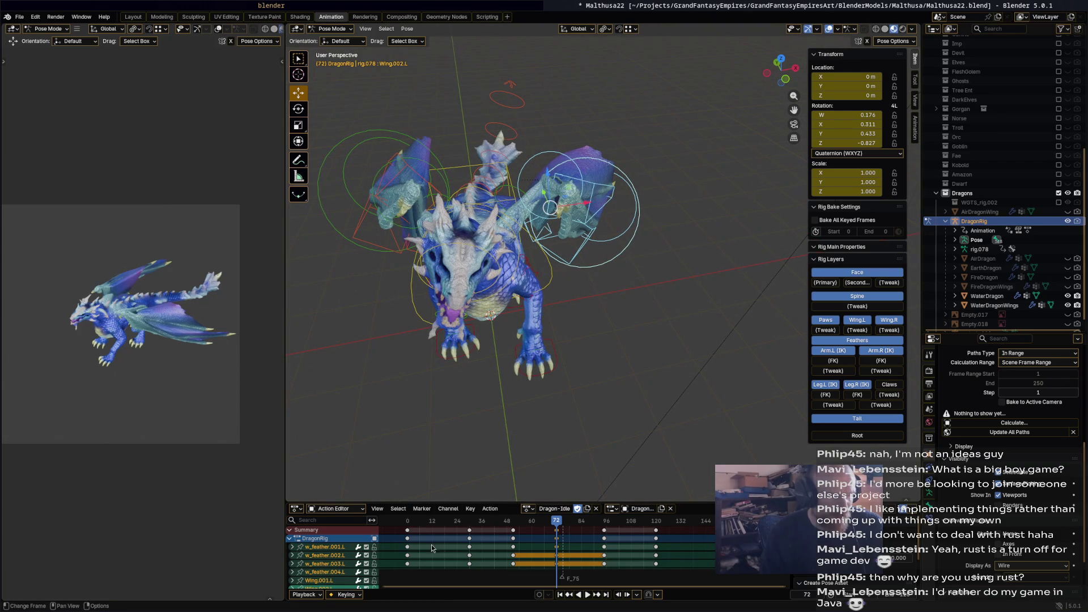
{"action": "key", "text": "ctrl+Tab"}
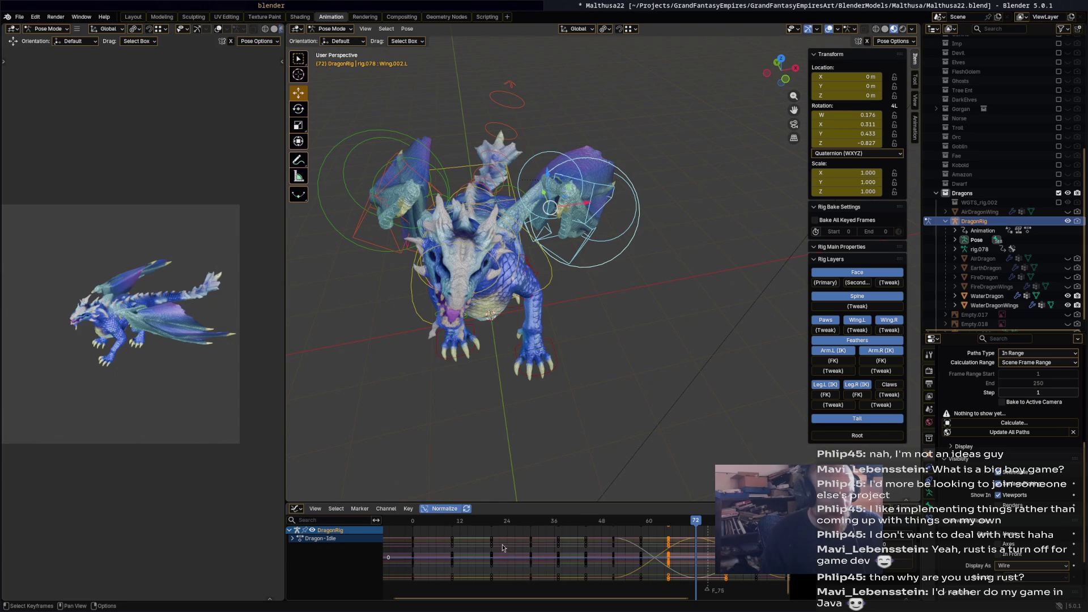
Apply Gaussian smoothing to the selected wing curves.
{"action": "left_click", "coordinate": [409, 508]}
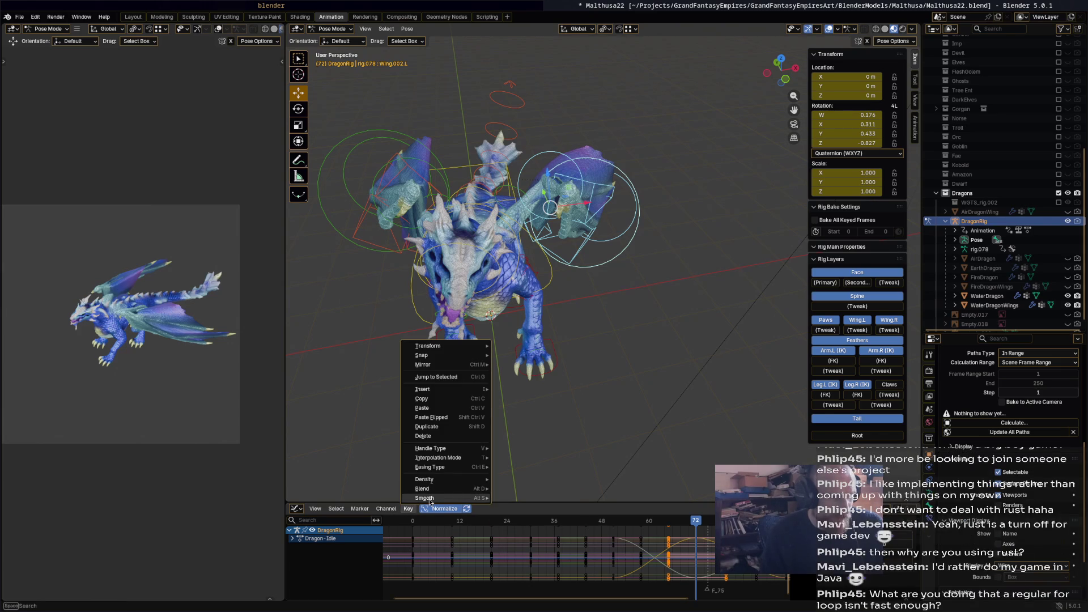
{"action": "mouse_move", "coordinate": [430, 499]}
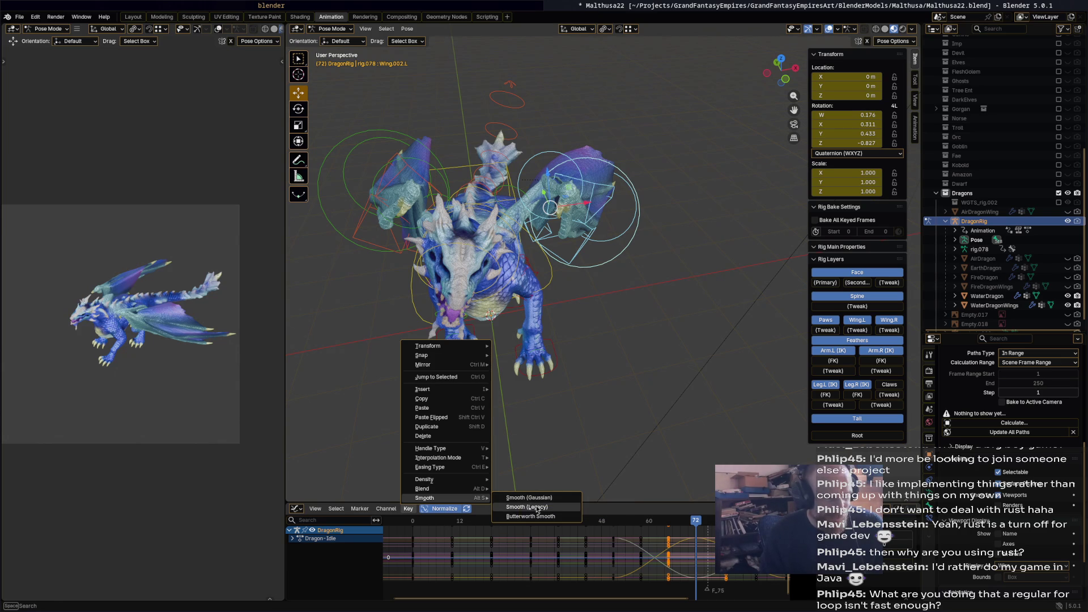
{"action": "left_click", "coordinate": [535, 502]}
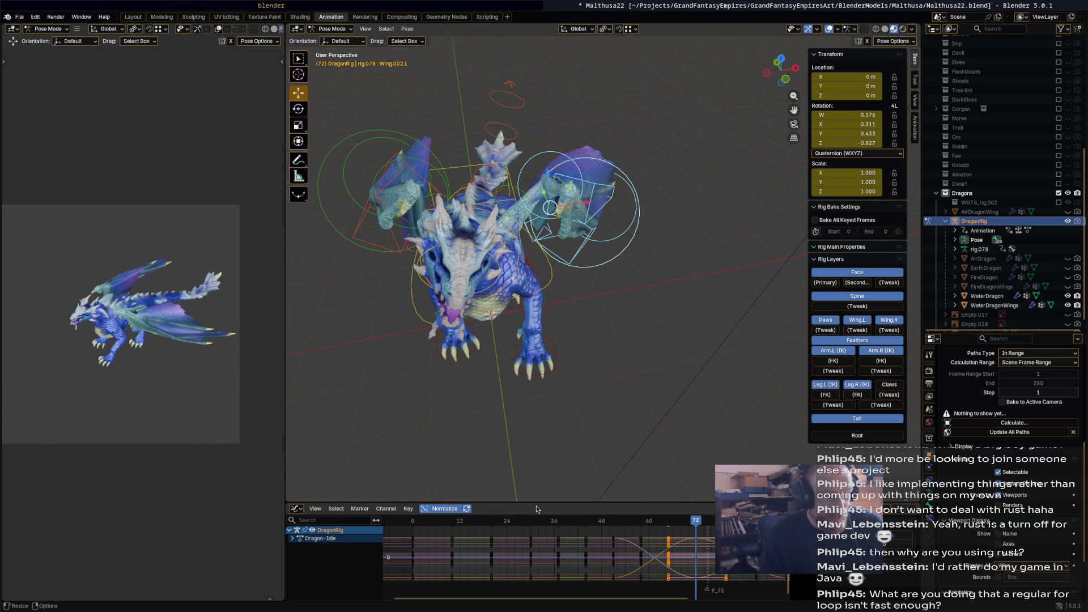
Box-select a group of keyframes and try smoothing them.
{"action": "key", "text": "b"}
{"action": "left_click_drag", "start_coordinate": [659, 585], "coordinate": [738, 526]}
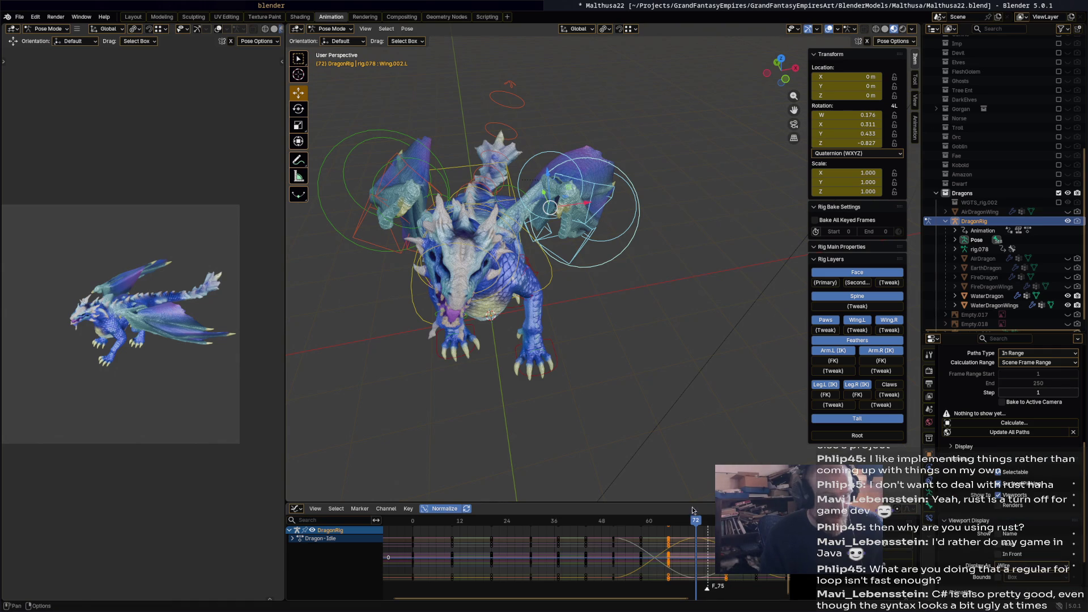
{"action": "left_click", "coordinate": [408, 508]}
{"action": "mouse_move", "coordinate": [430, 499]}
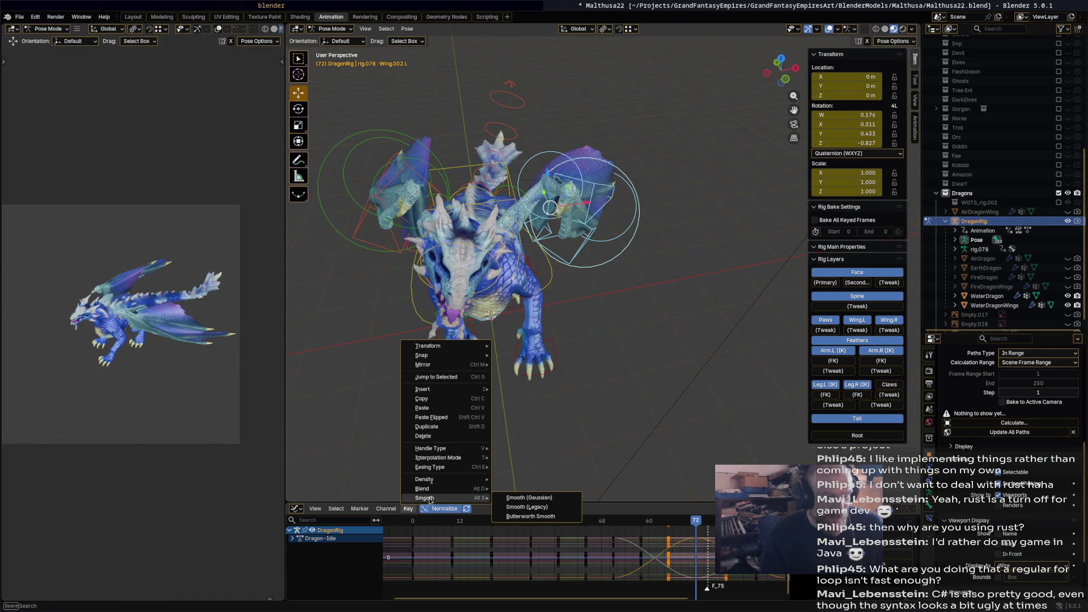
{"action": "left_click", "coordinate": [511, 506]}
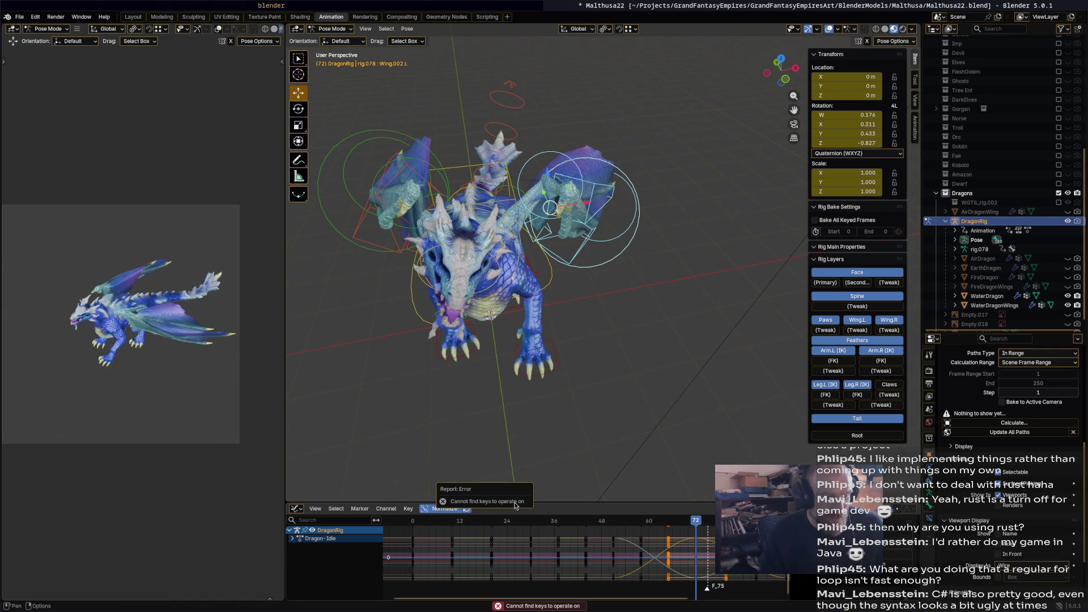
{"action": "left_click", "coordinate": [409, 509]}
{"action": "mouse_move", "coordinate": [473, 501]}
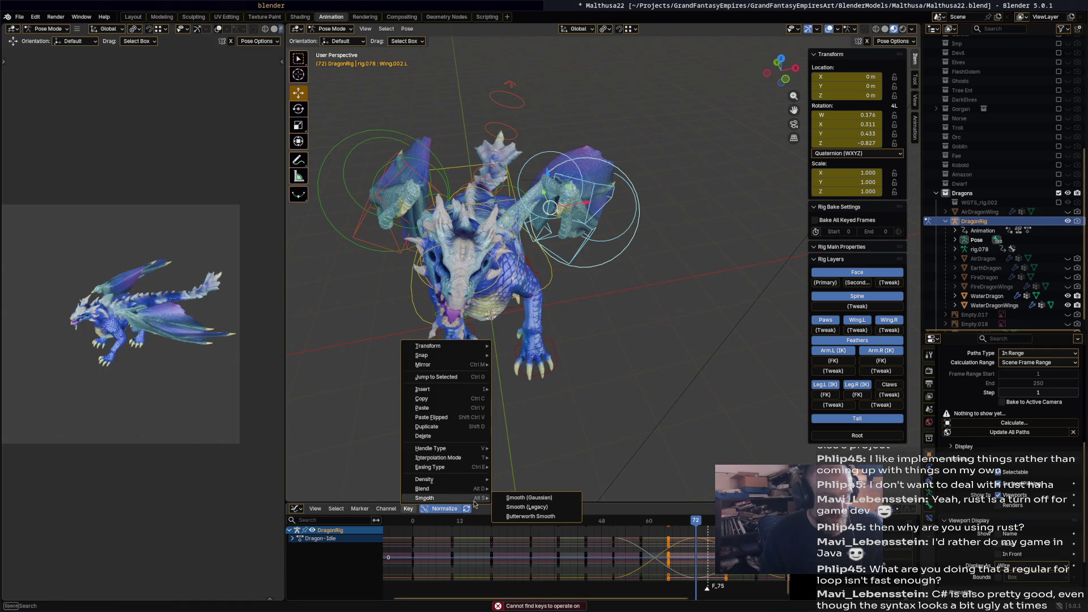
{"action": "left_click", "coordinate": [528, 508]}
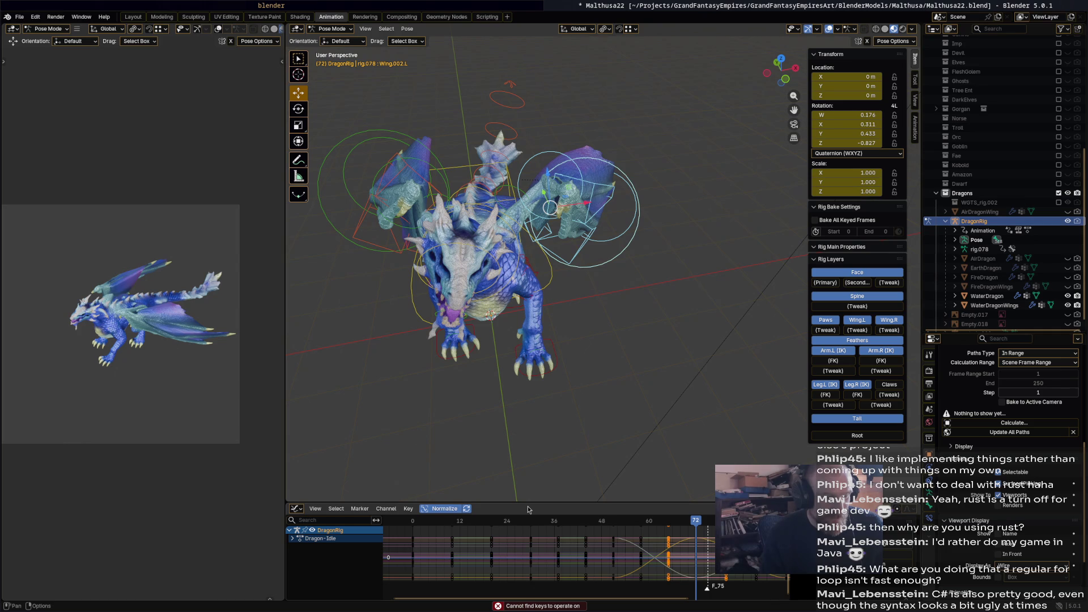
Select all keyframes, apply Smooth (Legacy), and play the action to review.
{"action": "scroll", "coordinate": [565, 413], "scroll_direction": "down", "scroll_amount": 2}
{"action": "scroll", "coordinate": [658, 559], "scroll_direction": "down", "scroll_amount": 4}
{"action": "left_click", "coordinate": [658, 559]}
{"action": "key", "text": "a"}
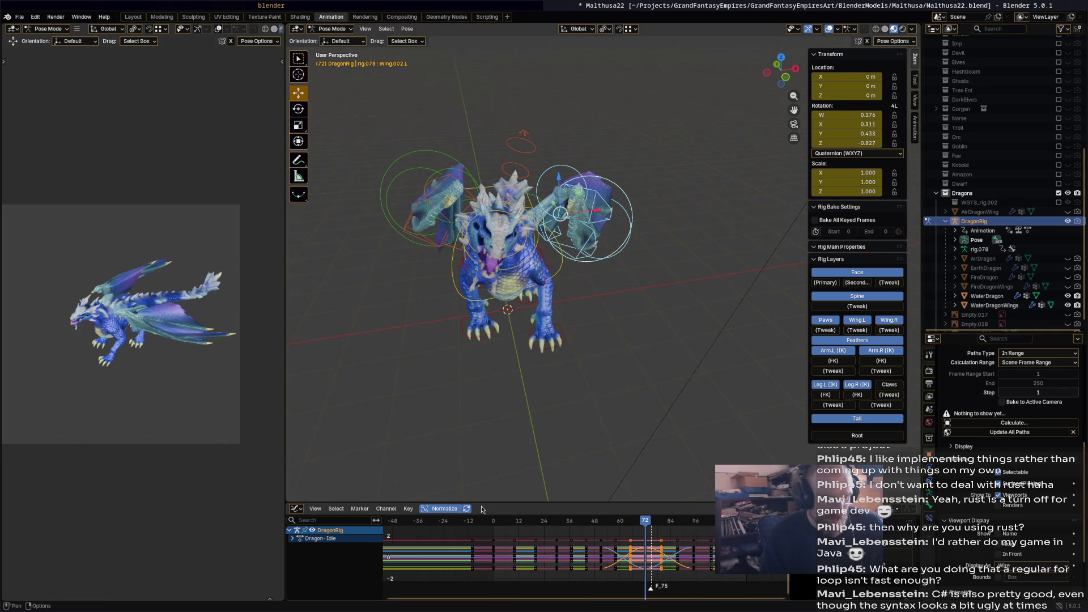
{"action": "left_click", "coordinate": [408, 508]}
{"action": "mouse_move", "coordinate": [425, 498]}
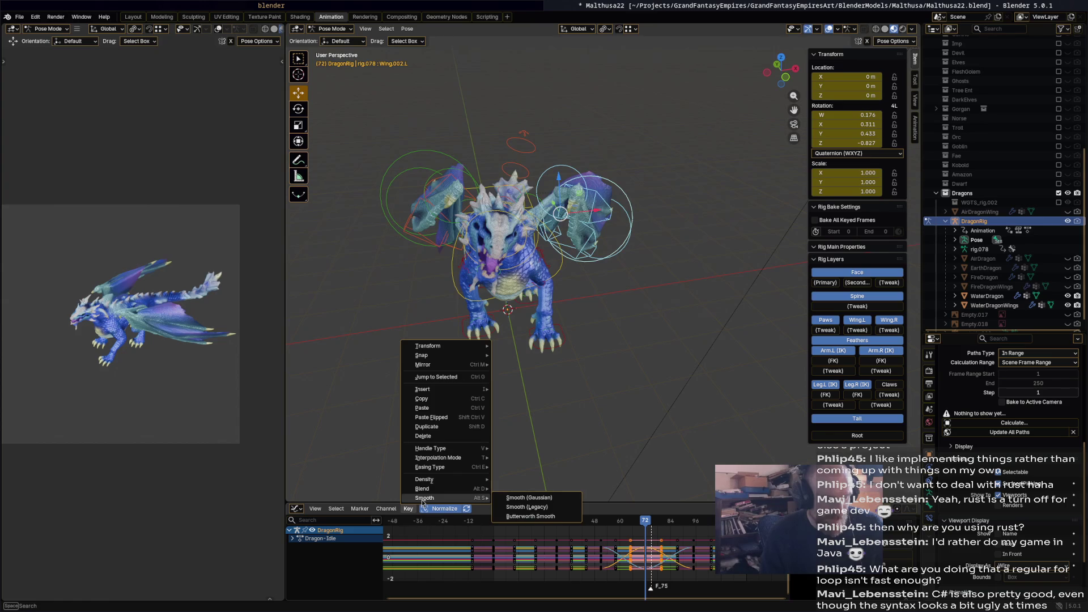
{"action": "left_click", "coordinate": [510, 511]}
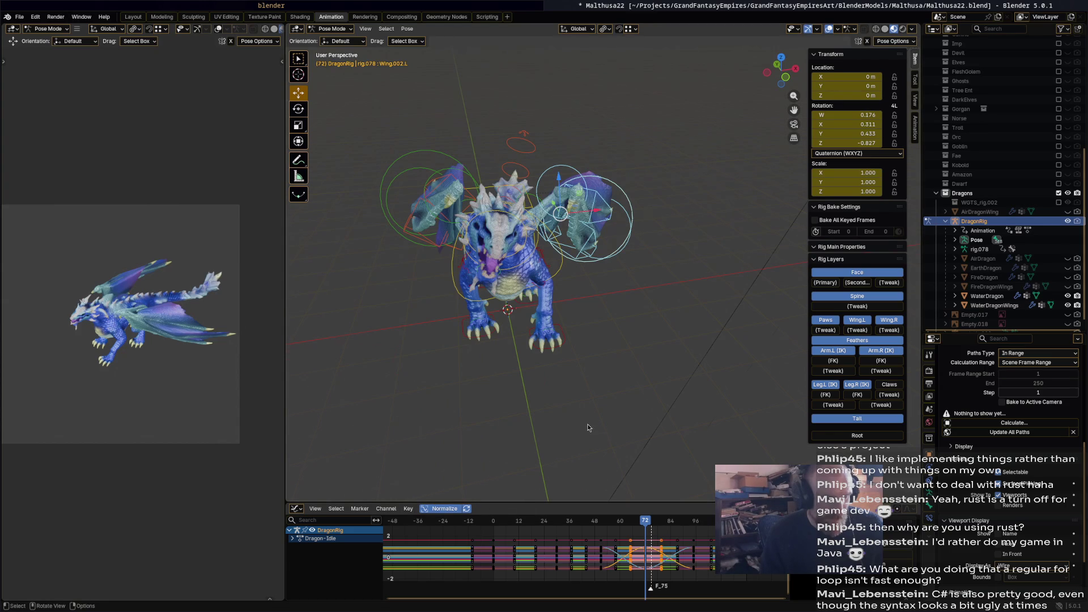
{"action": "scroll", "coordinate": [586, 424], "scroll_direction": "up", "scroll_amount": 5}
{"action": "key", "text": "space"}
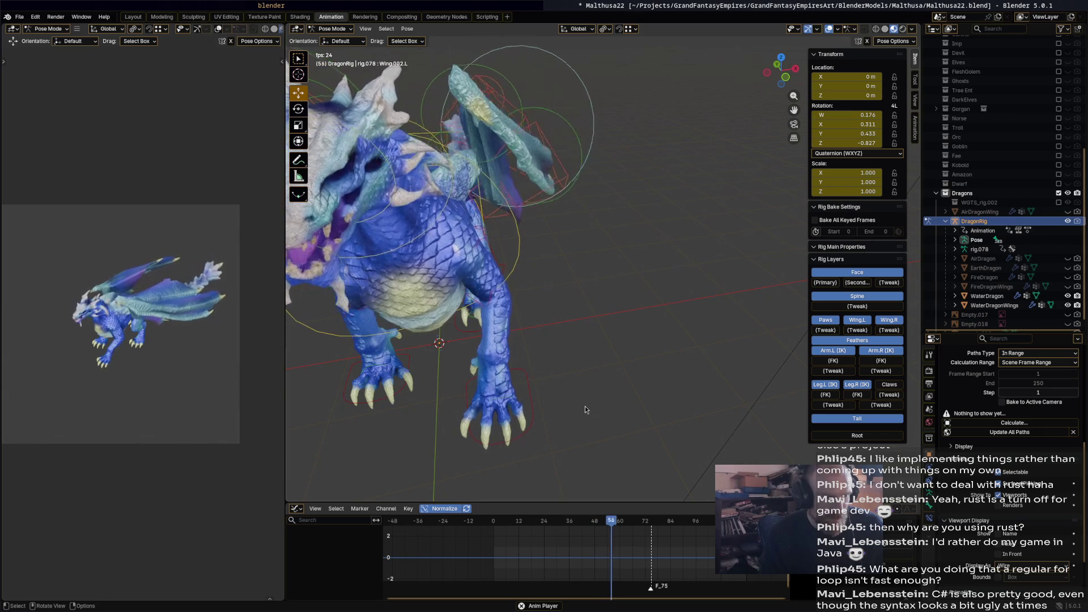
Stop playback and step back to frame 72 with no bones selected.
{"action": "key", "text": "space"}
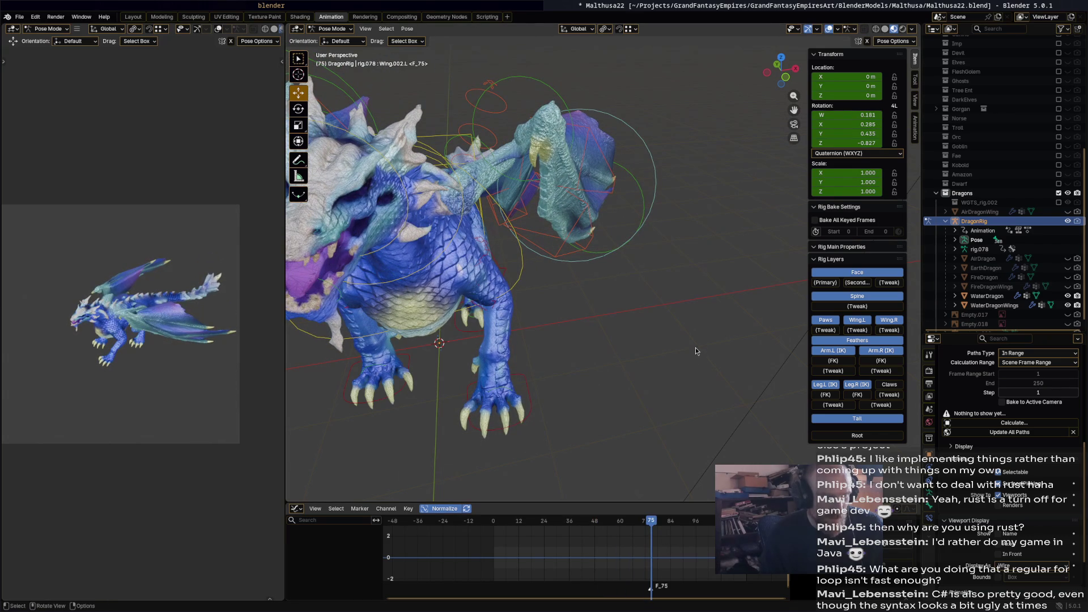
{"action": "key", "text": "a"}
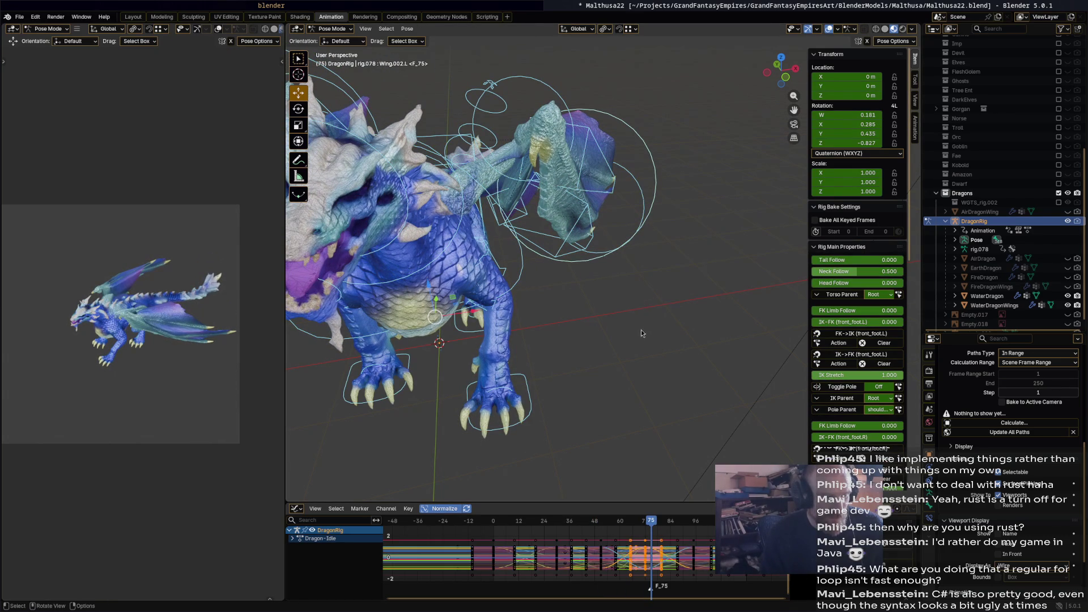
{"action": "key", "text": "alt+a"}
{"action": "mouse_move", "coordinate": [642, 319]}
{"action": "middle_mouse_down"}
{"action": "mouse_move", "coordinate": [631, 325]}
{"action": "mouse_move", "coordinate": [642, 288]}
{"action": "middle_mouse_up"}
{"action": "key", "text": "a"}
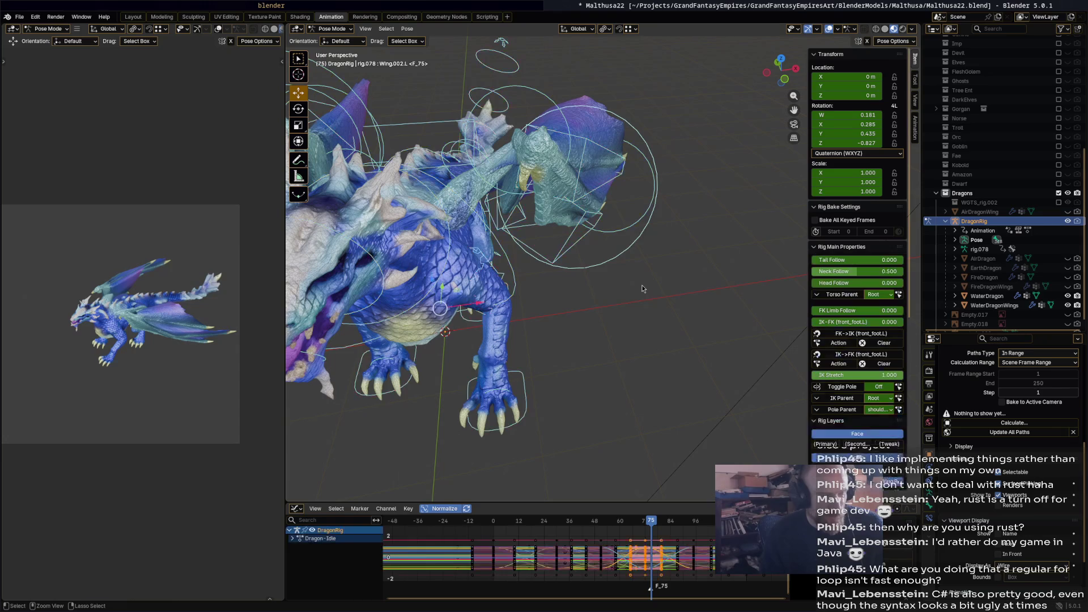
{"action": "key", "text": "alt+a"}
{"action": "key", "text": "Left"}
{"action": "key", "text": "Left"}
{"action": "key", "text": "Left"}
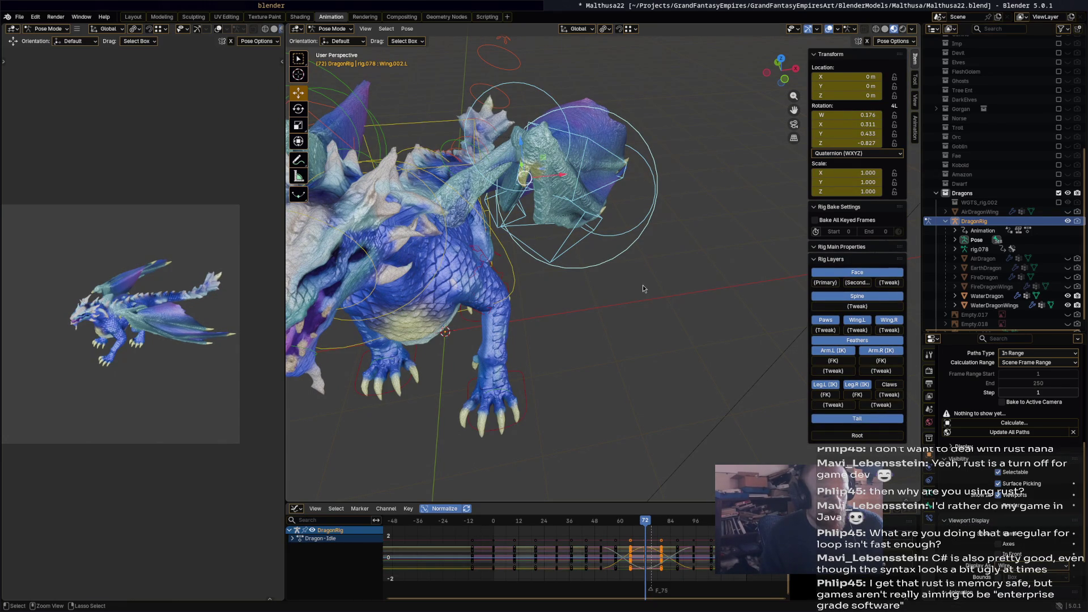
Undo the recent left-wing edits back to the Wing.002.L pose.
{"action": "key", "text": "ctrl+z"}
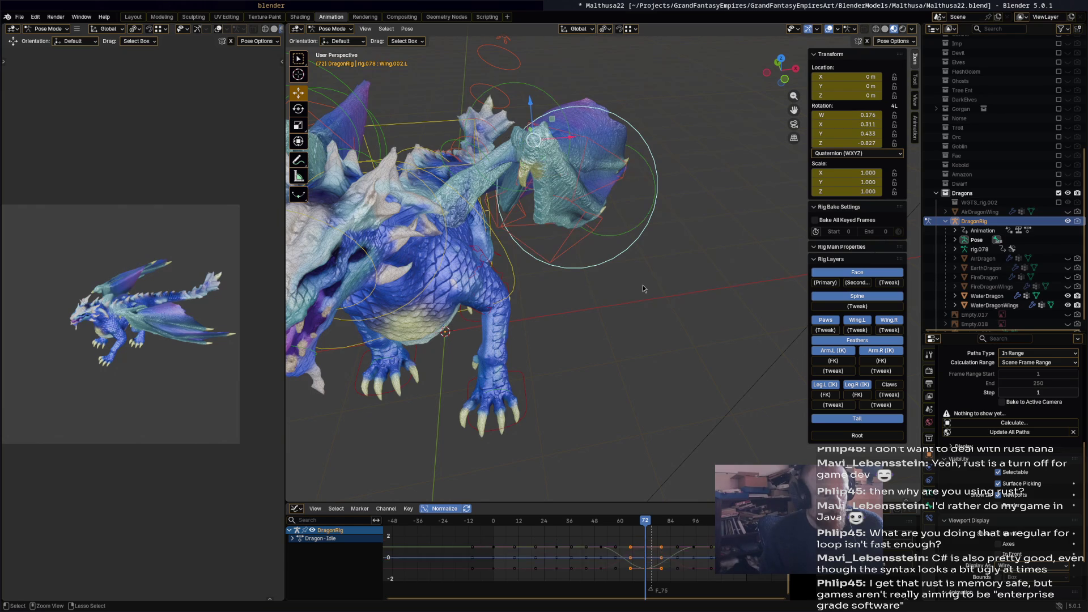
{"action": "key", "text": "ctrl+z"}
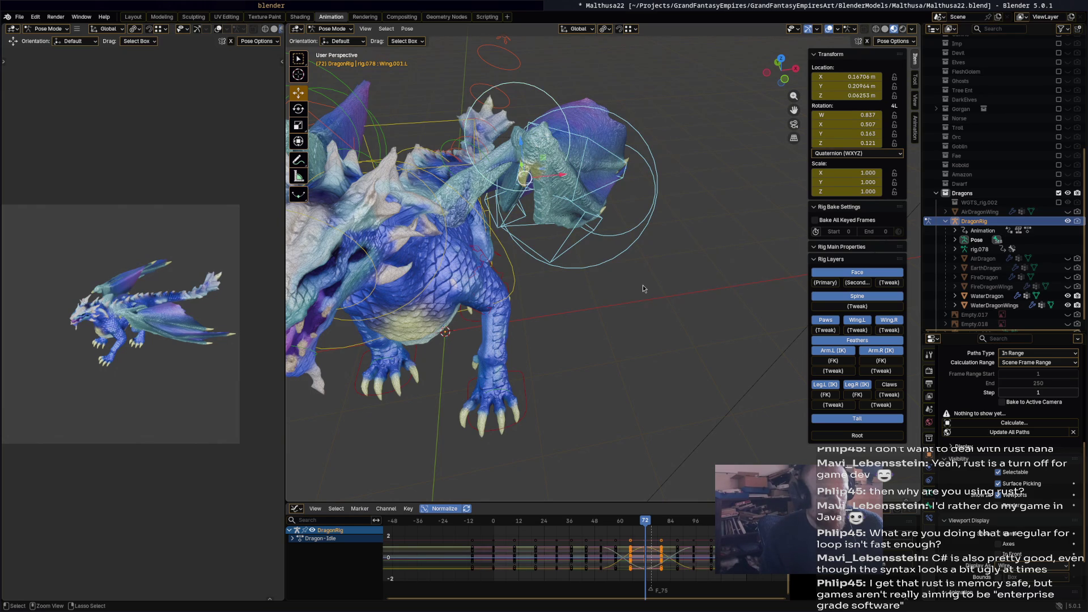
{"action": "key", "text": "ctrl+Tab"}
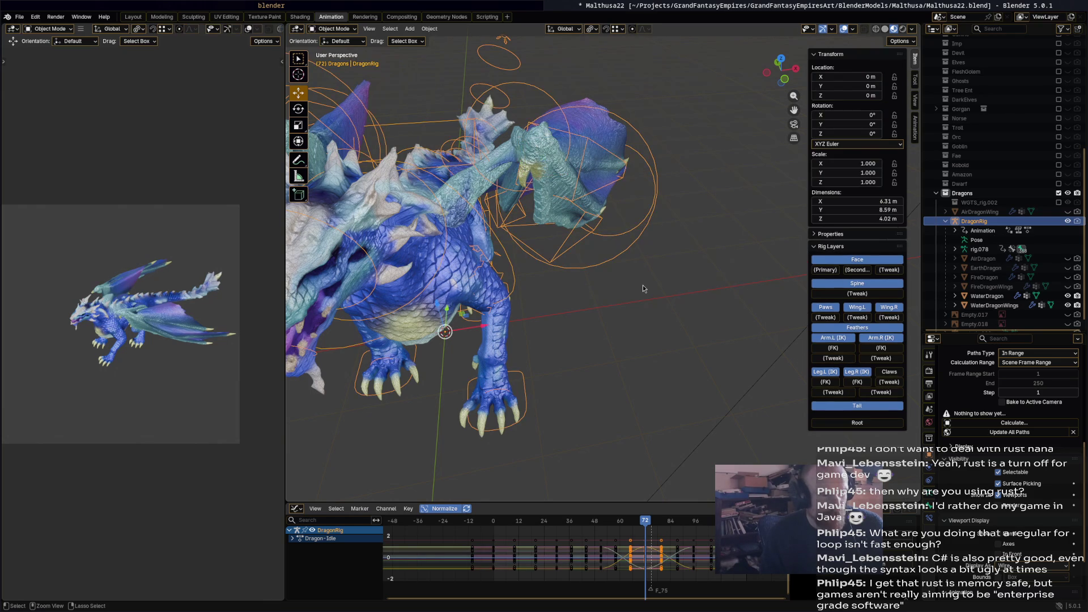
{"action": "key", "text": "ctrl+Tab"}
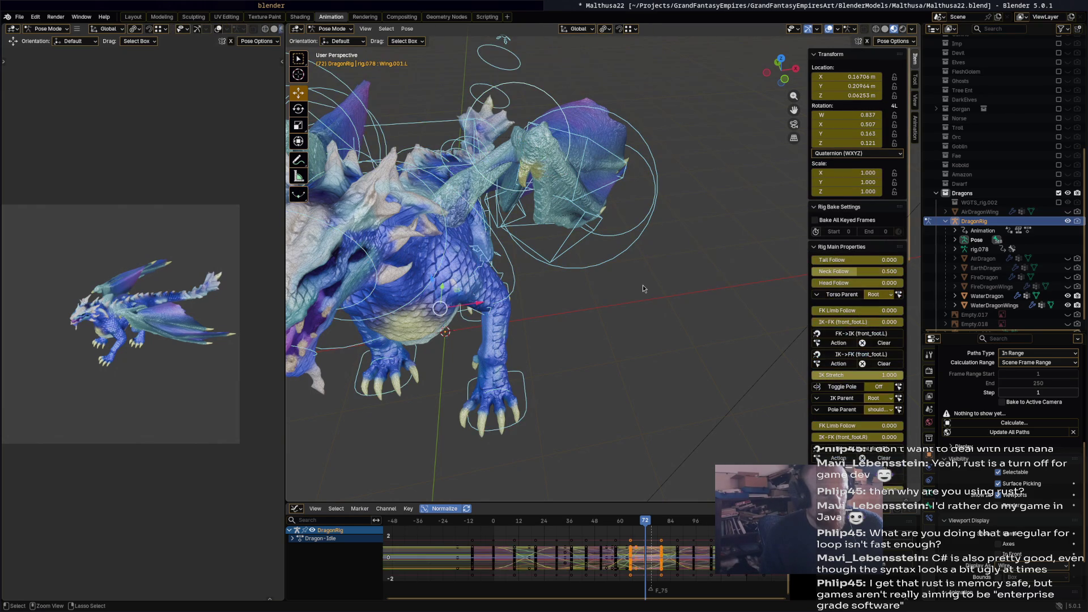
{"action": "key", "text": "ctrl+z"}
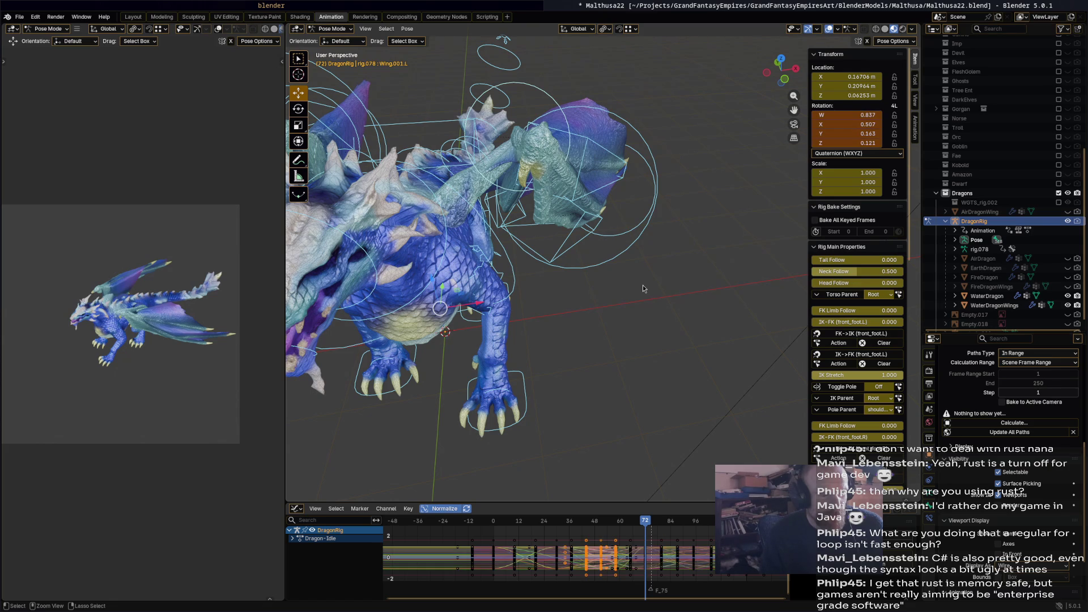
{"action": "key", "text": "ctrl+z"}
{"action": "key", "text": "ctrl+z"}
{"action": "key", "text": "ctrl+z"}
{"action": "key", "text": "ctrl+z"}
{"action": "key", "text": "ctrl+z"}
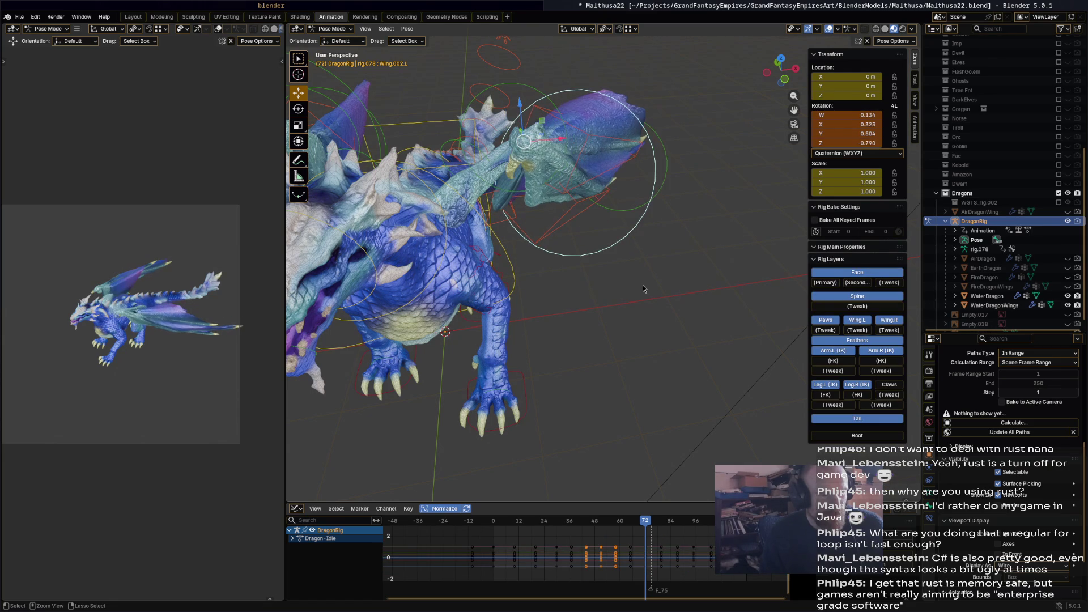
{"action": "key", "text": "ctrl+z"}
{"action": "key", "text": "ctrl+z"}
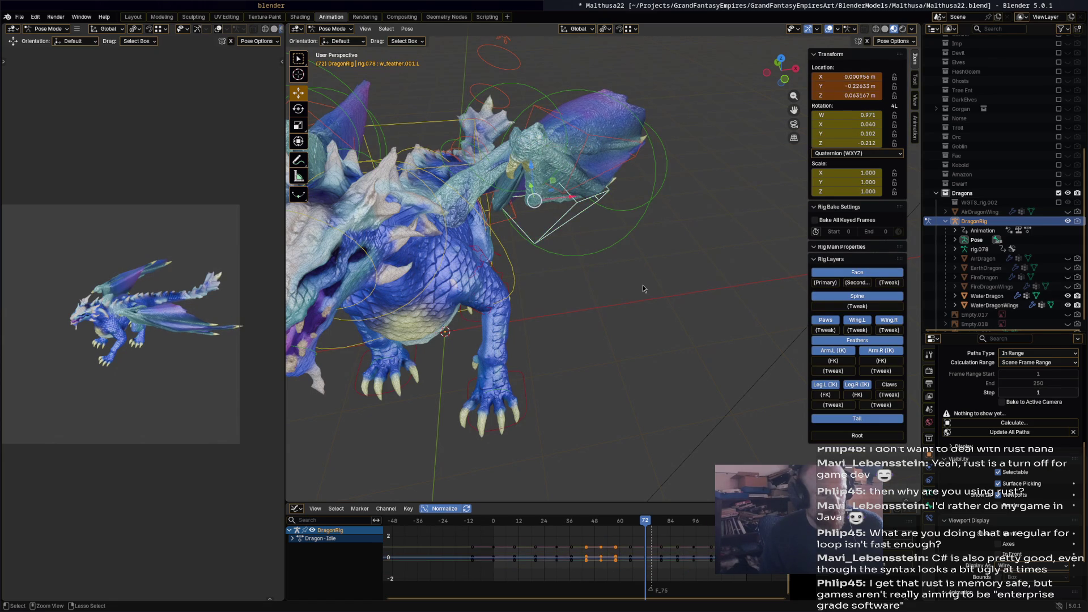
{"action": "key", "text": "ctrl+z"}
{"action": "key", "text": "ctrl+z"}
{"action": "key", "text": "ctrl+z"}
{"action": "key", "text": "ctrl+z"}
Rotate Wing.002.L, Wing.001.L and Wing.L to reshape the left wing at frame 72.
{"action": "key", "text": "ctrl+shift+z"}
{"action": "key", "text": "ctrl+shift+z"}
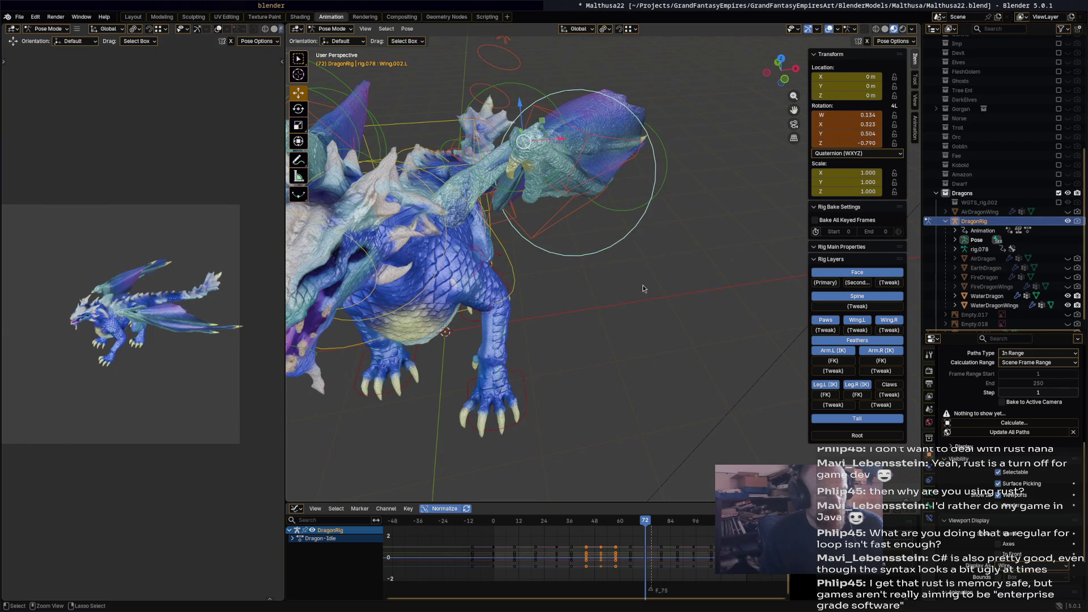
{"action": "key", "text": "ctrl+z"}
{"action": "key", "text": "ctrl+z"}
{"action": "key", "text": "ctrl+z"}
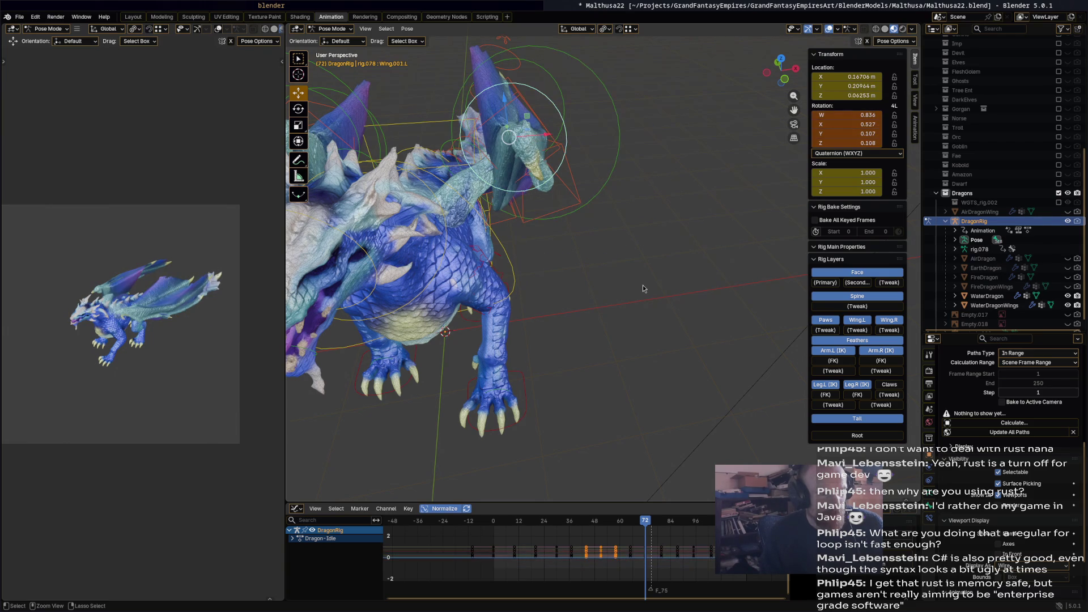
{"action": "key", "text": "ctrl+z"}
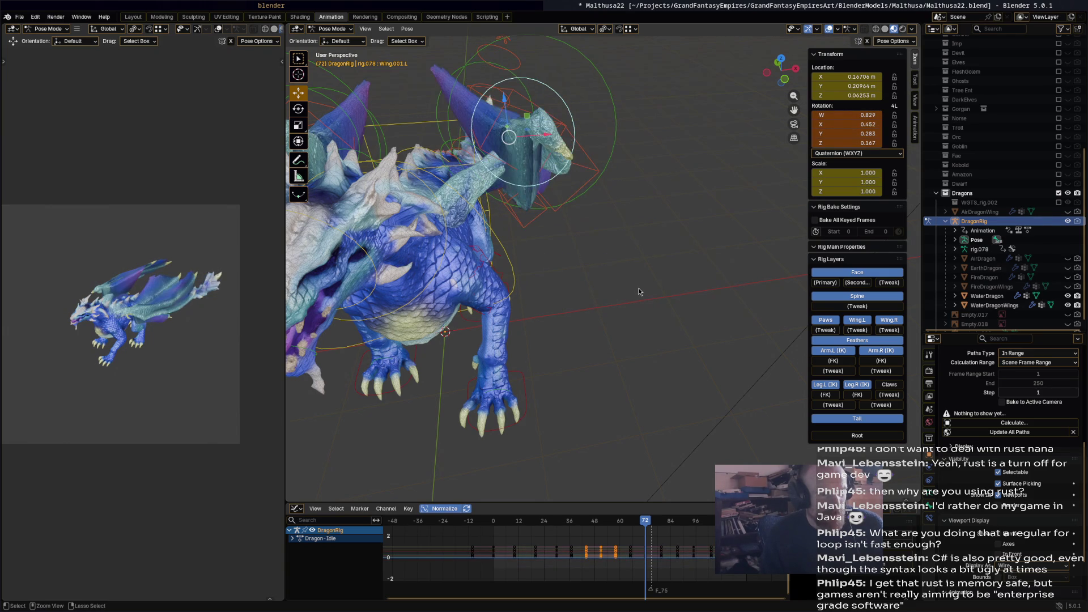
{"action": "key", "text": "ctrl+z"}
{"action": "key", "text": "ctrl+z"}
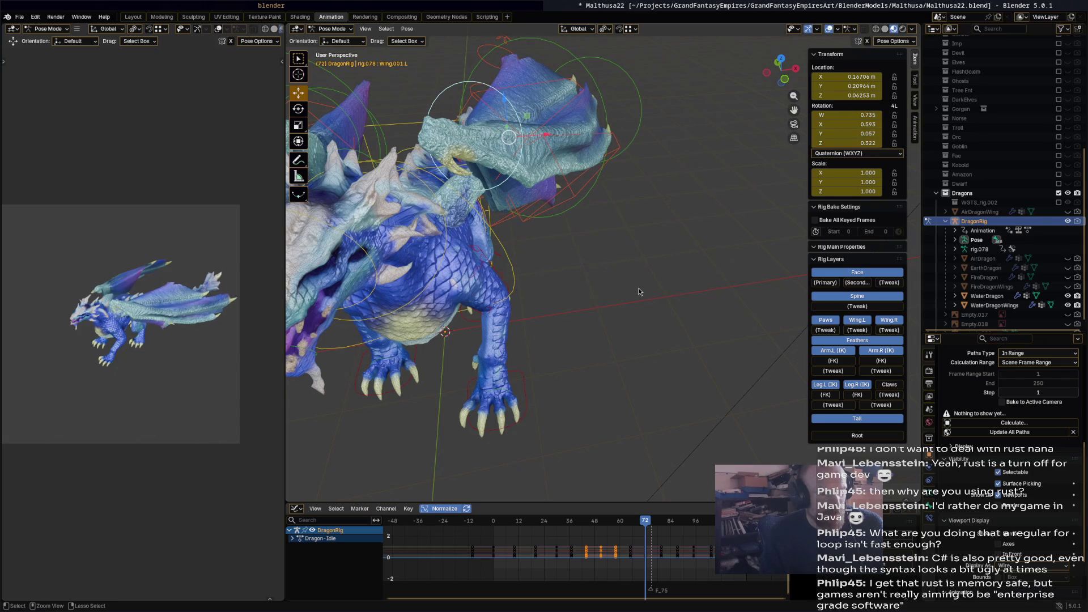
{"action": "key", "text": "ctrl+z"}
{"action": "key", "text": "ctrl+z"}
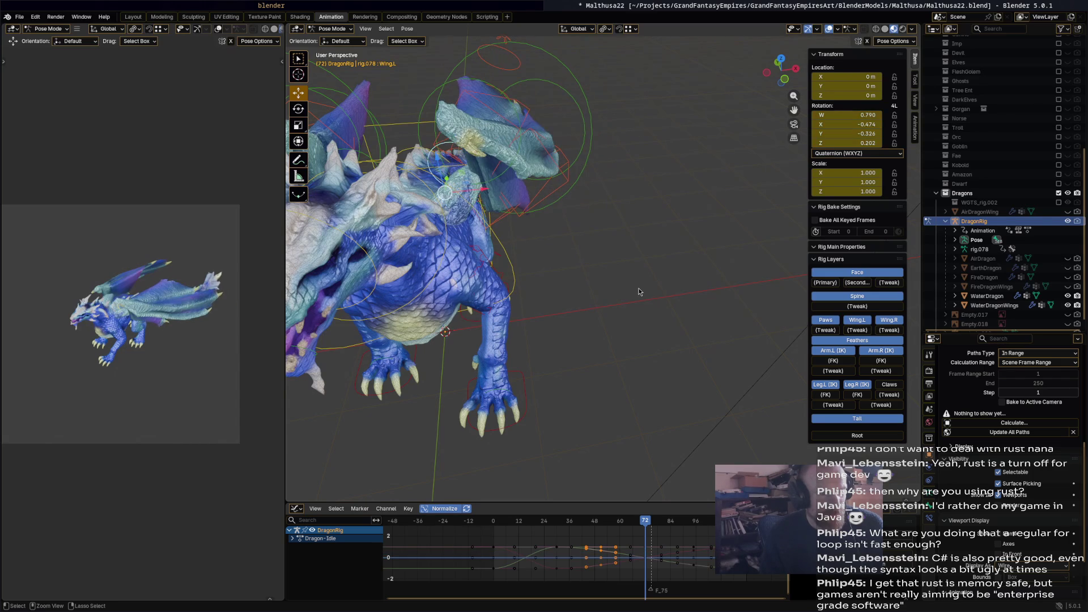
{"action": "key", "text": "ctrl+z"}
Select all rig bones and save Malthusa22.blend.
{"action": "mouse_move", "coordinate": [639, 291]}
{"action": "middle_mouse_down"}
{"action": "mouse_move", "coordinate": [529, 277]}
{"action": "mouse_move", "coordinate": [646, 295]}
{"action": "middle_mouse_up"}
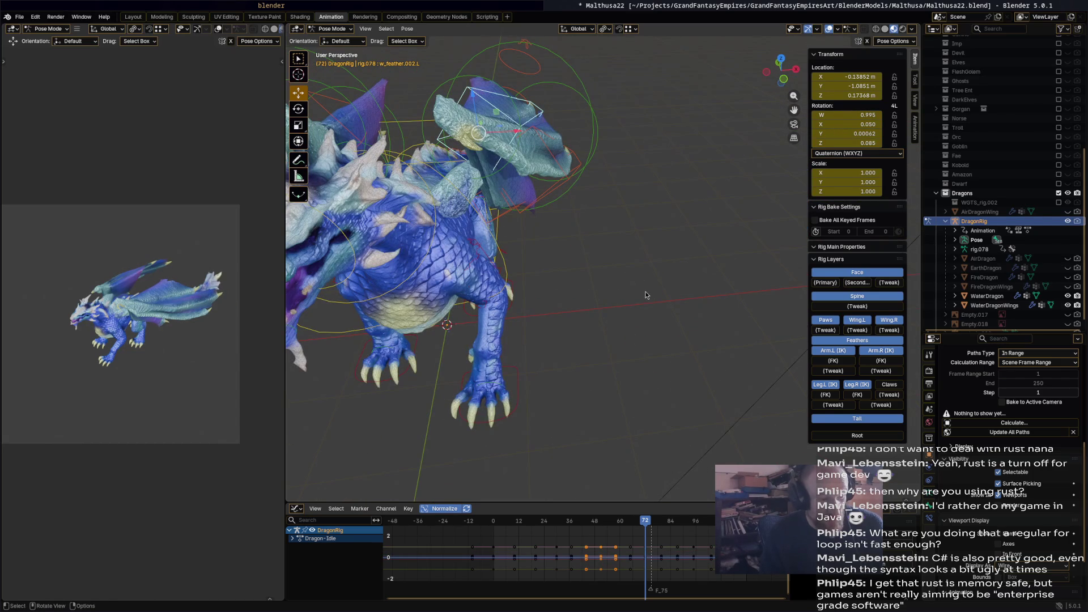
{"action": "key", "text": "a"}
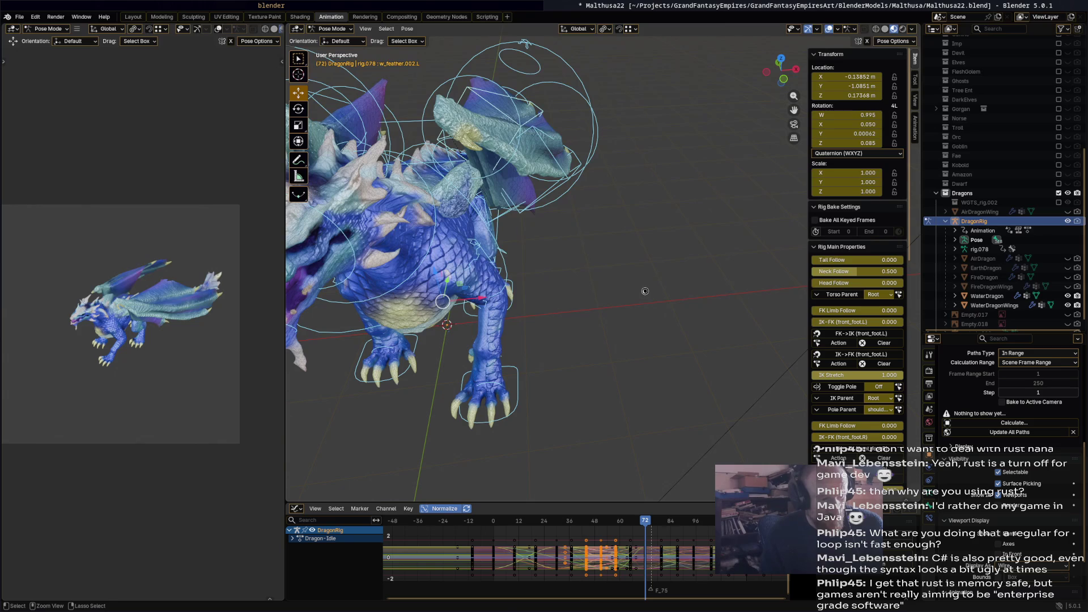
{"action": "key", "text": "ctrl+s"}
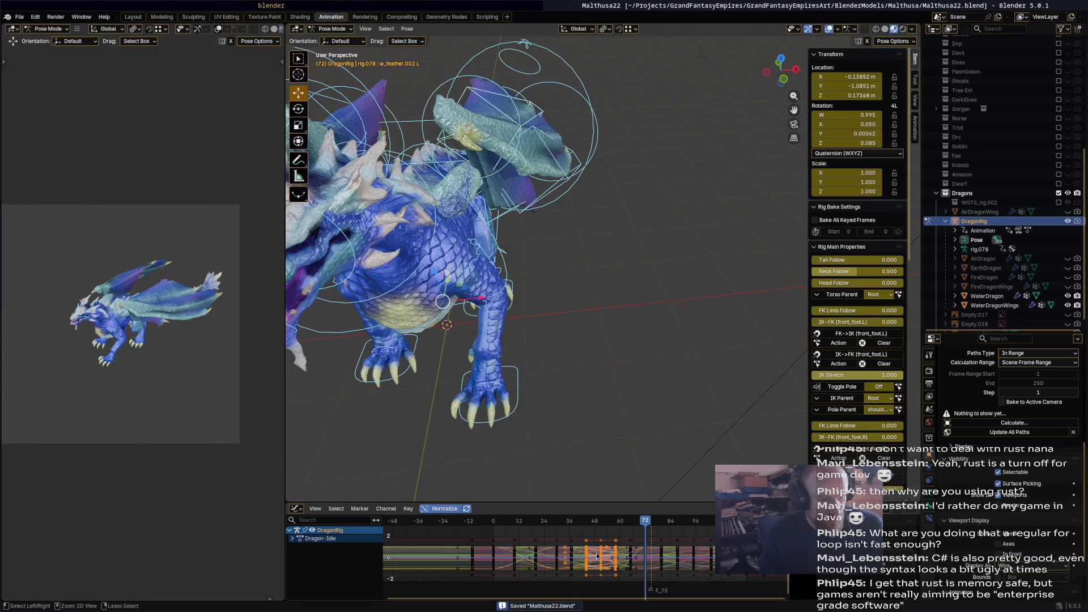
Show the Dragon-Idle keyframes in the Action Editor from a frontal dragon view.
{"action": "key", "text": "ctrl+Tab"}
{"action": "mouse_move", "coordinate": [573, 414]}
{"action": "middle_mouse_down"}
{"action": "mouse_move", "coordinate": [553, 406]}
{"action": "mouse_move", "coordinate": [570, 372]}
{"action": "middle_mouse_up"}
{"action": "mouse_move", "coordinate": [556, 520]}
{"action": "left_mouse_down"}
{"action": "mouse_move", "coordinate": [438, 532]}
{"action": "mouse_move", "coordinate": [655, 534]}
{"action": "mouse_move", "coordinate": [603, 528]}
{"action": "left_mouse_up"}
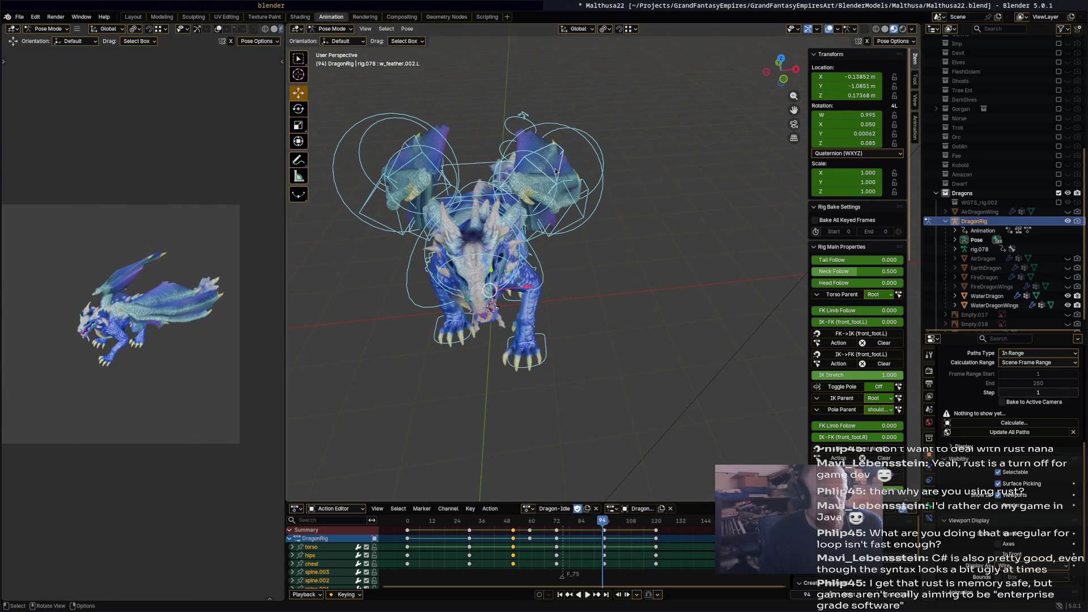
Rotate Wing.001.L and the two left feather bones at frame 94.
{"action": "left_click", "coordinate": [555, 172]}
{"action": "middle_click_drag", "start_coordinate": [556, 172], "coordinate": [652, 269]}
{"action": "key", "text": "r"}
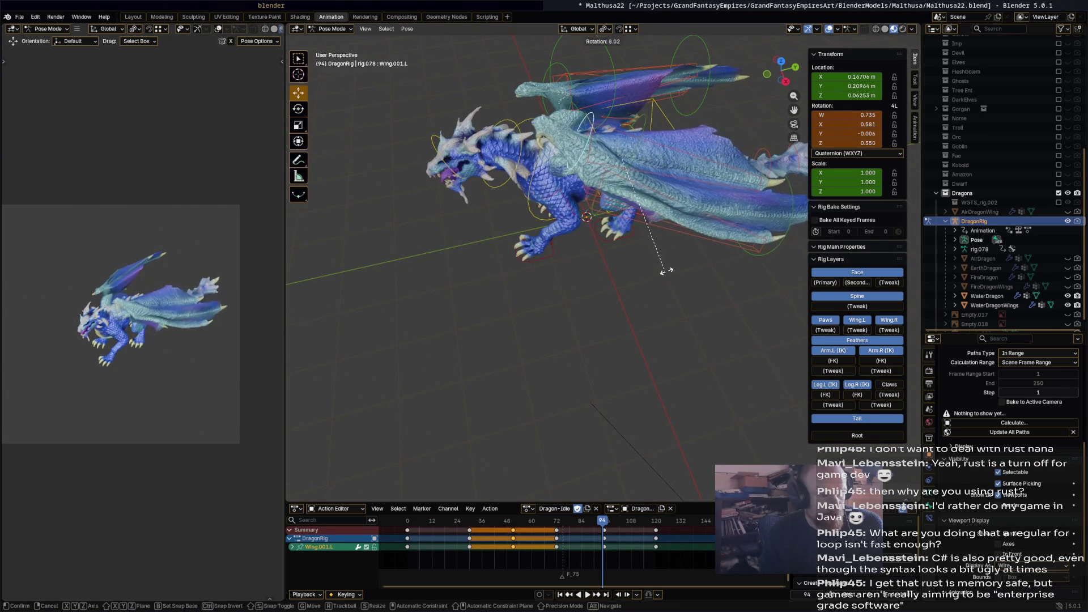
{"action": "left_click", "coordinate": [747, 231]}
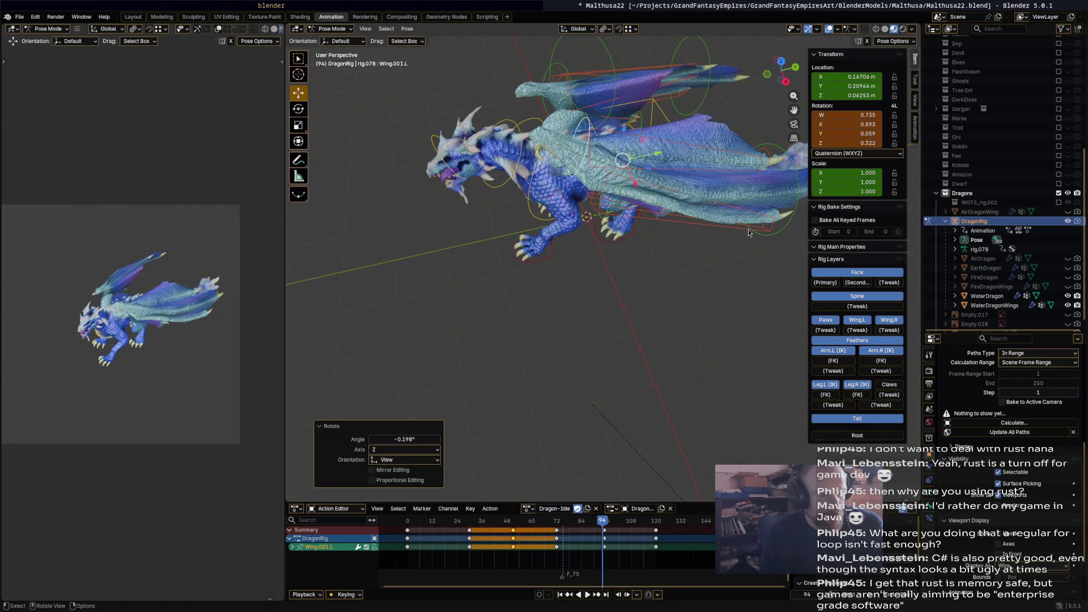
{"action": "left_click", "coordinate": [748, 234]}
{"action": "key", "text": "r"}
{"action": "left_click", "coordinate": [753, 157]}
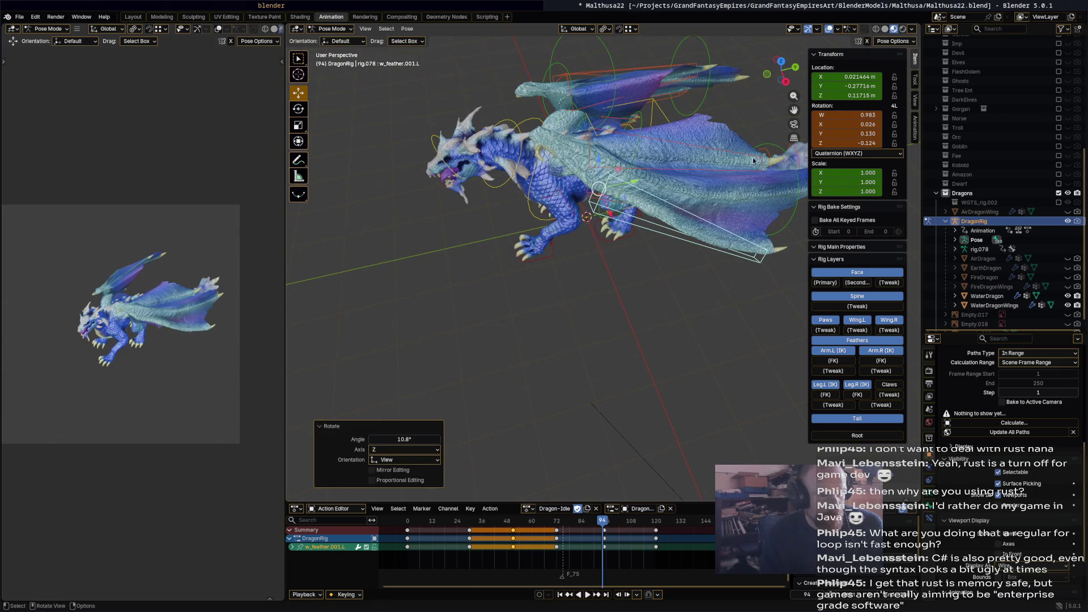
{"action": "left_click", "coordinate": [753, 155]}
{"action": "key", "text": "r"}
{"action": "left_click", "coordinate": [625, 307]}
{"action": "mouse_move", "coordinate": [646, 315]}
{"action": "middle_mouse_down"}
{"action": "mouse_move", "coordinate": [699, 314]}
{"action": "mouse_move", "coordinate": [703, 298]}
{"action": "mouse_move", "coordinate": [678, 307]}
{"action": "middle_mouse_up"}
Nudge all the frame-94 keys one frame later to 95, then return to frame 72.
{"action": "key", "text": "a"}
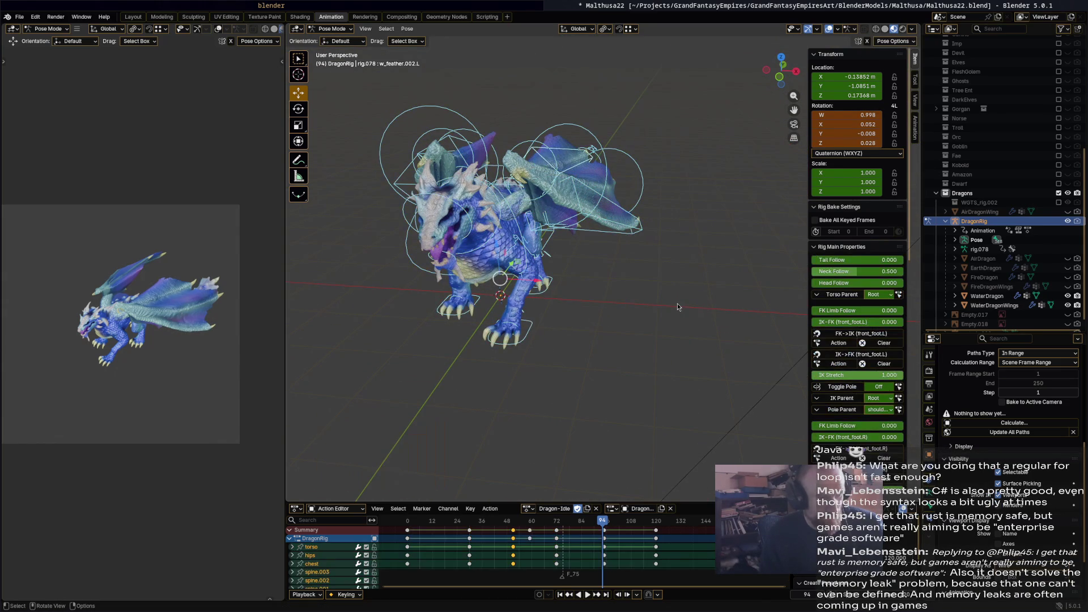
{"action": "scroll", "coordinate": [624, 544], "scroll_direction": "up", "scroll_amount": 5}
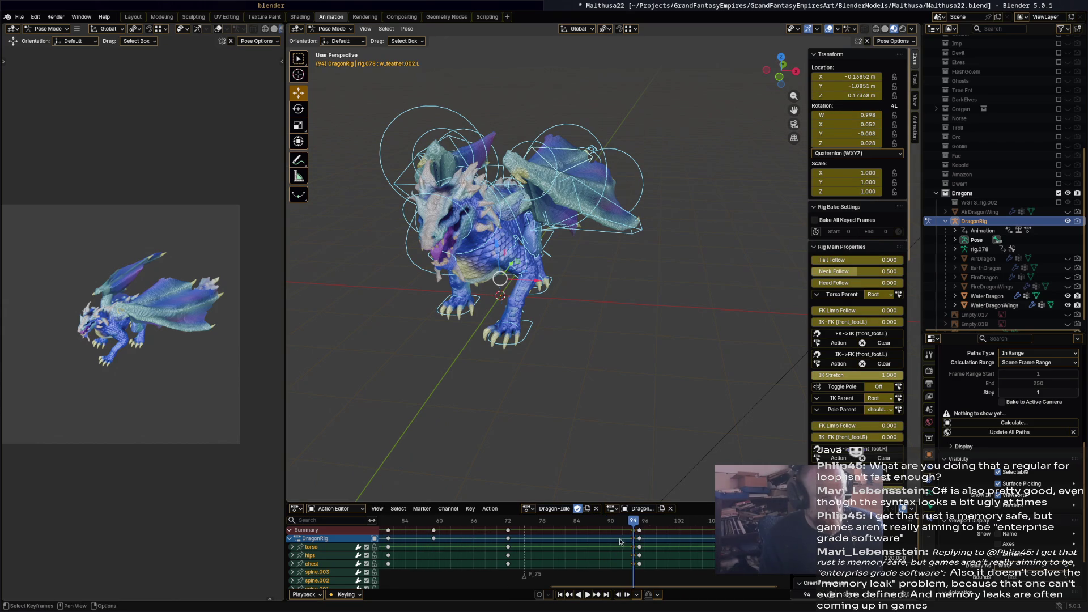
{"action": "left_click", "coordinate": [639, 534]}
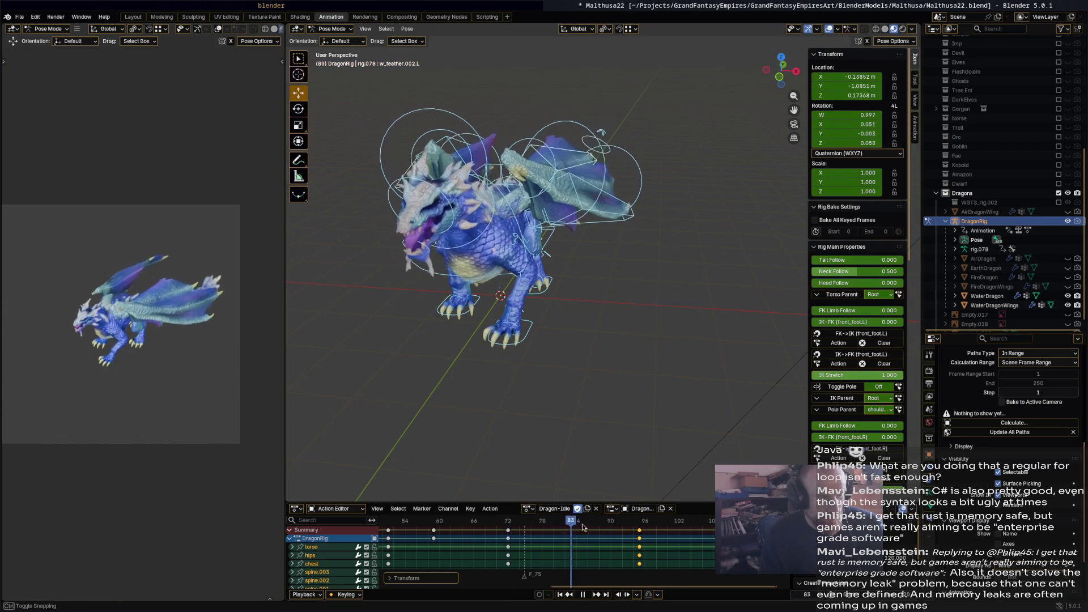
{"action": "left_click", "coordinate": [477, 522]}
{"action": "key", "text": "space"}
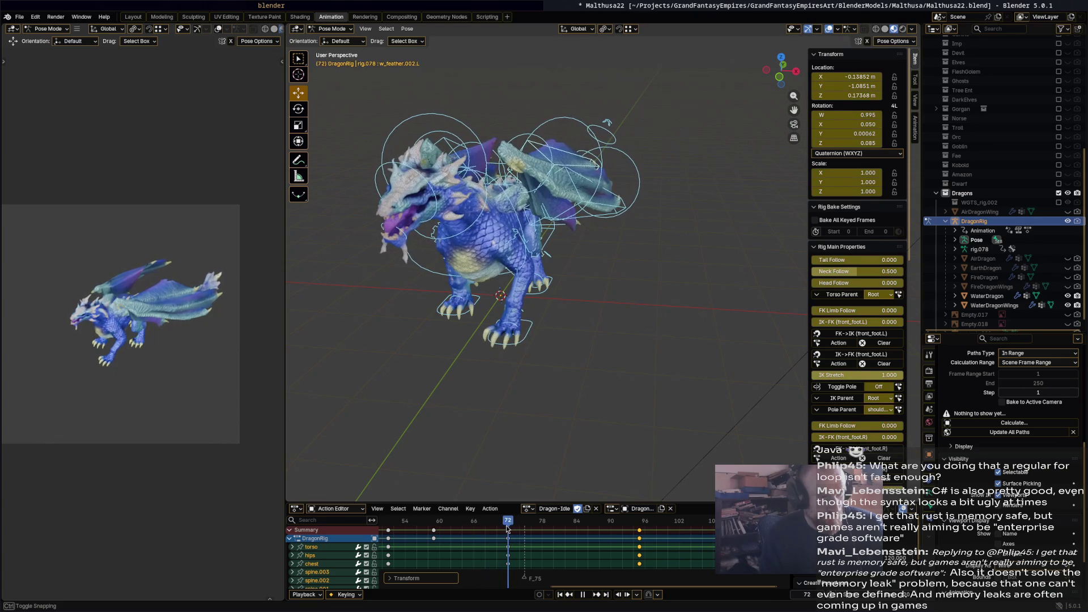
{"action": "mouse_move", "coordinate": [497, 390]}
{"action": "middle_mouse_down"}
{"action": "mouse_move", "coordinate": [574, 392]}
{"action": "mouse_move", "coordinate": [641, 345]}
{"action": "middle_mouse_up"}
Rotate the two right feather bones to match the left wing.
{"action": "left_click", "coordinate": [639, 343]}
{"action": "key", "text": "r"}
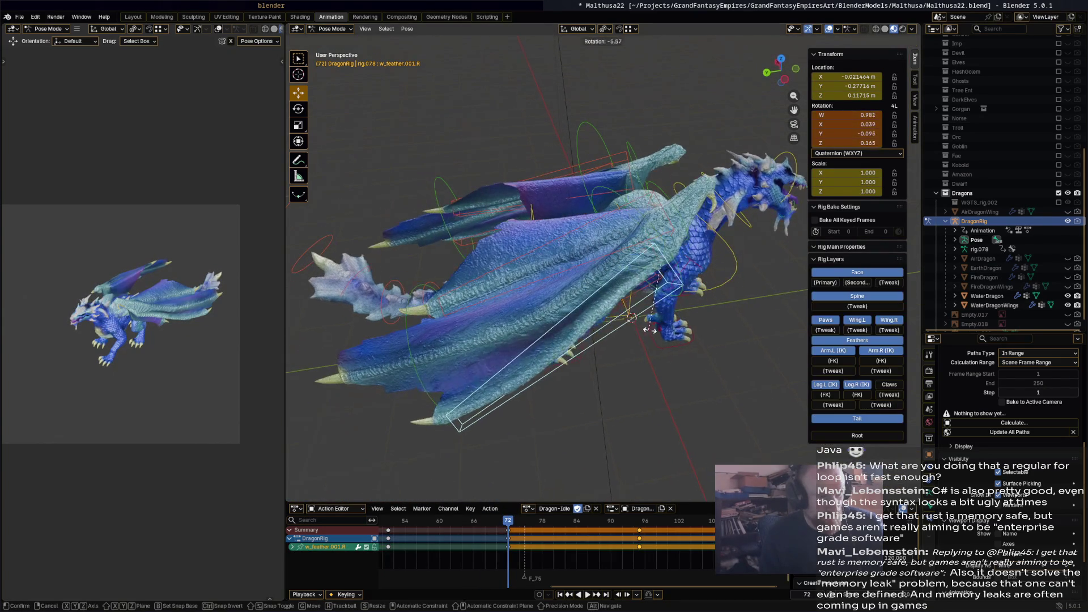
{"action": "left_click", "coordinate": [558, 287]}
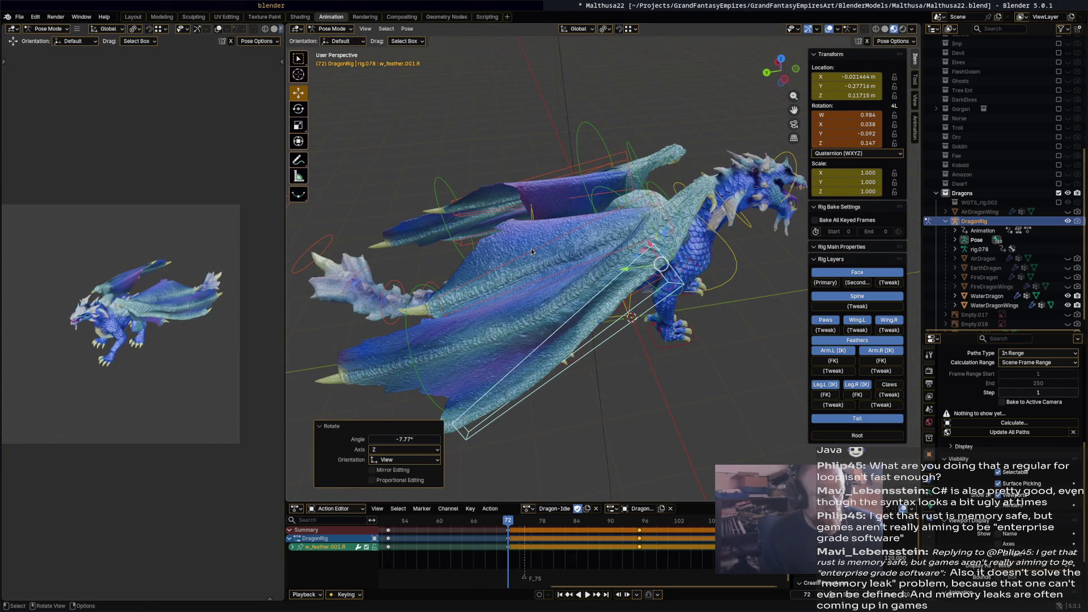
{"action": "left_click", "coordinate": [531, 252]}
{"action": "key", "text": "r"}
{"action": "left_click", "coordinate": [528, 237]}
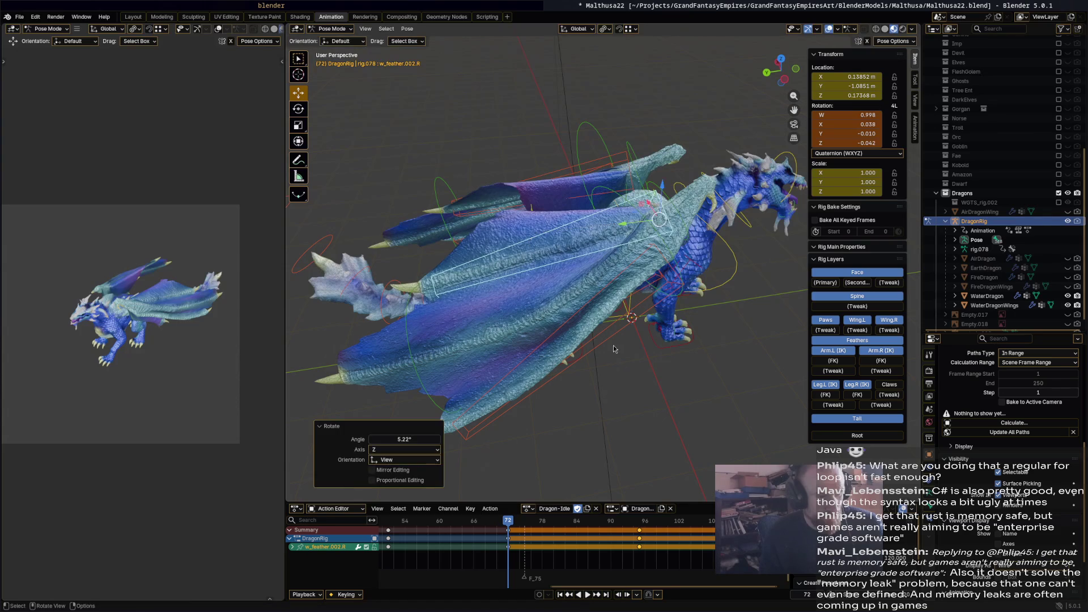
Preview the idle loop from the front view, then select the spine.012 tail bone.
{"action": "key", "text": "a"}
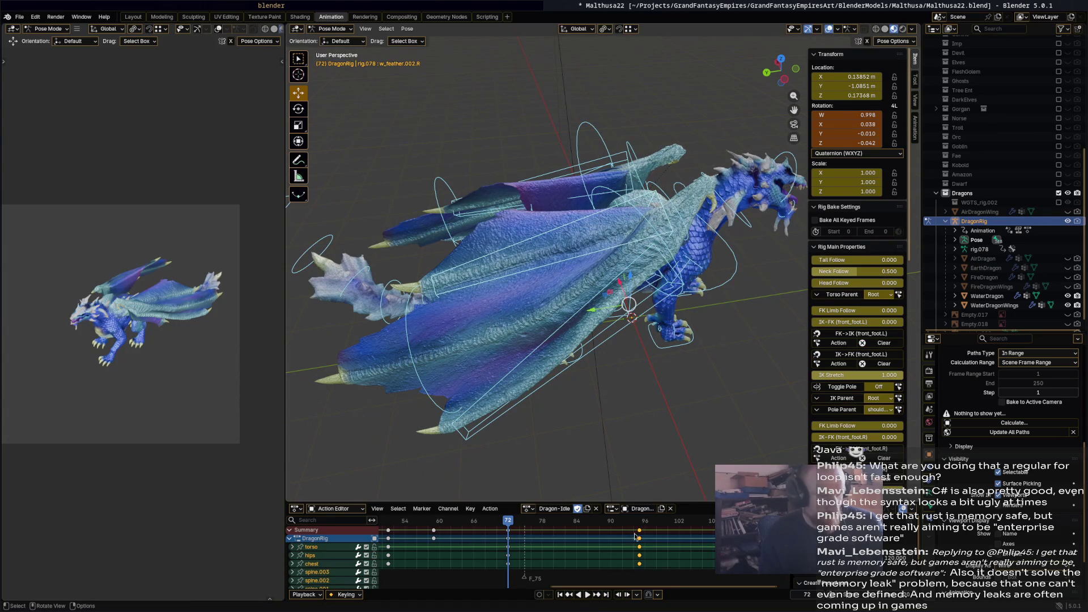
{"action": "key", "text": "alt+a"}
{"action": "key", "text": "KP_1"}
{"action": "key", "text": "space"}
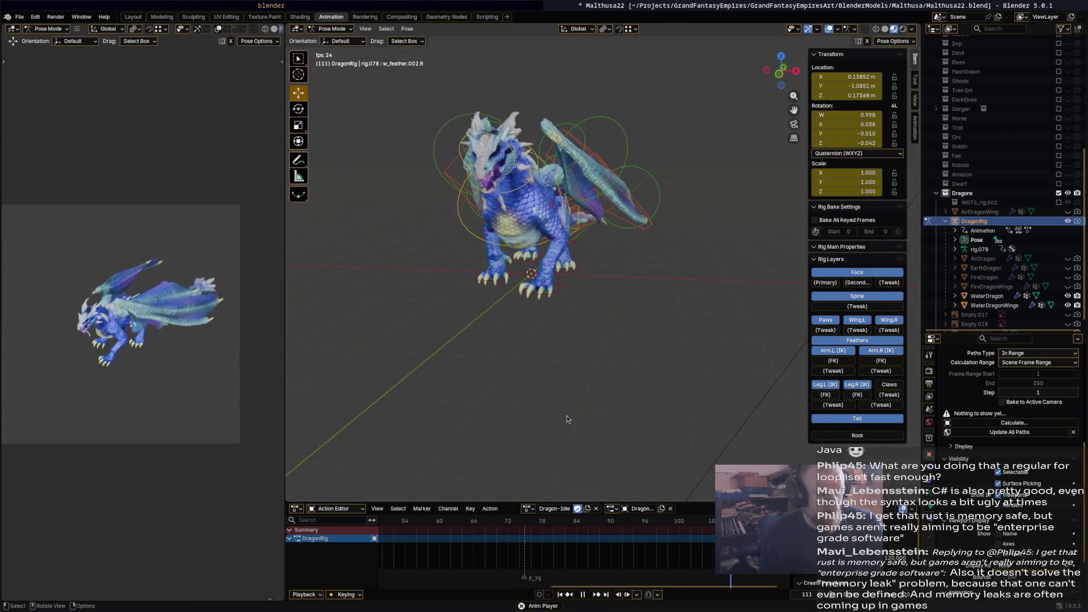
{"action": "mouse_move", "coordinate": [569, 425]}
{"action": "middle_mouse_down"}
{"action": "mouse_move", "coordinate": [482, 415]}
{"action": "mouse_move", "coordinate": [464, 424]}
{"action": "mouse_move", "coordinate": [573, 329]}
{"action": "middle_mouse_up"}
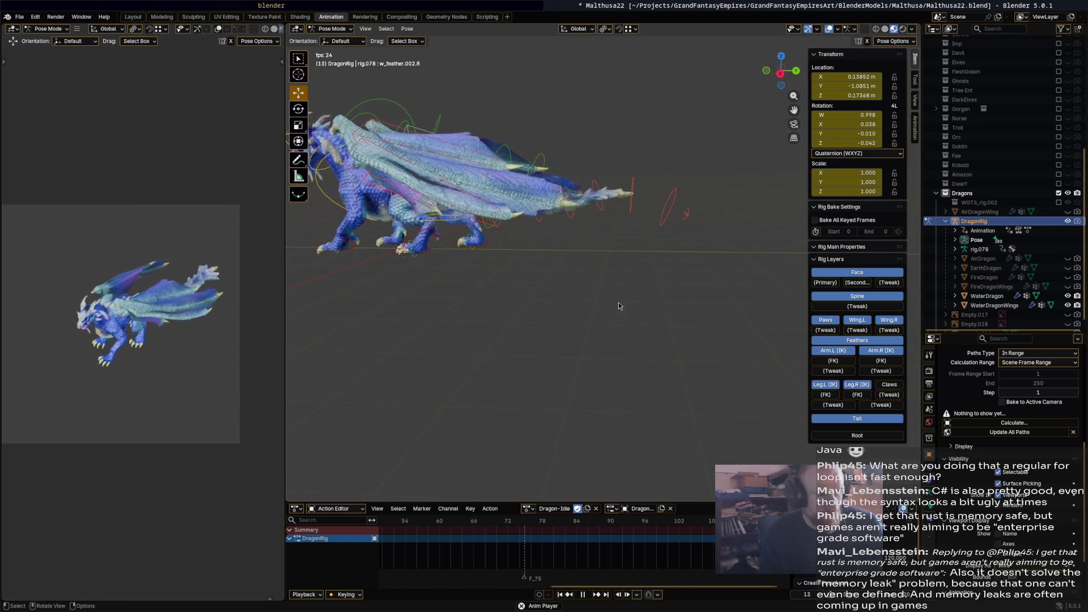
{"action": "key", "text": "space"}
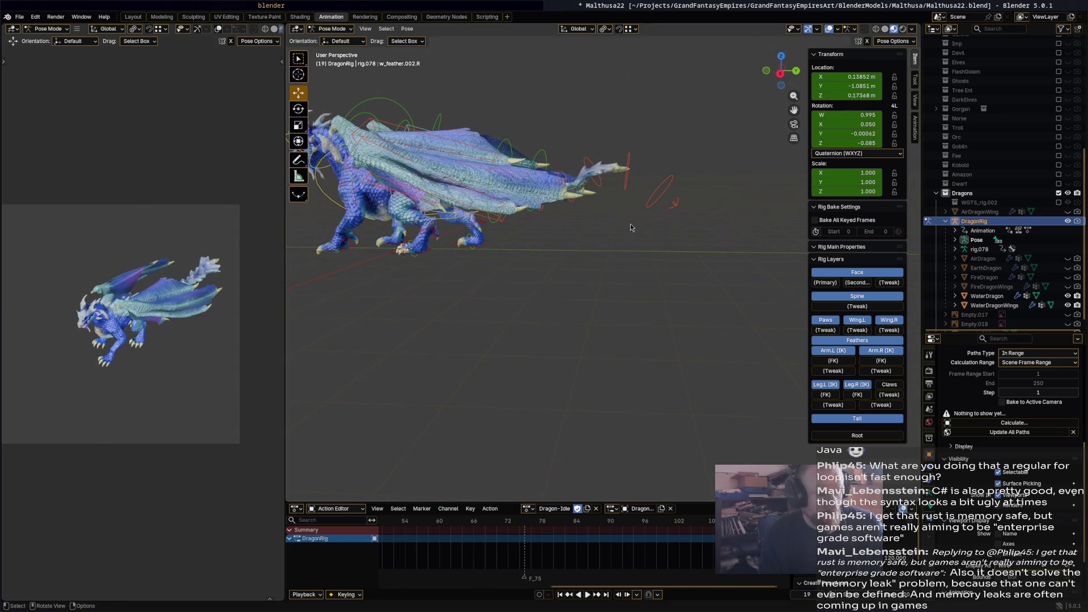
{"action": "left_click", "coordinate": [580, 200]}
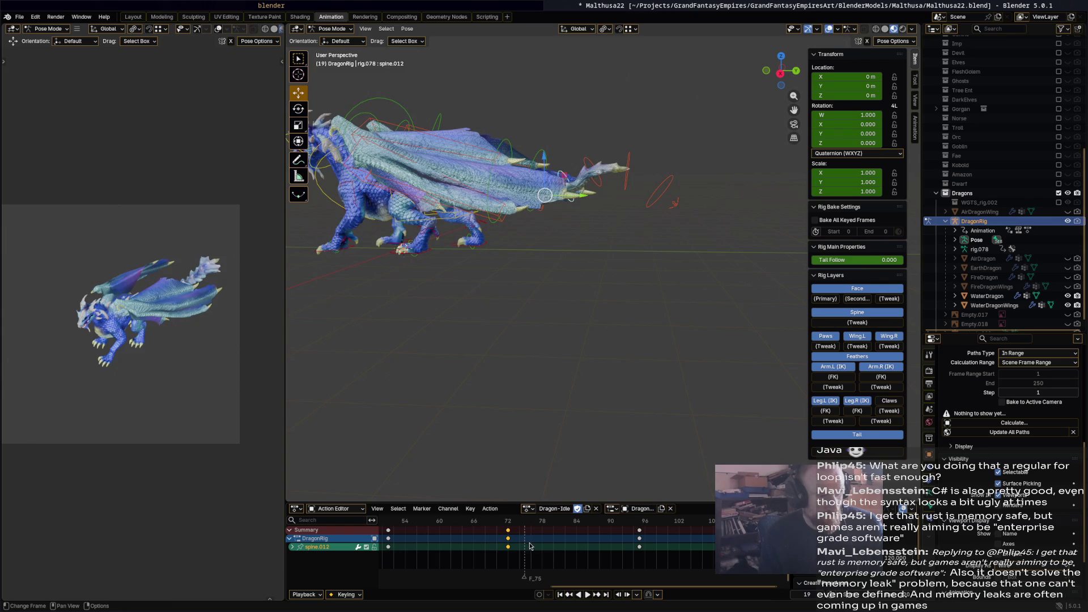
Replay Dragon-Idle, scrub back to about frame 28 and zoom in on the tail.
{"action": "key", "text": "space"}
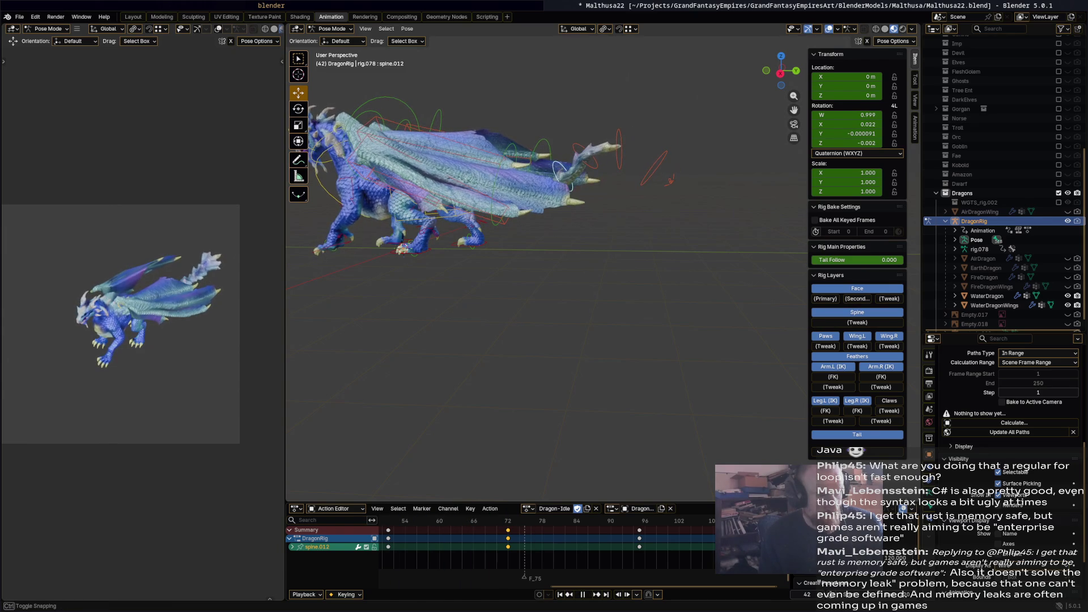
{"action": "scroll", "coordinate": [539, 545], "scroll_direction": "up", "scroll_amount": 5, "text": "ctrl"}
{"action": "scroll", "coordinate": [539, 546], "scroll_direction": "down", "scroll_amount": 3}
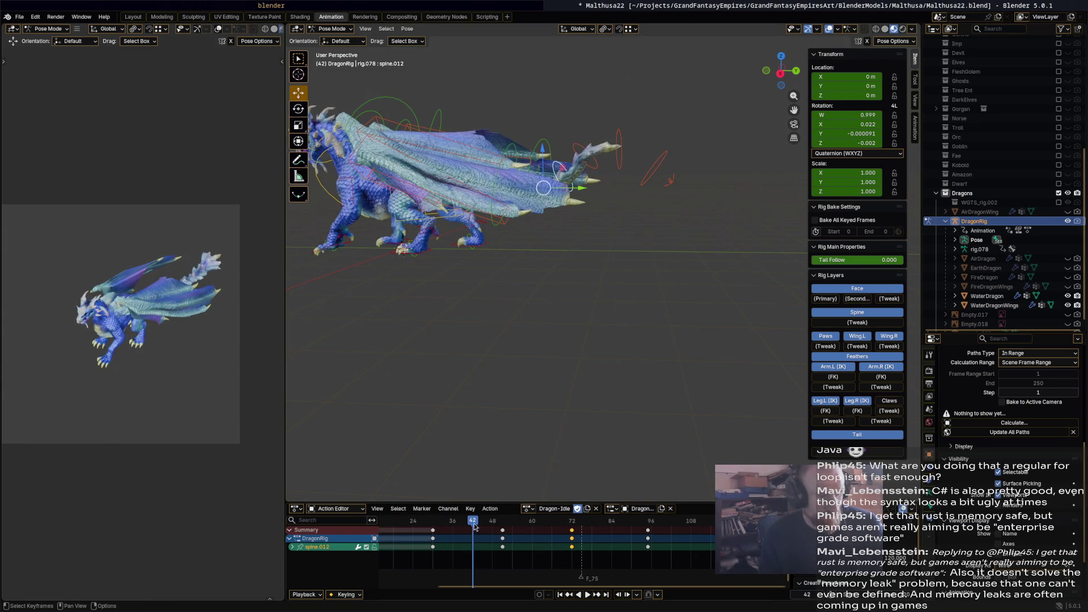
{"action": "left_click_drag", "start_coordinate": [473, 528], "coordinate": [436, 528]}
{"action": "middle_click_drag", "start_coordinate": [594, 341], "coordinate": [519, 465]}
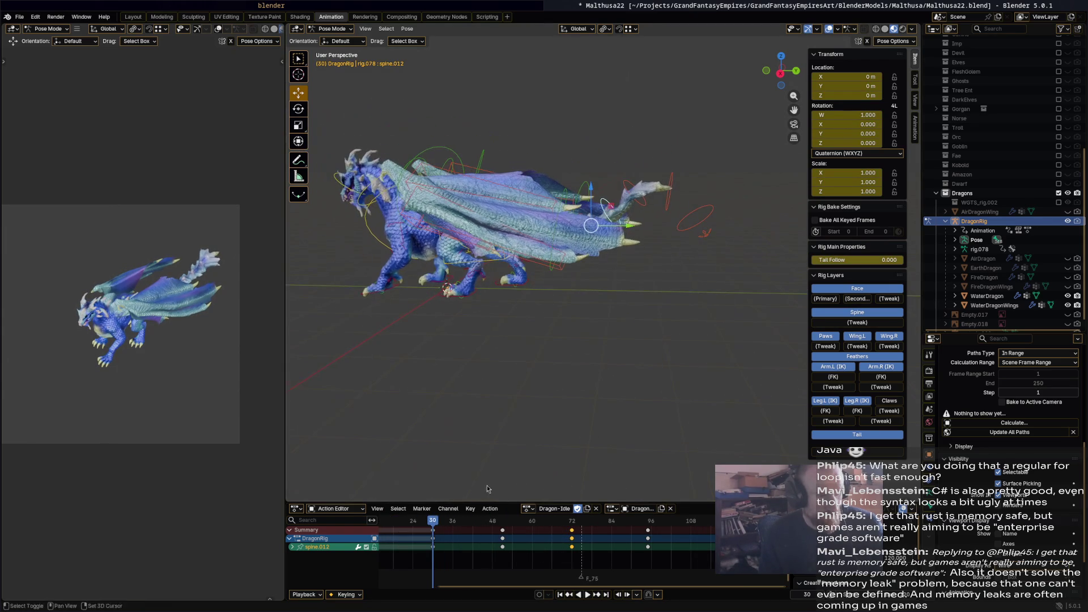
{"action": "mouse_move", "coordinate": [484, 529]}
{"action": "left_mouse_down"}
{"action": "mouse_move", "coordinate": [469, 528]}
{"action": "mouse_move", "coordinate": [479, 528]}
{"action": "left_mouse_up"}
{"action": "mouse_move", "coordinate": [633, 333]}
{"action": "middle_mouse_down", "text": "ctrl"}
{"action": "mouse_move", "coordinate": [600, 400]}
{"action": "mouse_move", "coordinate": [599, 359]}
{"action": "mouse_move", "coordinate": [670, 276]}
{"action": "mouse_move", "coordinate": [490, 225]}
{"action": "middle_mouse_up", "text": "ctrl"}
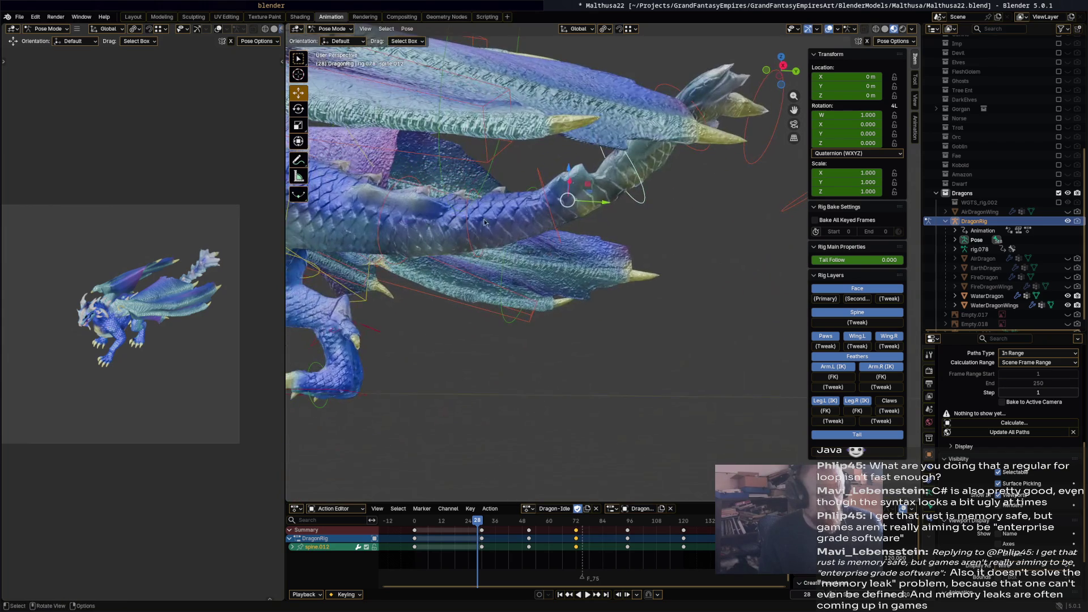
Rotate spine.001 and spine.012 into a stronger curl and key the pose at frame 30.
{"action": "left_click", "coordinate": [472, 207]}
{"action": "key", "text": "r"}
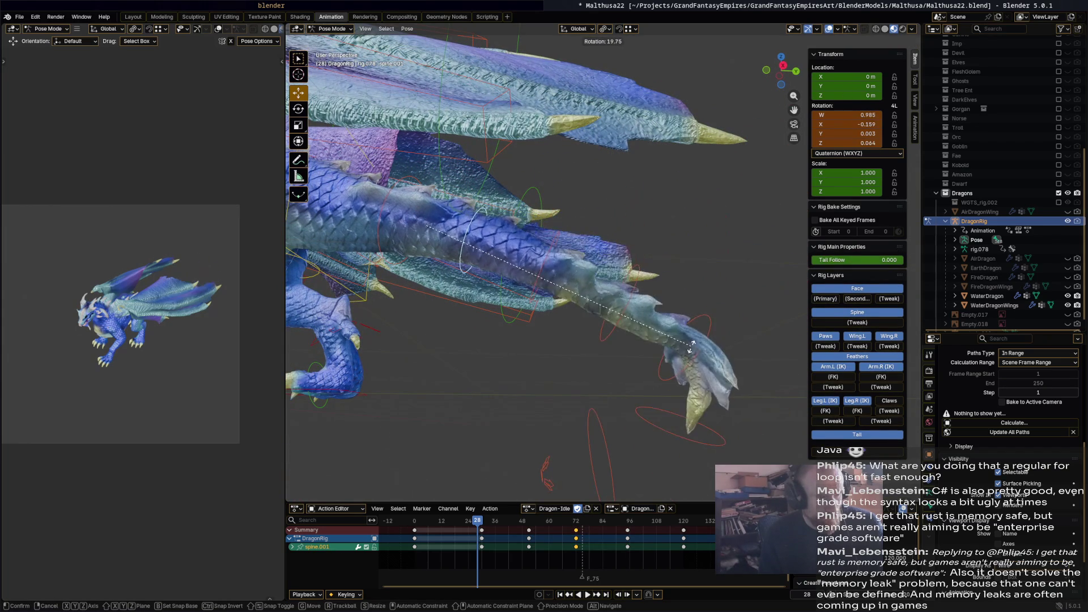
{"action": "left_click", "coordinate": [682, 241]}
{"action": "left_click", "coordinate": [643, 187]}
{"action": "key", "text": "r"}
{"action": "left_click", "coordinate": [660, 239]}
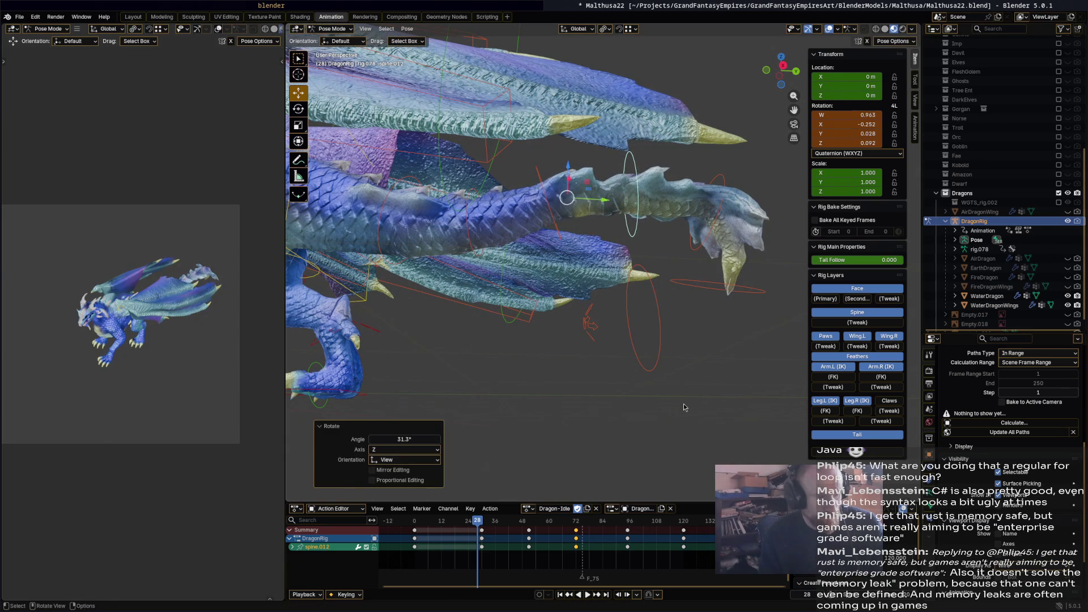
{"action": "left_click", "coordinate": [481, 521]}
{"action": "key", "text": "r"}
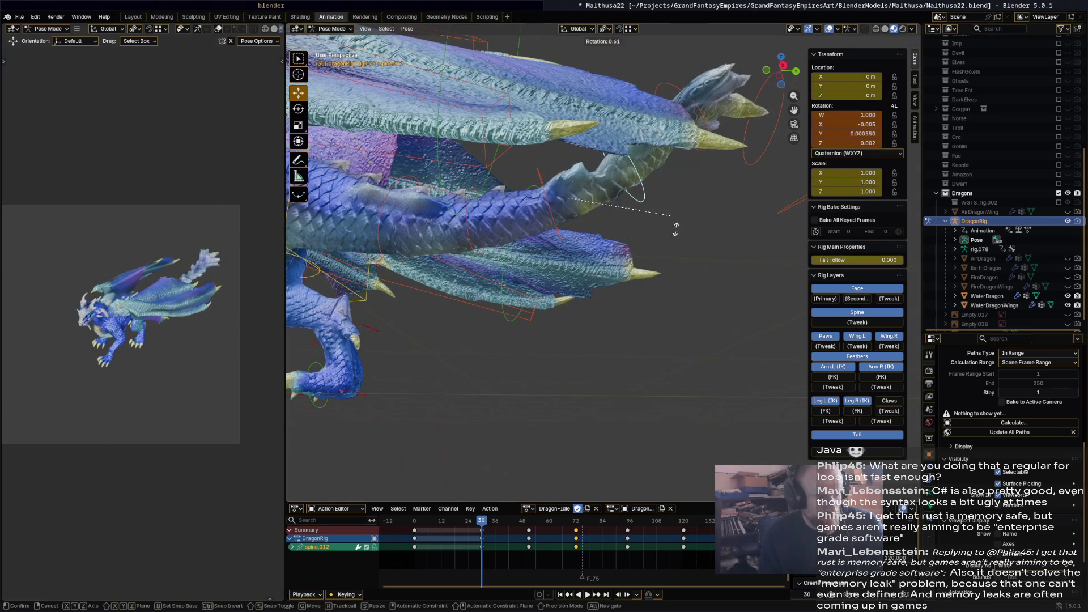
{"action": "left_click", "coordinate": [651, 287]}
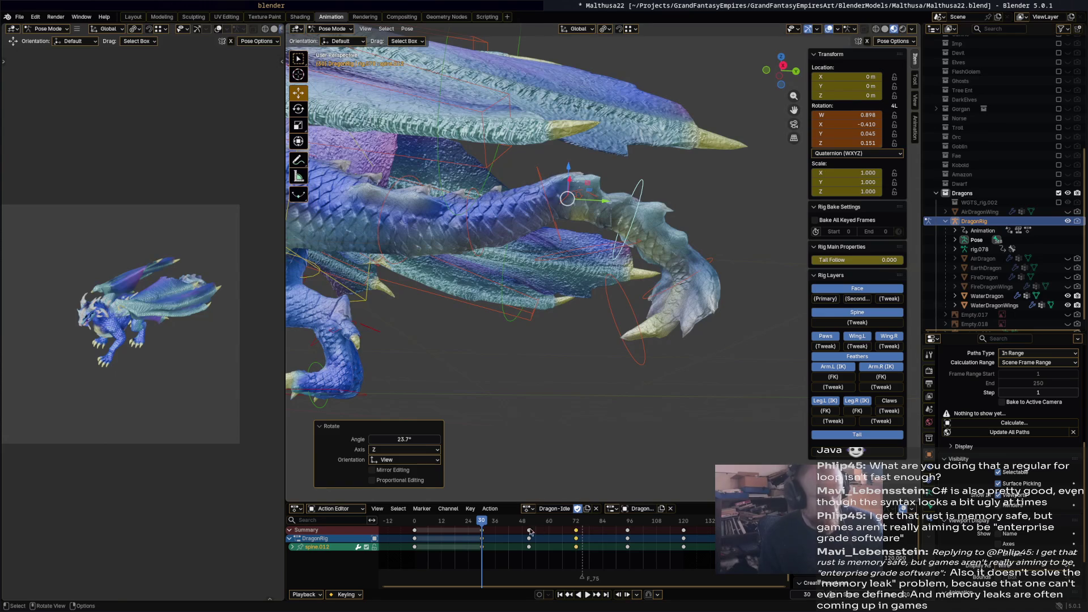
{"action": "key", "text": "i"}
Rotate spine.001 to -9.03 degrees and key the pose at frame 51.
{"action": "key", "text": "space"}
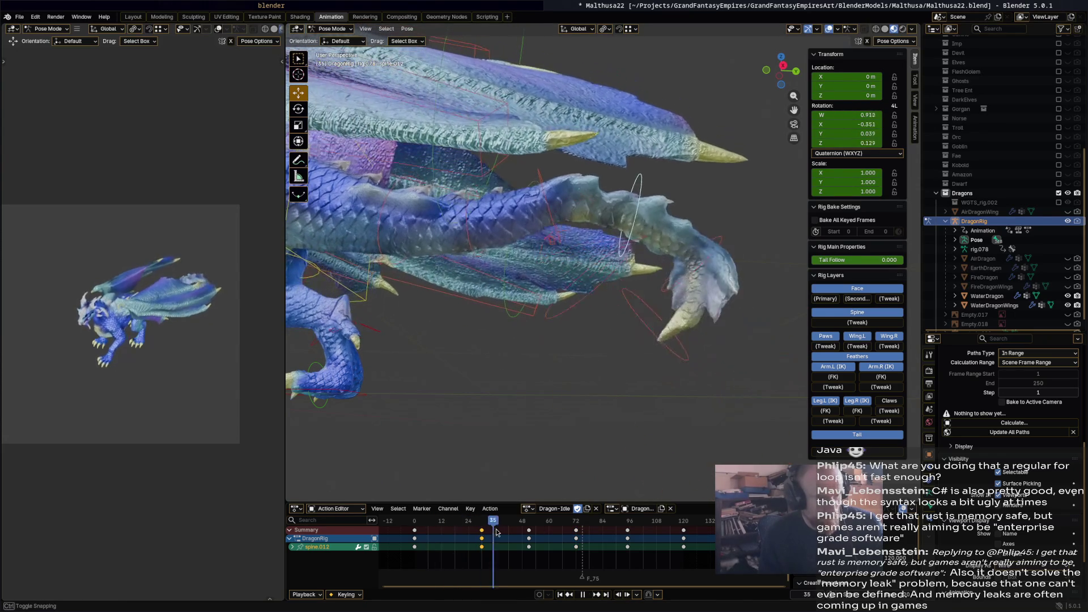
{"action": "mouse_move", "coordinate": [505, 520]}
{"action": "left_mouse_down"}
{"action": "mouse_move", "coordinate": [435, 520]}
{"action": "mouse_move", "coordinate": [526, 529]}
{"action": "left_mouse_up"}
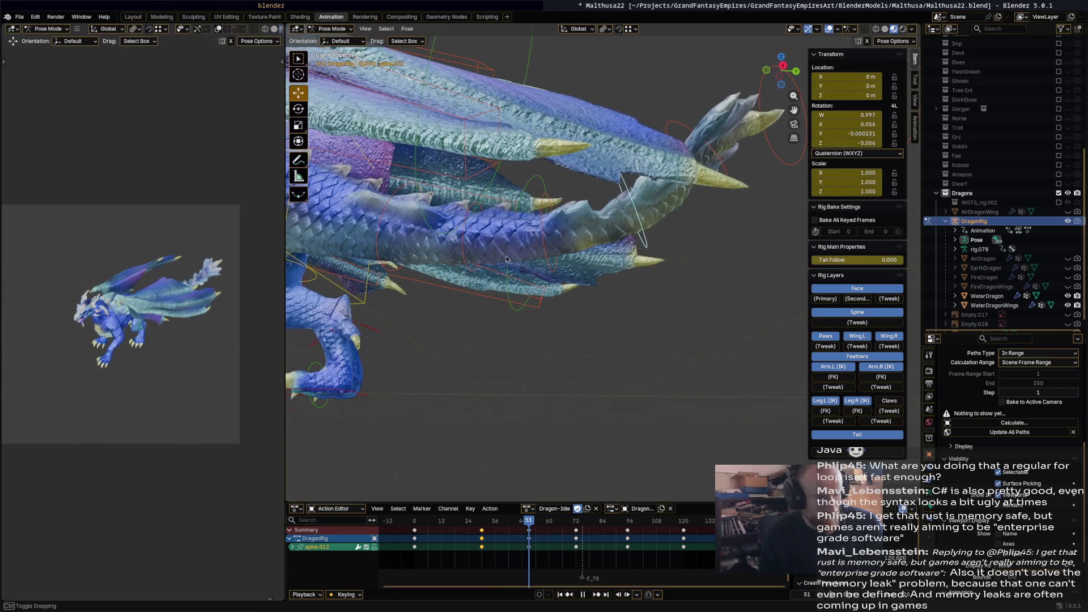
{"action": "left_click", "coordinate": [471, 212]}
{"action": "key", "text": "r"}
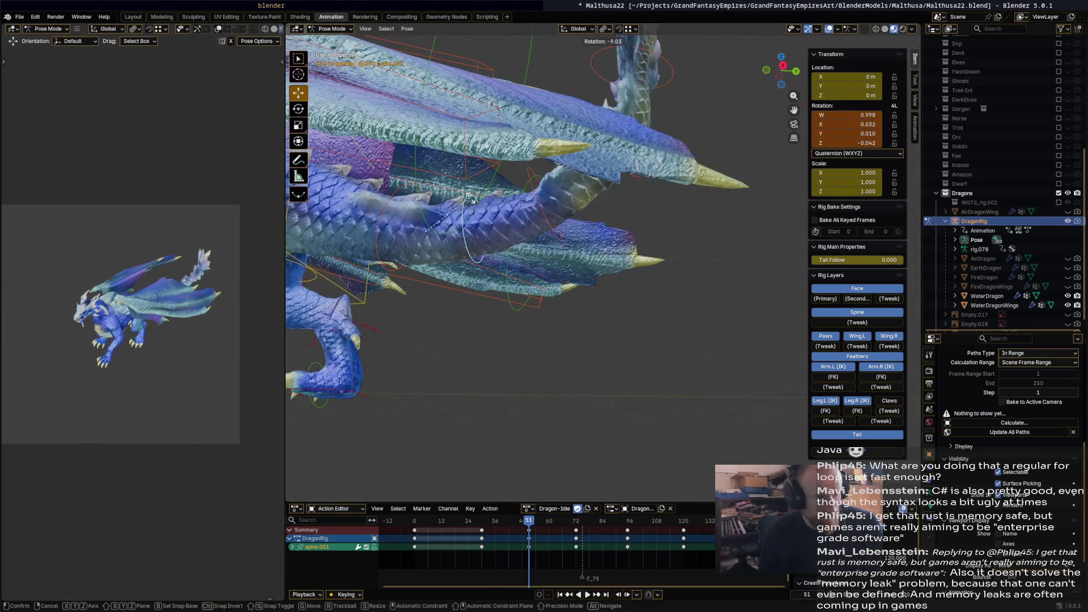
{"action": "left_click", "coordinate": [568, 298]}
{"action": "key", "text": "i"}
Scrub to check the tail motion and select the spine bone chain.
{"action": "mouse_move", "coordinate": [529, 520]}
{"action": "left_mouse_down"}
{"action": "mouse_move", "coordinate": [403, 524]}
{"action": "mouse_move", "coordinate": [635, 543]}
{"action": "mouse_move", "coordinate": [451, 524]}
{"action": "left_mouse_up"}
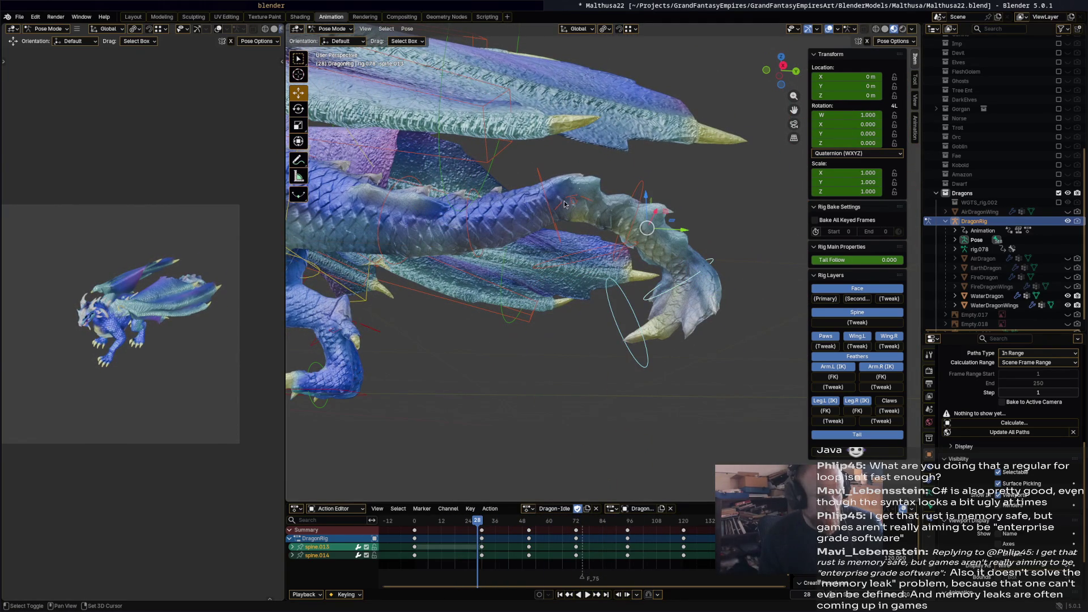
{"action": "left_click", "coordinate": [543, 190], "text": "shift"}
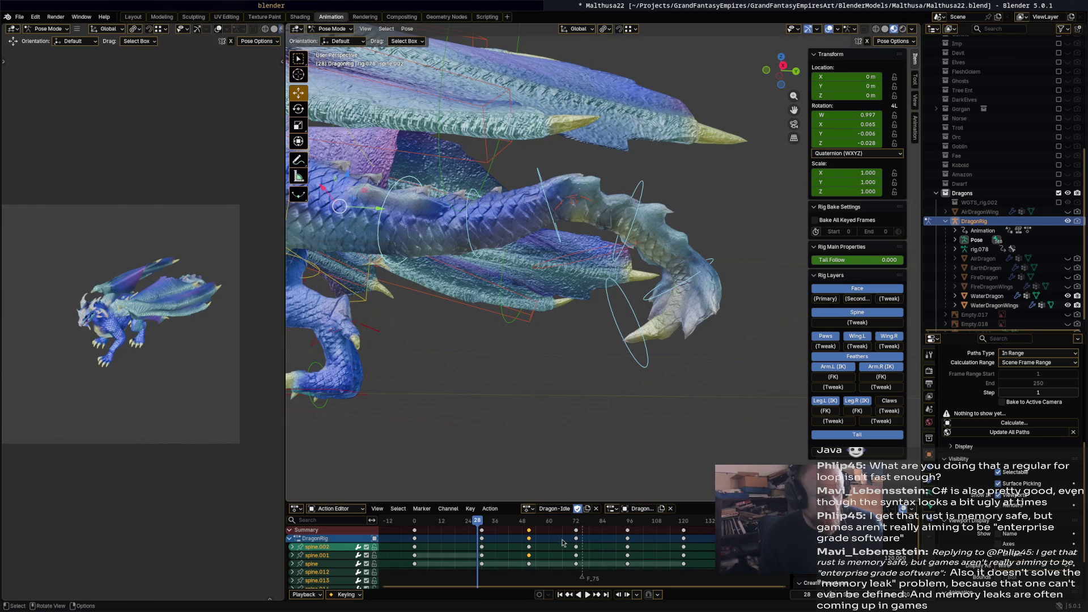
{"action": "key", "text": "a"}
{"action": "key", "text": "ctrl+z"}
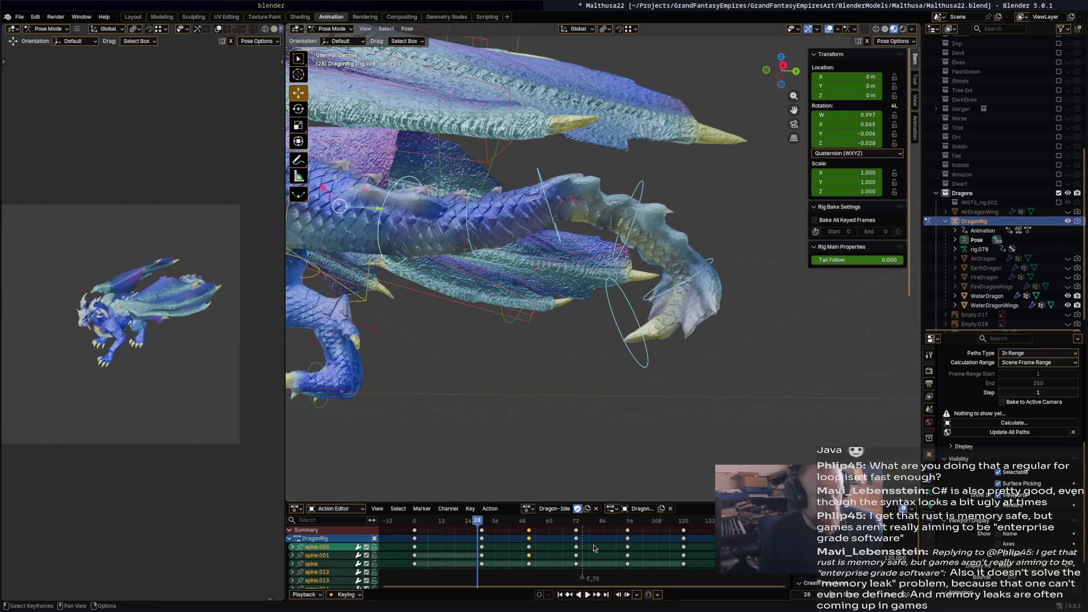
Apply Gaussian Smooth twice to the spine curves in the Graph Editor.
{"action": "key", "text": "ctrl+Tab"}
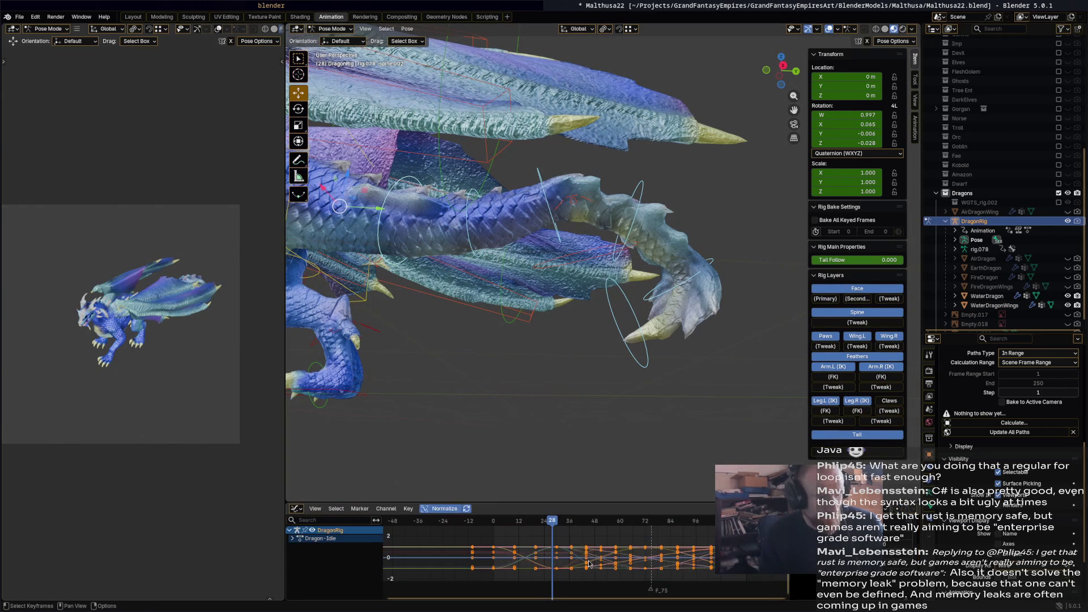
{"action": "left_click", "coordinate": [407, 509]}
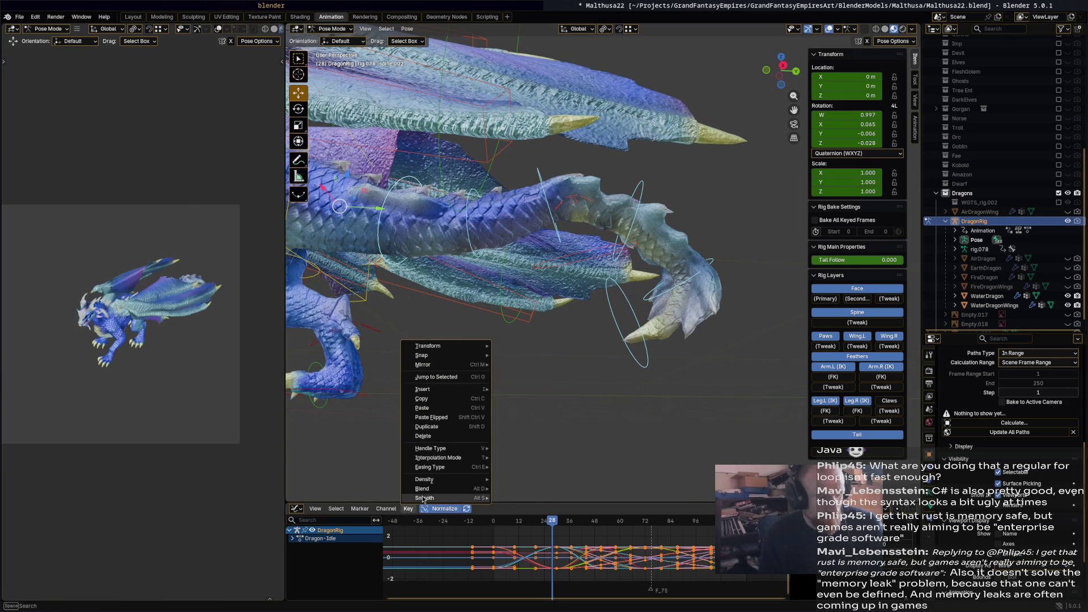
{"action": "left_click", "coordinate": [506, 499]}
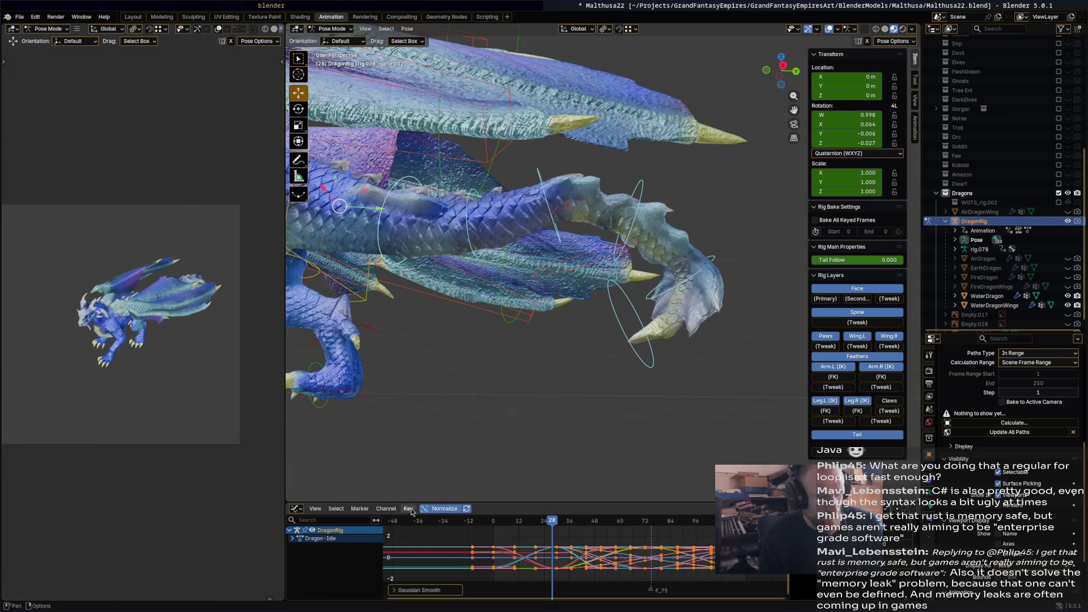
{"action": "left_click", "coordinate": [409, 509]}
{"action": "left_click", "coordinate": [516, 497]}
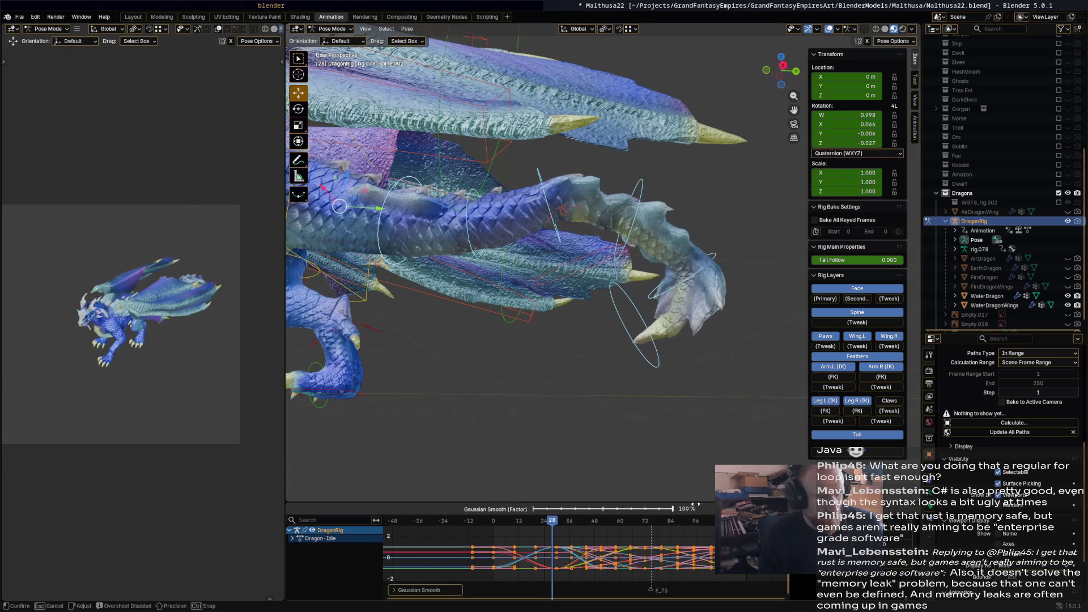
Play the loop to review the smoothed tail motion.
{"action": "key", "text": "space"}
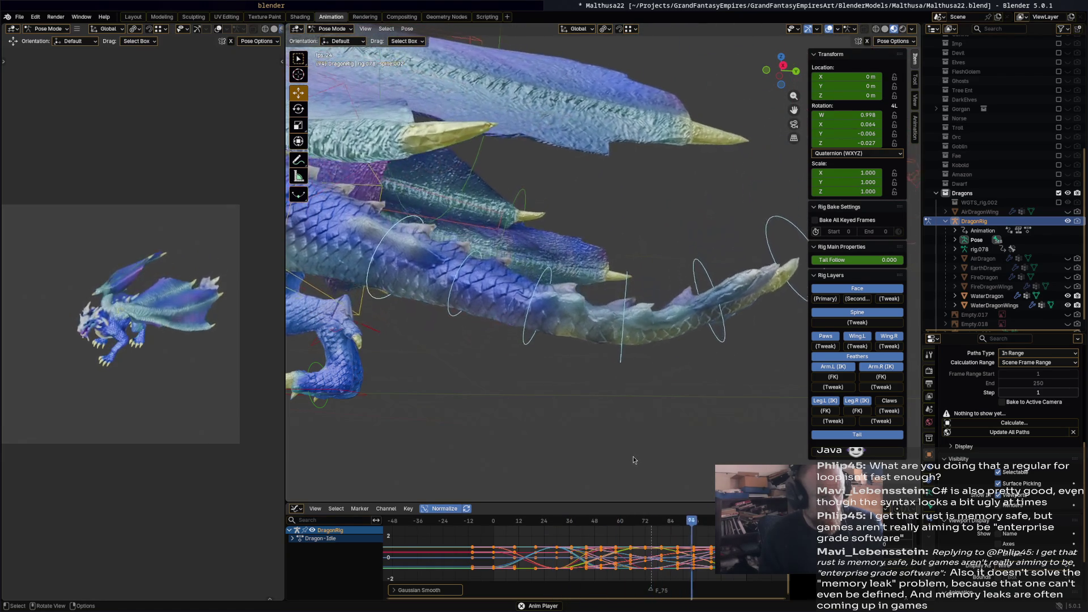
{"action": "key", "text": "space"}
{"action": "left_click", "coordinate": [408, 509]}
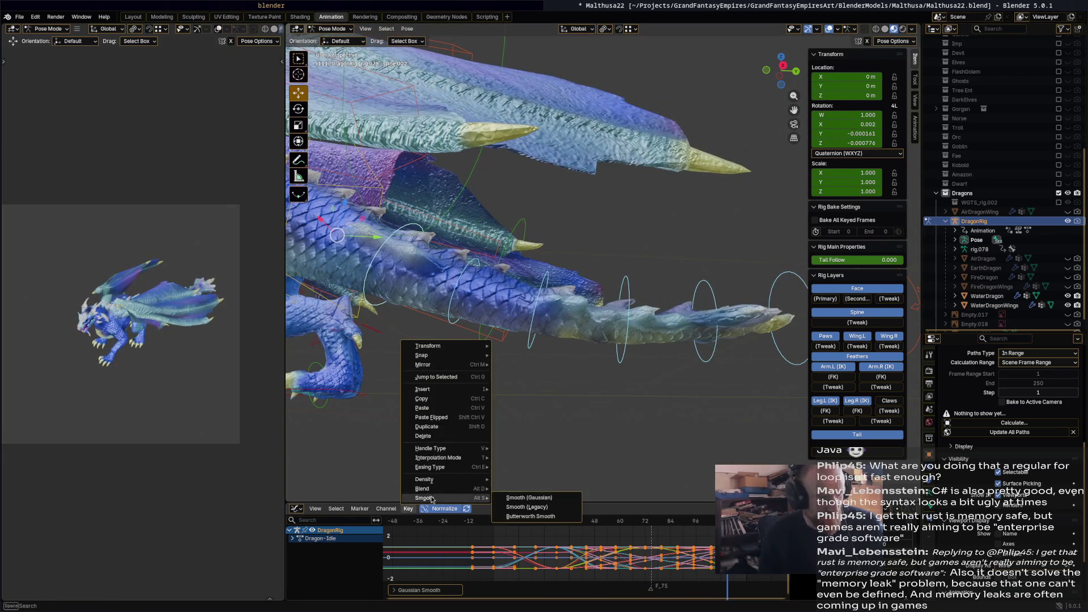
{"action": "key", "text": "Escape"}
{"action": "key", "text": "space"}
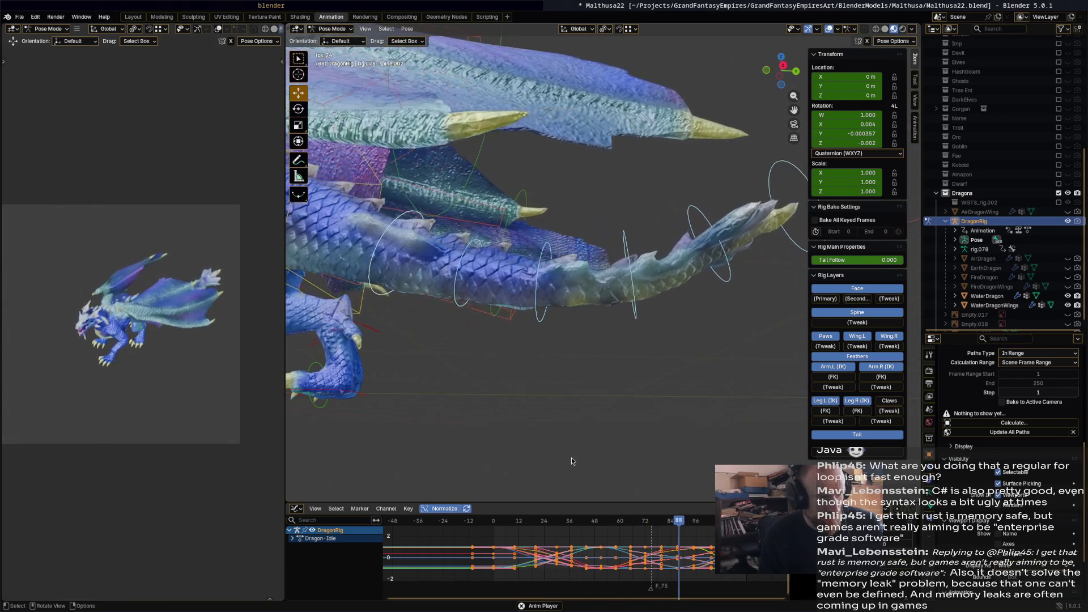
{"action": "key", "text": "Escape"}
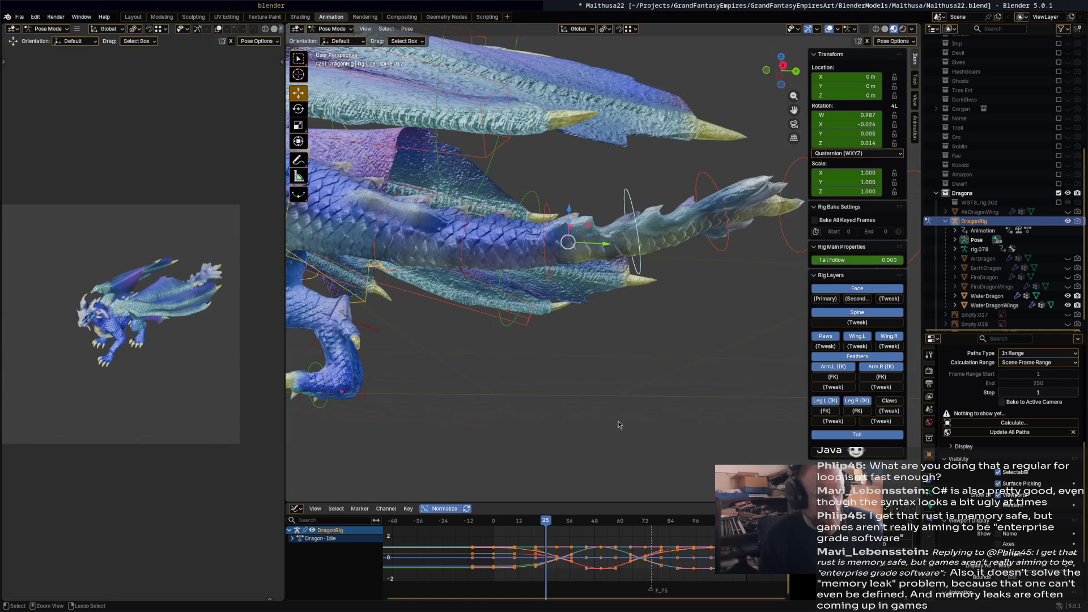
{"action": "key", "text": "ctrl+Tab"}
{"action": "key", "text": "ctrl+Tab"}
{"action": "key", "text": "ctrl+Tab"}
Bend the tail down 21.8 degrees, key it at frame 30, and replay the loop.
{"action": "key", "text": "space"}
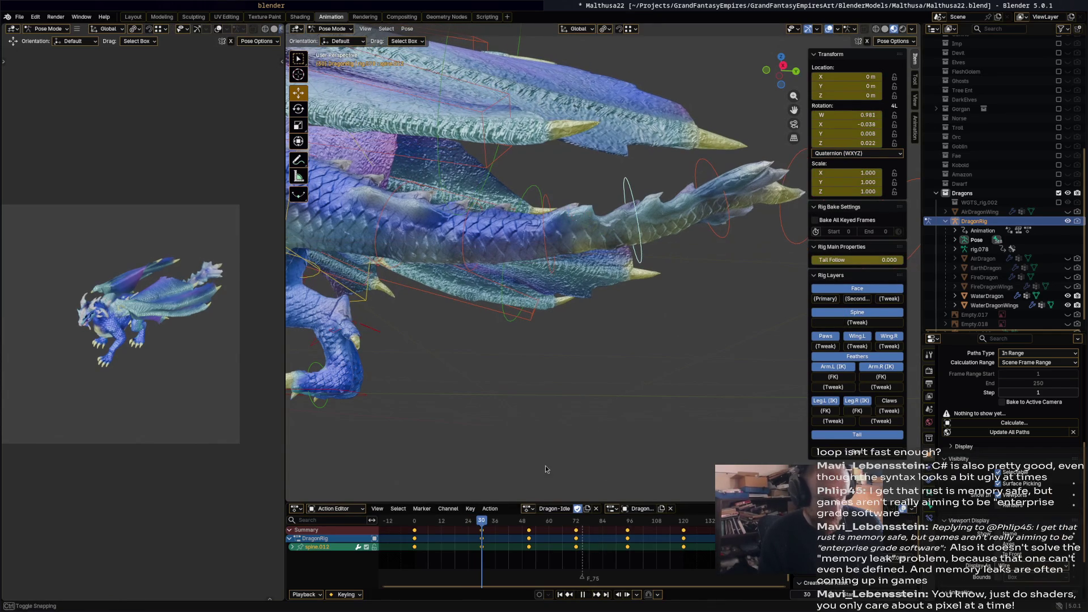
{"action": "key", "text": "r"}
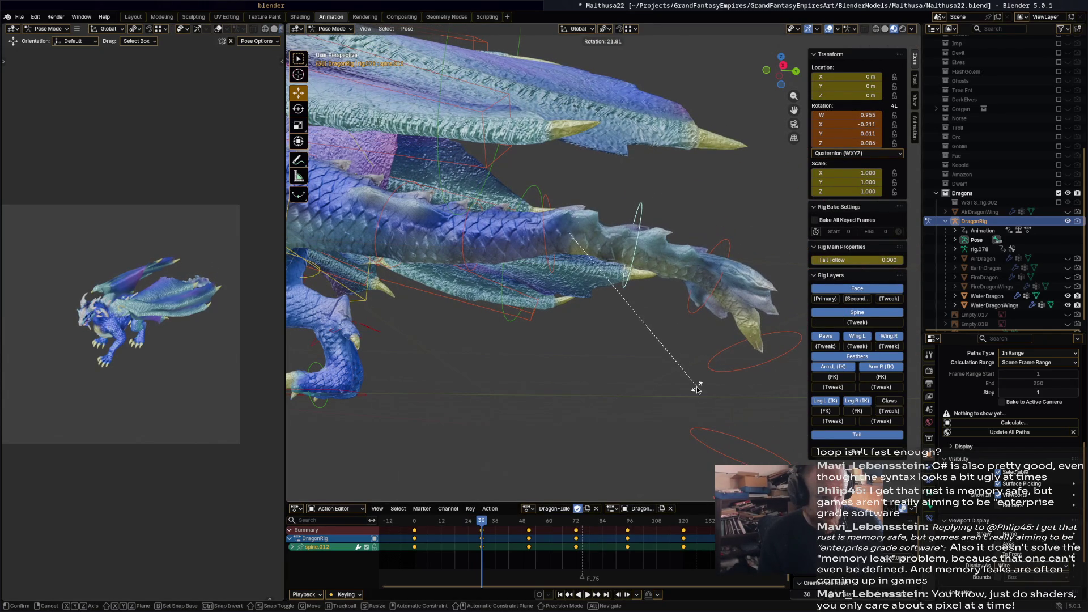
{"action": "left_click", "coordinate": [697, 390]}
{"action": "key", "text": "i"}
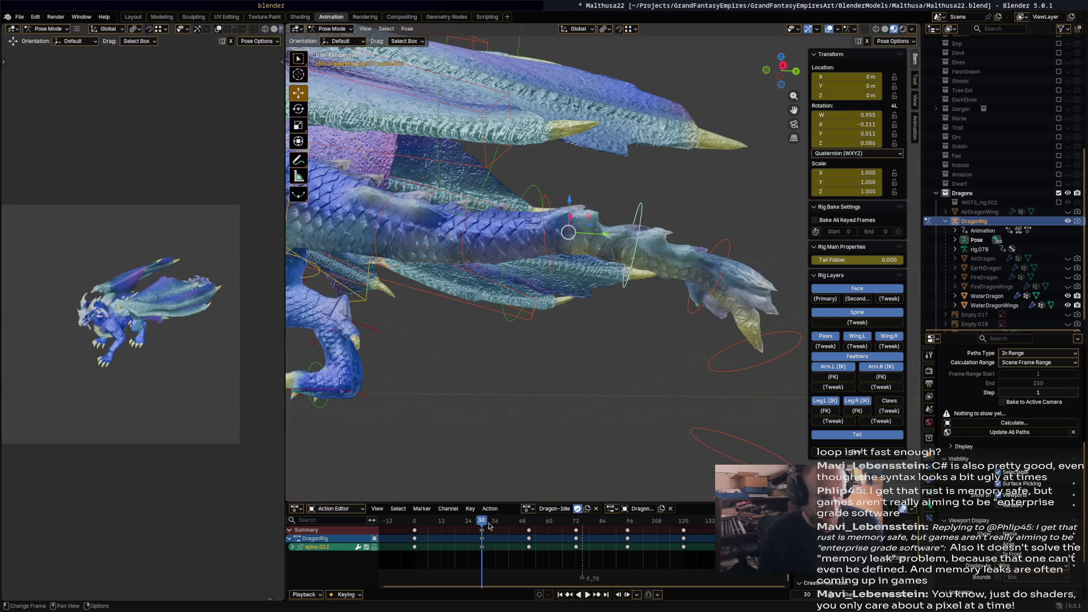
{"action": "key", "text": "space"}
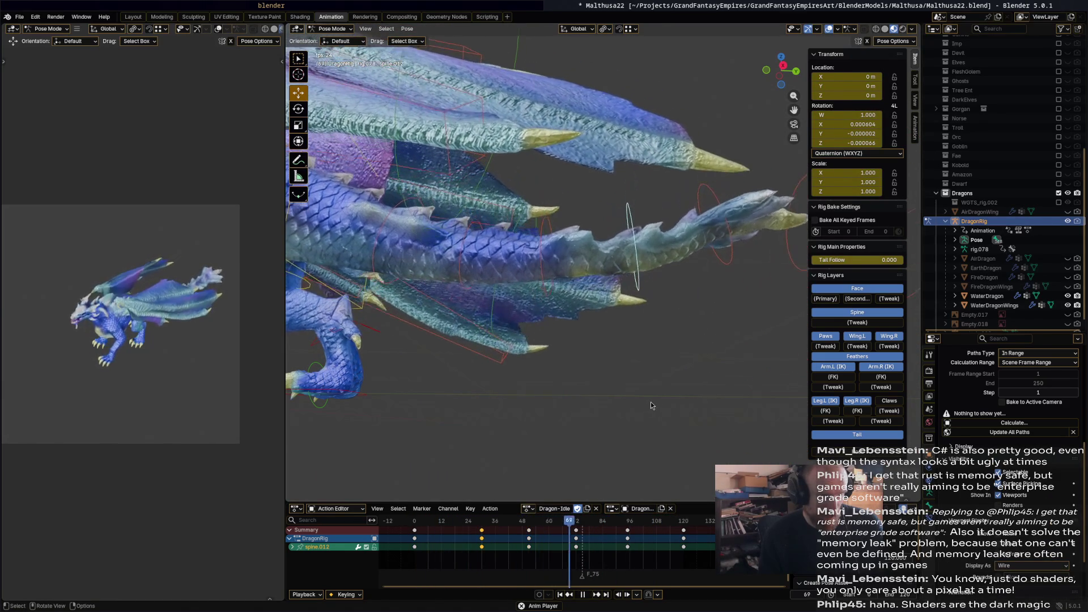
{"action": "scroll", "coordinate": [651, 402], "scroll_direction": "down", "scroll_amount": 5}
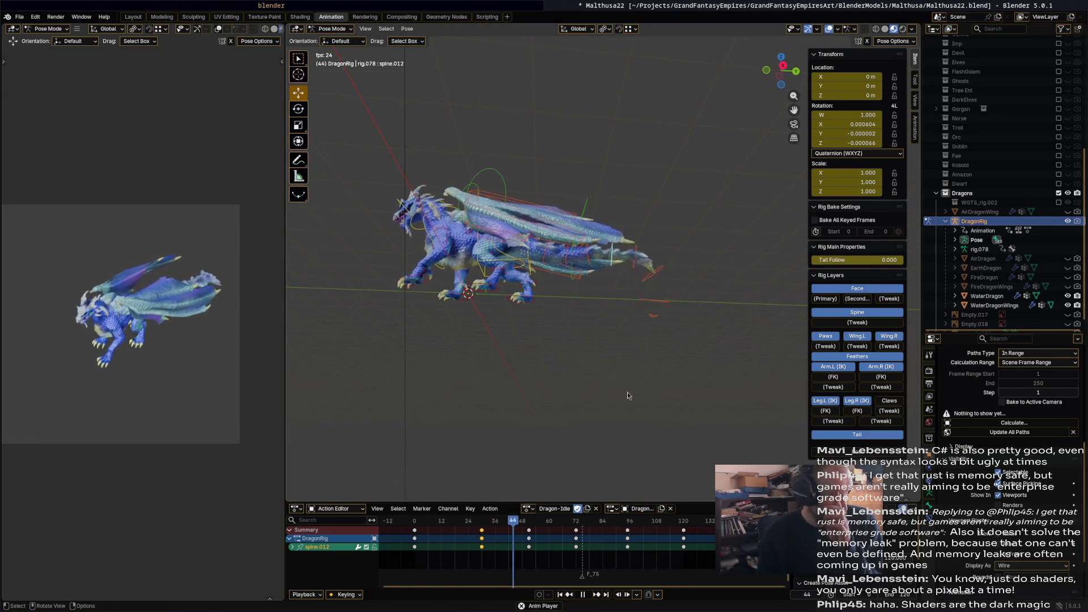
{"action": "mouse_move", "coordinate": [651, 402]}
{"action": "middle_mouse_down"}
{"action": "mouse_move", "coordinate": [666, 444]}
{"action": "mouse_move", "coordinate": [640, 487]}
{"action": "mouse_move", "coordinate": [624, 387]}
{"action": "mouse_move", "coordinate": [576, 372]}
{"action": "mouse_move", "coordinate": [748, 387]}
{"action": "mouse_move", "coordinate": [637, 389]}
{"action": "mouse_move", "coordinate": [631, 422]}
{"action": "mouse_move", "coordinate": [514, 401]}
{"action": "mouse_move", "coordinate": [442, 415]}
{"action": "mouse_move", "coordinate": [614, 255]}
{"action": "middle_mouse_up"}
{"action": "key", "text": "space"}
Rotate the hips bone about -6 degrees at frame 51 and preview it.
{"action": "scroll", "coordinate": [616, 238], "scroll_direction": "up", "scroll_amount": 2}
{"action": "key", "text": "space"}
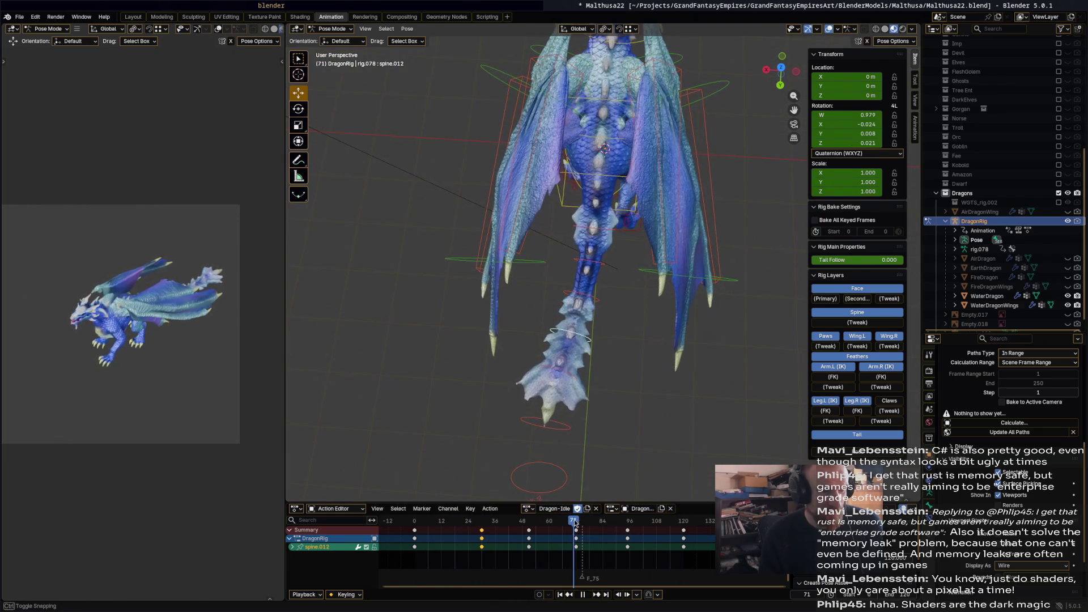
{"action": "left_click_drag", "start_coordinate": [550, 521], "coordinate": [534, 520]}
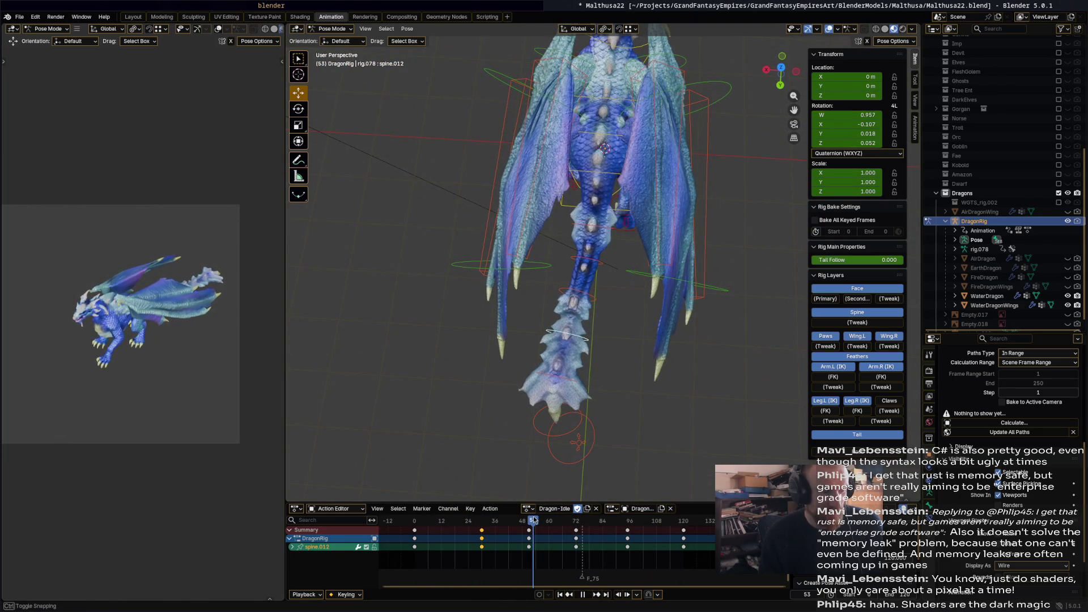
{"action": "mouse_move", "coordinate": [635, 387]}
{"action": "middle_mouse_down"}
{"action": "mouse_move", "coordinate": [642, 244]}
{"action": "mouse_move", "coordinate": [616, 241]}
{"action": "middle_mouse_up"}
{"action": "key", "text": "space"}
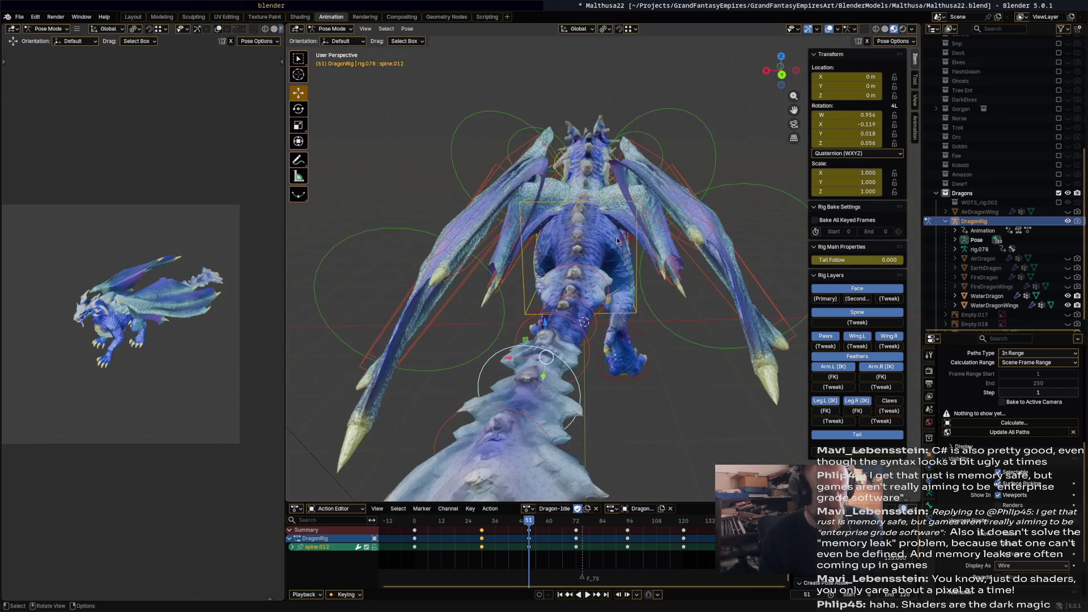
{"action": "left_click", "coordinate": [598, 204]}
{"action": "key", "text": "r"}
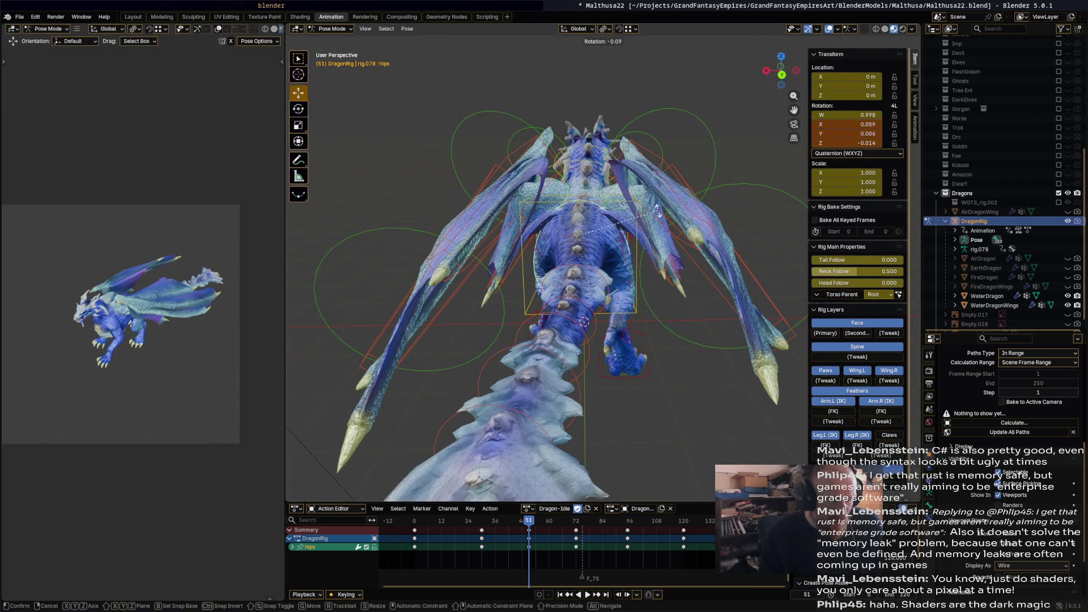
{"action": "left_click", "coordinate": [650, 208]}
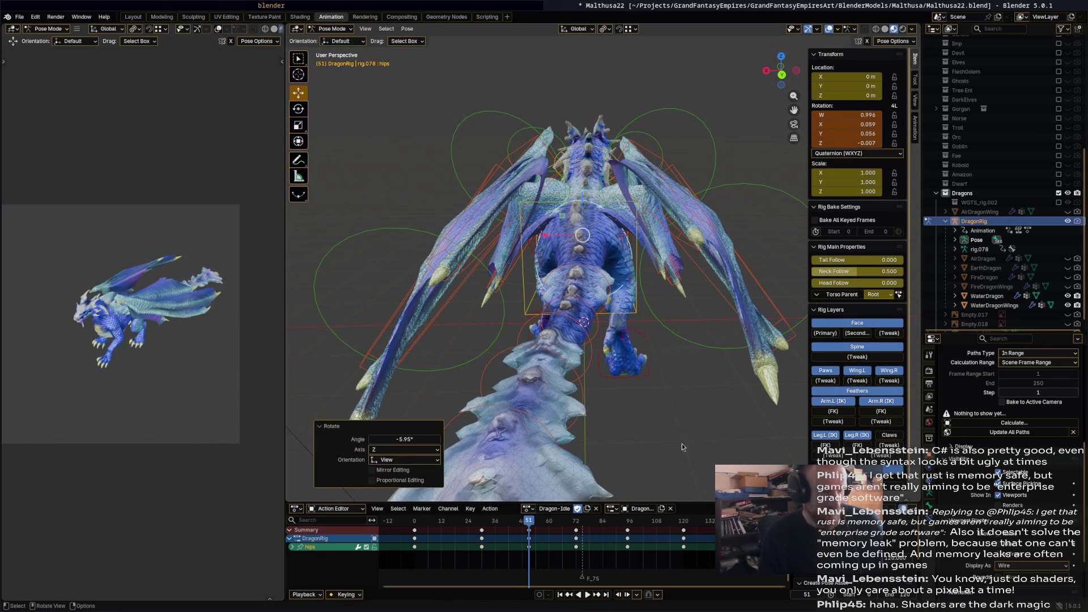
{"action": "key", "text": "space"}
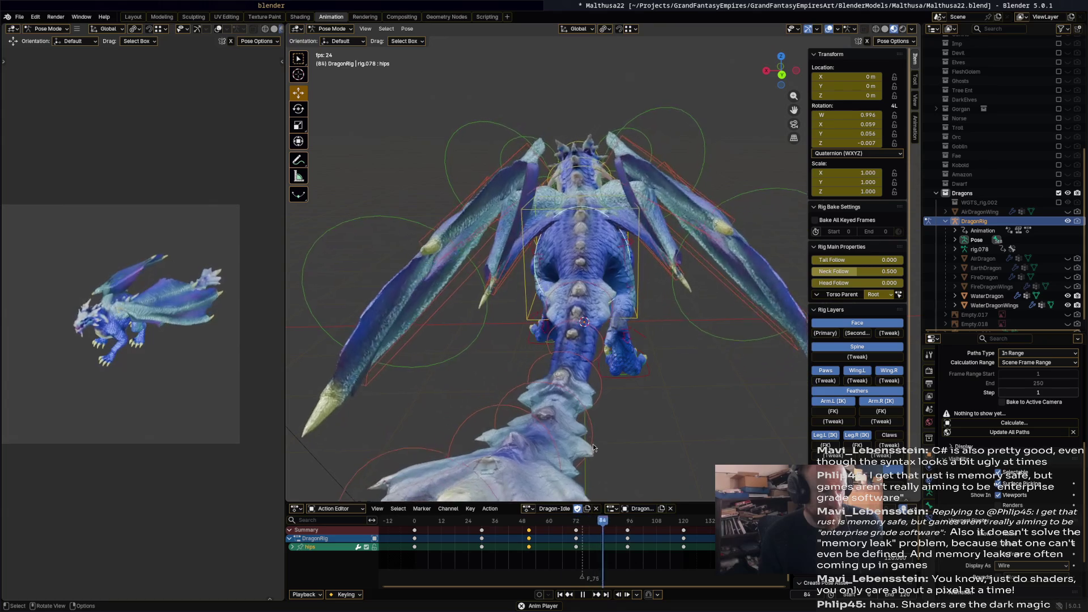
Rotate the hips bone again at frame 95 and play the idle loop.
{"action": "left_click_drag", "start_coordinate": [622, 527], "coordinate": [627, 525]}
{"action": "key", "text": "r"}
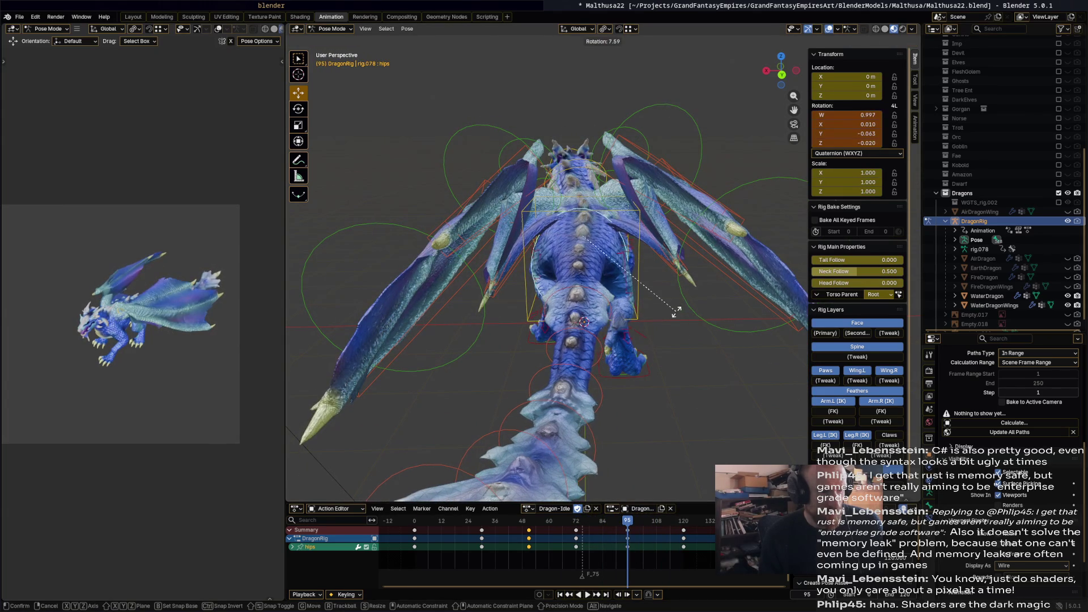
{"action": "left_click", "coordinate": [678, 313]}
{"action": "key", "text": "space"}
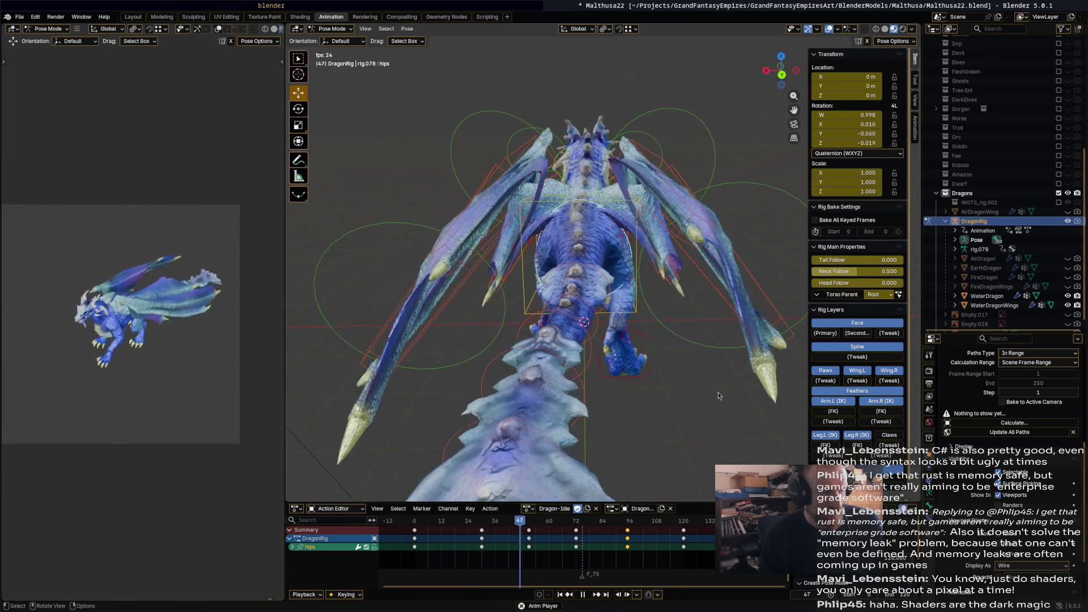
{"action": "key", "text": "space"}
Hide the WaterDragon body and wings meshes and show the FireDragon body and wings.
{"action": "scroll", "coordinate": [553, 361], "scroll_direction": "down", "scroll_amount": 5}
{"action": "middle_click_drag", "start_coordinate": [553, 362], "coordinate": [663, 392]}
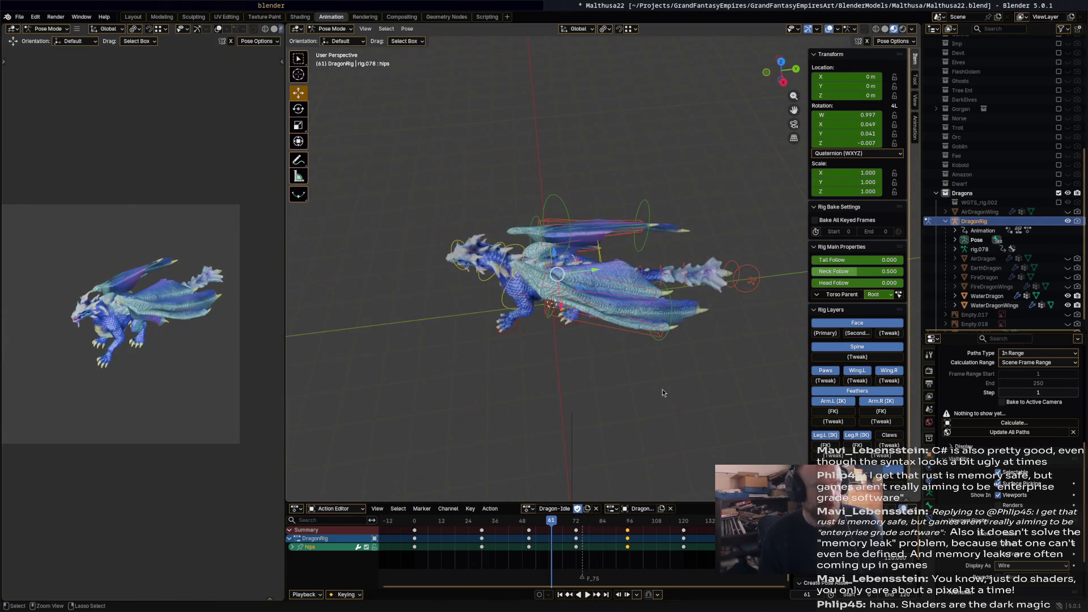
{"action": "scroll", "coordinate": [702, 390], "scroll_direction": "up", "scroll_amount": 4}
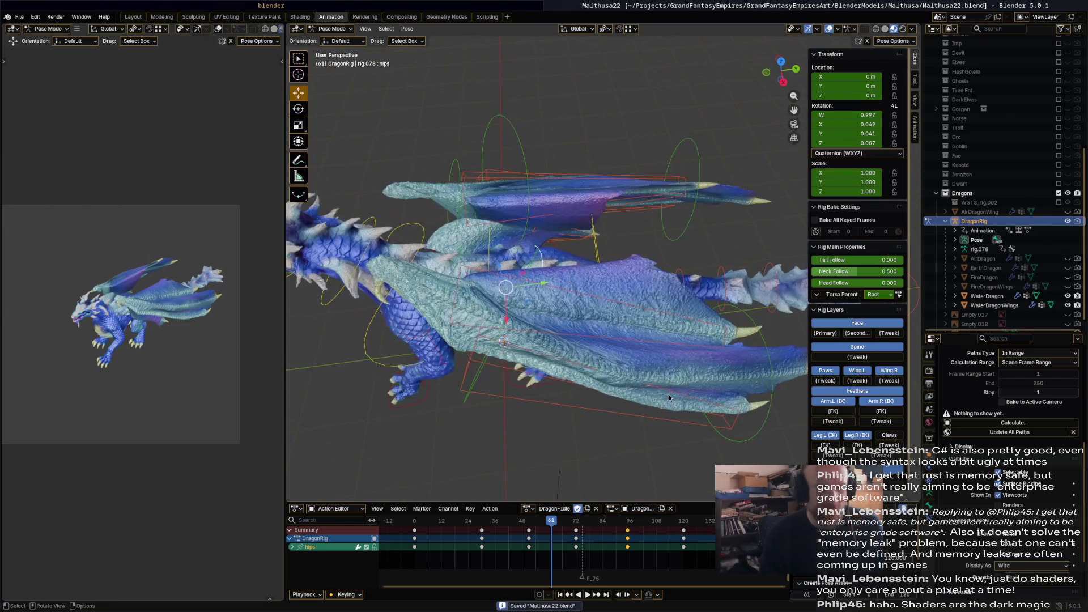
{"action": "scroll", "coordinate": [669, 395], "scroll_direction": "down", "scroll_amount": 3}
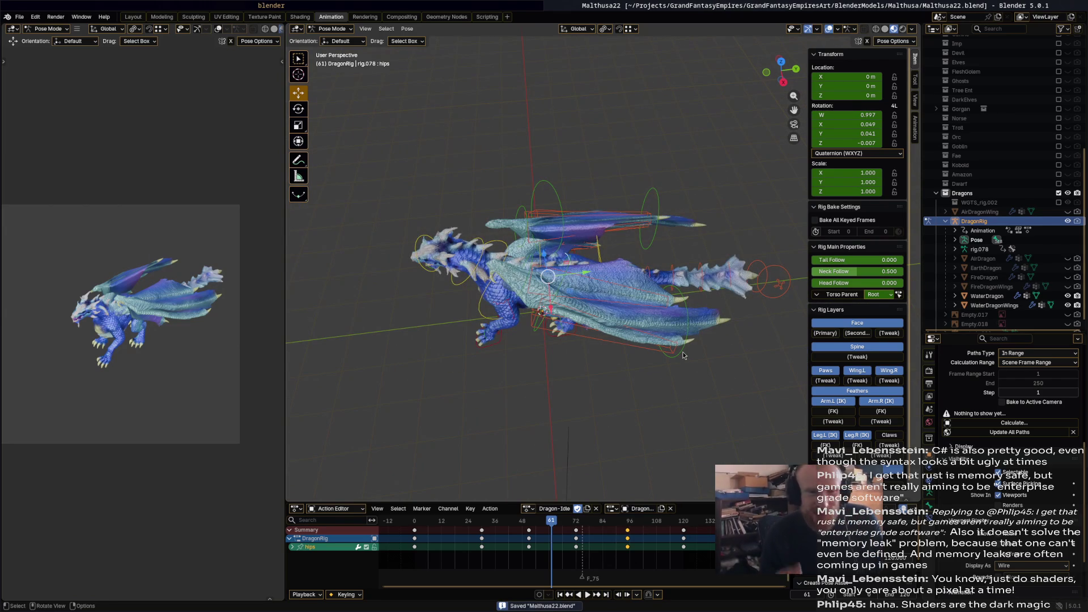
{"action": "left_click", "coordinate": [1068, 296]}
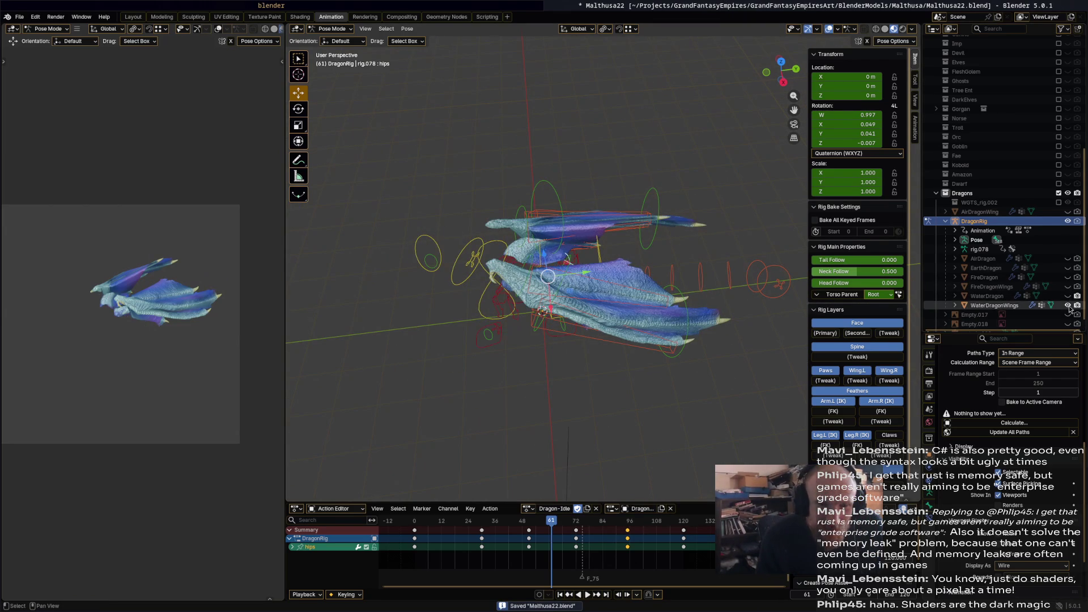
{"action": "left_click", "coordinate": [1068, 306]}
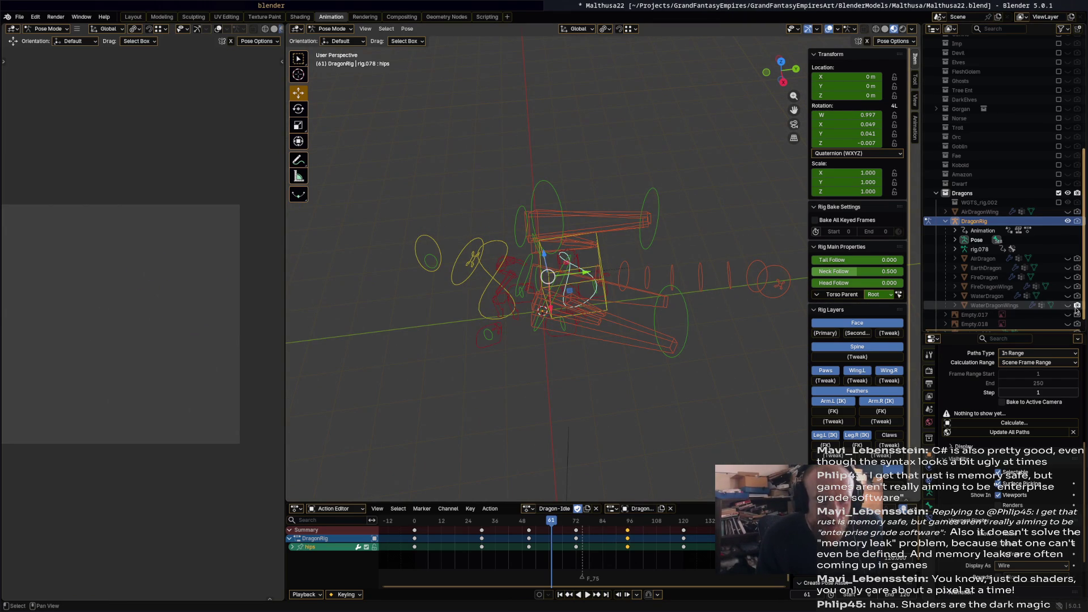
{"action": "left_click", "coordinate": [1068, 286]}
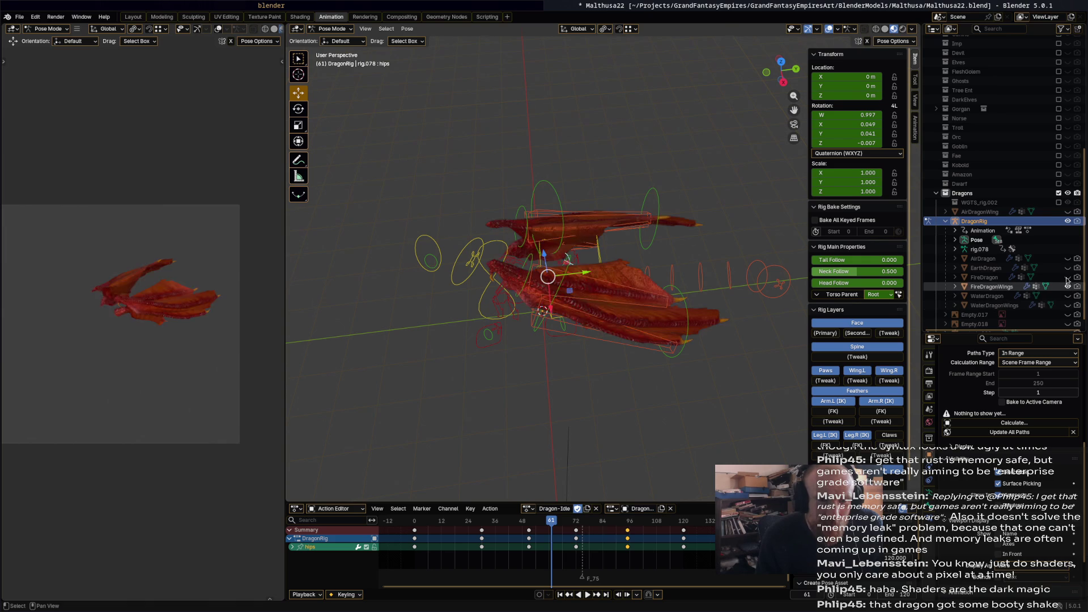
{"action": "left_click", "coordinate": [1067, 278]}
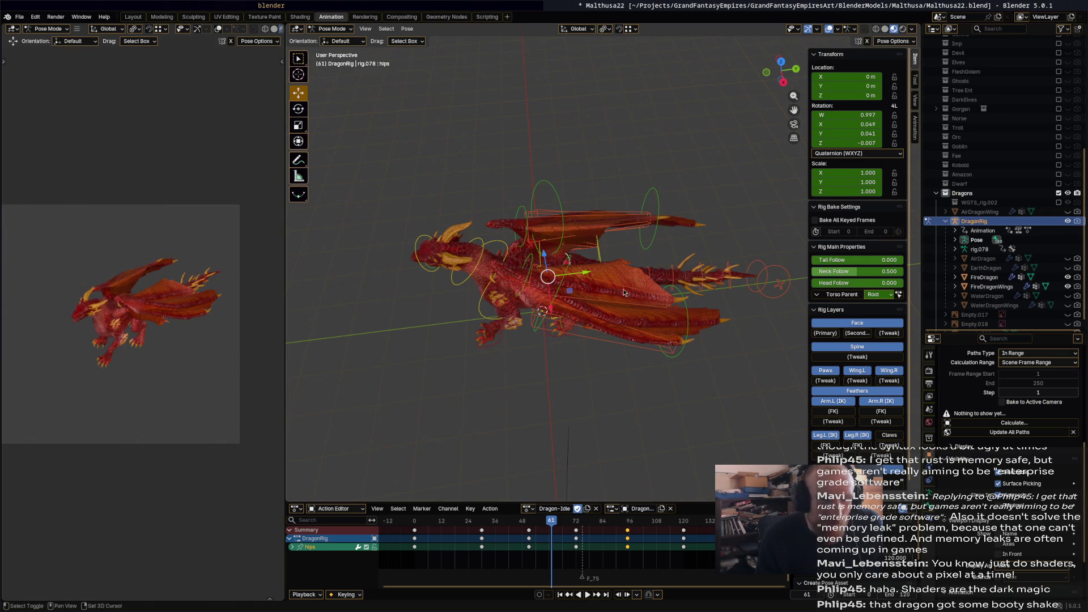
Play Dragon-Idle on the fire dragon, then hide the FireDragon body and wings meshes.
{"action": "key", "text": "space"}
{"action": "mouse_move", "coordinate": [605, 310]}
{"action": "middle_mouse_down"}
{"action": "mouse_move", "coordinate": [604, 341]}
{"action": "mouse_move", "coordinate": [616, 318]}
{"action": "mouse_move", "coordinate": [638, 330]}
{"action": "mouse_move", "coordinate": [424, 349]}
{"action": "mouse_move", "coordinate": [321, 342]}
{"action": "mouse_move", "coordinate": [510, 340]}
{"action": "middle_mouse_up"}
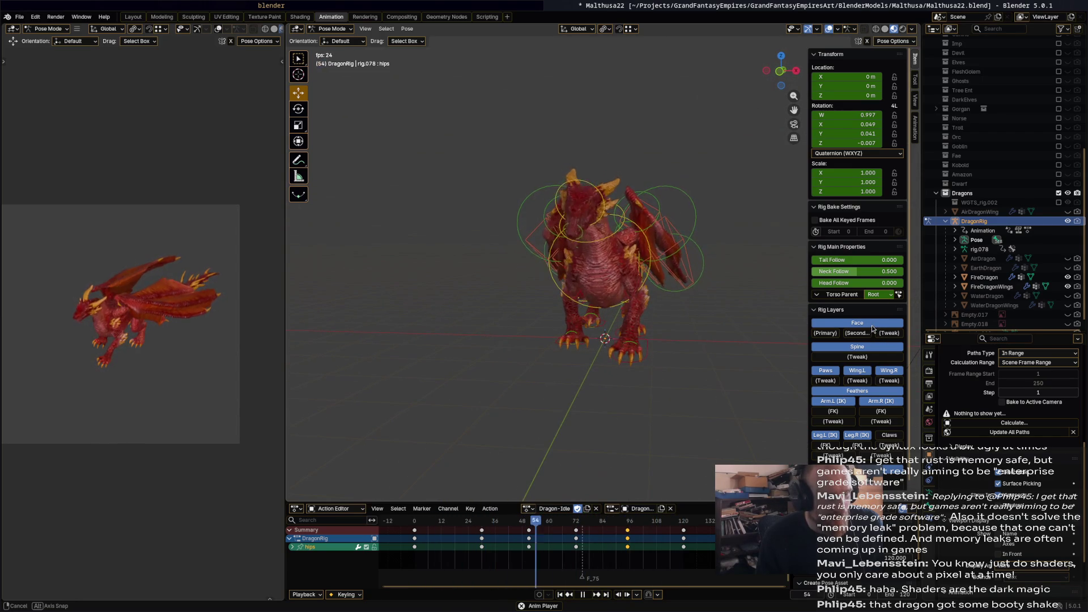
{"action": "middle_click_drag", "start_coordinate": [600, 335], "coordinate": [778, 328]}
{"action": "key", "text": "space"}
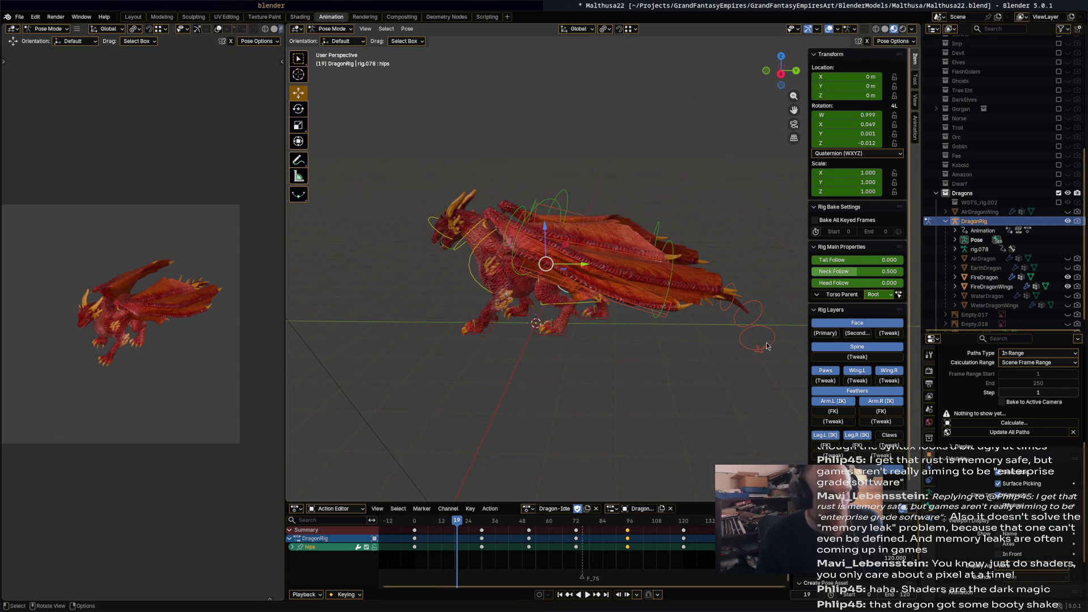
{"action": "left_click", "coordinate": [1068, 277]}
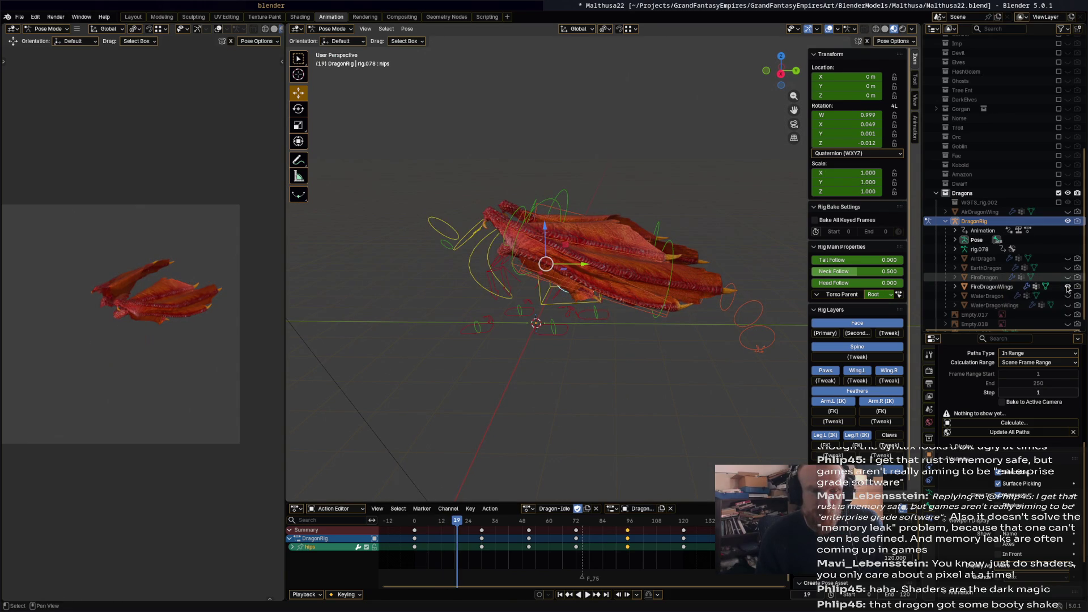
{"action": "left_click", "coordinate": [1067, 287]}
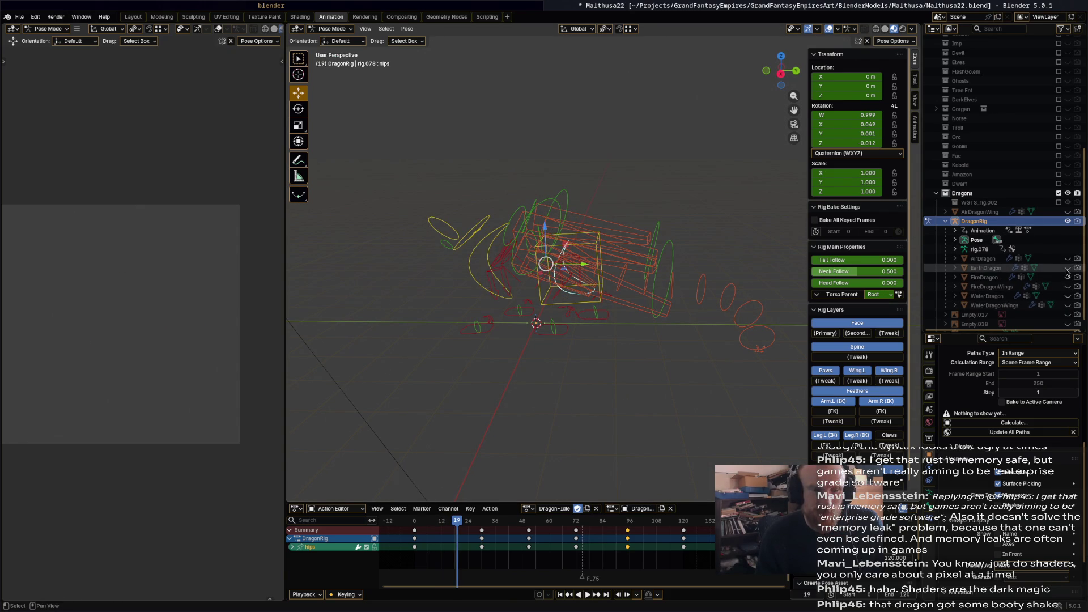
Show the EarthDragon mesh and play Dragon-Idle on it from a side view.
{"action": "left_click", "coordinate": [1068, 268]}
{"action": "key", "text": "space"}
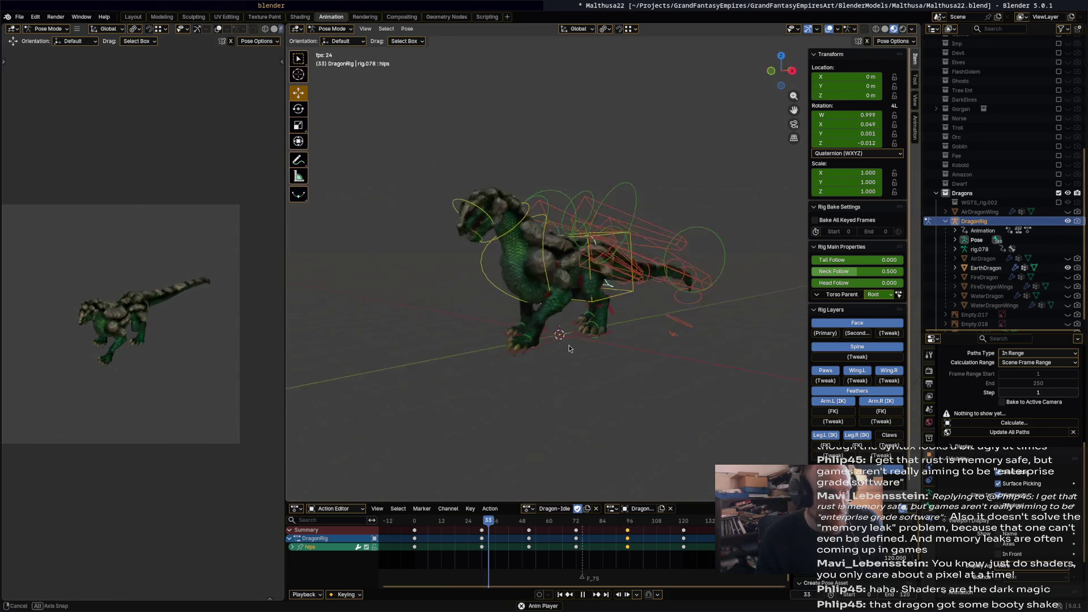
{"action": "scroll", "coordinate": [569, 345], "scroll_direction": "up", "scroll_amount": 4}
{"action": "mouse_move", "coordinate": [585, 358]}
{"action": "middle_mouse_down"}
{"action": "mouse_move", "coordinate": [723, 376]}
{"action": "mouse_move", "coordinate": [611, 363]}
{"action": "mouse_move", "coordinate": [317, 361]}
{"action": "mouse_move", "coordinate": [890, 361]}
{"action": "mouse_move", "coordinate": [817, 361]}
{"action": "middle_mouse_up"}
{"action": "key", "text": "Escape"}
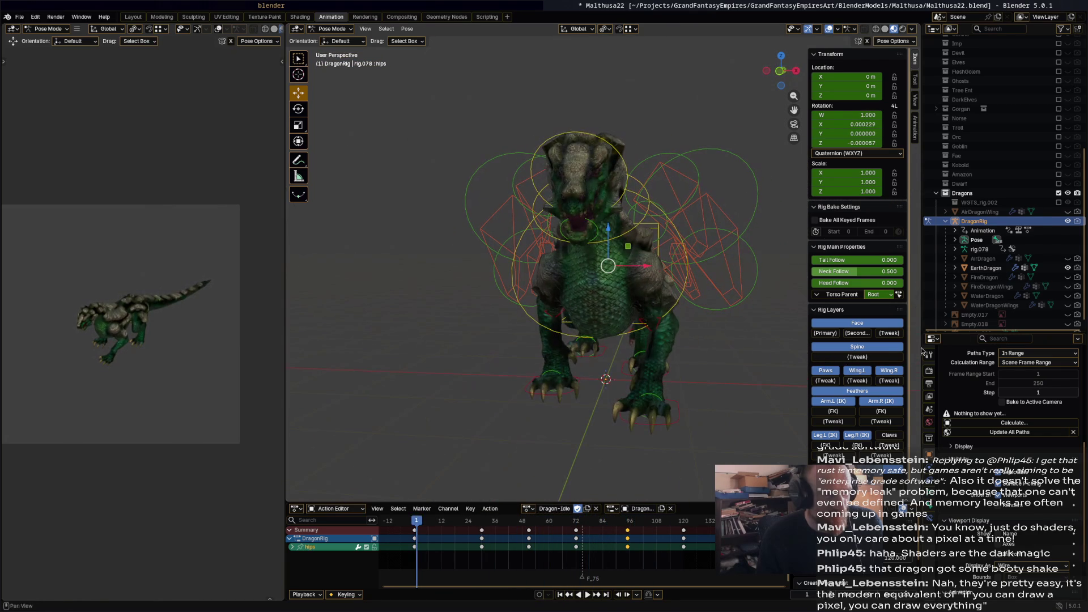
Swap EarthDragon for AirDragon and play the idle, orbiting to a flatter side view.
{"action": "left_click", "coordinate": [1068, 267]}
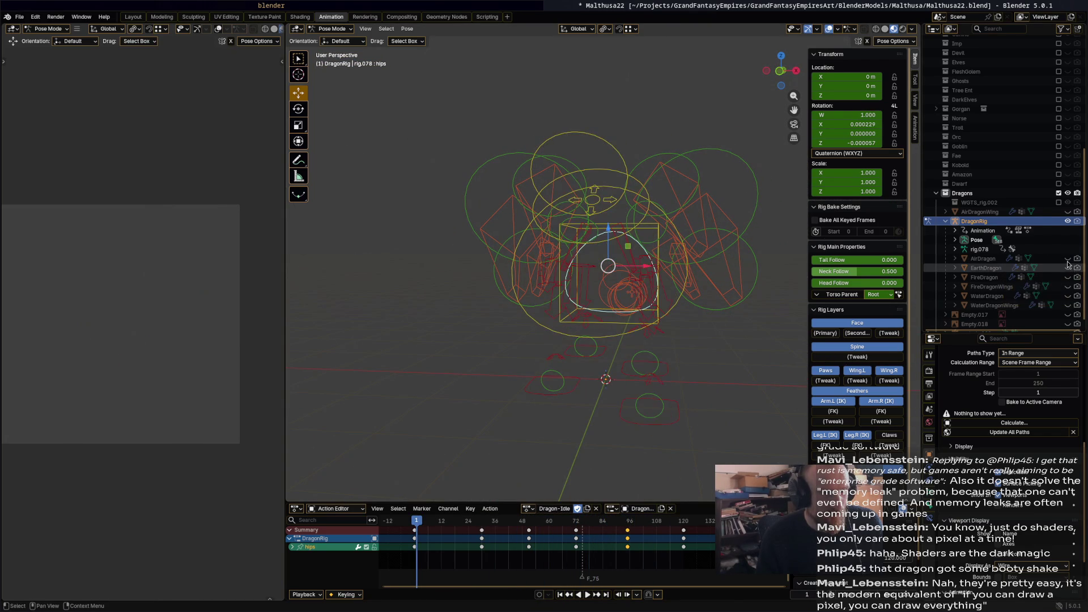
{"action": "left_click", "coordinate": [1067, 258]}
{"action": "mouse_move", "coordinate": [601, 283]}
{"action": "middle_mouse_down"}
{"action": "mouse_move", "coordinate": [634, 284]}
{"action": "mouse_move", "coordinate": [555, 281]}
{"action": "mouse_move", "coordinate": [621, 297]}
{"action": "mouse_move", "coordinate": [620, 309]}
{"action": "mouse_move", "coordinate": [534, 312]}
{"action": "mouse_move", "coordinate": [533, 323]}
{"action": "mouse_move", "coordinate": [499, 332]}
{"action": "middle_mouse_up"}
{"action": "key", "text": "space"}
{"action": "key", "text": "space"}
{"action": "key", "text": "space"}
{"action": "middle_click_drag", "start_coordinate": [611, 318], "coordinate": [589, 309]}
{"action": "middle_click_drag", "start_coordinate": [655, 308], "coordinate": [581, 322]}
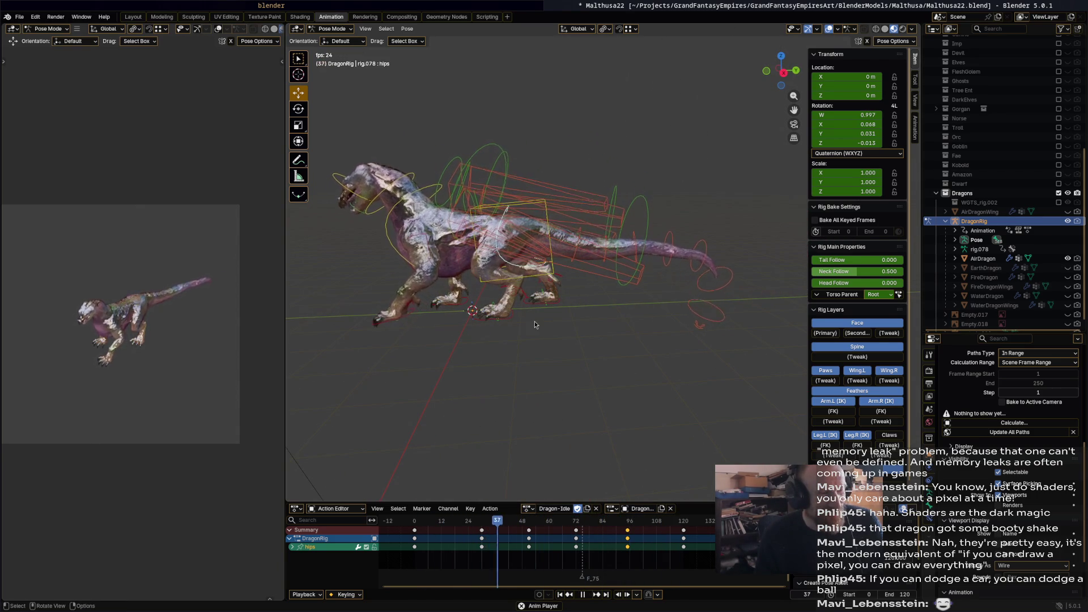
{"action": "middle_click_drag", "start_coordinate": [525, 324], "coordinate": [602, 330], "text": "shift"}
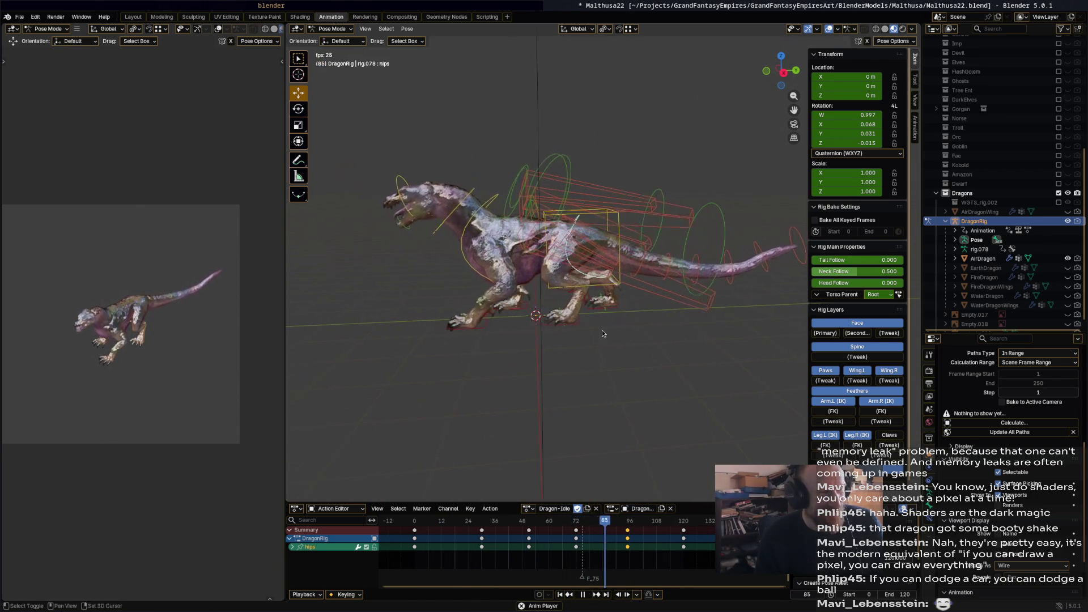
{"action": "key", "text": "space"}
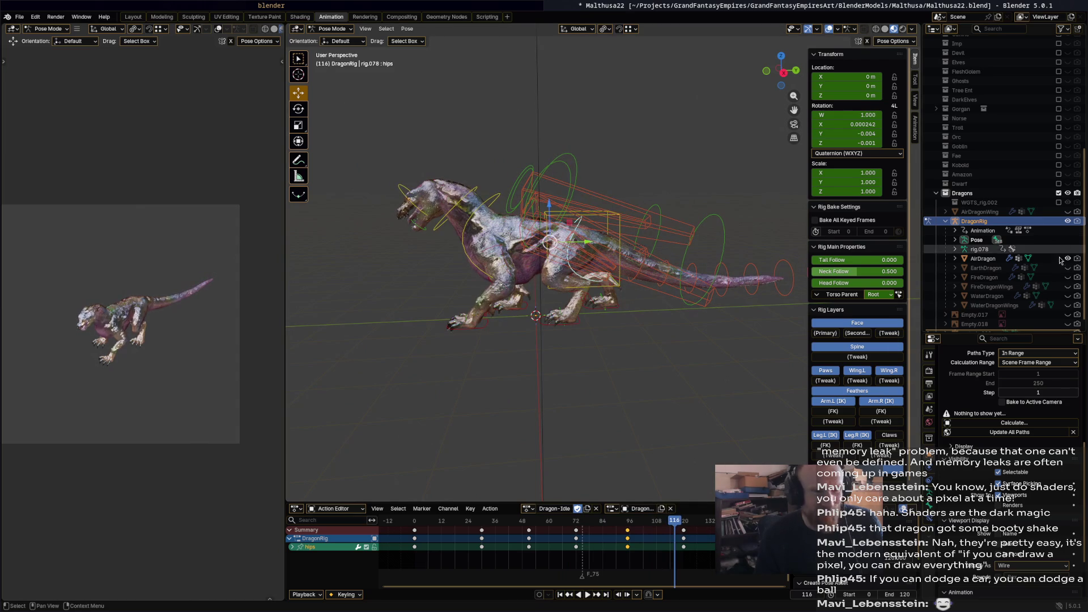
Hide AirDragon, show WaterDragon and WaterDragonWings, and save the file.
{"action": "left_click", "coordinate": [1067, 259]}
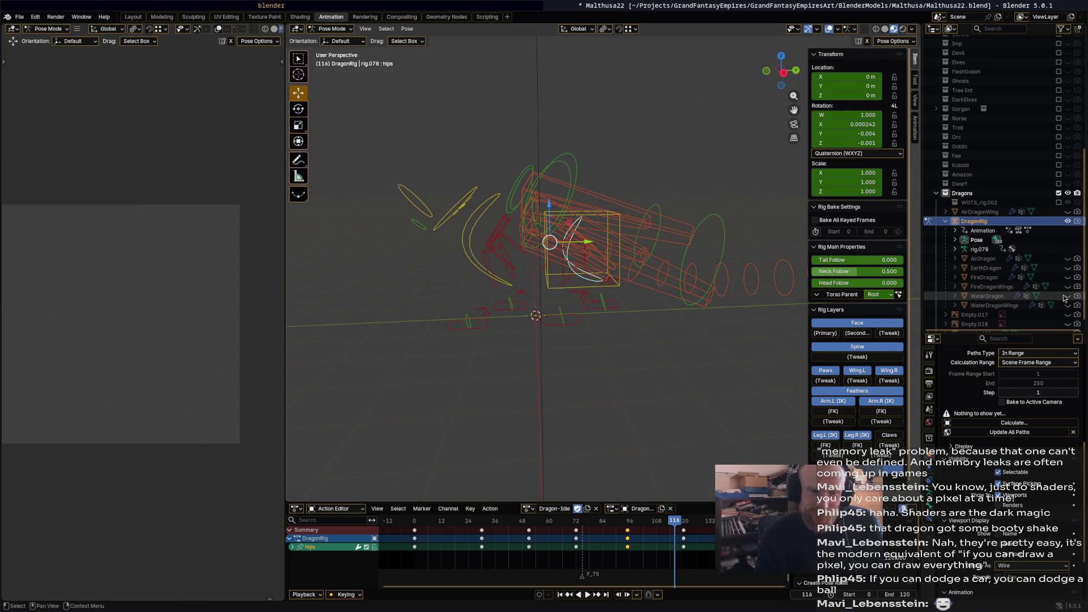
{"action": "left_click", "coordinate": [1068, 296]}
{"action": "left_click", "coordinate": [1068, 305]}
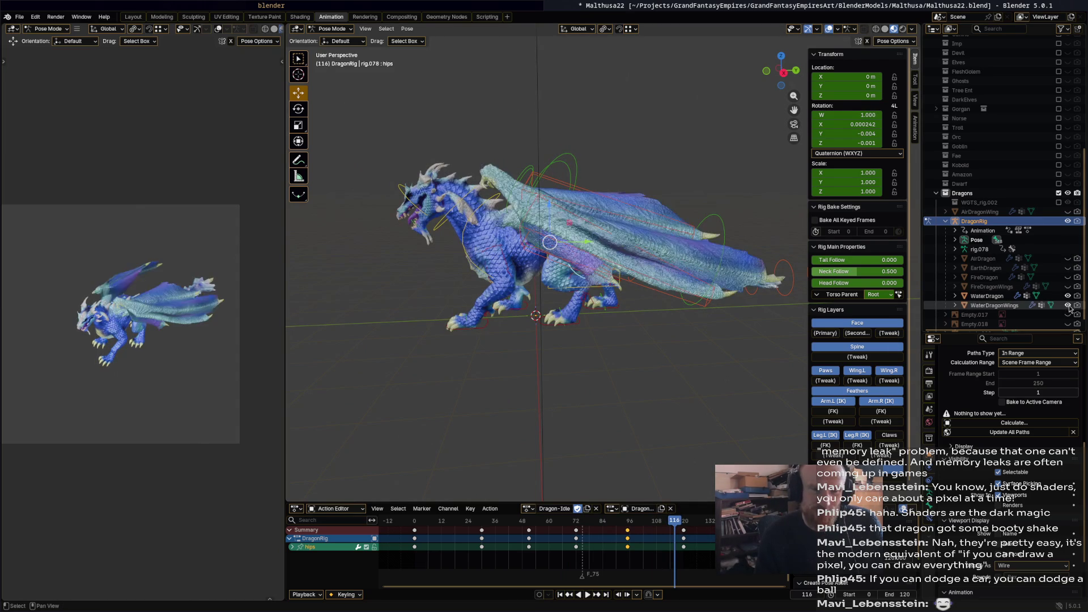
{"action": "middle_click_drag", "start_coordinate": [703, 272], "coordinate": [583, 277]}
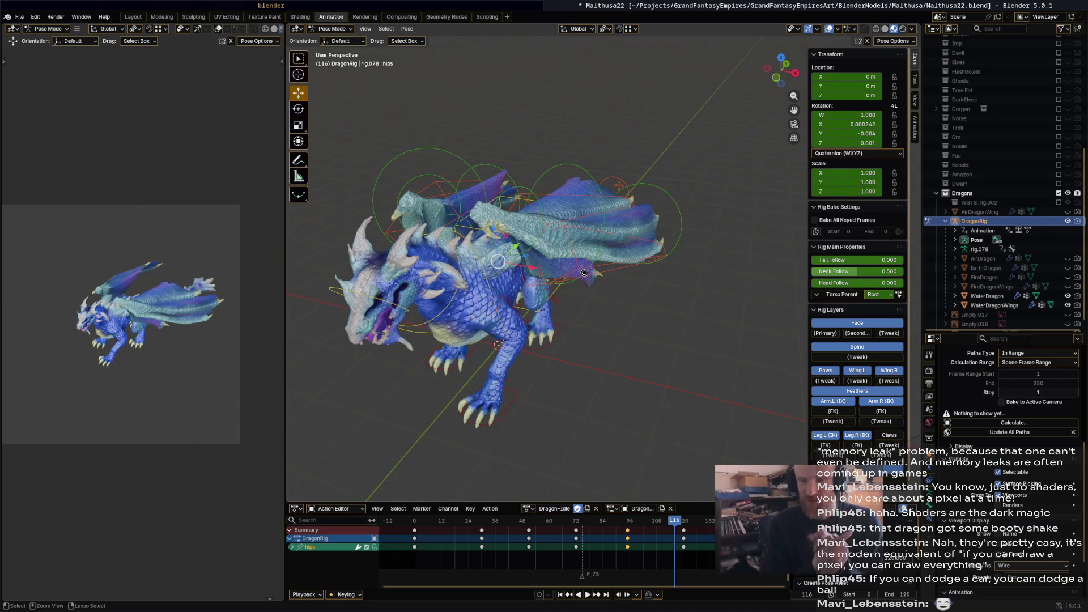
{"action": "key", "text": "ctrl+s"}
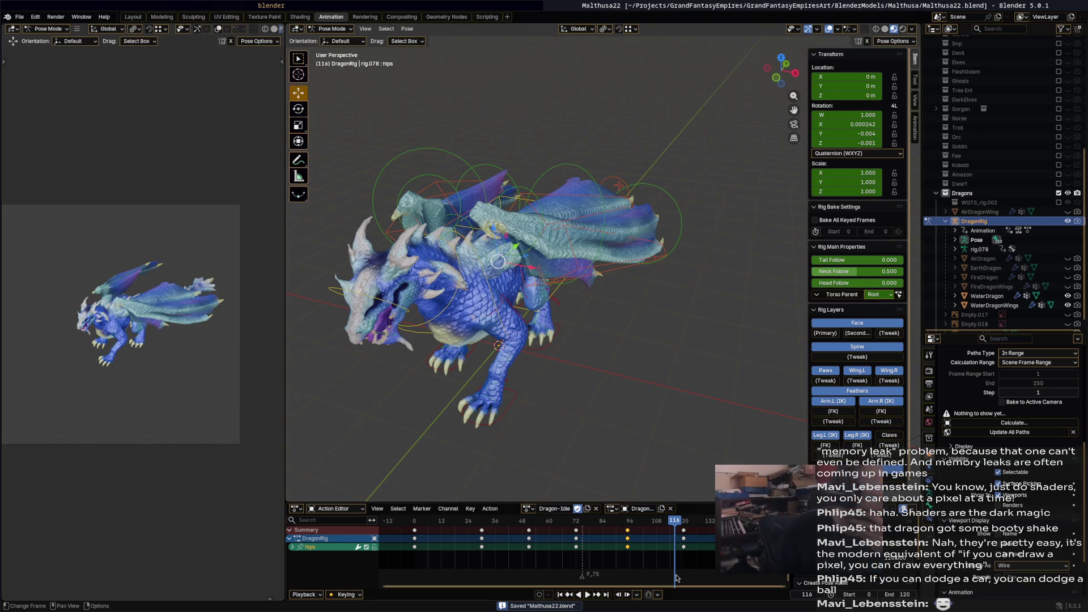
Play the idle animation and scrub the timeline back to frame 0 to check the loop start.
{"action": "key", "text": "space"}
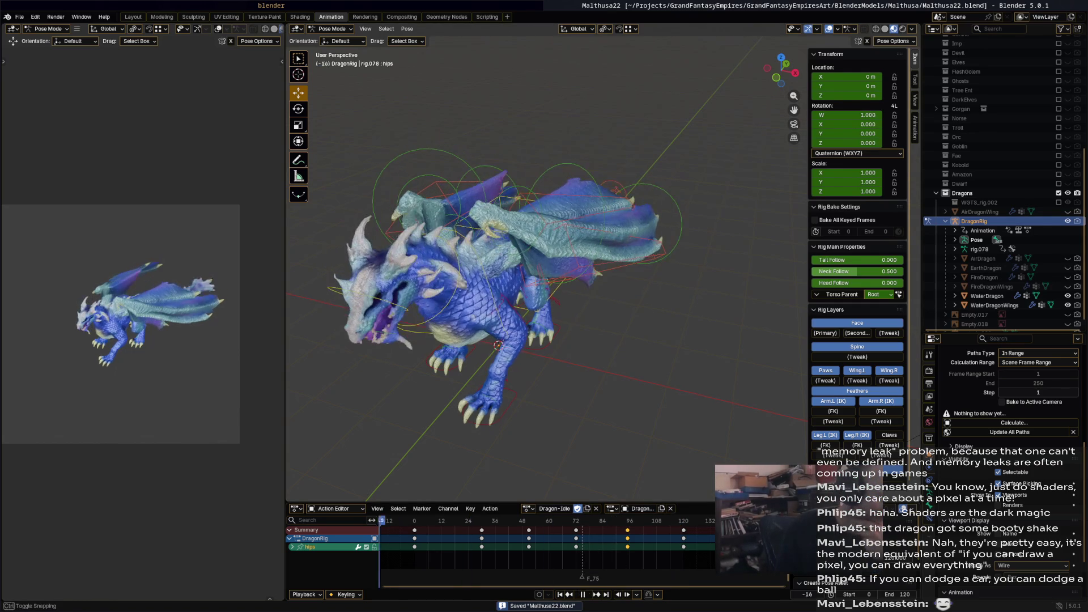
{"action": "left_click", "coordinate": [415, 520]}
{"action": "mouse_move", "coordinate": [416, 530]}
{"action": "left_mouse_down"}
{"action": "mouse_move", "coordinate": [483, 531]}
{"action": "mouse_move", "coordinate": [404, 531]}
{"action": "mouse_move", "coordinate": [416, 534]}
{"action": "left_mouse_up"}
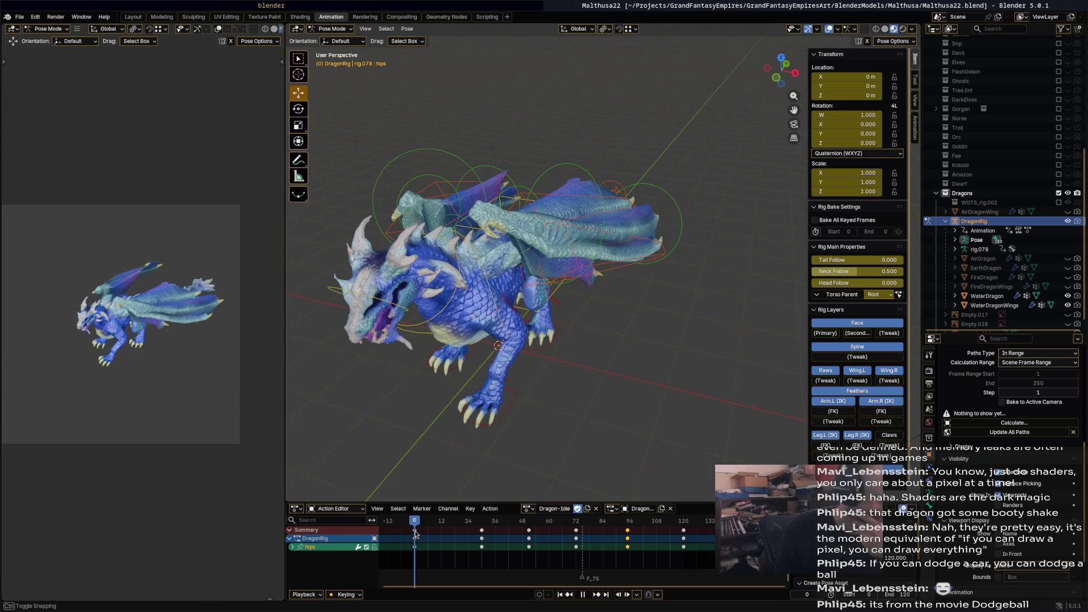
{"action": "mouse_move", "coordinate": [433, 544]}
{"action": "left_mouse_down"}
{"action": "mouse_move", "coordinate": [399, 546]}
{"action": "mouse_move", "coordinate": [509, 547]}
{"action": "left_mouse_up"}
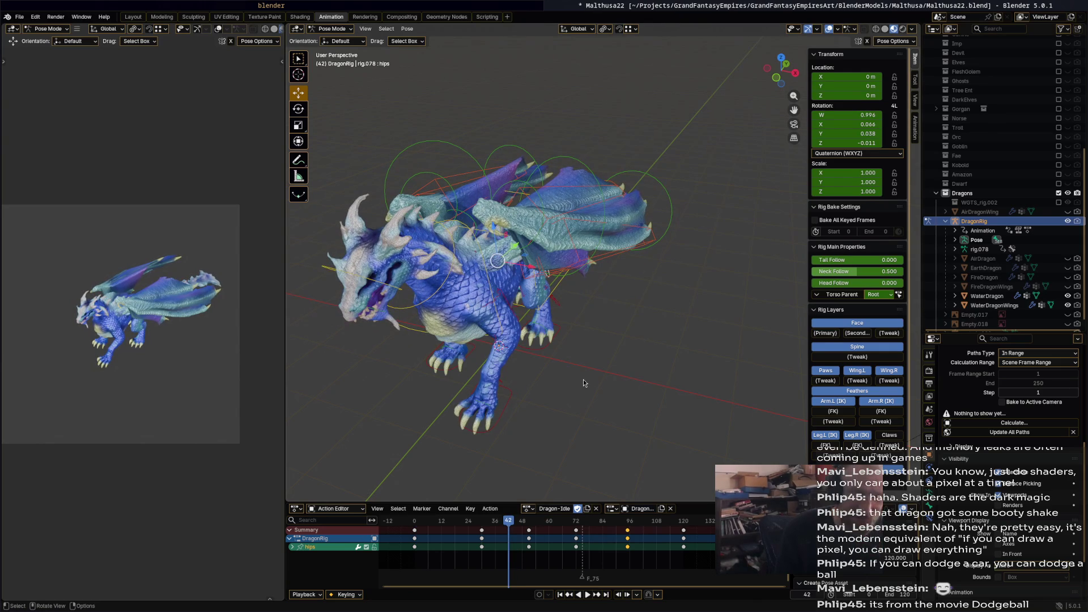
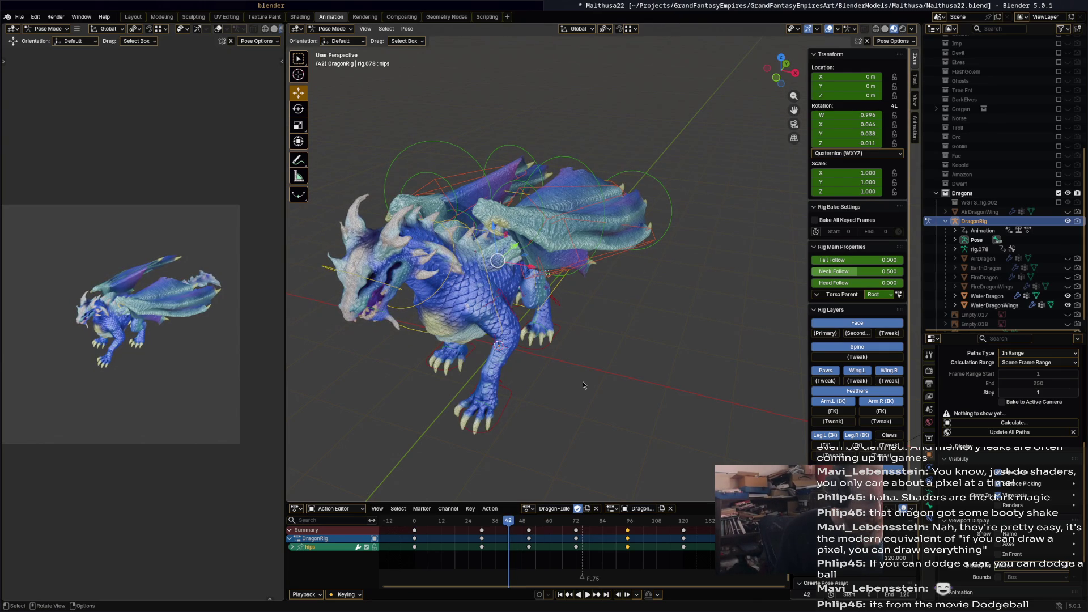
Duplicate the Dragon-Idle action from the Action Editor list and rename the copy 'Dragon-Flinch'.
{"action": "left_click", "coordinate": [529, 509]}
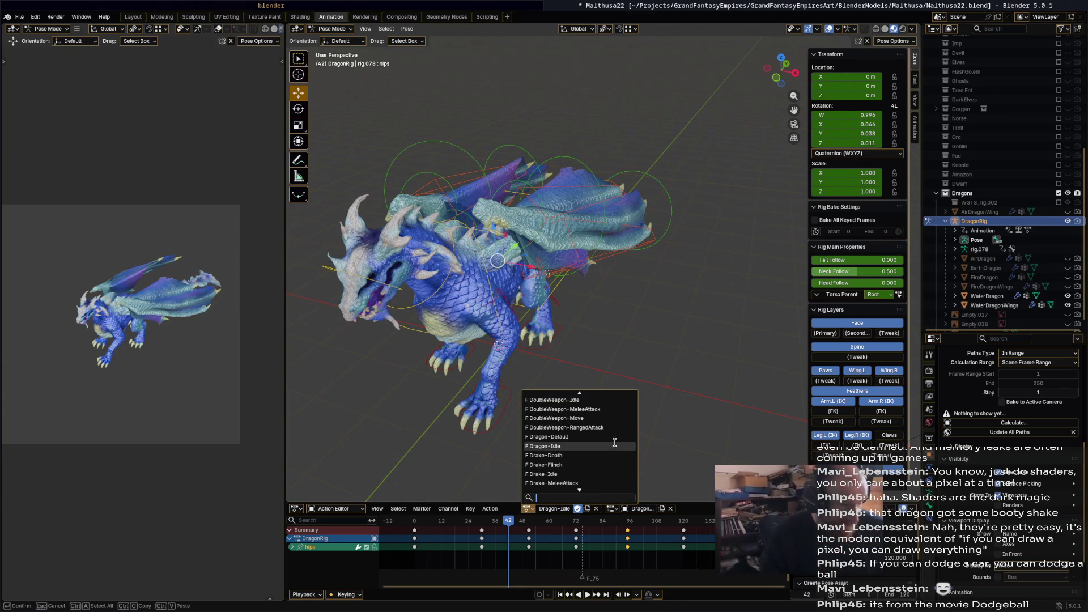
{"action": "left_click", "coordinate": [587, 508]}
{"action": "double_click", "coordinate": [552, 508]}
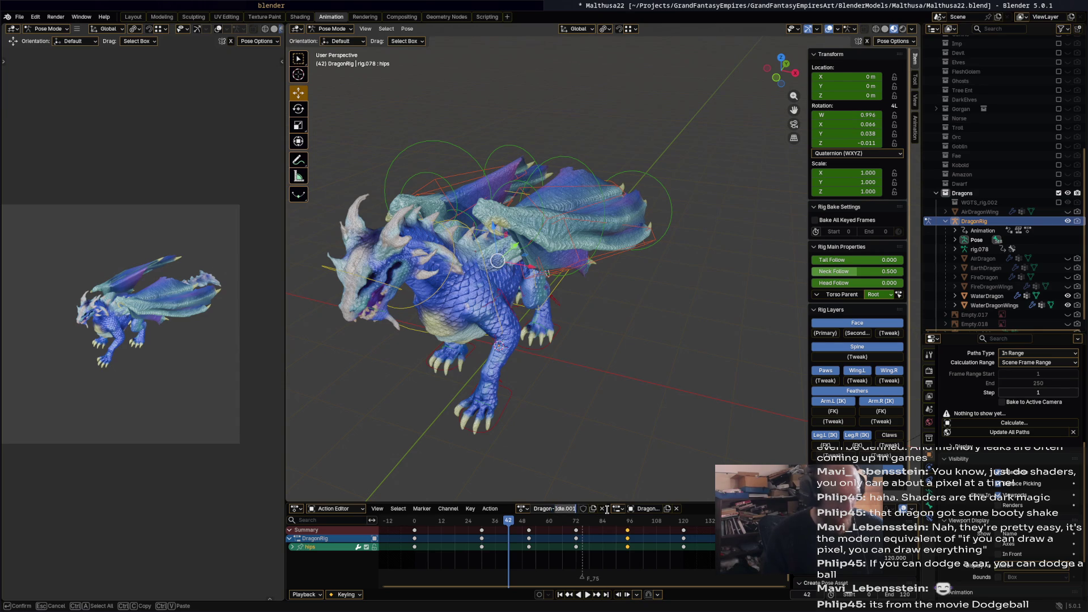
{"action": "type", "text": "Flinch"}
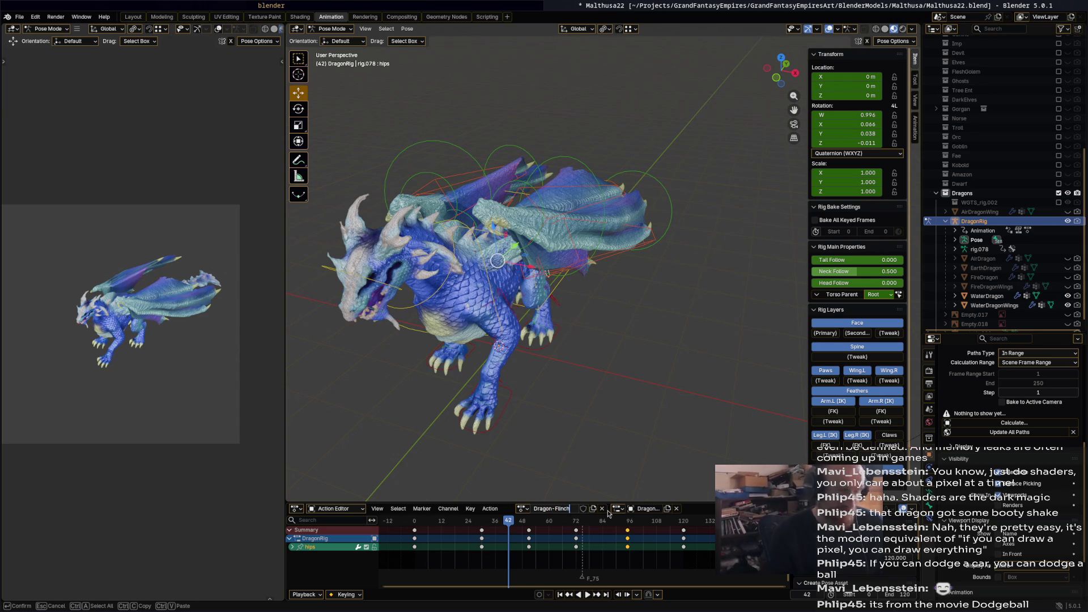
{"action": "key", "text": "Return"}
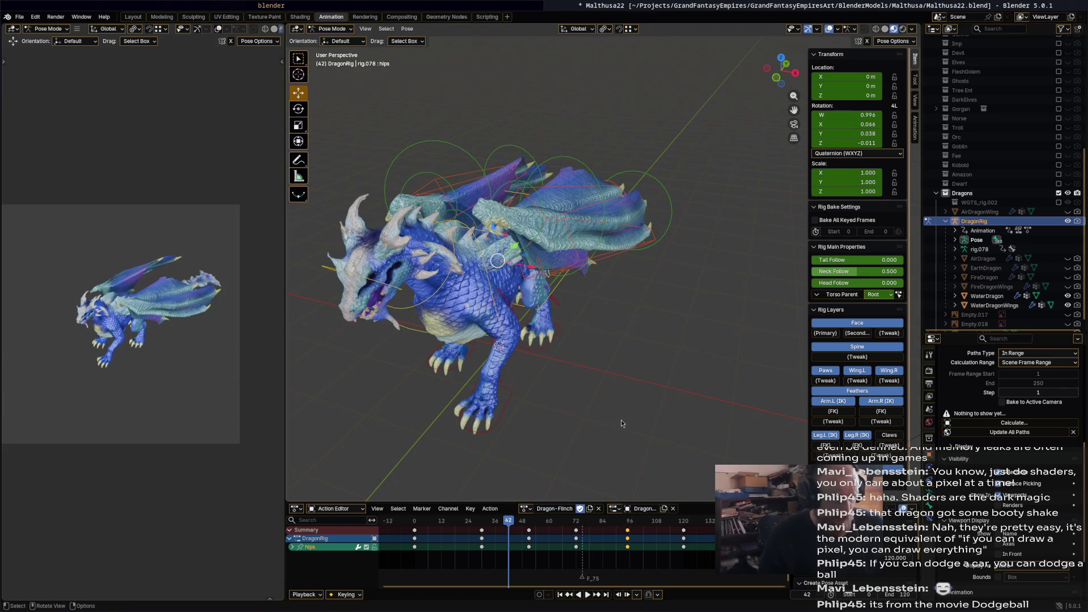
{"action": "mouse_move", "coordinate": [578, 416]}
{"action": "middle_mouse_down"}
{"action": "mouse_move", "coordinate": [675, 390]}
{"action": "mouse_move", "coordinate": [522, 318]}
{"action": "mouse_move", "coordinate": [550, 329]}
{"action": "middle_mouse_up"}
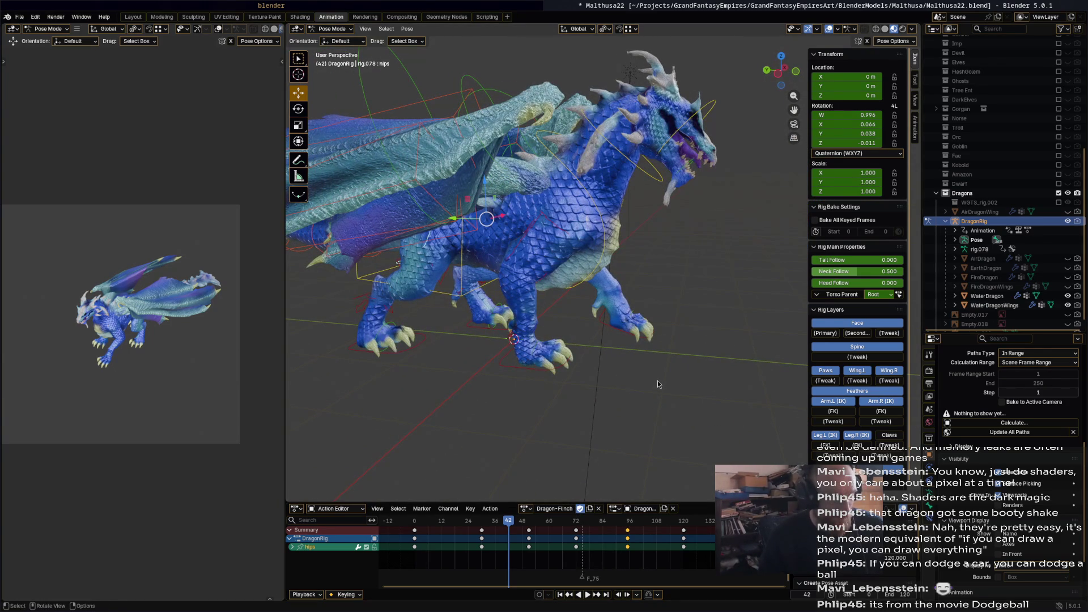
Select all bones and delete every keyframe from frame 24 onward.
{"action": "key", "text": "a"}
{"action": "key", "text": "b"}
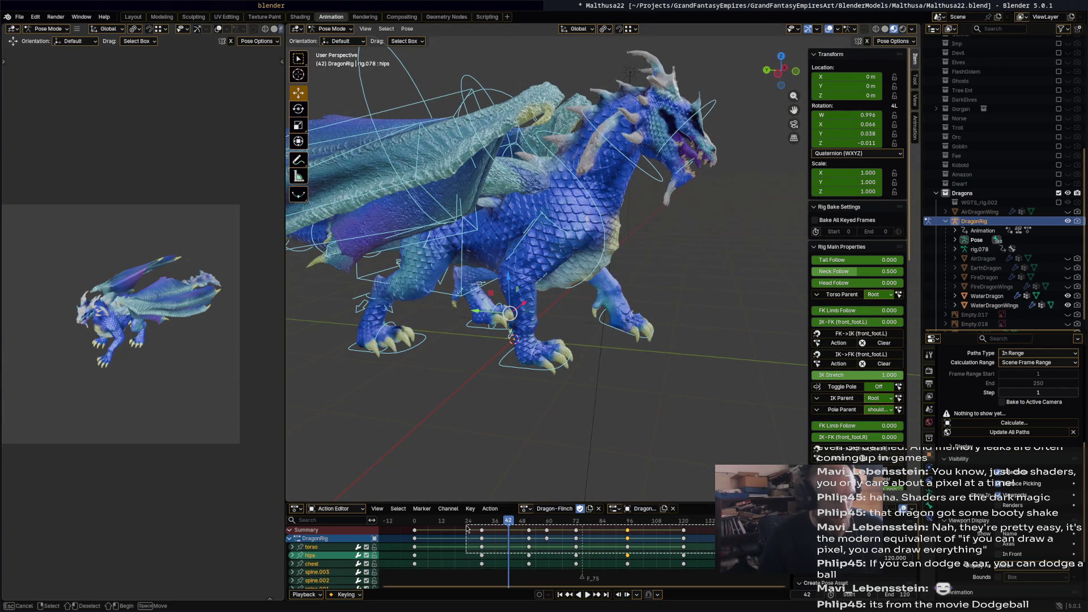
{"action": "left_click_drag", "start_coordinate": [466, 528], "coordinate": [466, 529]}
{"action": "key", "text": "x"}
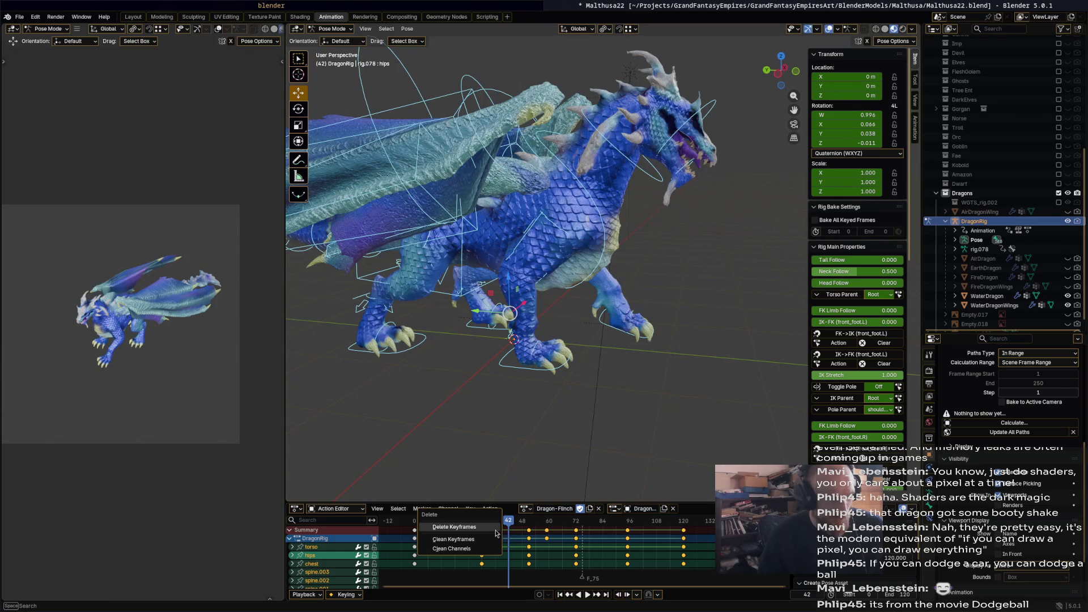
{"action": "left_click", "coordinate": [493, 533]}
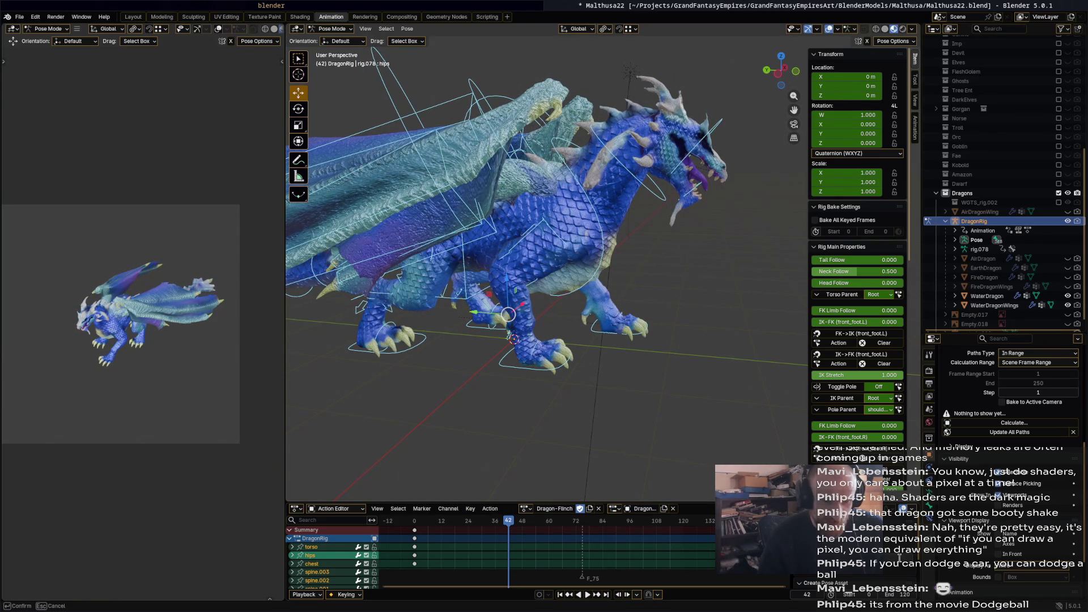
Set the animation end frame to 60 and scrub through the opening frames.
{"action": "left_click", "coordinate": [901, 595]}
{"action": "key", "text": "Return"}
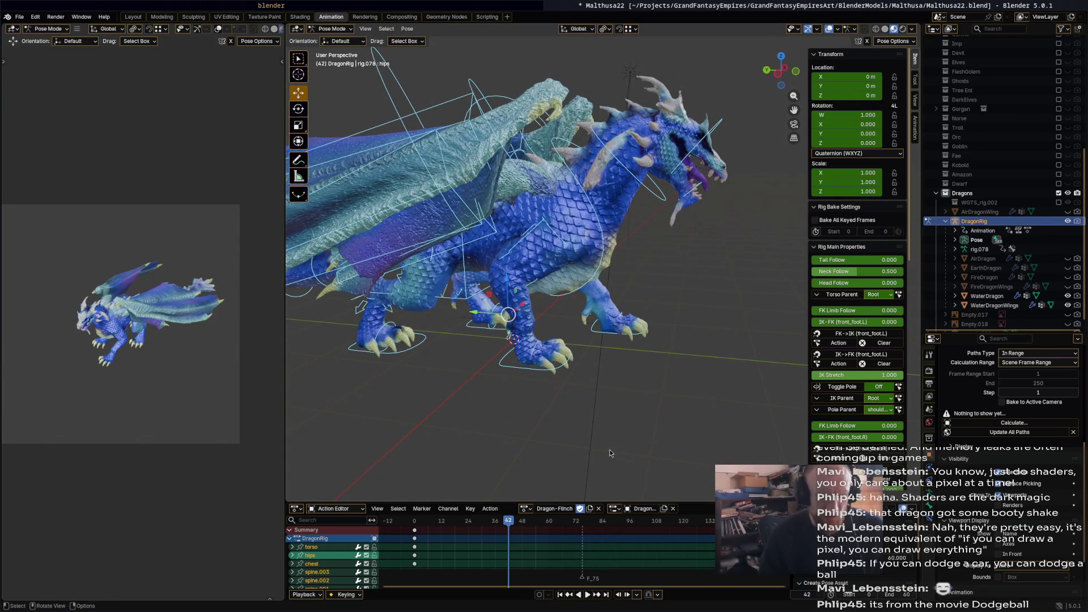
{"action": "mouse_move", "coordinate": [491, 523]}
{"action": "left_mouse_down"}
{"action": "mouse_move", "coordinate": [459, 521]}
{"action": "mouse_move", "coordinate": [470, 526]}
{"action": "left_mouse_up"}
{"action": "mouse_move", "coordinate": [552, 479]}
{"action": "middle_mouse_down"}
{"action": "mouse_move", "coordinate": [573, 471]}
{"action": "mouse_move", "coordinate": [553, 479]}
{"action": "middle_mouse_up"}
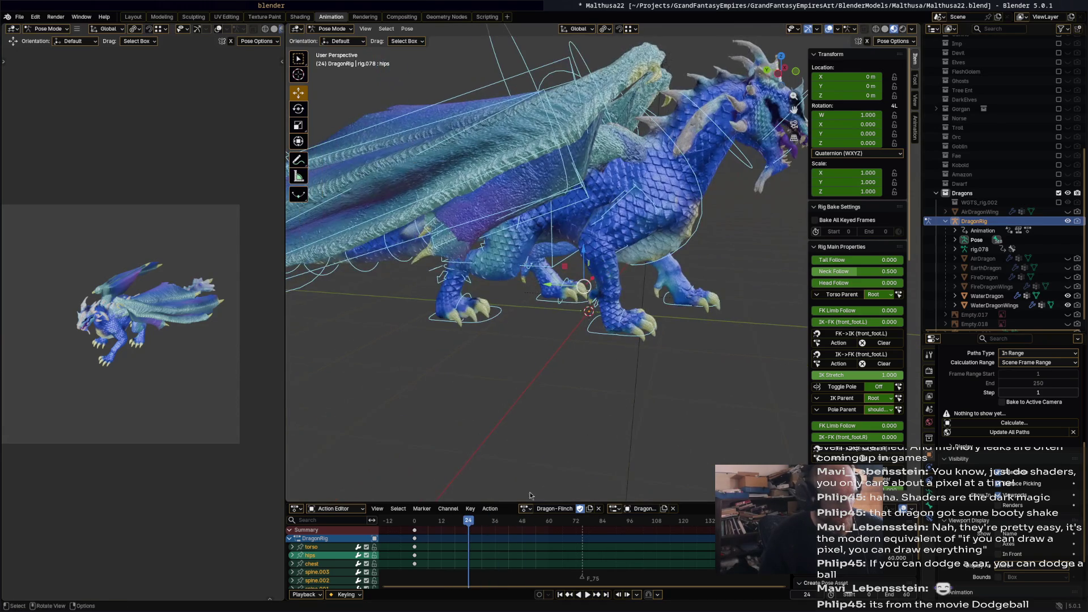
{"action": "mouse_move", "coordinate": [454, 528]}
{"action": "left_mouse_down"}
{"action": "mouse_move", "coordinate": [408, 528]}
{"action": "mouse_move", "coordinate": [546, 527]}
{"action": "left_mouse_up"}
{"action": "key", "text": "alt+Tab"}
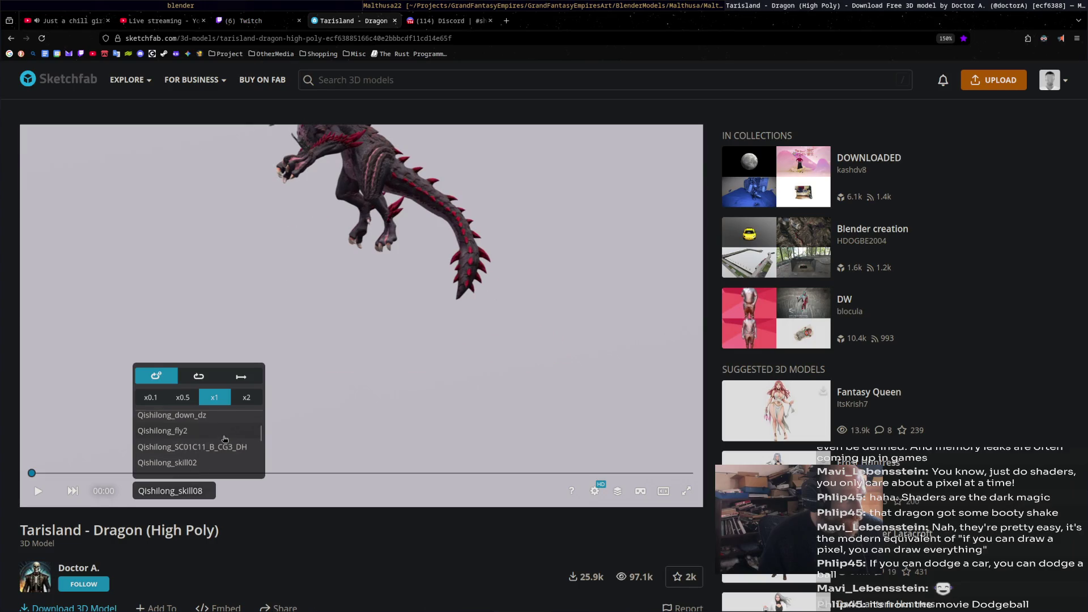
Try Qishilong_fly2, then choose Qishilong_die from the Sketchfab animation list and play it.
{"action": "left_click", "coordinate": [216, 464]}
{"action": "left_click", "coordinate": [223, 432]}
{"action": "scroll", "coordinate": [227, 436], "scroll_direction": "up", "scroll_amount": 3}
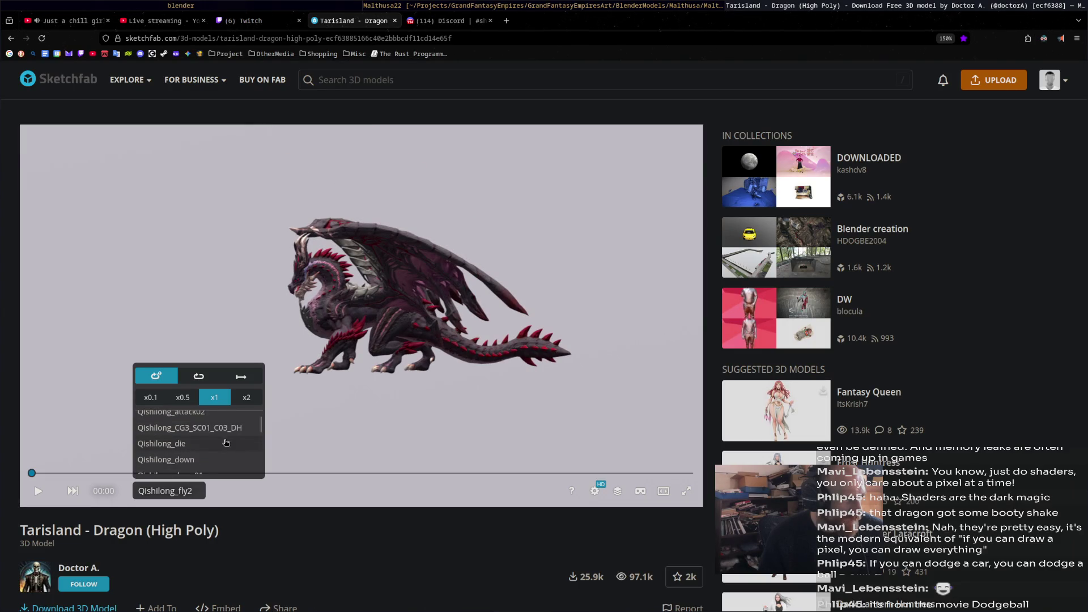
{"action": "scroll", "coordinate": [221, 447], "scroll_direction": "down", "scroll_amount": 3}
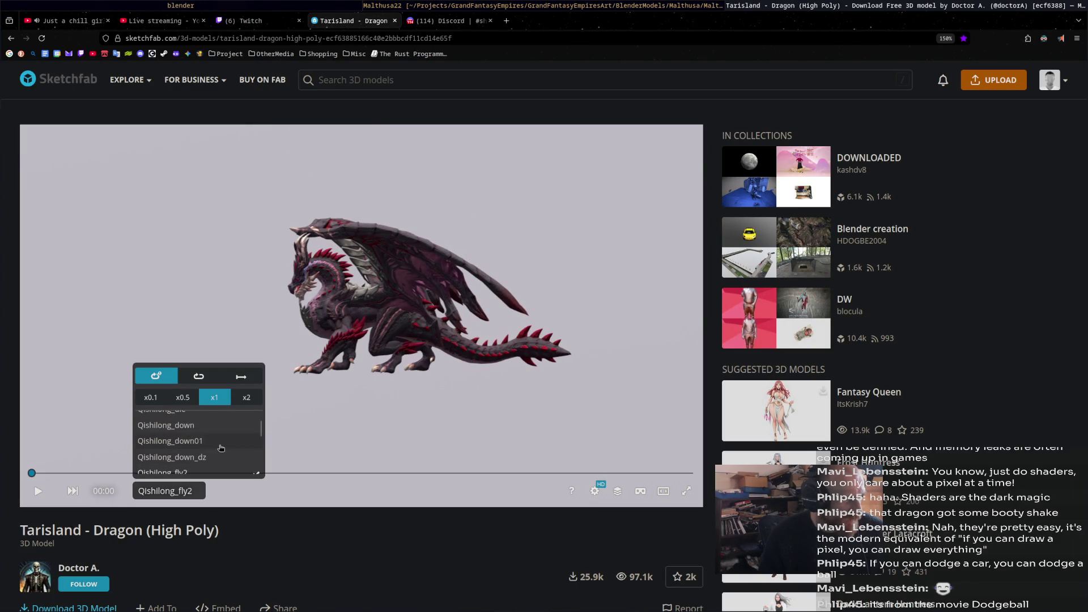
{"action": "left_click", "coordinate": [221, 448]}
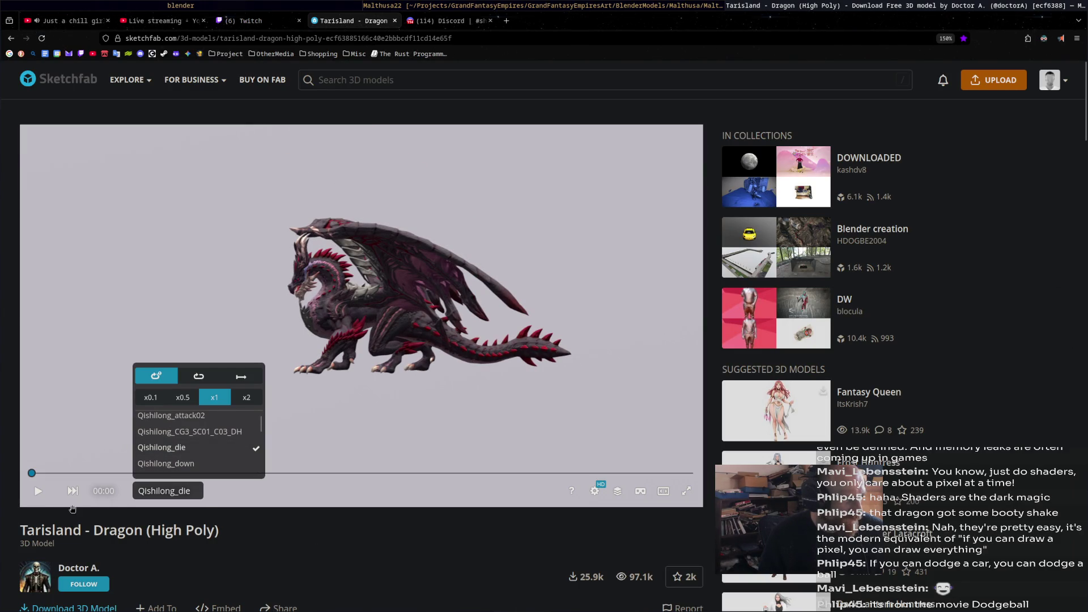
{"action": "left_click", "coordinate": [32, 491]}
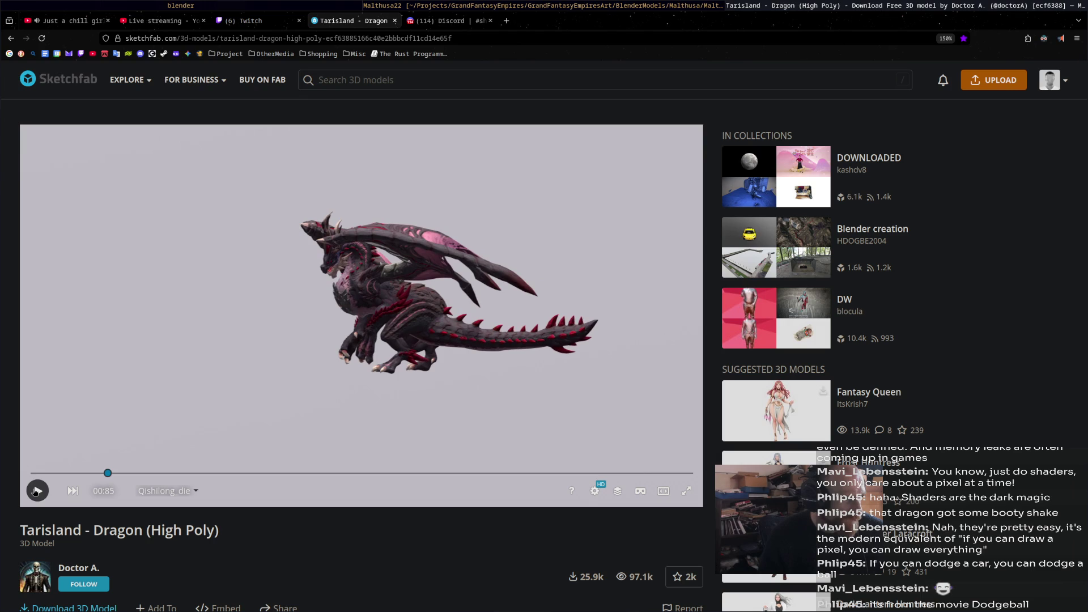
{"action": "key", "text": "alt+Tab"}
At frame 12, shift the torso bone and tilt it -5.55°.
{"action": "key", "text": "g"}
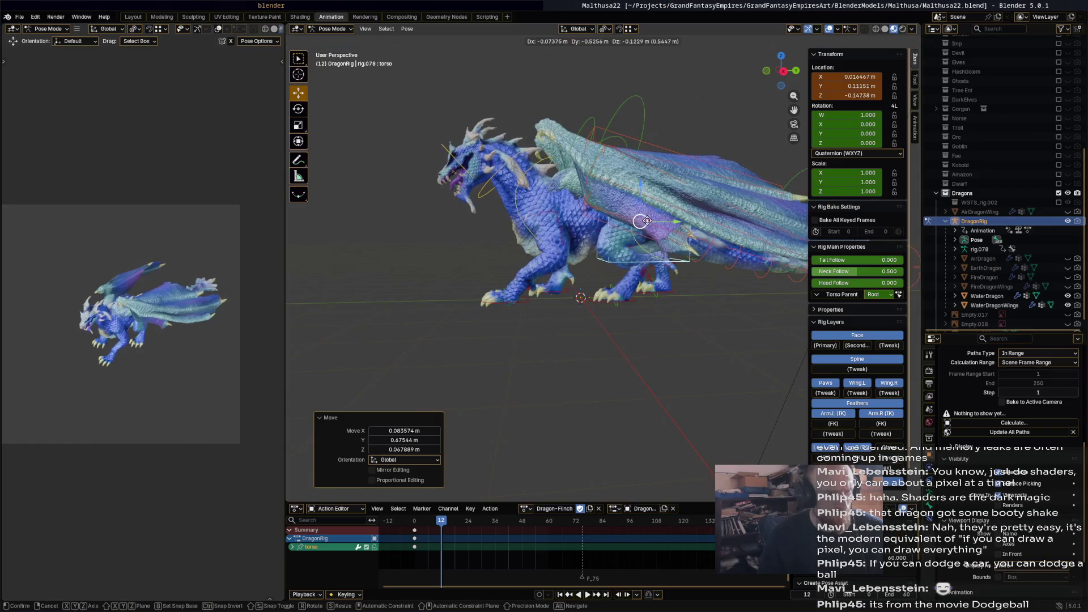
{"action": "left_click", "coordinate": [683, 211]}
{"action": "key", "text": "r"}
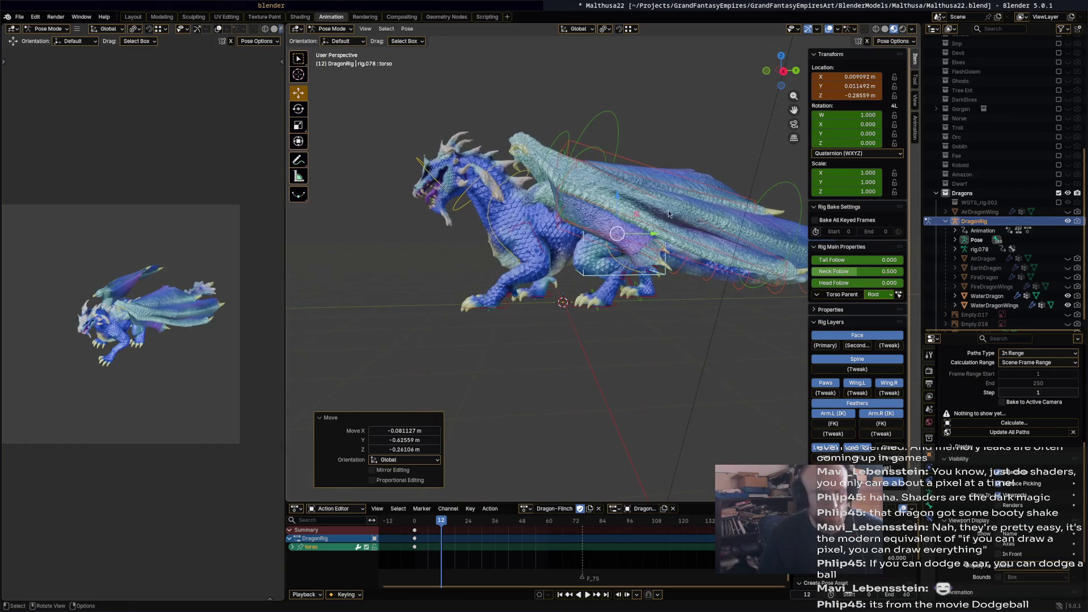
{"action": "left_click", "coordinate": [611, 215]}
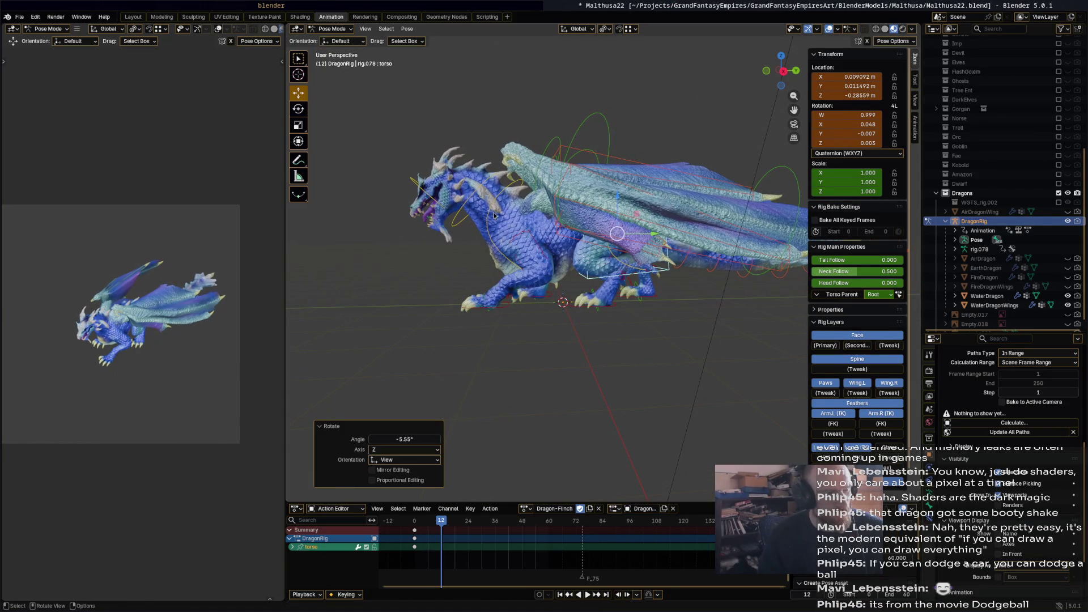
Bend the chest back -15.6°, then rotate the neck, head and Bone (-21.9°).
{"action": "left_click", "coordinate": [495, 216]}
{"action": "key", "text": "r"}
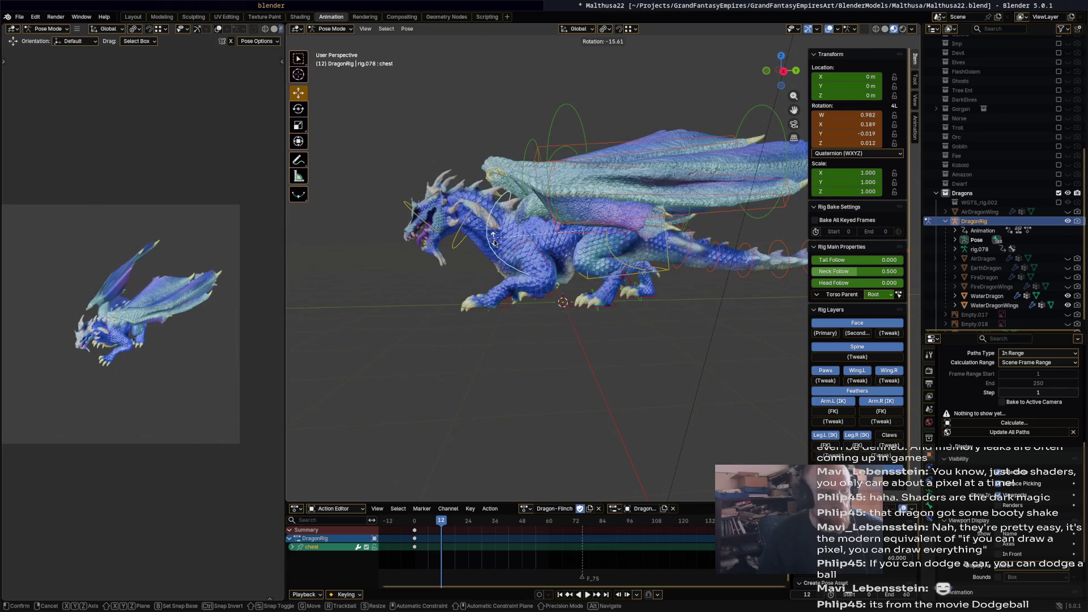
{"action": "left_click", "coordinate": [493, 243]}
{"action": "left_click", "coordinate": [459, 241]}
{"action": "key", "text": "r"}
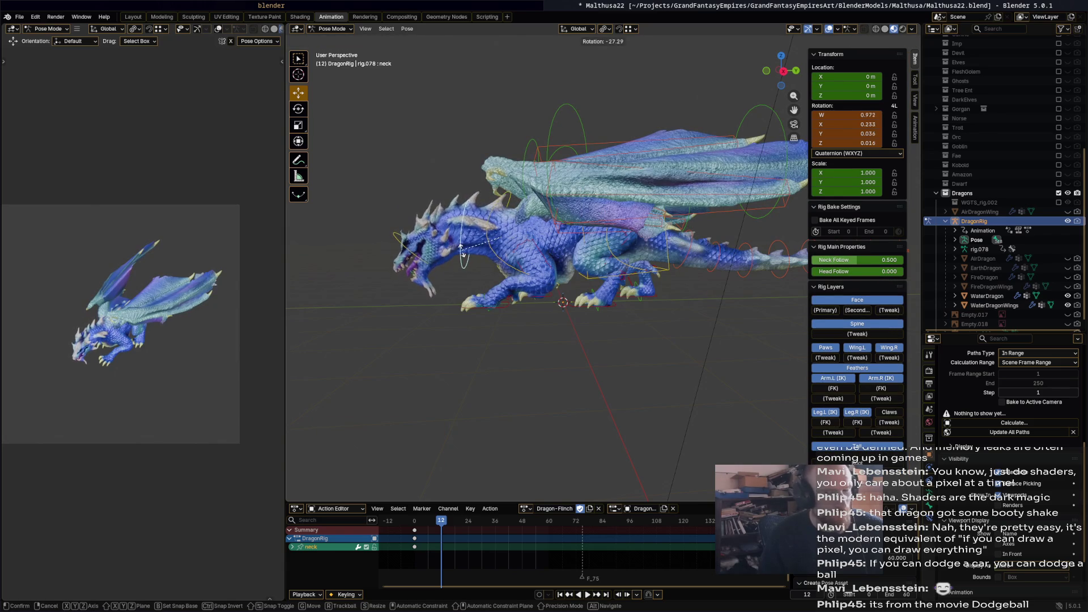
{"action": "left_click", "coordinate": [472, 226]}
{"action": "left_click", "coordinate": [447, 214]}
{"action": "key", "text": "r"}
{"action": "left_click", "coordinate": [440, 218]}
{"action": "left_click", "coordinate": [434, 223]}
{"action": "key", "text": "r"}
{"action": "left_click", "coordinate": [469, 236]}
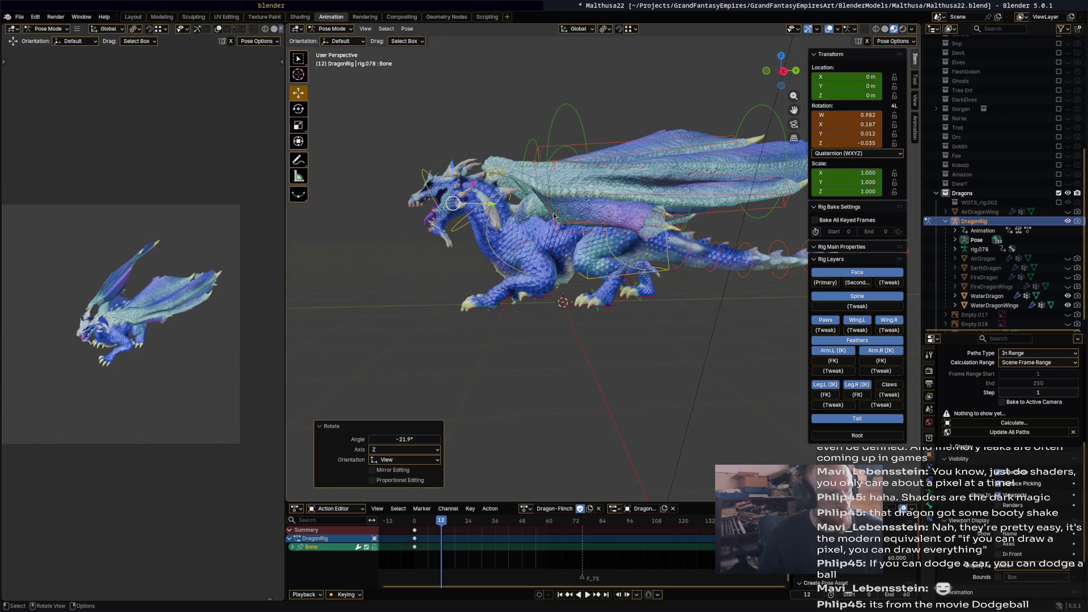
Select all bones, move to frame 25 and select only the torso bone.
{"action": "middle_click_drag", "start_coordinate": [622, 285], "coordinate": [580, 261]}
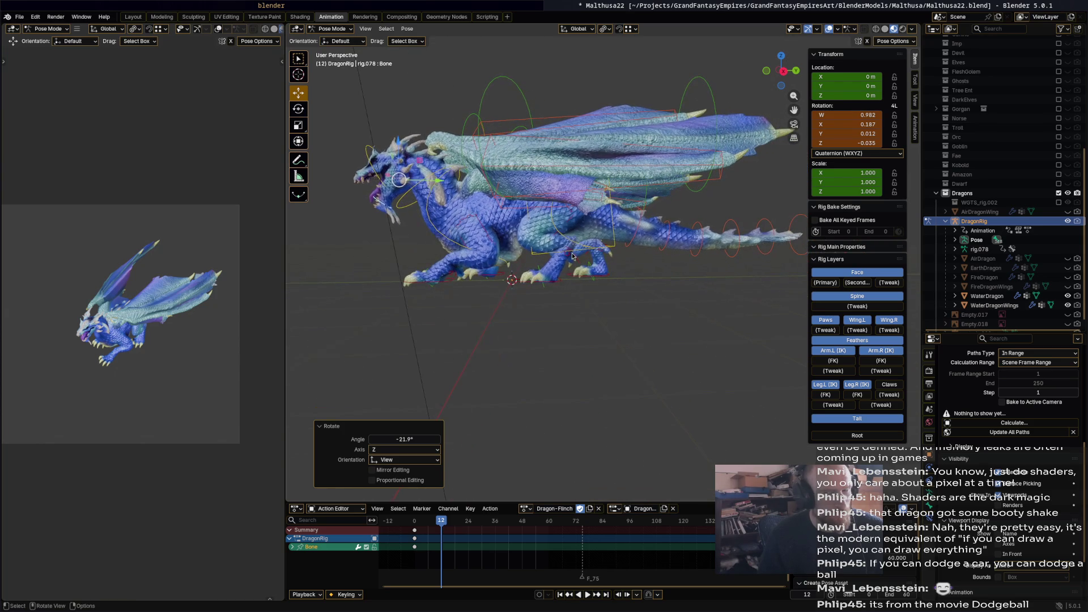
{"action": "key", "text": "a"}
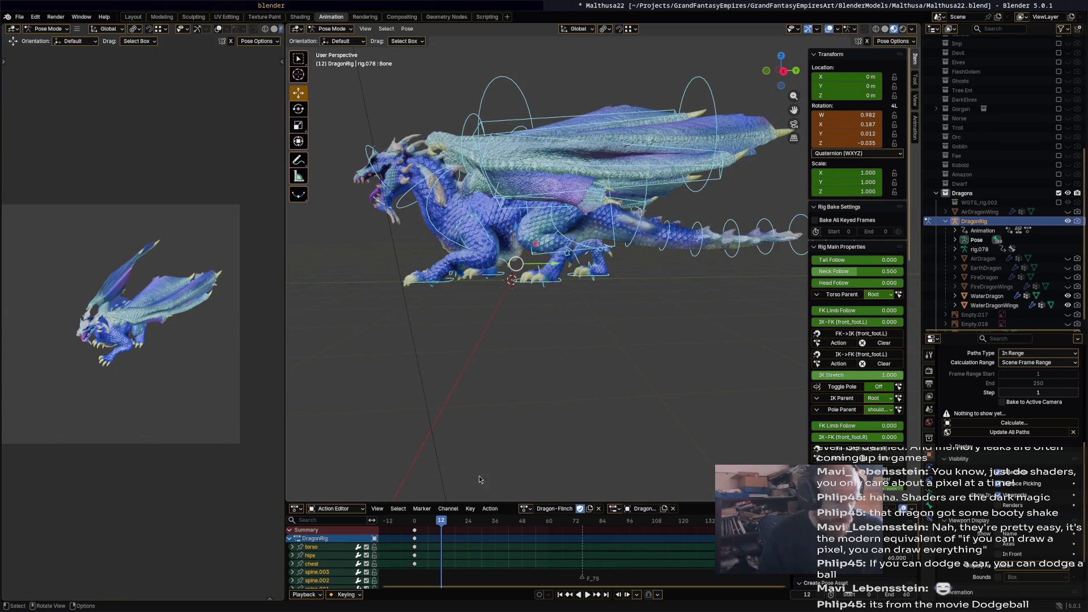
{"action": "left_click_drag", "start_coordinate": [453, 521], "coordinate": [468, 523]}
{"action": "middle_click_drag", "start_coordinate": [595, 272], "coordinate": [610, 258]}
{"action": "left_click", "coordinate": [616, 260]}
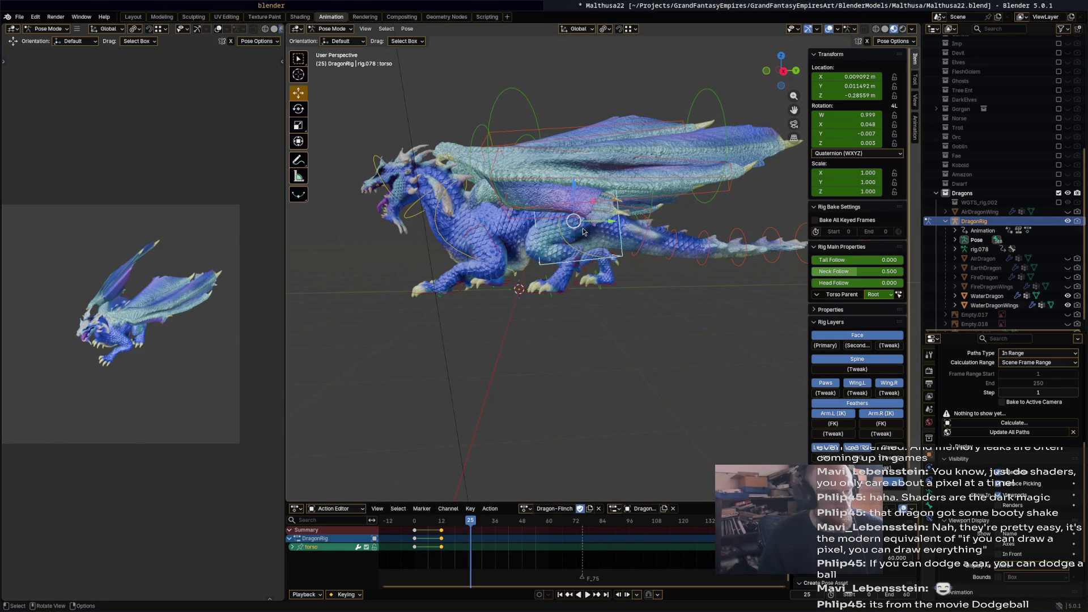
Rotate the torso 9° and move front_foot_ik.L by 0.88875 m.
{"action": "key", "text": "g"}
{"action": "key", "text": "r"}
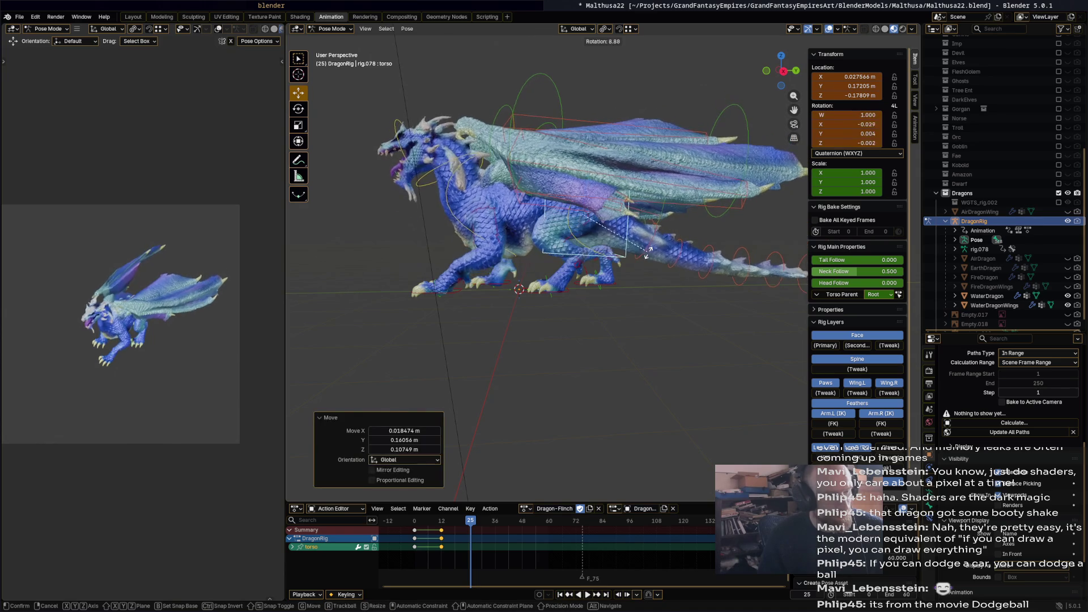
{"action": "left_click", "coordinate": [417, 321]}
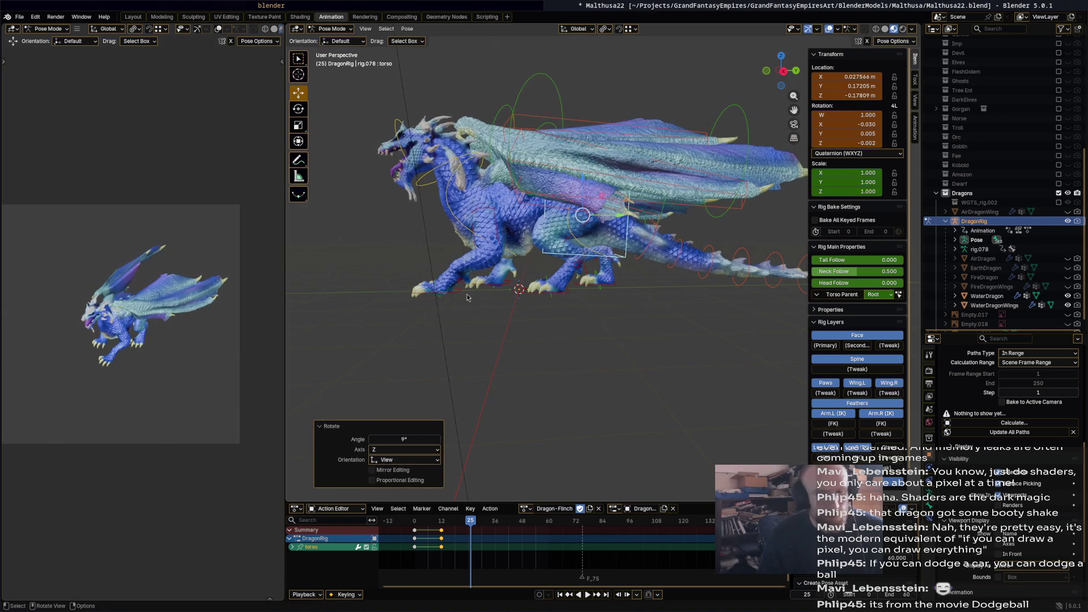
{"action": "left_click", "coordinate": [436, 296]}
{"action": "key", "text": "g"}
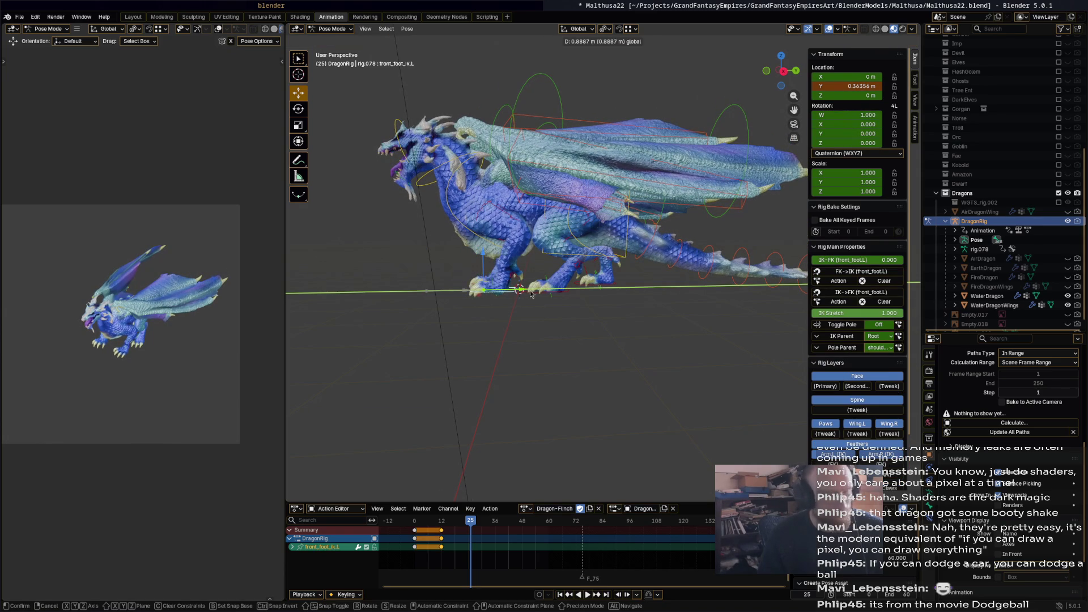
{"action": "left_click", "coordinate": [533, 290]}
Rotate the chest and neck, and turn the head -45.3°.
{"action": "middle_click_drag", "start_coordinate": [547, 253], "coordinate": [510, 195]}
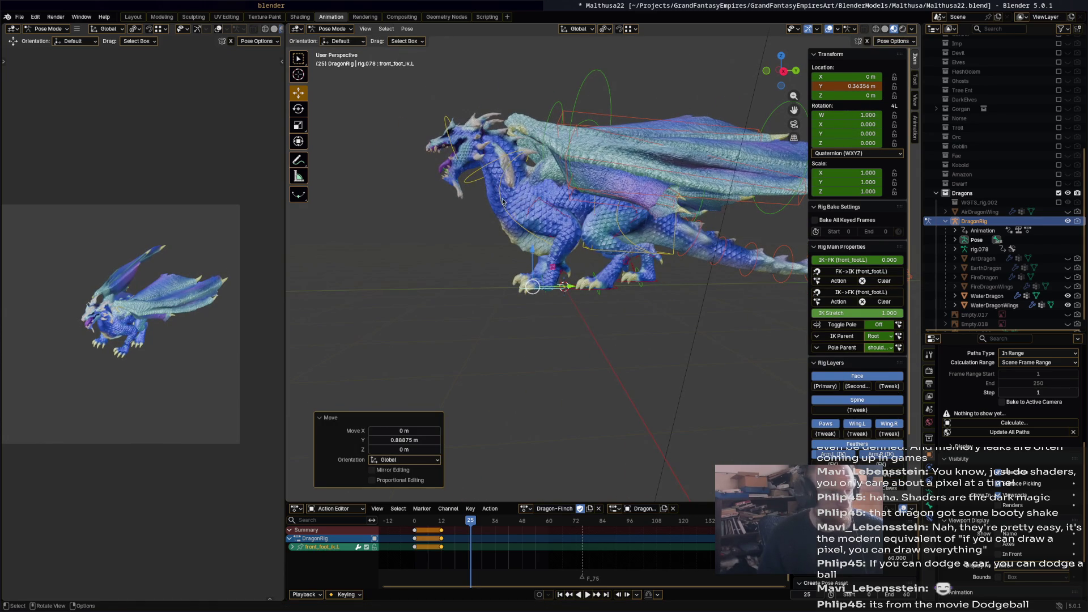
{"action": "left_click", "coordinate": [503, 202]}
{"action": "key", "text": "r"}
{"action": "left_click", "coordinate": [478, 198]}
{"action": "left_click", "coordinate": [492, 195]}
{"action": "key", "text": "r"}
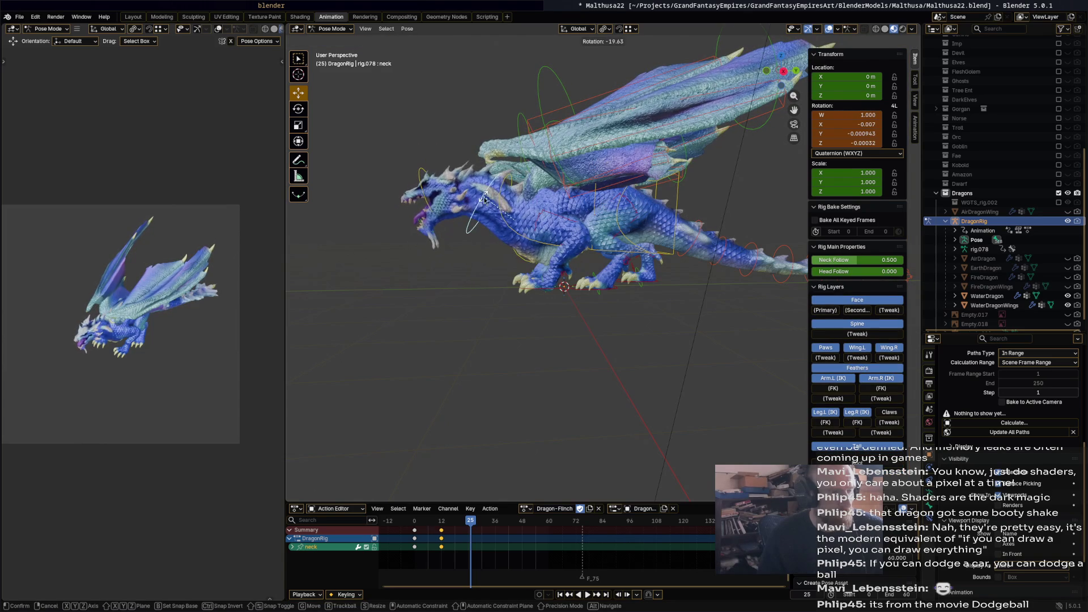
{"action": "left_click", "coordinate": [429, 202]}
{"action": "left_click", "coordinate": [426, 207]}
{"action": "key", "text": "r"}
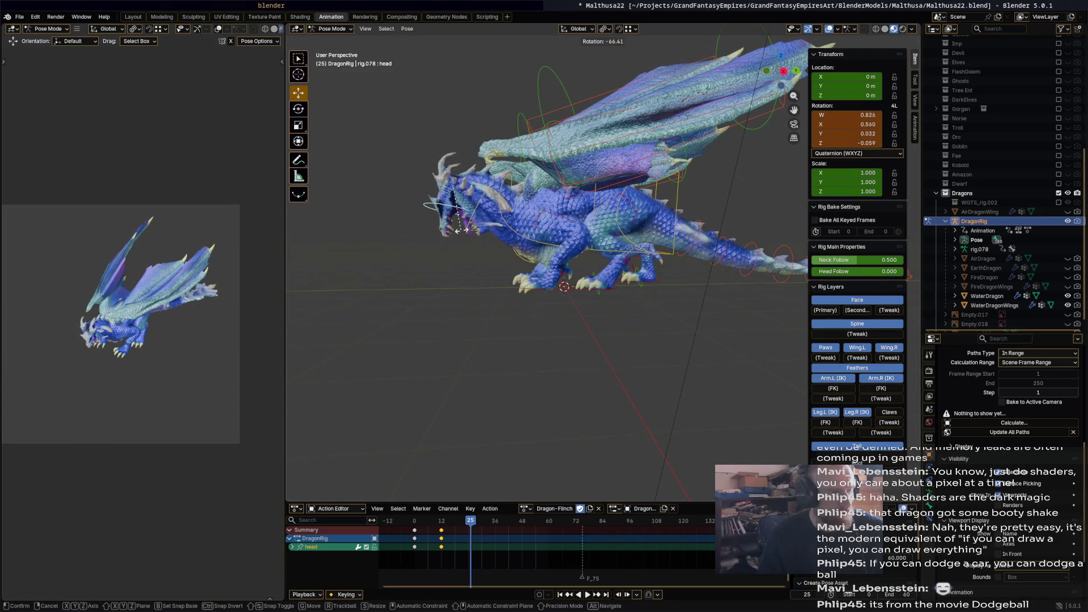
{"action": "left_click", "coordinate": [475, 237]}
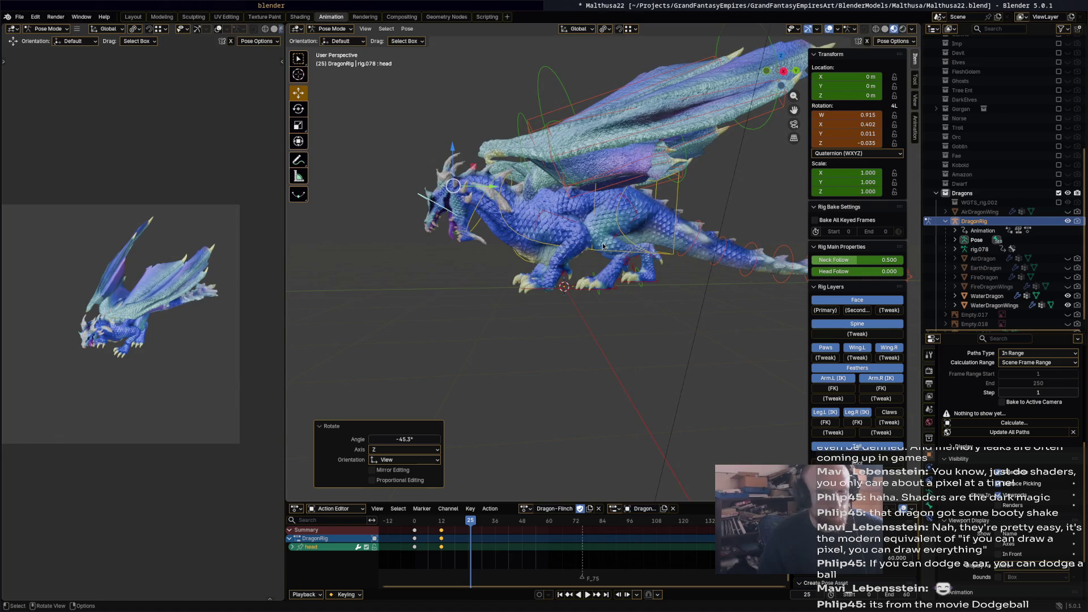
Select all bones and insert keyframes for the whole rig at frame 25.
{"action": "middle_click_drag", "start_coordinate": [604, 247], "coordinate": [629, 261]}
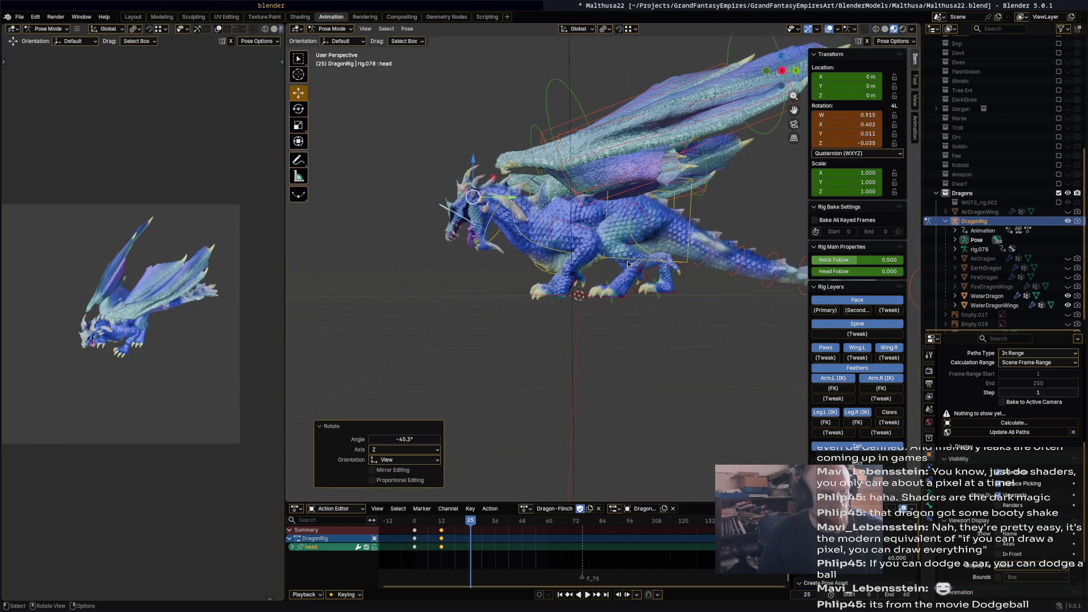
{"action": "key", "text": "a"}
{"action": "key", "text": "i"}
{"action": "mouse_move", "coordinate": [431, 521]}
{"action": "left_mouse_down"}
{"action": "mouse_move", "coordinate": [414, 523]}
{"action": "mouse_move", "coordinate": [488, 522]}
{"action": "left_mouse_up"}
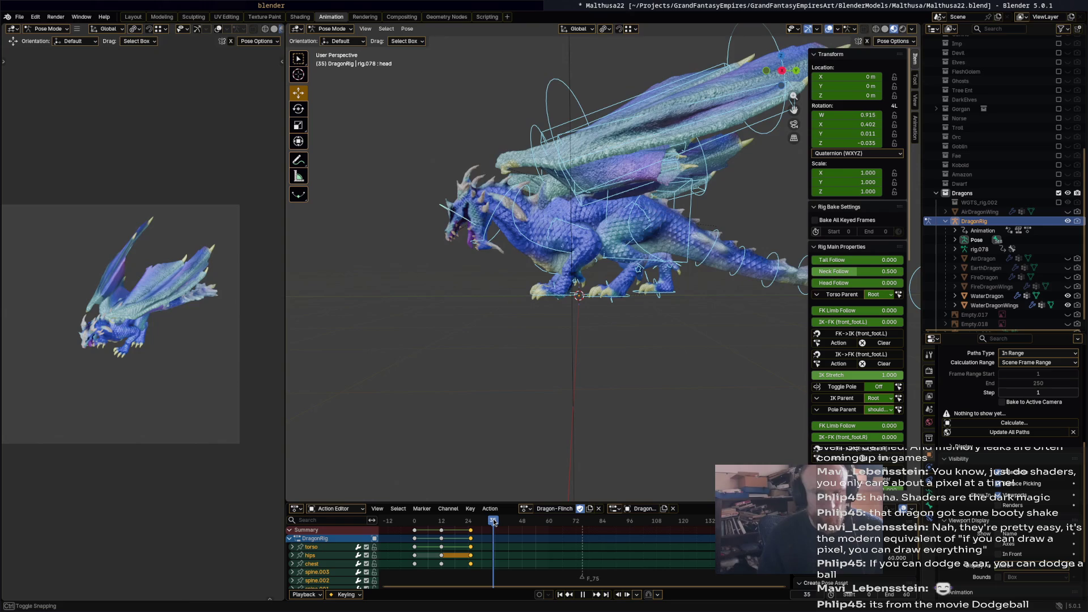
Stop playback, replay the flinch, and return to frame 25.
{"action": "key", "text": "Escape"}
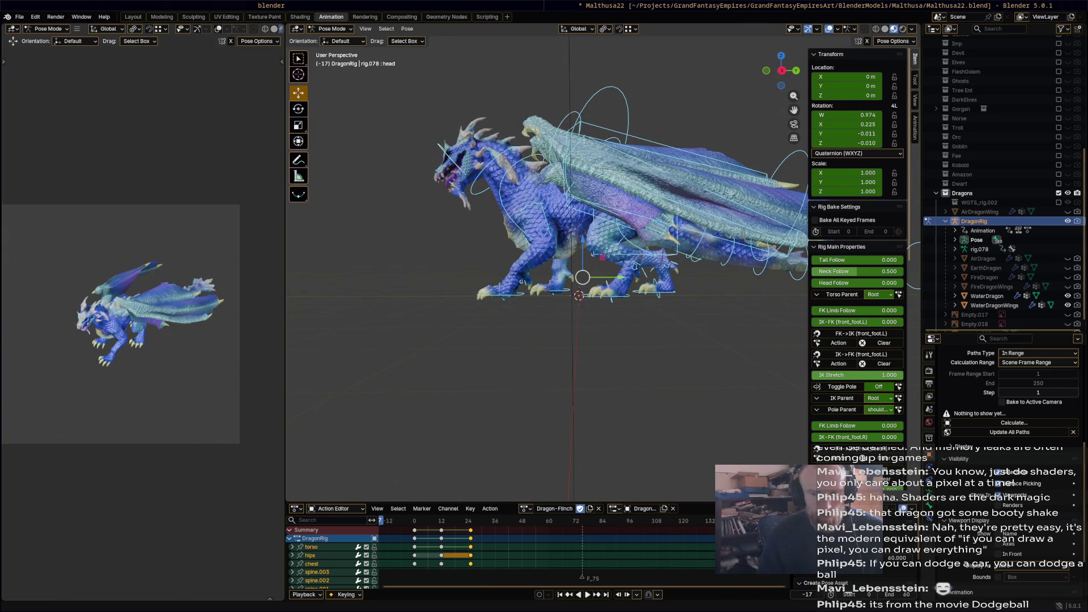
{"action": "key", "text": "space"}
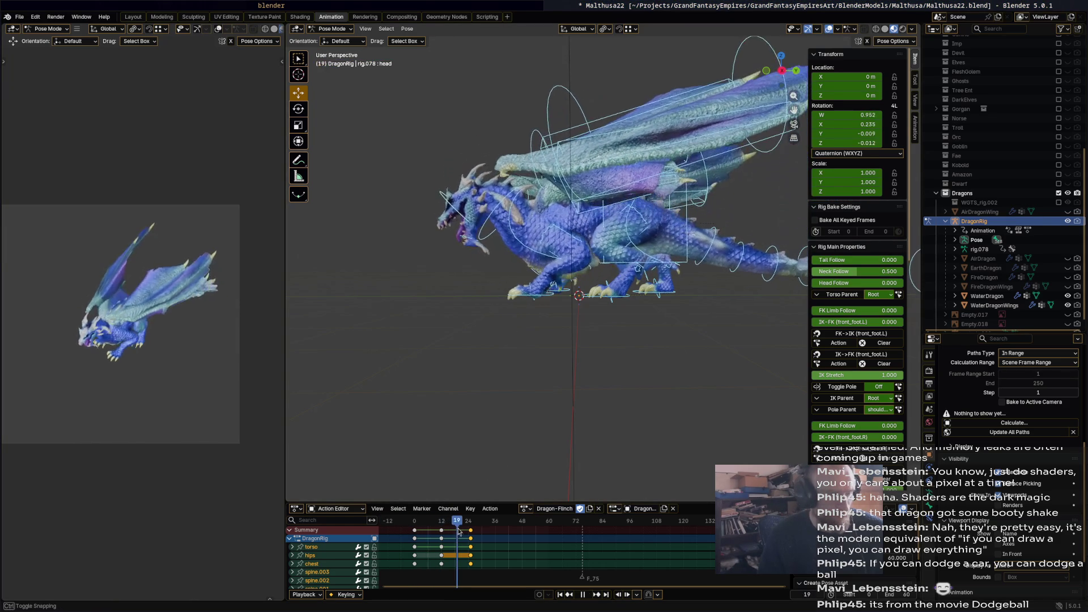
{"action": "key", "text": "Right"}
{"action": "key", "text": "Right"}
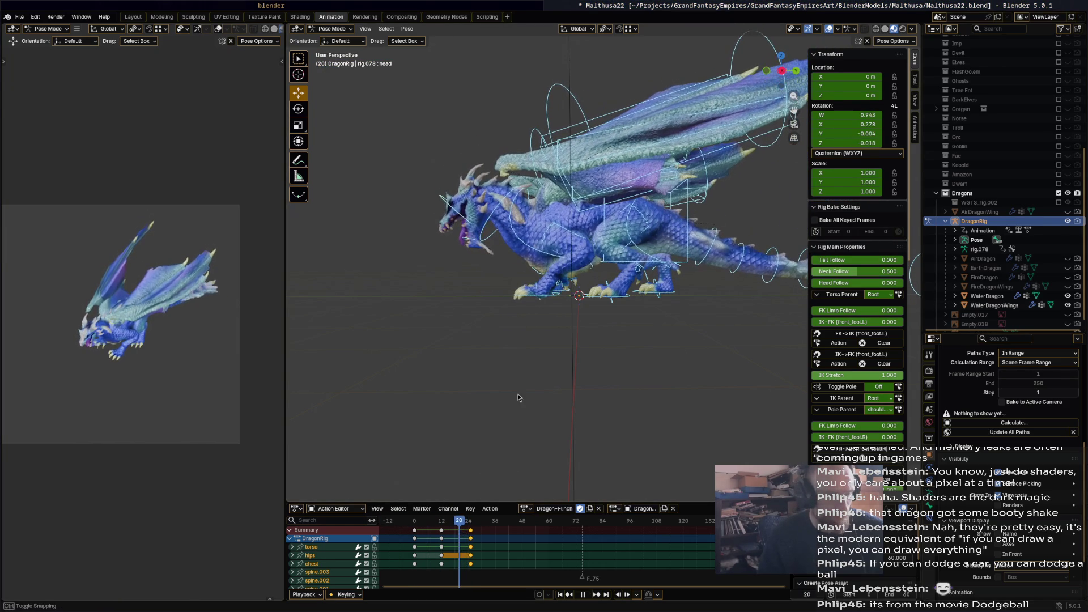
{"action": "left_click_drag", "start_coordinate": [473, 526], "coordinate": [471, 526]}
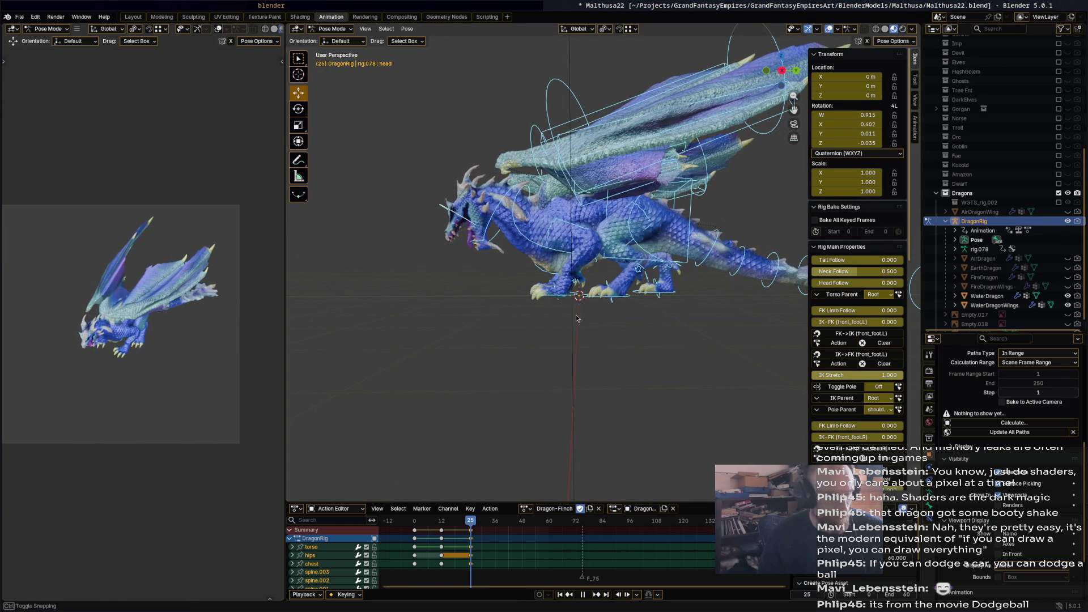
Raise and rotate the left front foot controller, key it at frame 25, and play back.
{"action": "left_click", "coordinate": [559, 301]}
{"action": "key", "text": "g"}
{"action": "left_click", "coordinate": [589, 252]}
{"action": "key", "text": "r"}
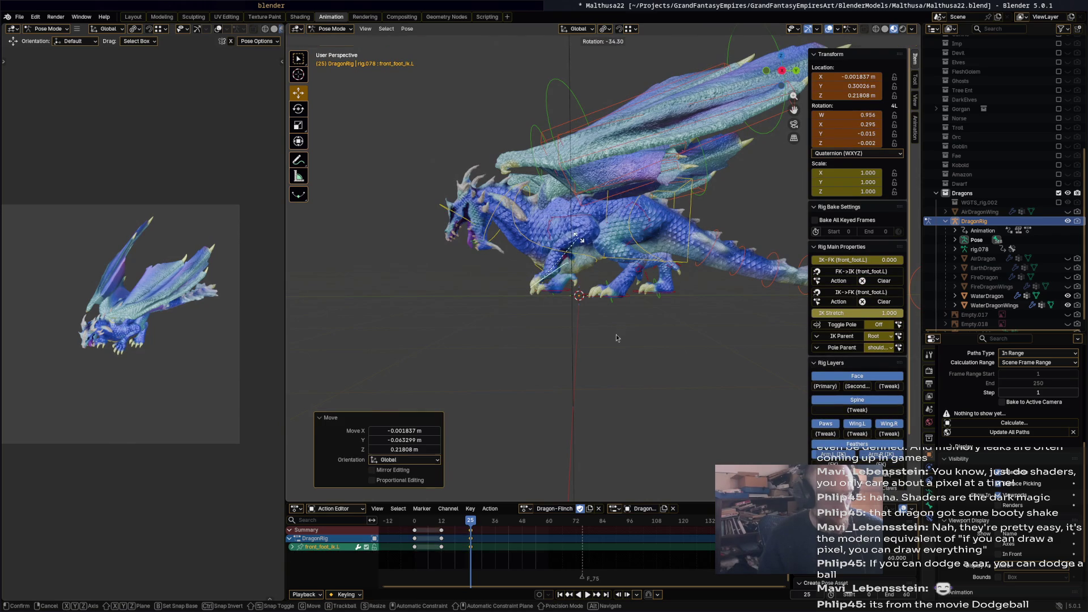
{"action": "left_click", "coordinate": [617, 338]}
{"action": "key", "text": "i"}
{"action": "key", "text": "space"}
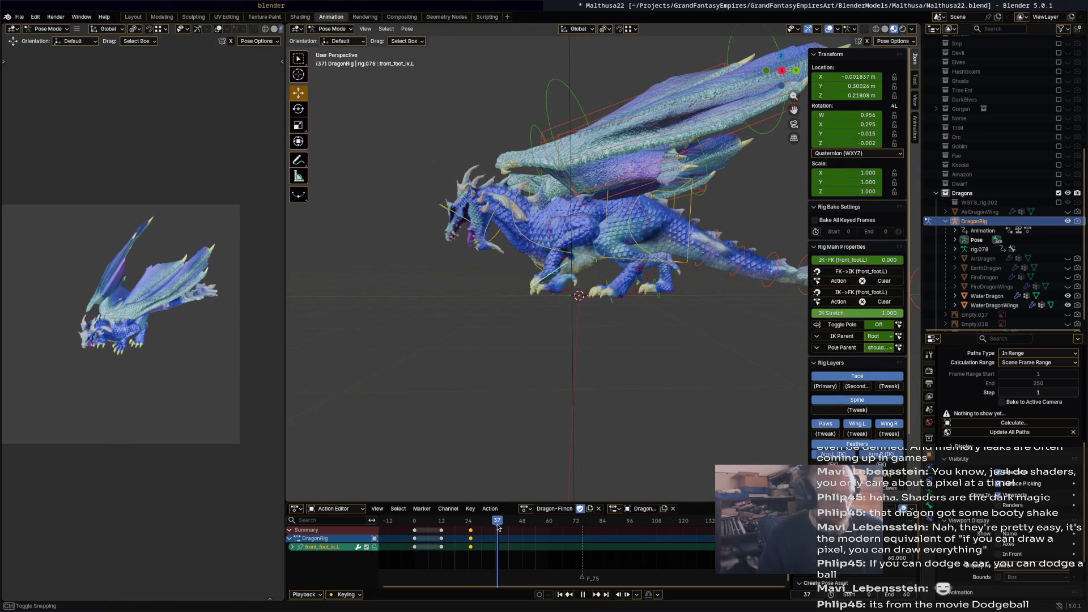
At frame 36, shift and rotate the torso and rotate the right front foot controller.
{"action": "left_click_drag", "start_coordinate": [495, 528], "coordinate": [495, 527]}
{"action": "left_click", "coordinate": [688, 255]}
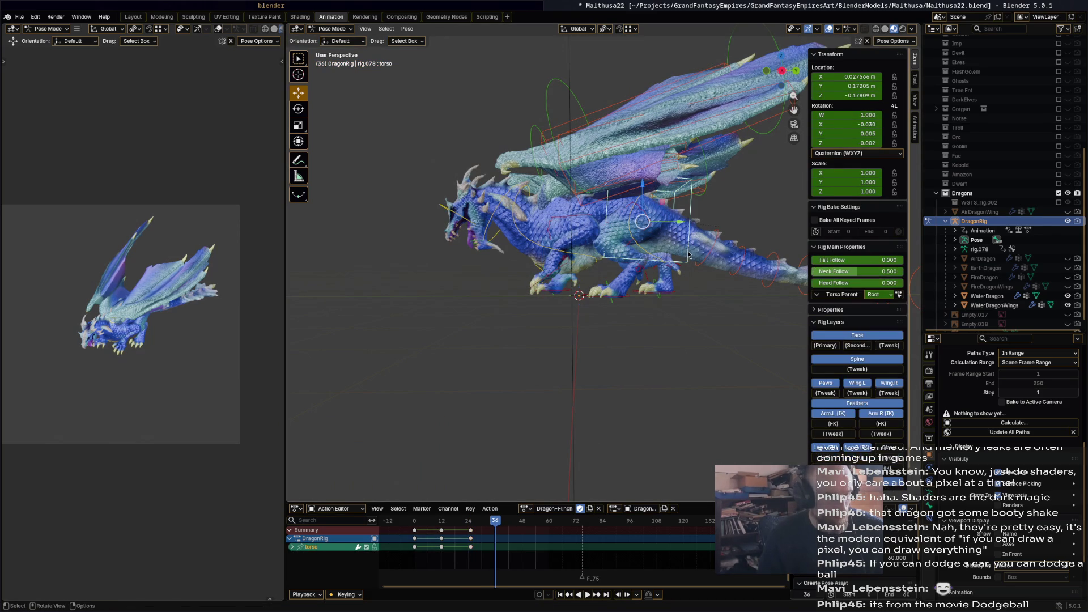
{"action": "left_click_drag", "start_coordinate": [643, 219], "coordinate": [664, 226]}
{"action": "key", "text": "r"}
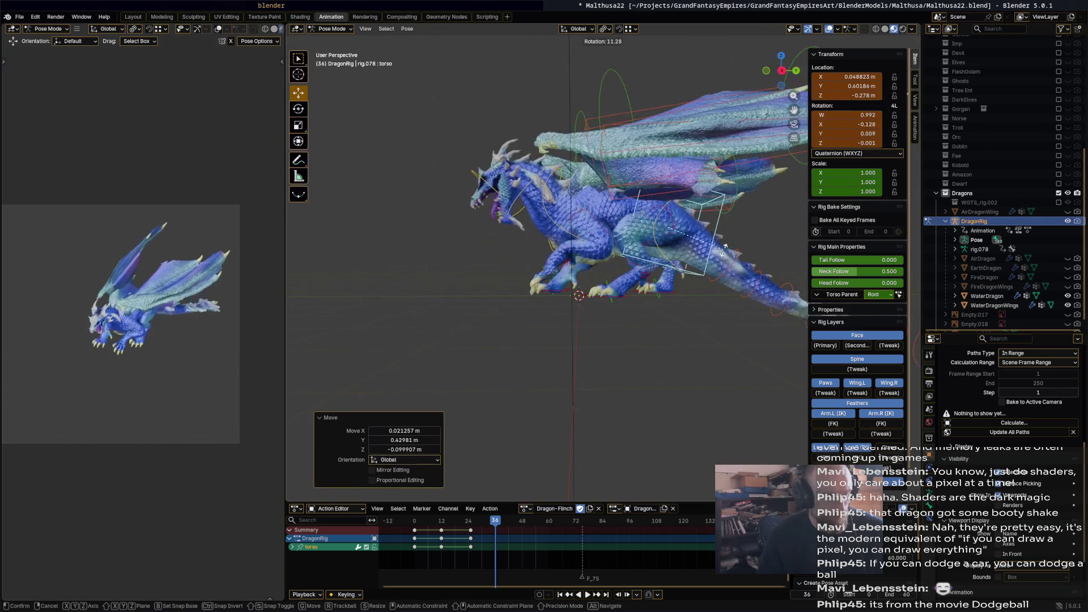
{"action": "left_click", "coordinate": [723, 254]}
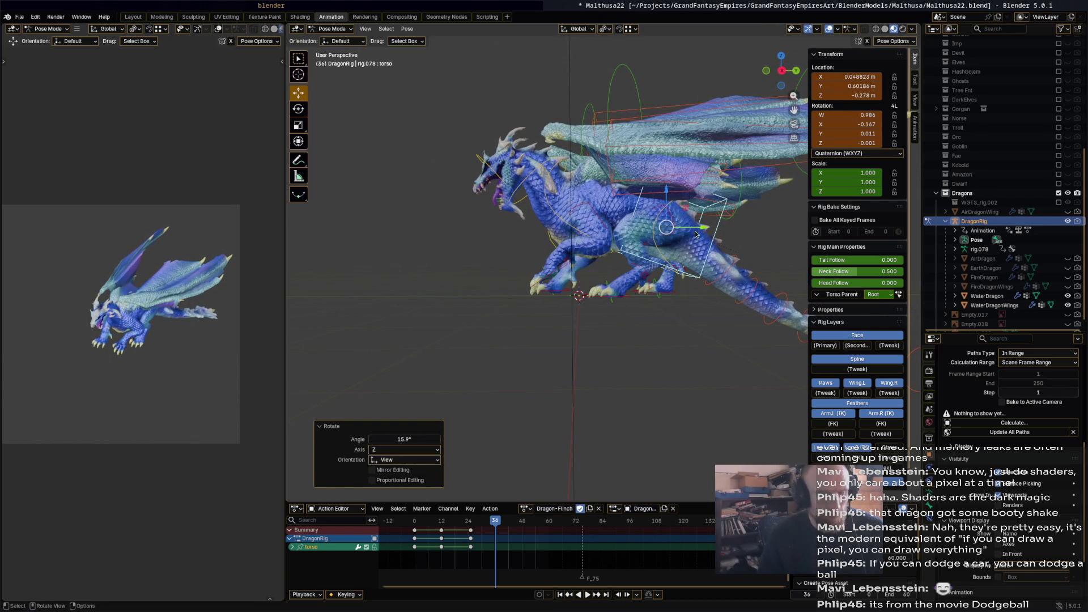
{"action": "left_click", "coordinate": [582, 287]}
{"action": "key", "text": "r"}
{"action": "left_click", "coordinate": [581, 286]}
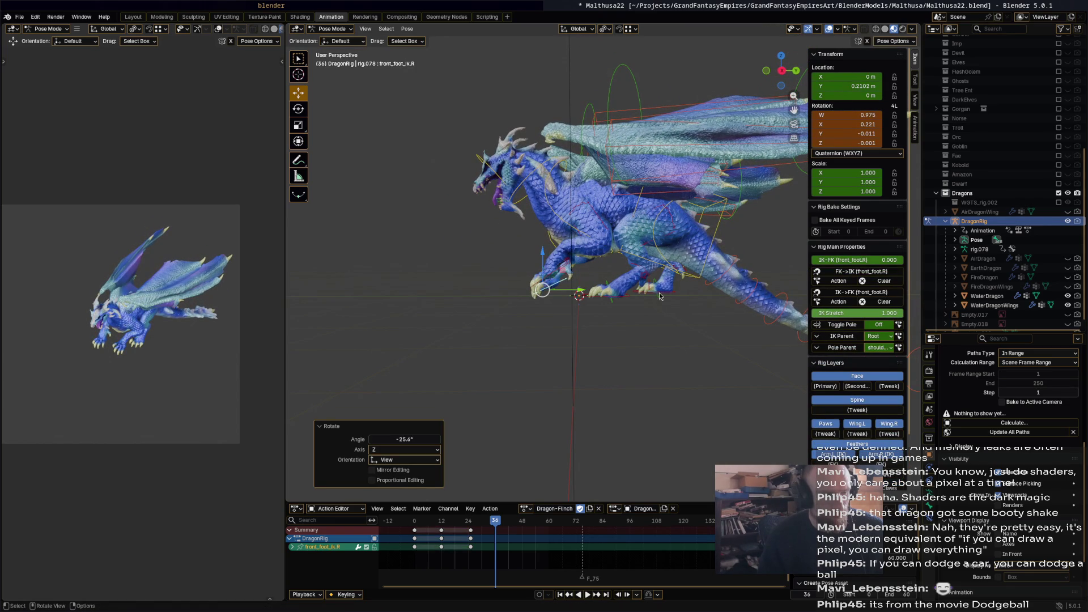
Rotate the chest, neck and head bones into the frame-36 pose.
{"action": "middle_click_drag", "start_coordinate": [706, 296], "coordinate": [543, 184]}
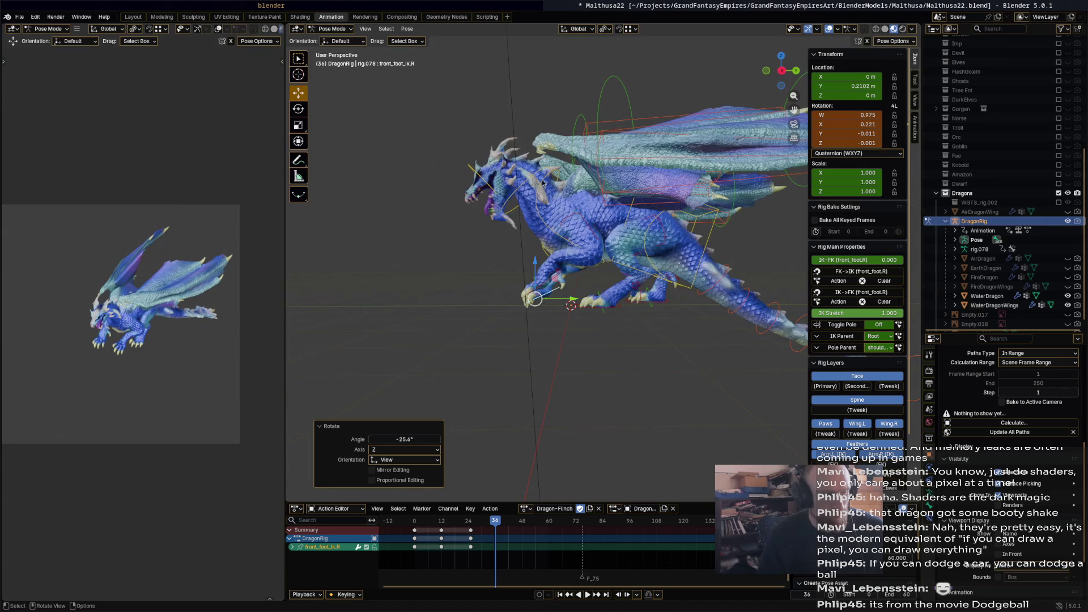
{"action": "left_click", "coordinate": [543, 183]}
{"action": "key", "text": "r"}
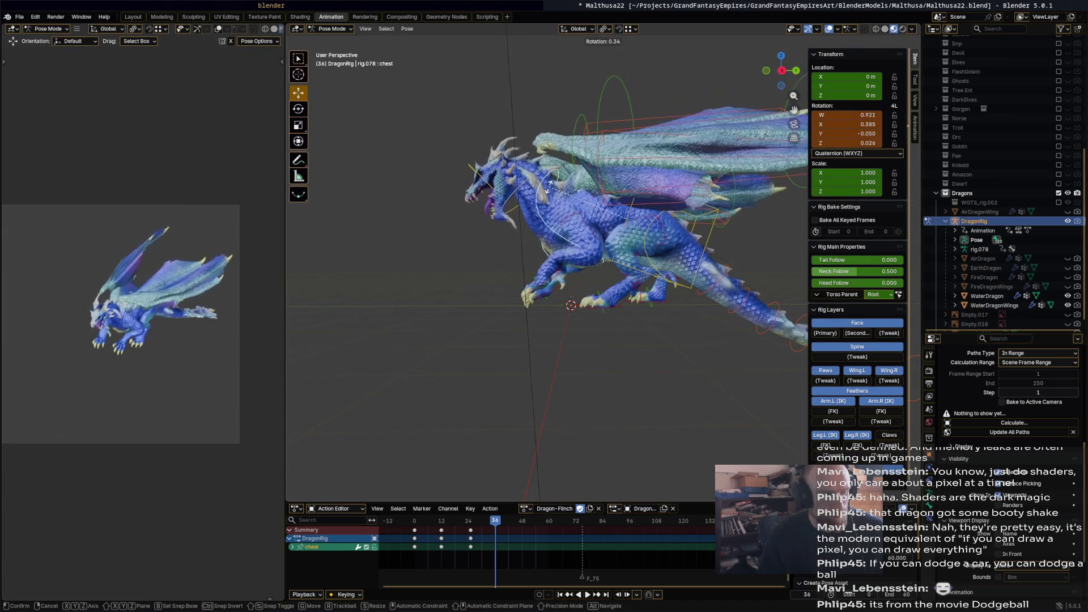
{"action": "left_click", "coordinate": [523, 192]}
{"action": "left_click", "coordinate": [488, 192]}
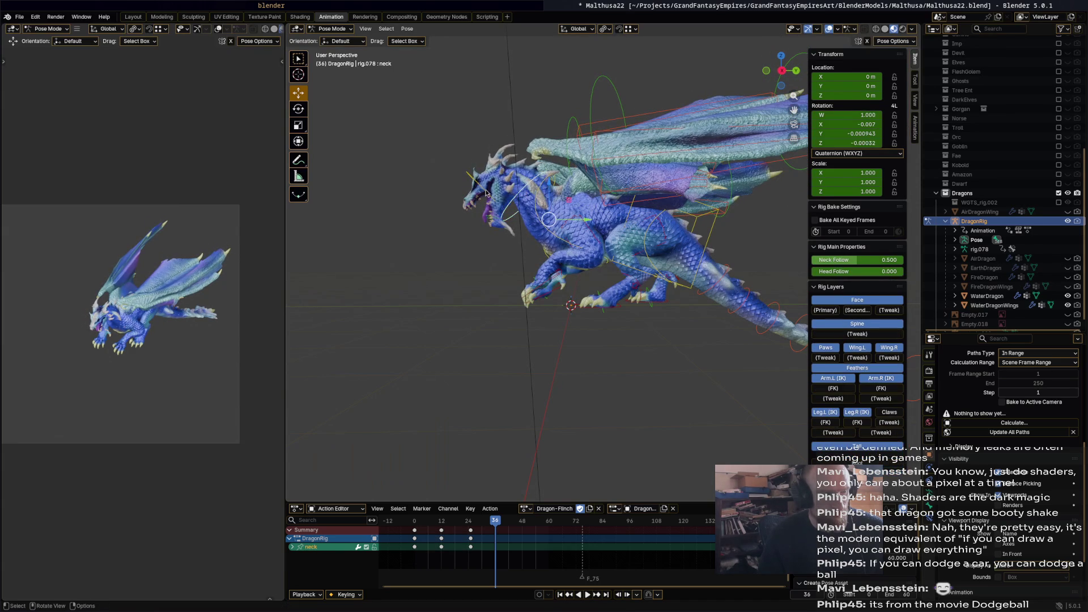
{"action": "key", "text": "r"}
{"action": "left_click", "coordinate": [530, 186]}
{"action": "left_click", "coordinate": [532, 189]}
{"action": "key", "text": "r"}
{"action": "left_click", "coordinate": [490, 225]}
{"action": "left_click", "coordinate": [488, 231]}
{"action": "key", "text": "r"}
{"action": "left_click", "coordinate": [503, 233]}
Rotate the jaw, key the whole rig at frame 36, and play back.
{"action": "left_click", "coordinate": [515, 237]}
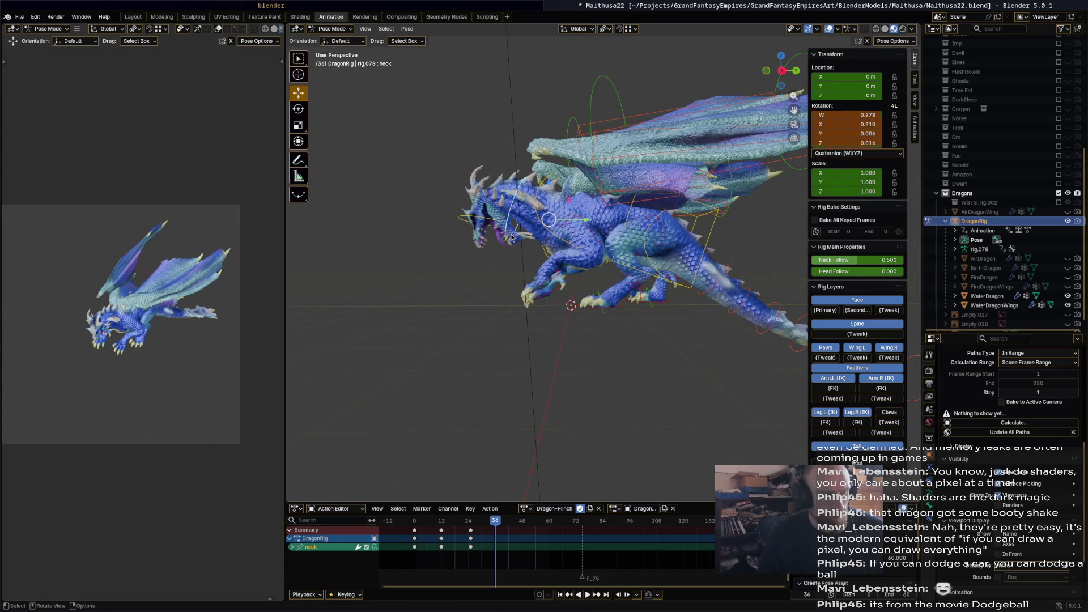
{"action": "left_click", "coordinate": [513, 237]}
{"action": "key", "text": "r"}
{"action": "left_click", "coordinate": [522, 233]}
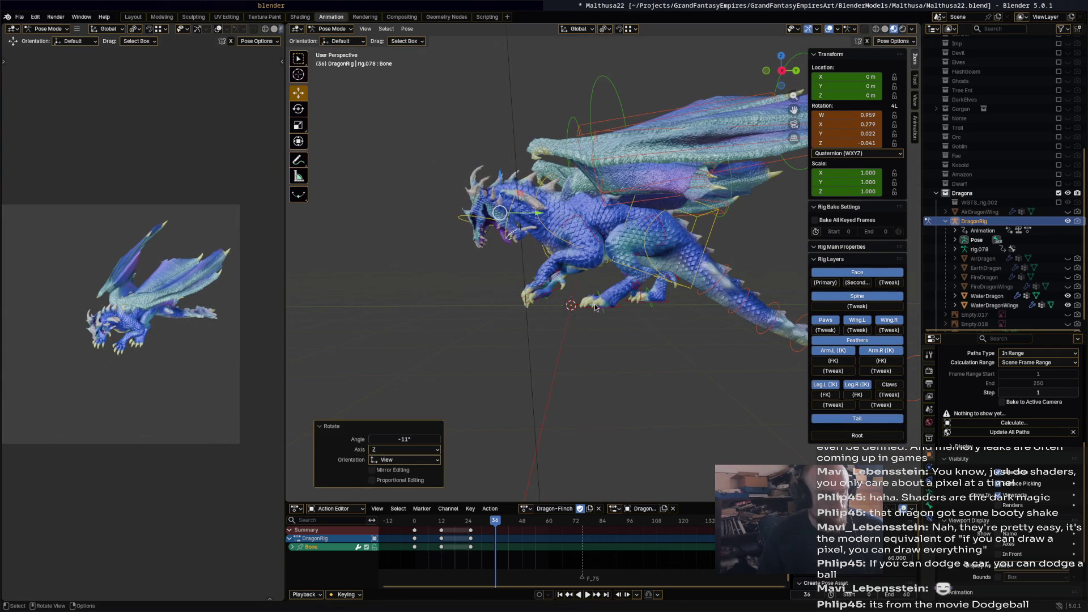
{"action": "key", "text": "a"}
{"action": "key", "text": "i"}
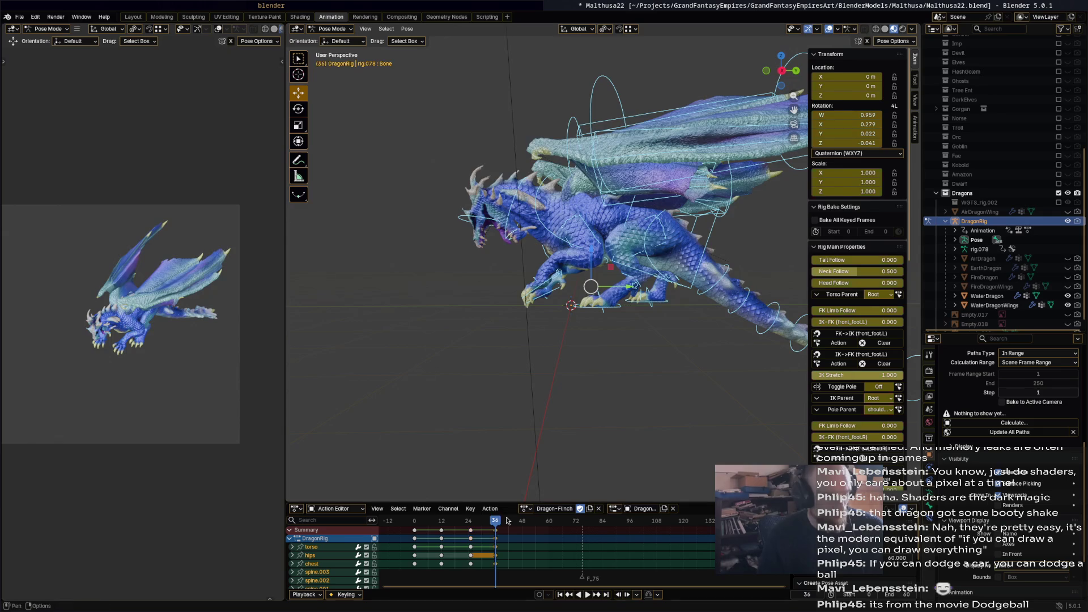
{"action": "key", "text": "space"}
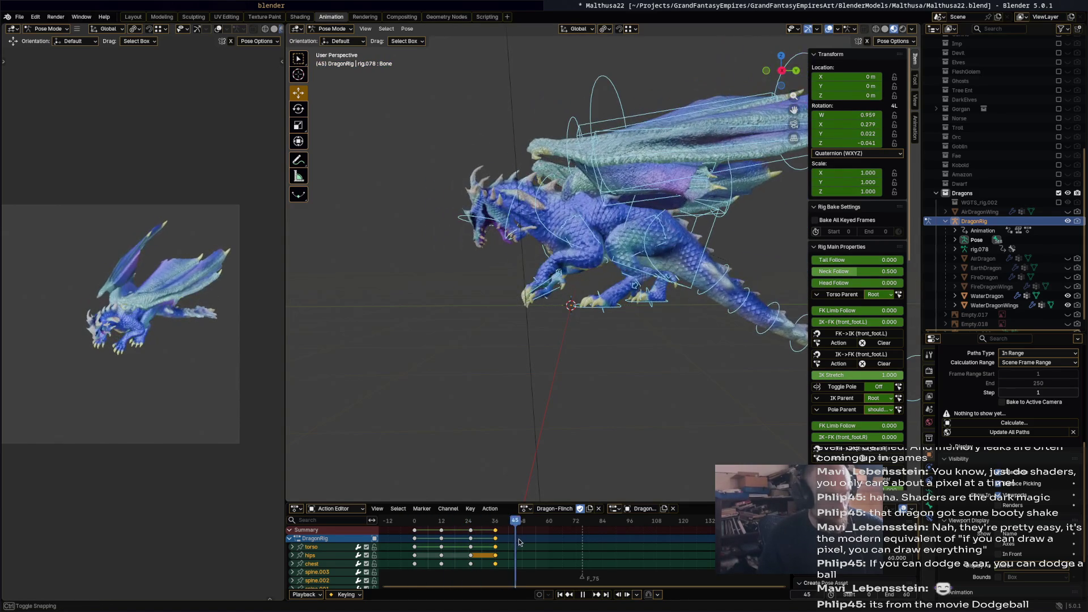
Stop playback at frame 48, then move and rotate the torso.
{"action": "left_click", "coordinate": [656, 233]}
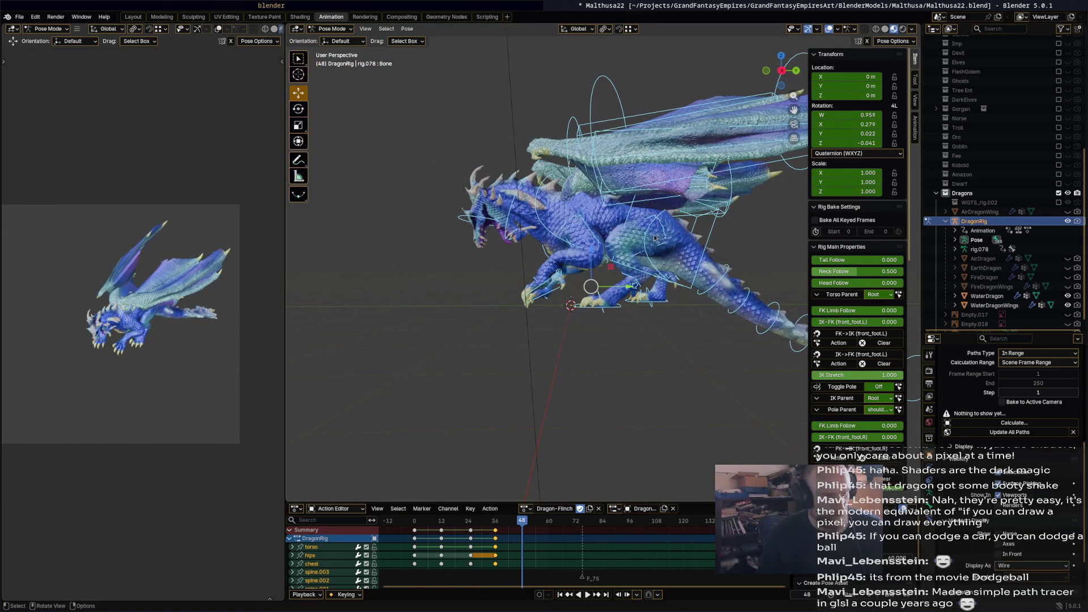
{"action": "key", "text": "space"}
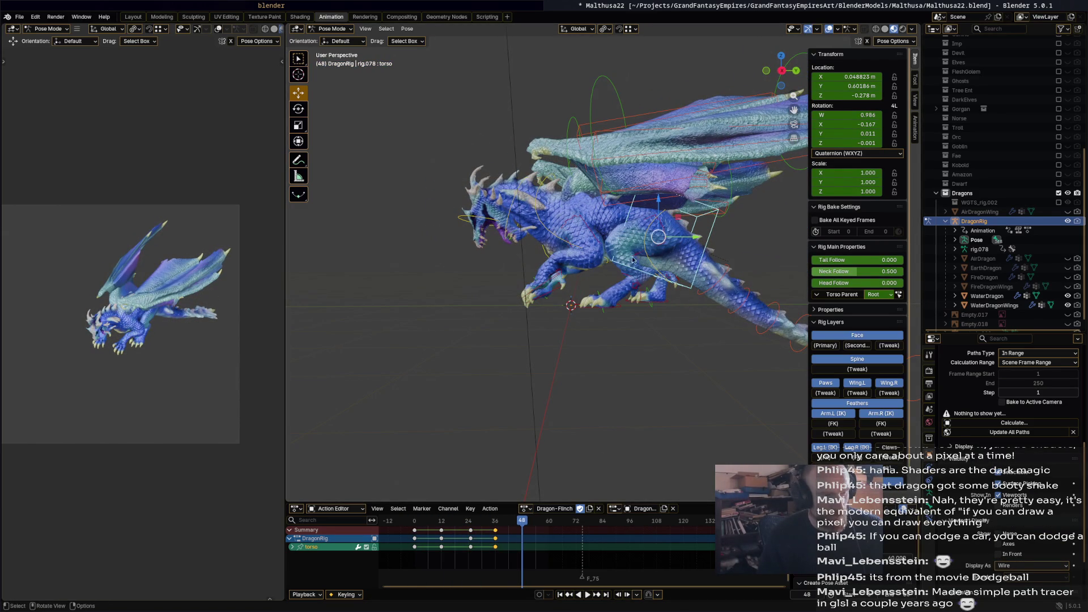
{"action": "key", "text": "g"}
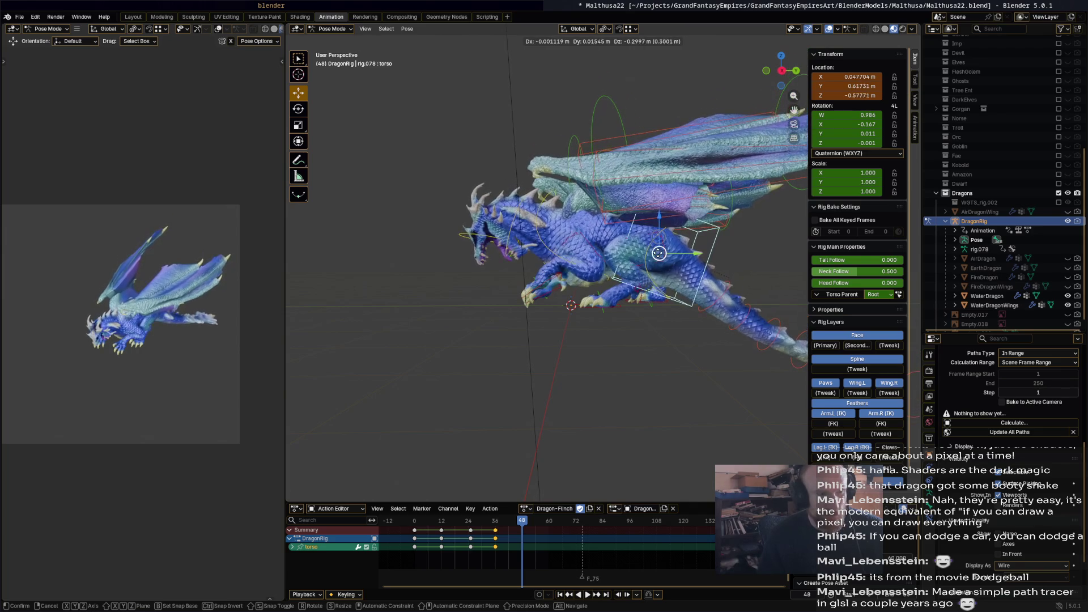
{"action": "left_click", "coordinate": [661, 249]}
{"action": "key", "text": "r"}
{"action": "left_click", "coordinate": [578, 216]}
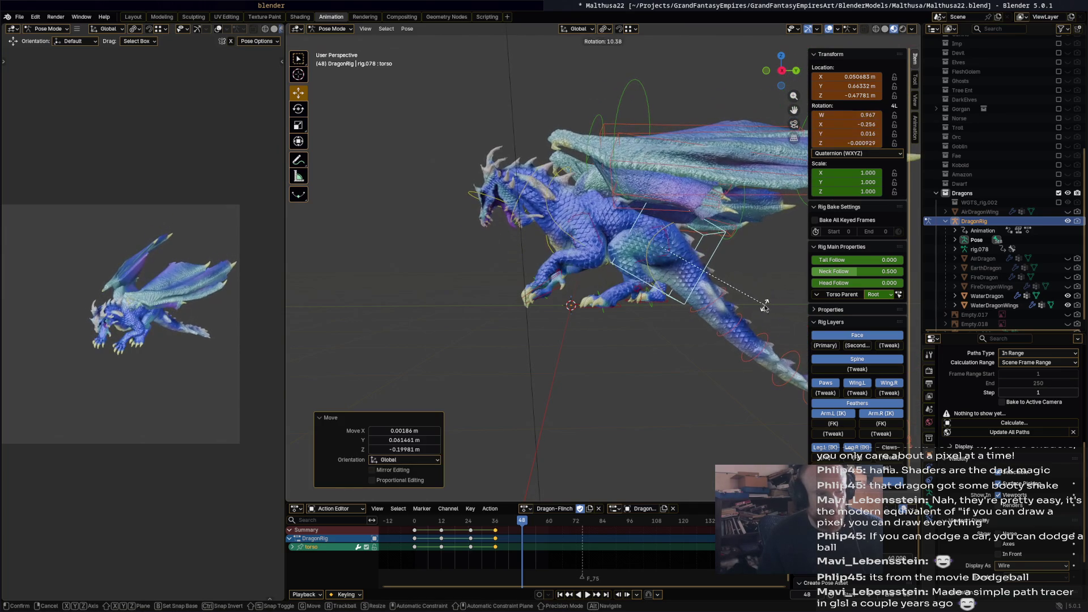
Rotate the chest 24.4° and raise the left front foot controller.
{"action": "left_click", "coordinate": [553, 219]}
{"action": "key", "text": "r"}
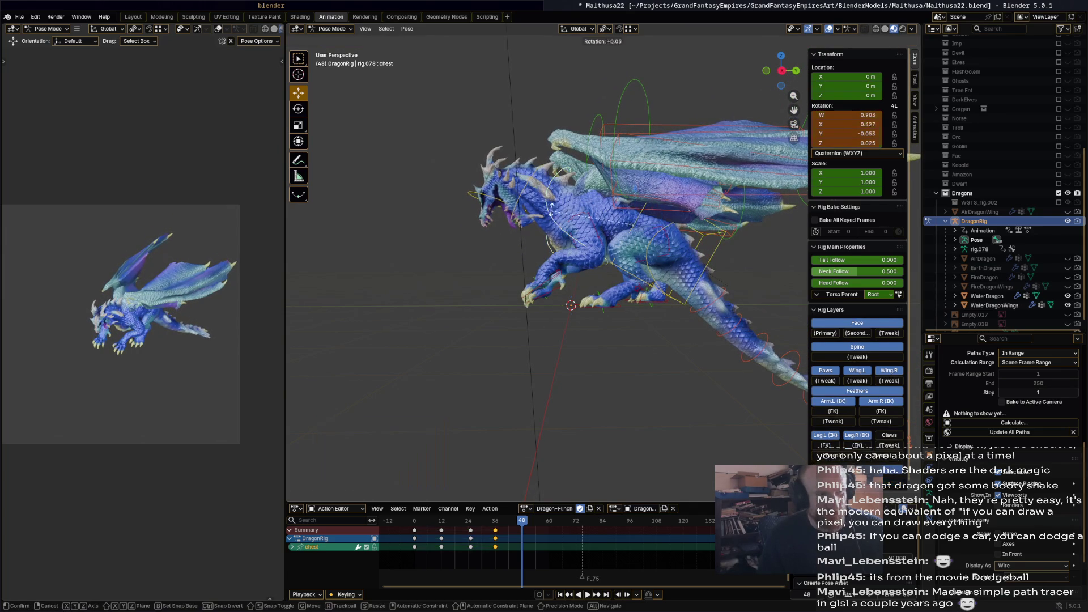
{"action": "left_click", "coordinate": [574, 213]}
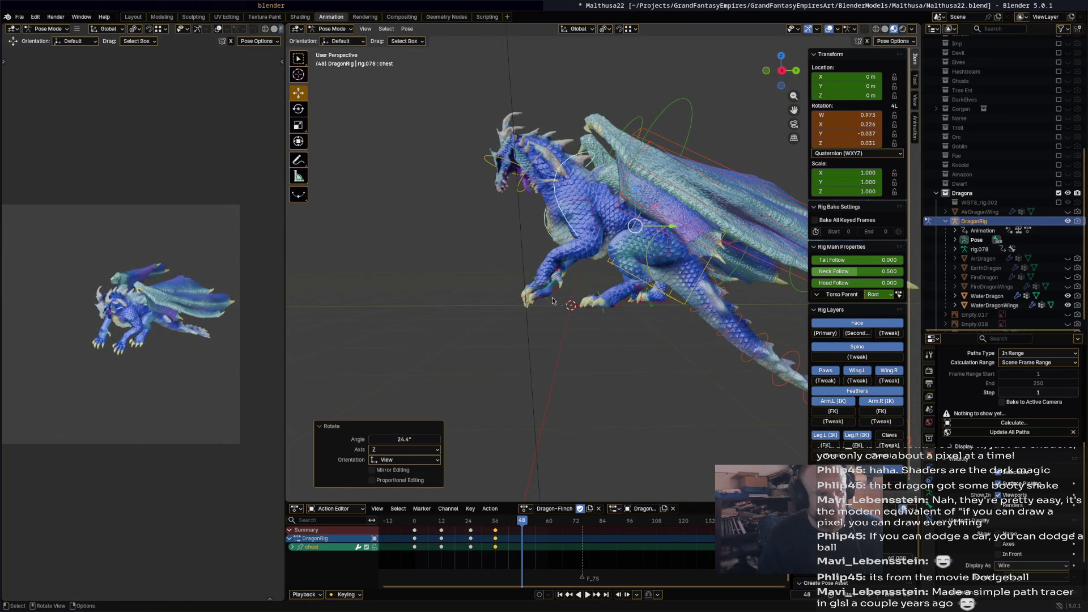
{"action": "left_click", "coordinate": [548, 285]}
{"action": "key", "text": "g"}
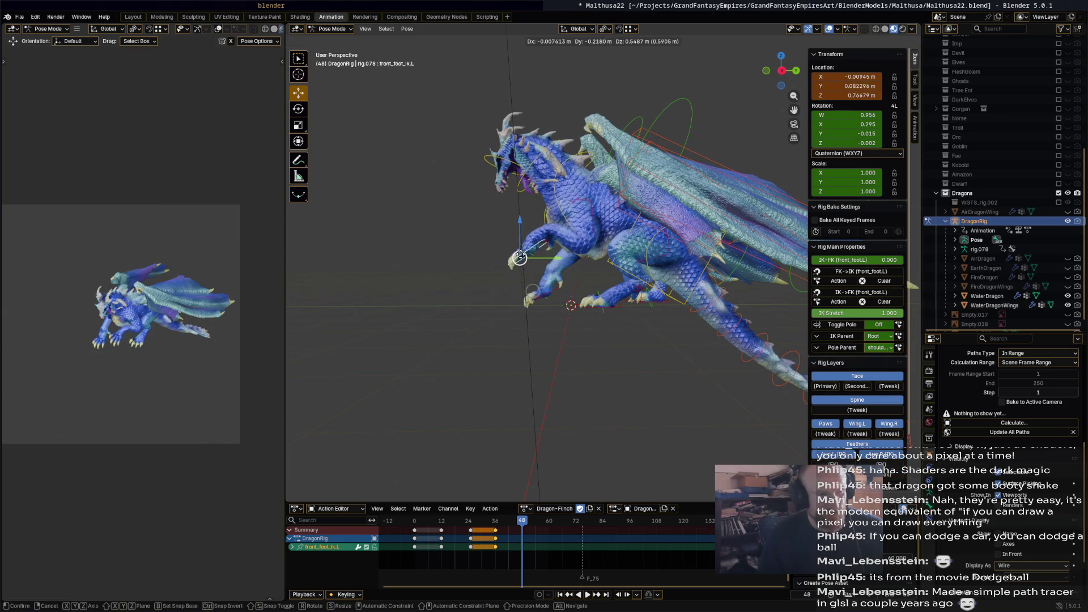
{"action": "left_click", "coordinate": [516, 258]}
{"action": "key", "text": "r"}
{"action": "key", "text": "Escape"}
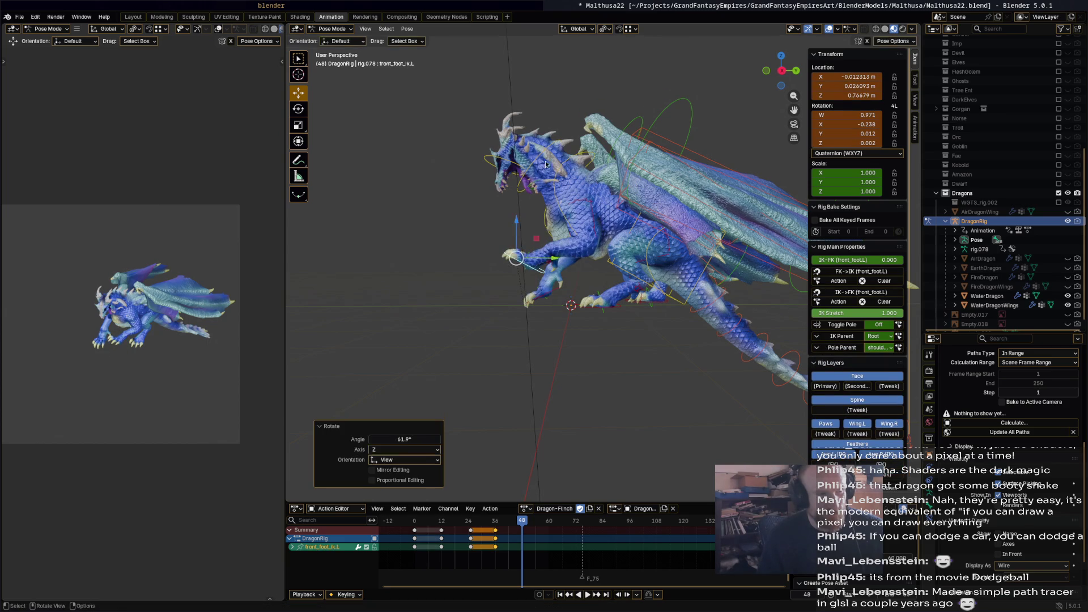
Rotate the neck, head and jaw, then key the whole rig at frame 48.
{"action": "left_click", "coordinate": [553, 147]}
{"action": "key", "text": "r"}
{"action": "left_click", "coordinate": [512, 152]}
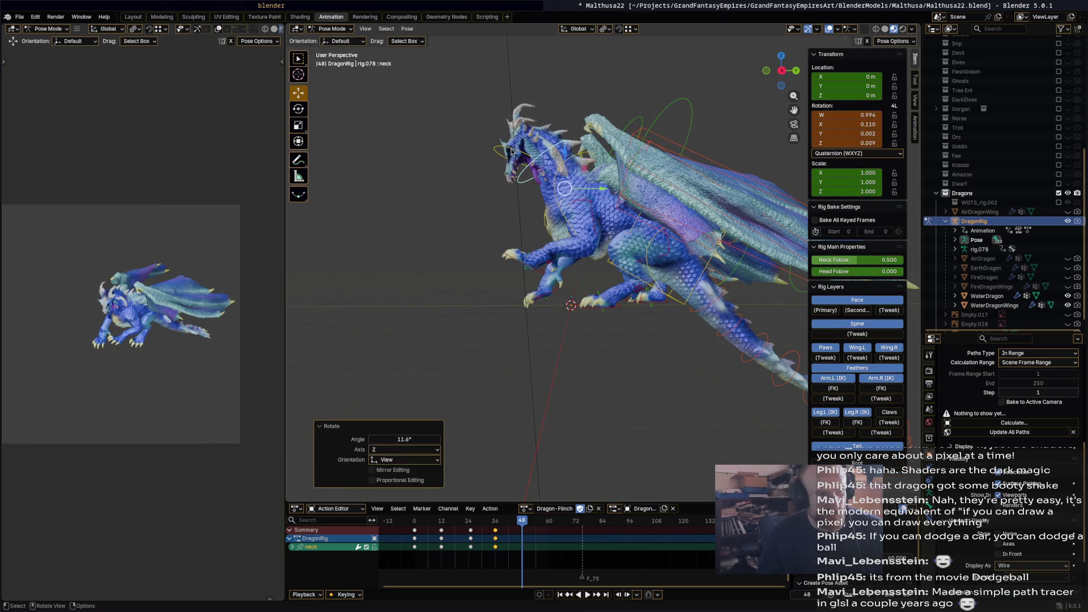
{"action": "left_click", "coordinate": [503, 143]}
{"action": "key", "text": "r"}
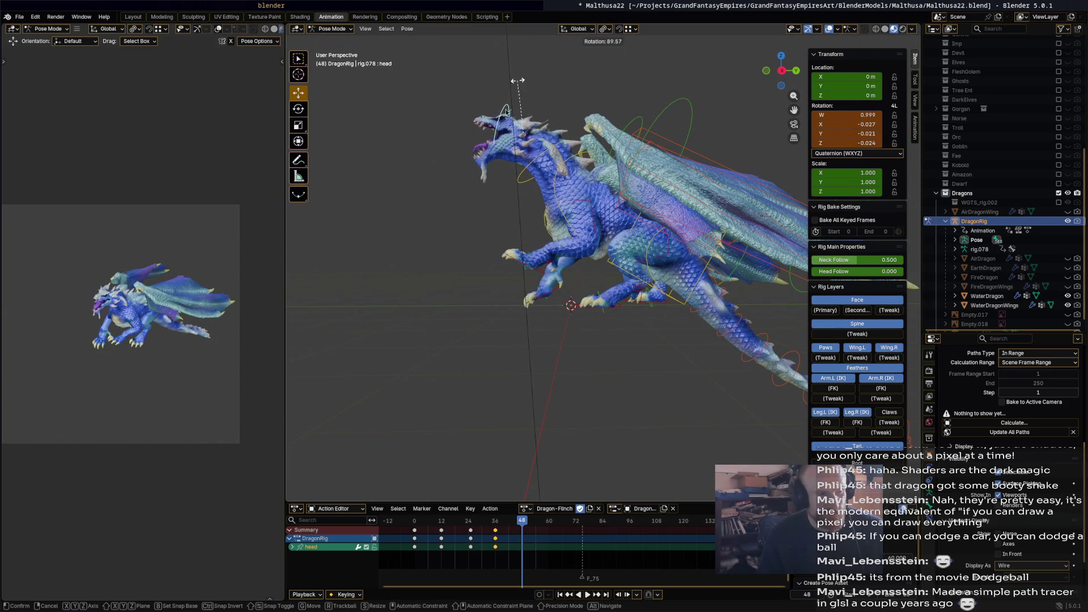
{"action": "left_click", "coordinate": [486, 159]}
{"action": "left_click", "coordinate": [486, 167]}
{"action": "key", "text": "r"}
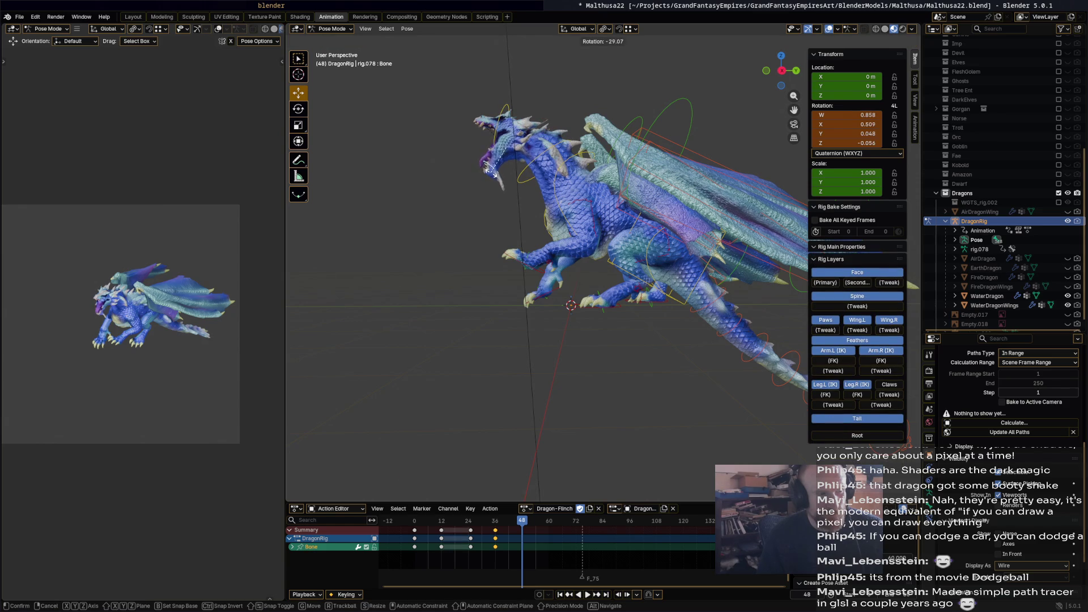
{"action": "left_click", "coordinate": [544, 238]}
{"action": "key", "text": "a"}
{"action": "key", "text": "i"}
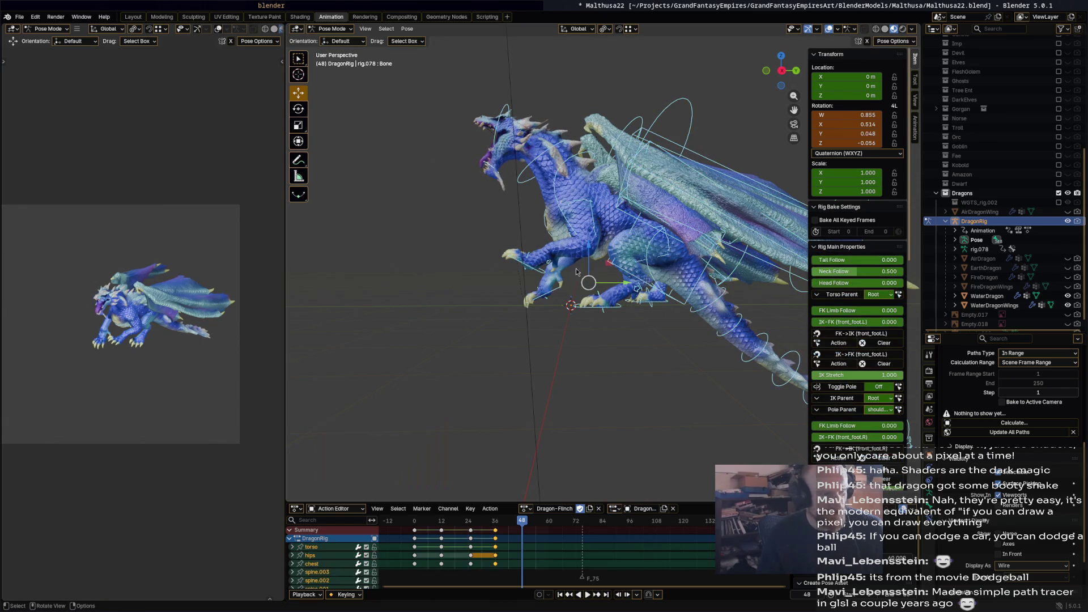
{"action": "mouse_move", "coordinate": [542, 517]}
{"action": "left_mouse_down"}
{"action": "mouse_move", "coordinate": [465, 521]}
{"action": "mouse_move", "coordinate": [543, 532]}
{"action": "mouse_move", "coordinate": [415, 533]}
{"action": "left_mouse_up"}
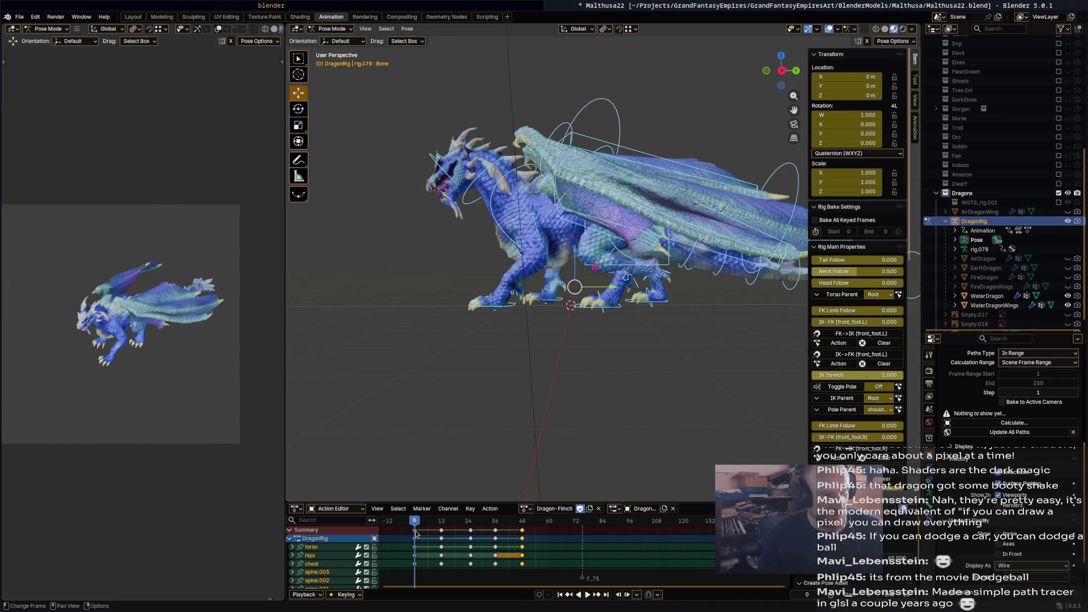
Copy the frame-0 starting pose keys, paste them at frame 60, and play it back.
{"action": "left_click", "coordinate": [417, 533]}
{"action": "key", "text": "b"}
{"action": "left_click", "coordinate": [548, 524]}
{"action": "left_click", "coordinate": [548, 525]}
{"action": "key", "text": "ctrl+v"}
{"action": "key", "text": "space"}
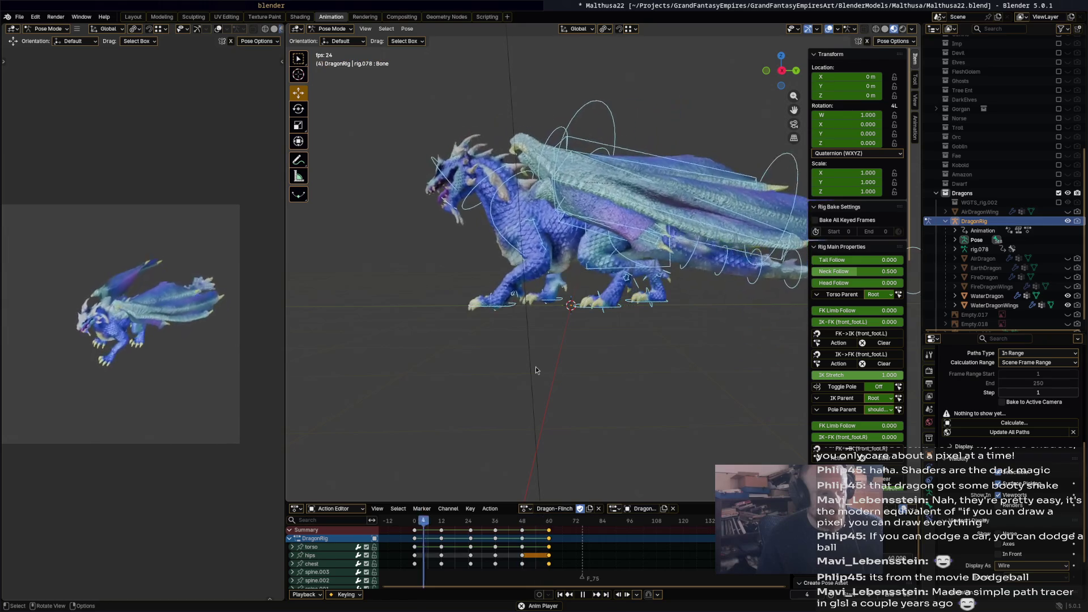
Delete the front_foot_ik.L keyframe at frame 33.
{"action": "mouse_move", "coordinate": [448, 520]}
{"action": "left_mouse_down"}
{"action": "mouse_move", "coordinate": [437, 533]}
{"action": "mouse_move", "coordinate": [490, 533]}
{"action": "left_mouse_up"}
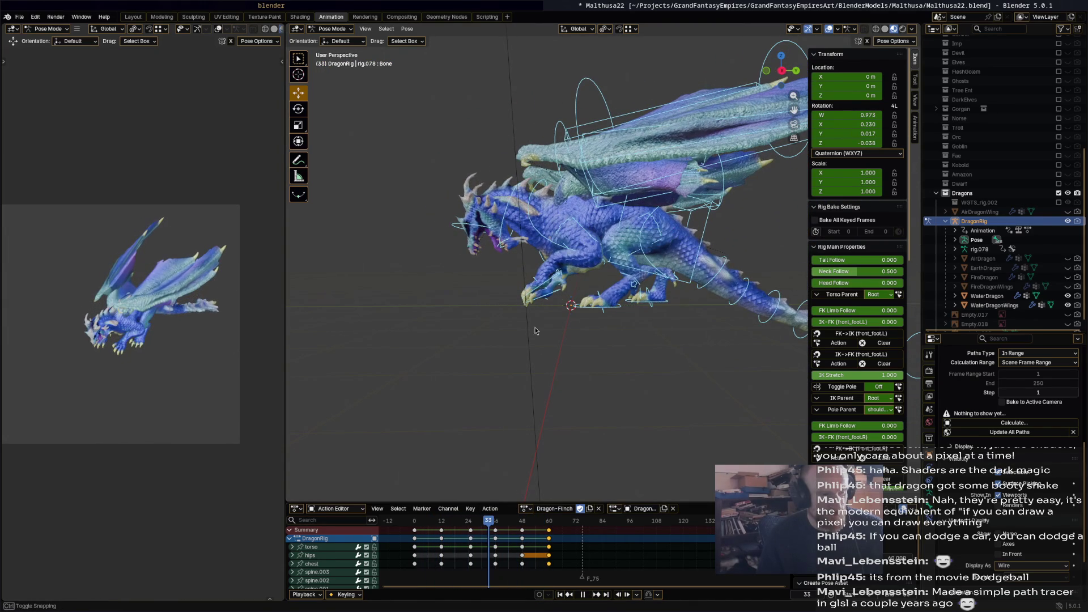
{"action": "left_click", "coordinate": [548, 281]}
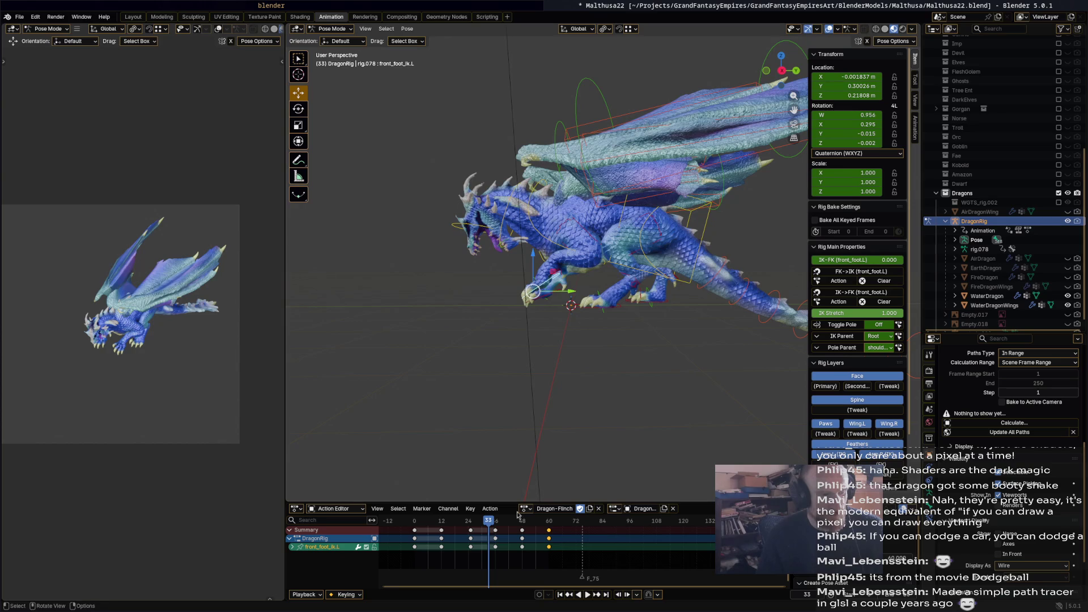
{"action": "key", "text": "space"}
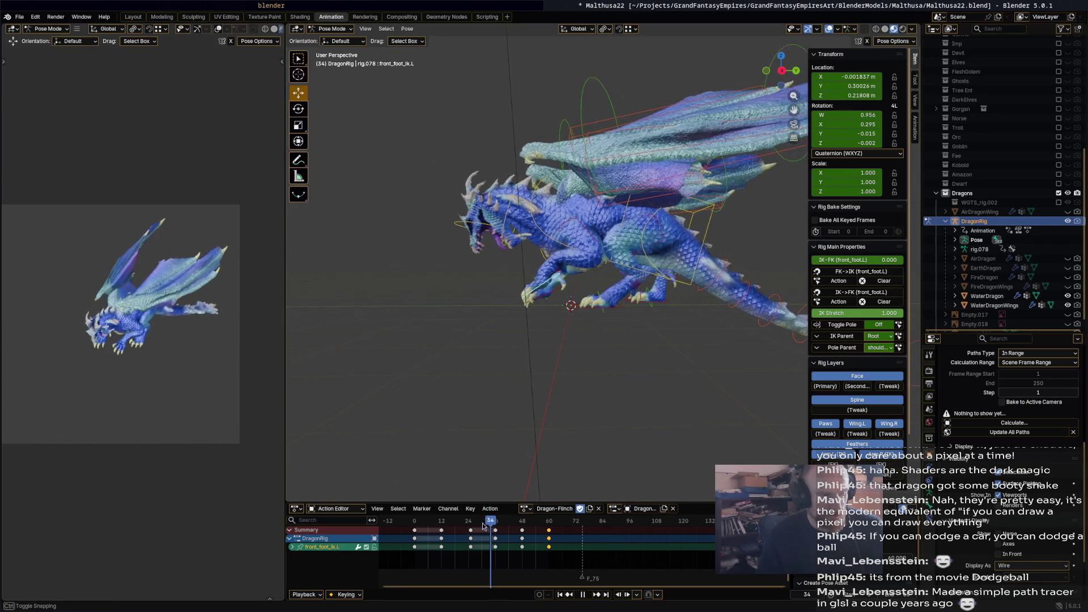
{"action": "key", "text": "space"}
{"action": "left_click", "coordinate": [496, 535]}
{"action": "key", "text": "x"}
{"action": "left_click", "coordinate": [496, 534]}
With all bones selected, slide the key columns earlier: 12→6, then later columns to 18 and 25.
{"action": "key", "text": "a"}
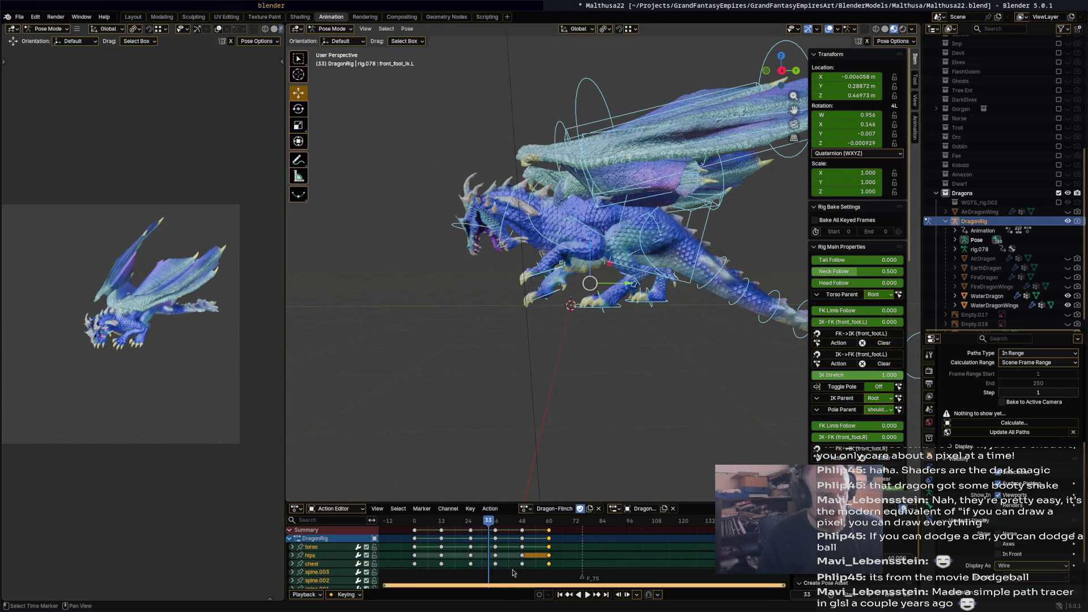
{"action": "mouse_move", "coordinate": [441, 533]}
{"action": "left_mouse_down"}
{"action": "mouse_move", "coordinate": [428, 533]}
{"action": "mouse_move", "coordinate": [455, 533]}
{"action": "left_mouse_up"}
{"action": "left_click_drag", "start_coordinate": [522, 533], "coordinate": [469, 532]}
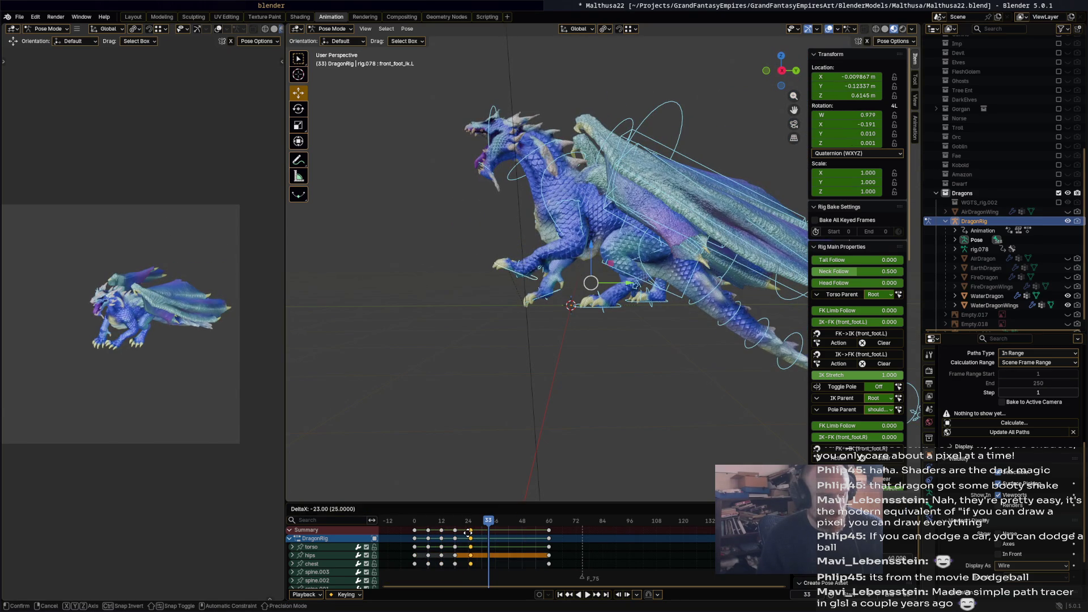
Drop the keys at frame 25, then slide the frame-60 key column earlier and preview.
{"action": "left_click", "coordinate": [501, 526]}
{"action": "key", "text": "space"}
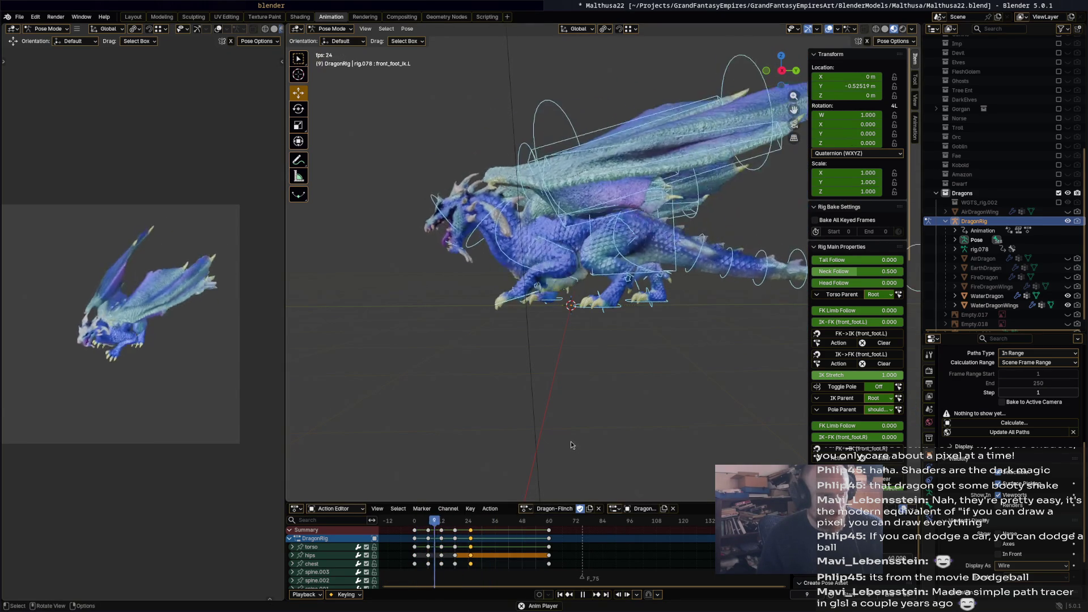
{"action": "key", "text": "space"}
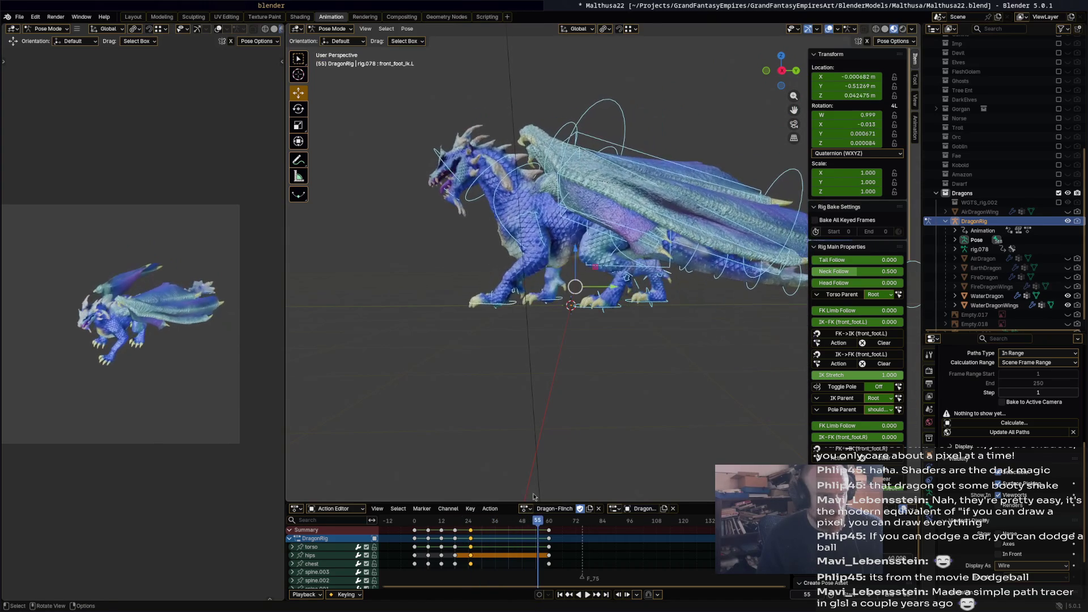
{"action": "left_click_drag", "start_coordinate": [538, 529], "coordinate": [503, 524]}
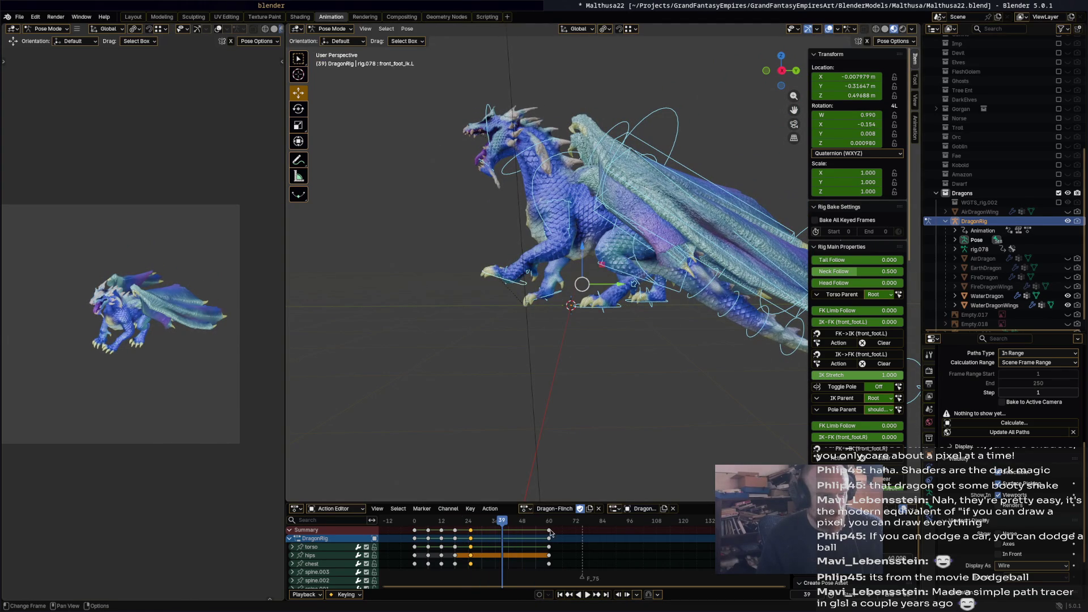
{"action": "mouse_move", "coordinate": [542, 533]}
{"action": "left_mouse_down"}
{"action": "mouse_move", "coordinate": [491, 533]}
{"action": "mouse_move", "coordinate": [506, 528]}
{"action": "left_mouse_up"}
{"action": "key", "text": "space"}
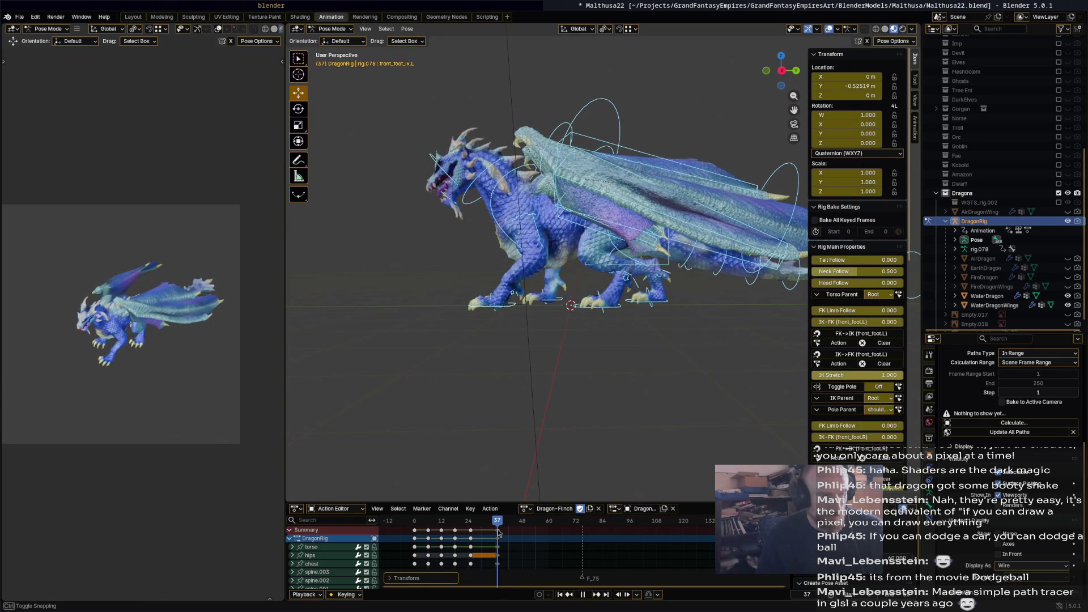
{"action": "key", "text": "space"}
Nudge the final keys so they land on frame 36, then play back the retimed flinch.
{"action": "key", "text": "g"}
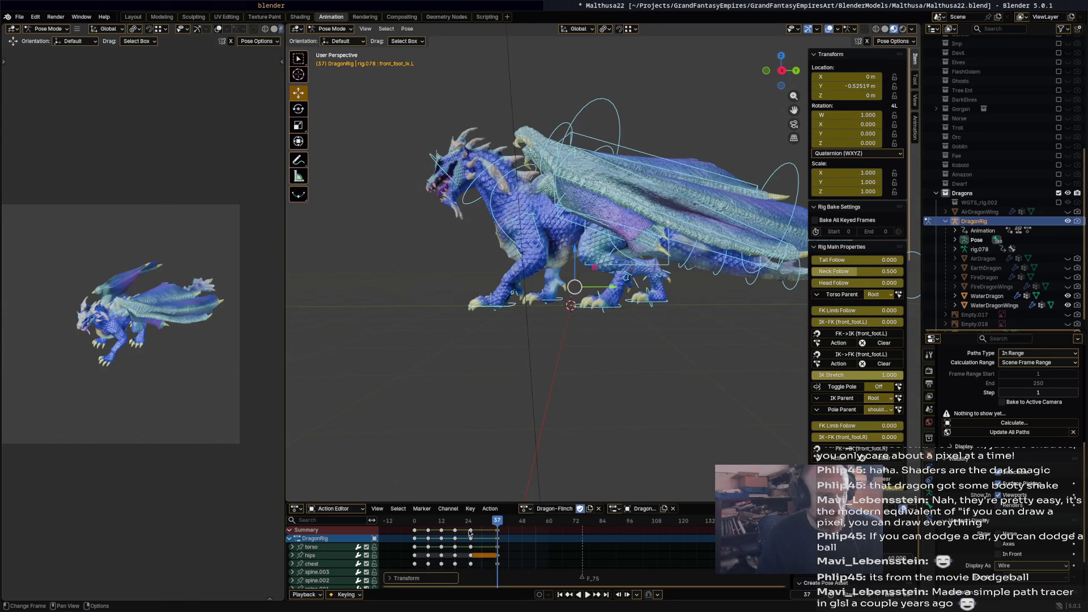
{"action": "left_click", "coordinate": [494, 531]}
{"action": "key", "text": "g"}
{"action": "left_click", "coordinate": [497, 528]}
{"action": "key", "text": "ctrl+shift+space"}
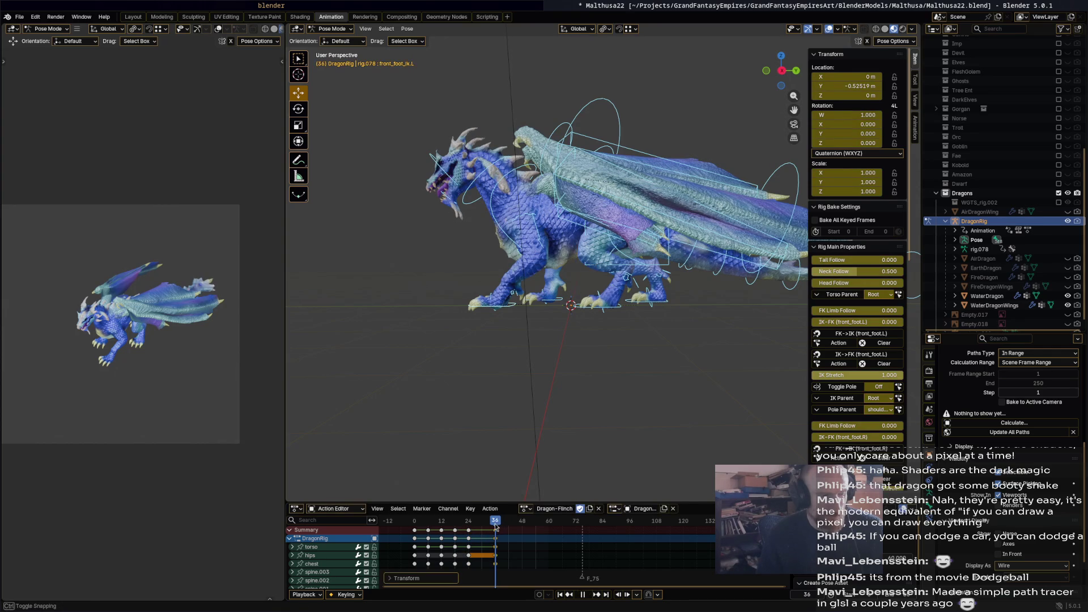
{"action": "key", "text": "Escape"}
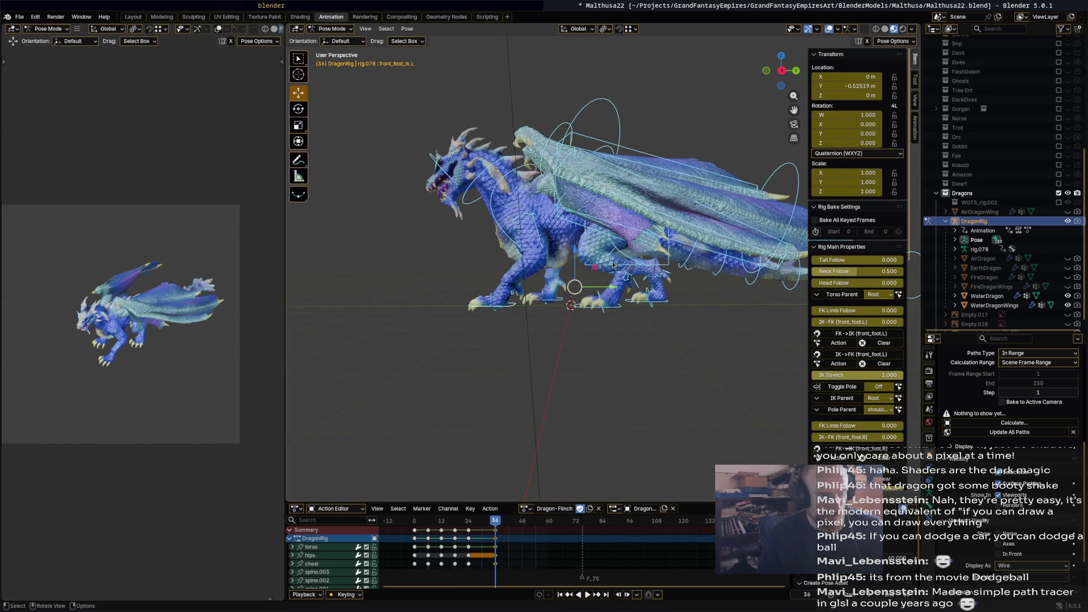
Move and rotate the torso -12°, then rotate the chest into the crouch.
{"action": "left_click", "coordinate": [614, 263]}
{"action": "key", "text": "g"}
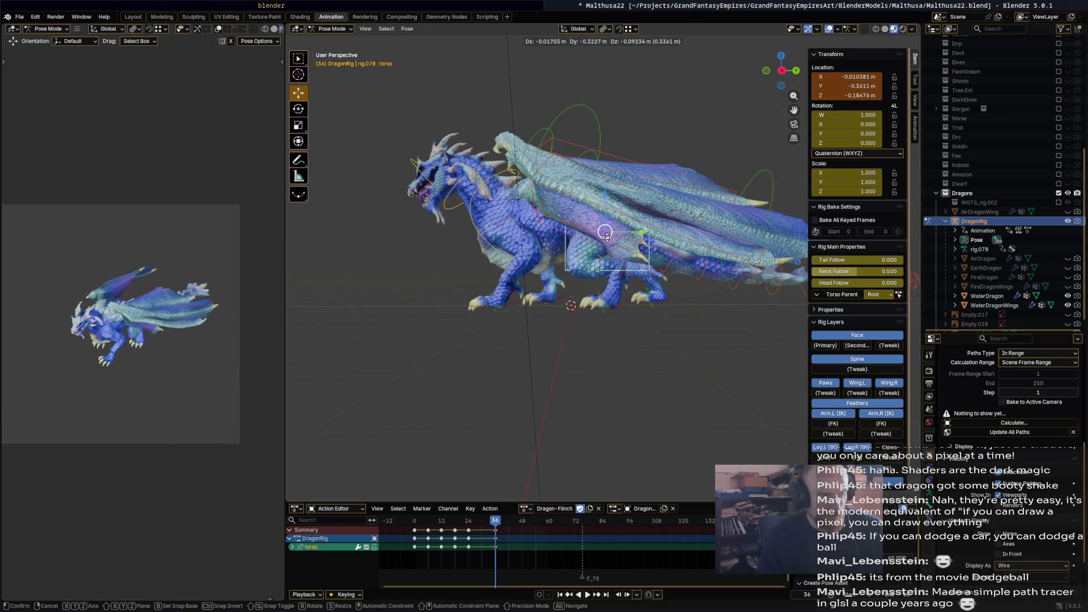
{"action": "left_click", "coordinate": [651, 230]}
{"action": "key", "text": "r"}
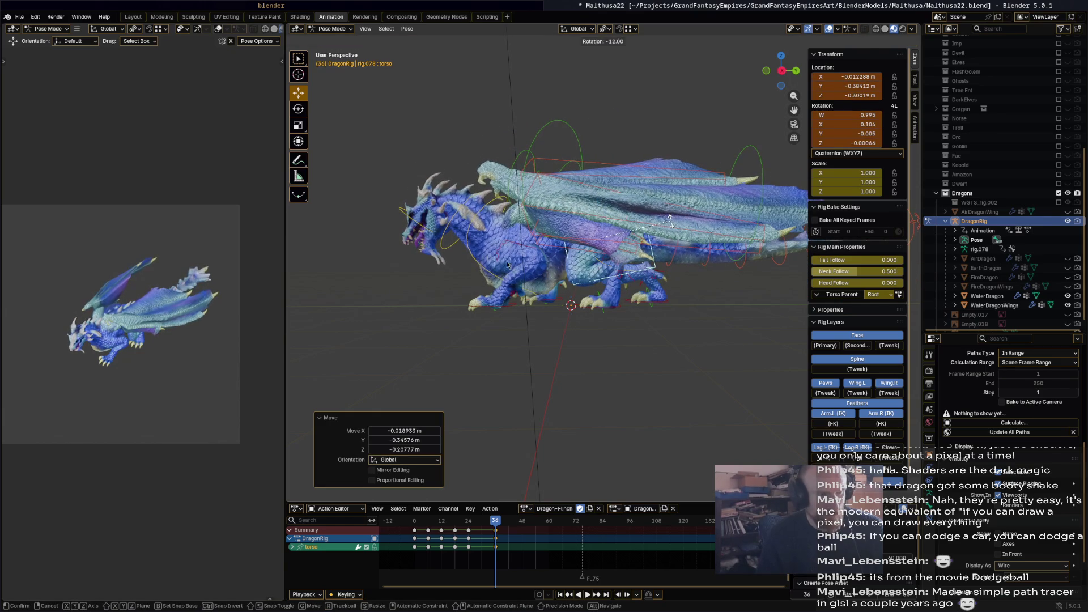
{"action": "left_click", "coordinate": [508, 262]}
{"action": "left_click", "coordinate": [543, 267]}
{"action": "key", "text": "r"}
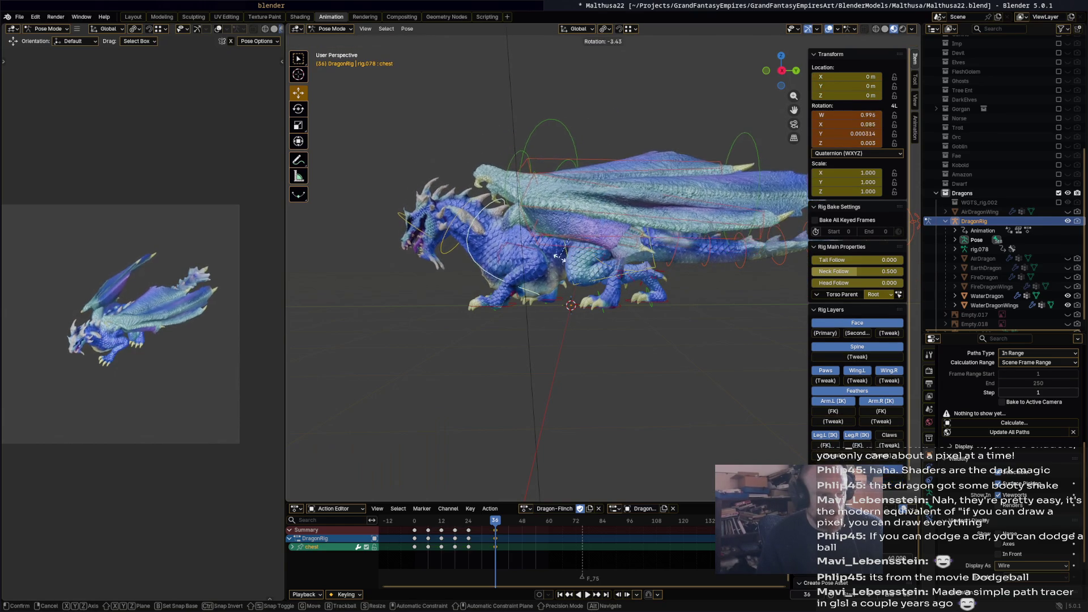
{"action": "left_click", "coordinate": [459, 251]}
Rotate the neck down, the head 19.3° and the hips, then key the pose at frame 36.
{"action": "left_click", "coordinate": [450, 261]}
{"action": "key", "text": "r"}
{"action": "left_click", "coordinate": [418, 285]}
{"action": "left_click", "coordinate": [419, 282]}
{"action": "key", "text": "r"}
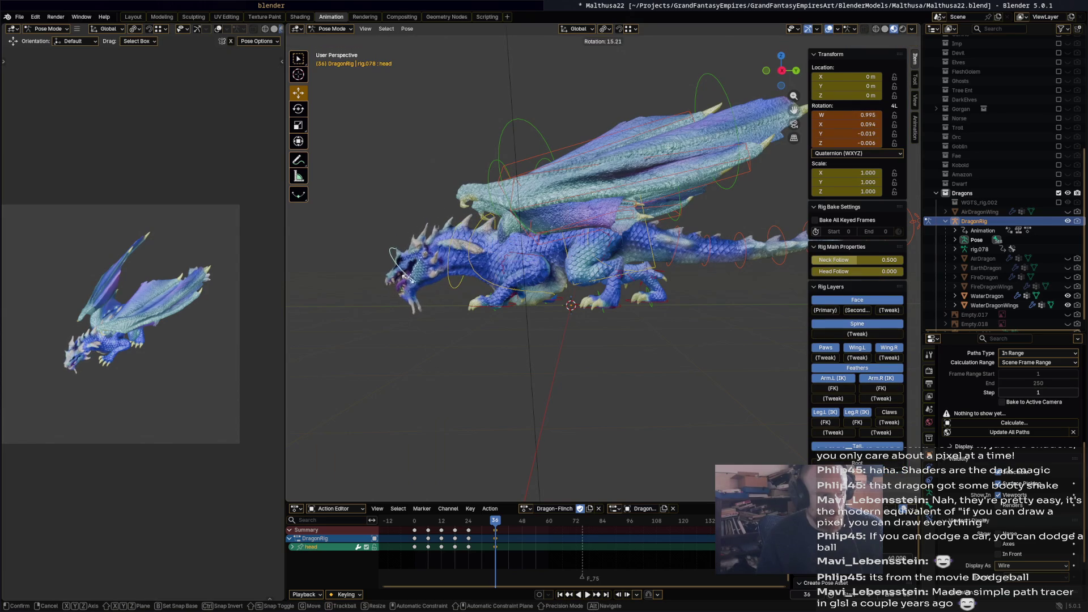
{"action": "left_click", "coordinate": [592, 319]}
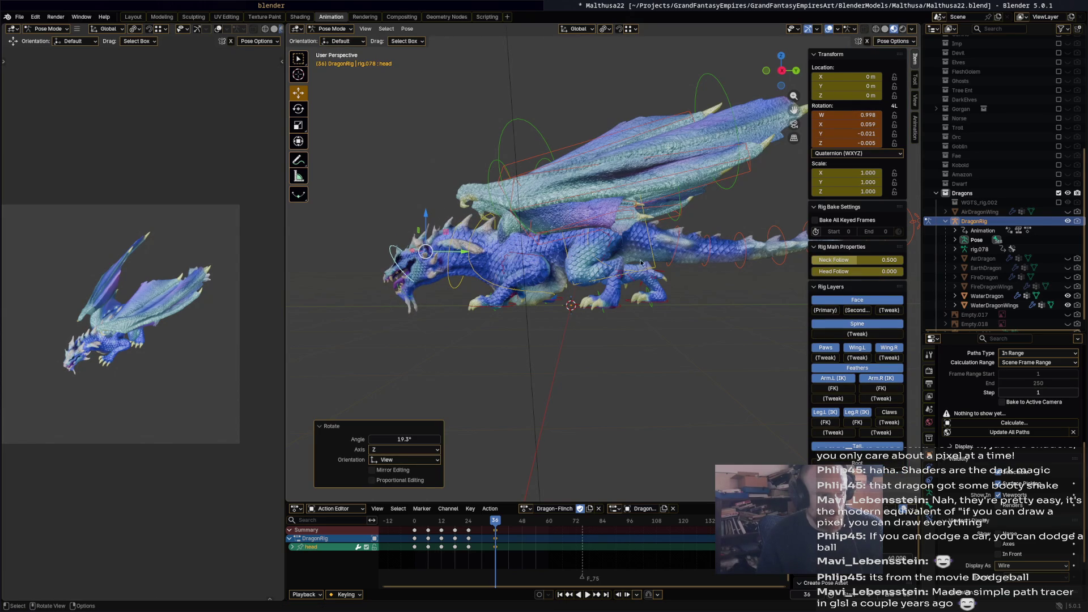
{"action": "left_click", "coordinate": [610, 269]}
{"action": "key", "text": "r"}
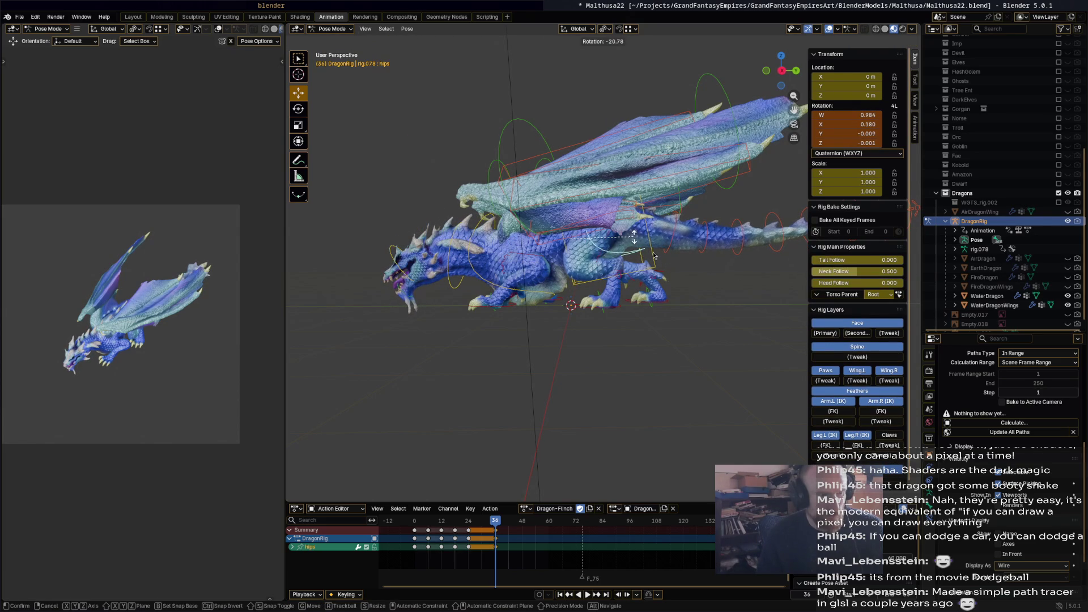
{"action": "left_click", "coordinate": [706, 315]}
{"action": "key", "text": "i"}
{"action": "key", "text": "space"}
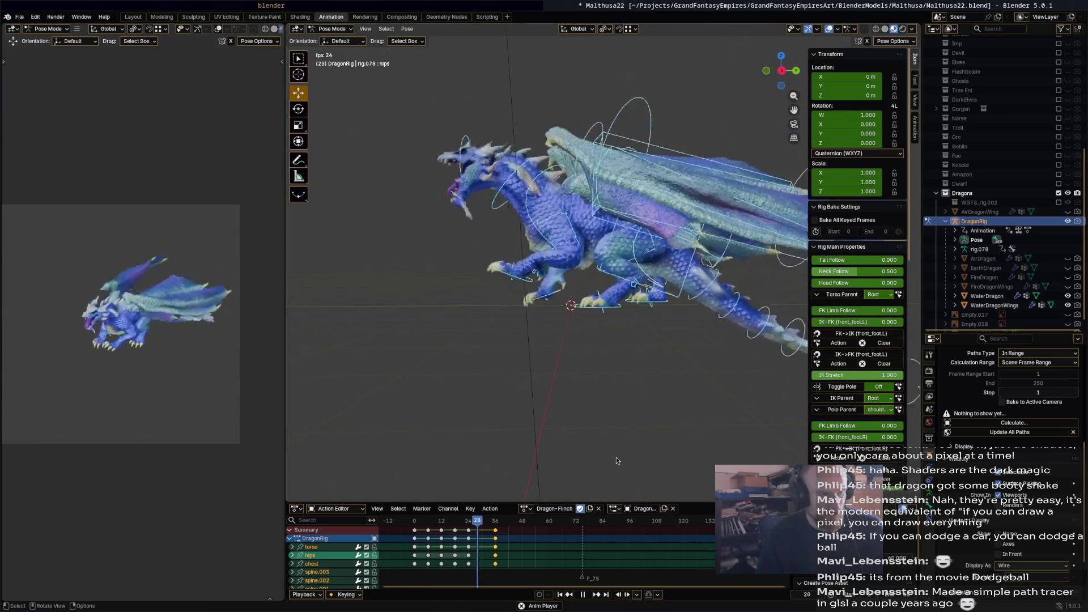
At frame 30, rotate the torso upward and the chest up by 14.8°.
{"action": "mouse_move", "coordinate": [503, 520]}
{"action": "left_mouse_down"}
{"action": "mouse_move", "coordinate": [473, 525]}
{"action": "mouse_move", "coordinate": [482, 528]}
{"action": "left_mouse_up"}
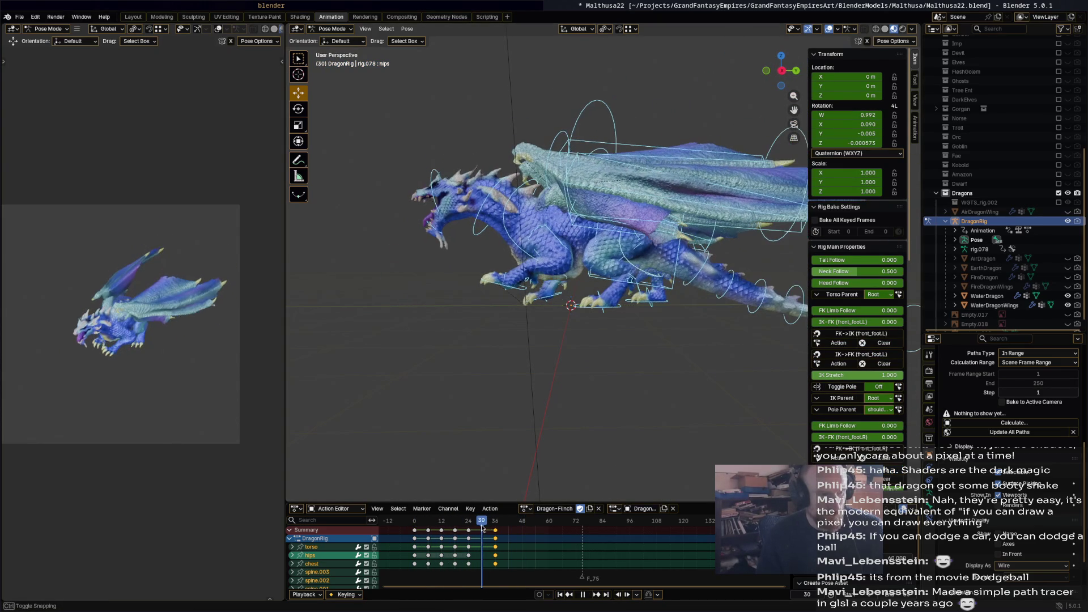
{"action": "left_click", "coordinate": [670, 292]}
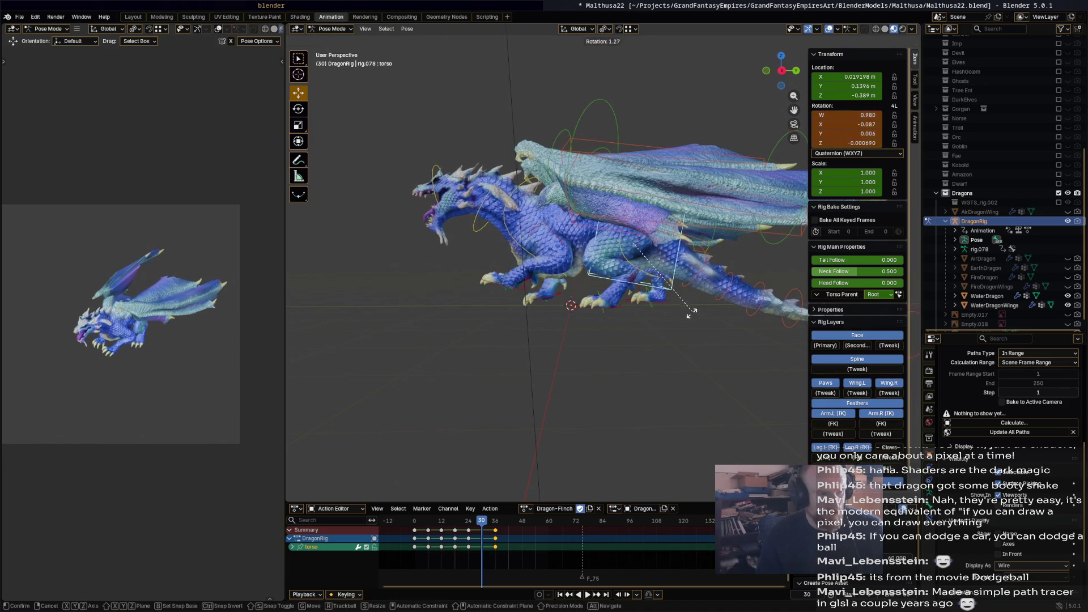
{"action": "key", "text": "r"}
{"action": "left_click", "coordinate": [555, 237]}
{"action": "left_click", "coordinate": [556, 271]}
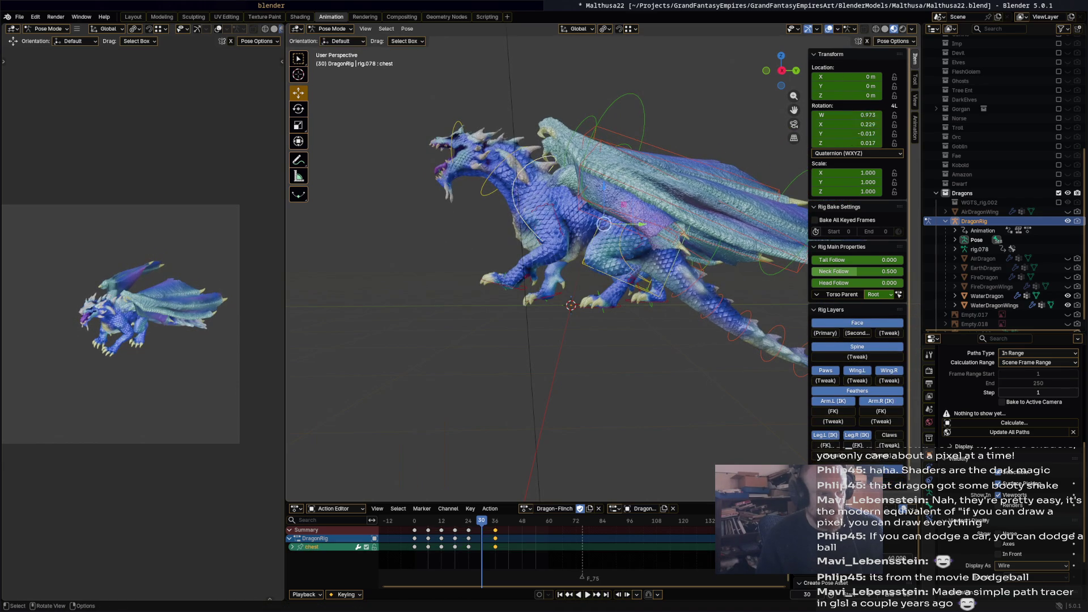
{"action": "key", "text": "r"}
{"action": "left_click", "coordinate": [549, 302]}
Lift and rotate both front foot IK bones, front_foot_ik.R and front_foot_ik.L, upward.
{"action": "left_click", "coordinate": [541, 302]}
{"action": "left_click_drag", "start_coordinate": [541, 302], "coordinate": [537, 296]}
{"action": "key", "text": "r"}
{"action": "left_click", "coordinate": [553, 246]}
{"action": "key", "text": "g"}
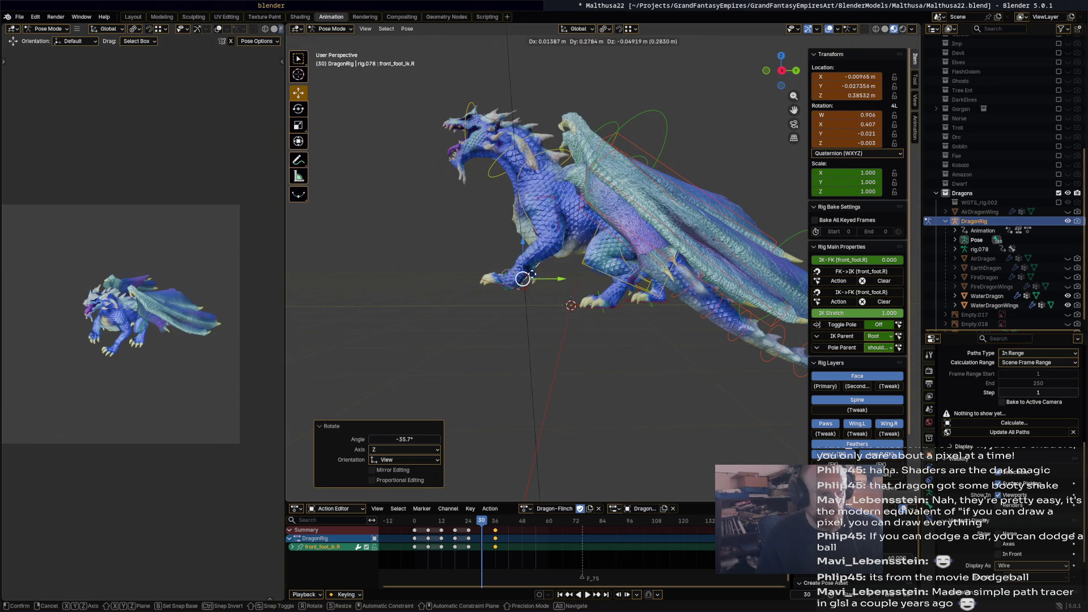
{"action": "left_click", "coordinate": [523, 282]}
{"action": "left_click", "coordinate": [517, 290]}
{"action": "key", "text": "r"}
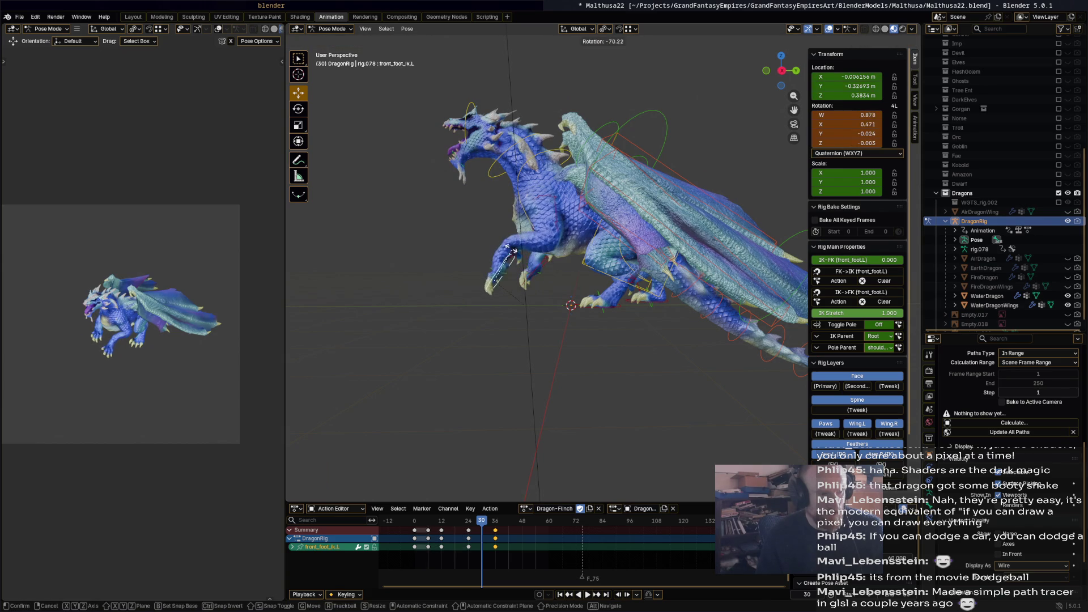
{"action": "left_click", "coordinate": [511, 253]}
{"action": "key", "text": "g"}
{"action": "left_click", "coordinate": [571, 312]}
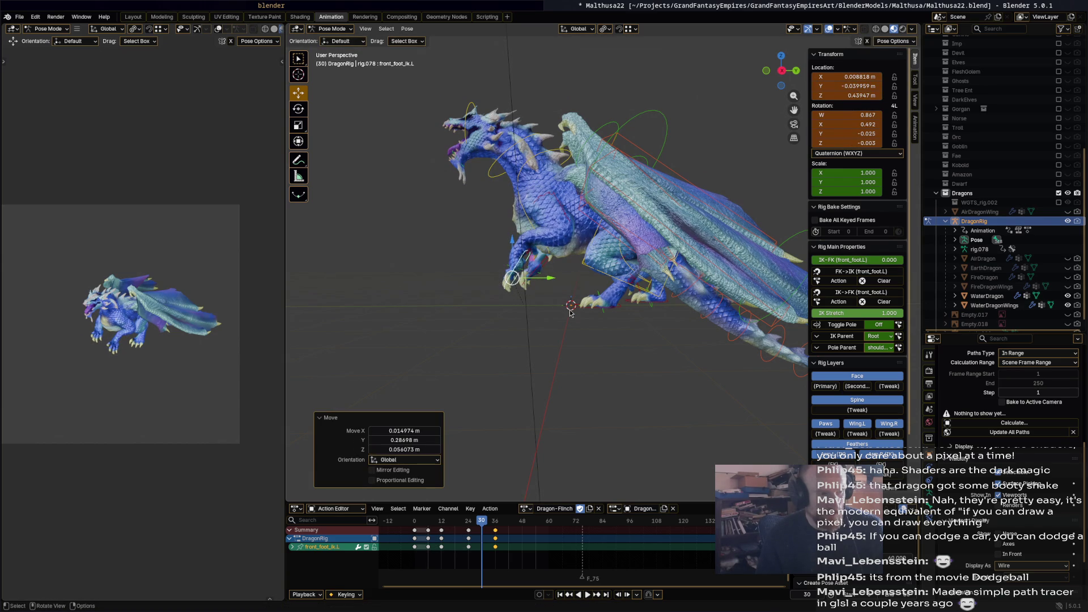
Raise the neck 29.1°, then select all bones and replay from the start.
{"action": "left_click", "coordinate": [531, 141]}
{"action": "key", "text": "r"}
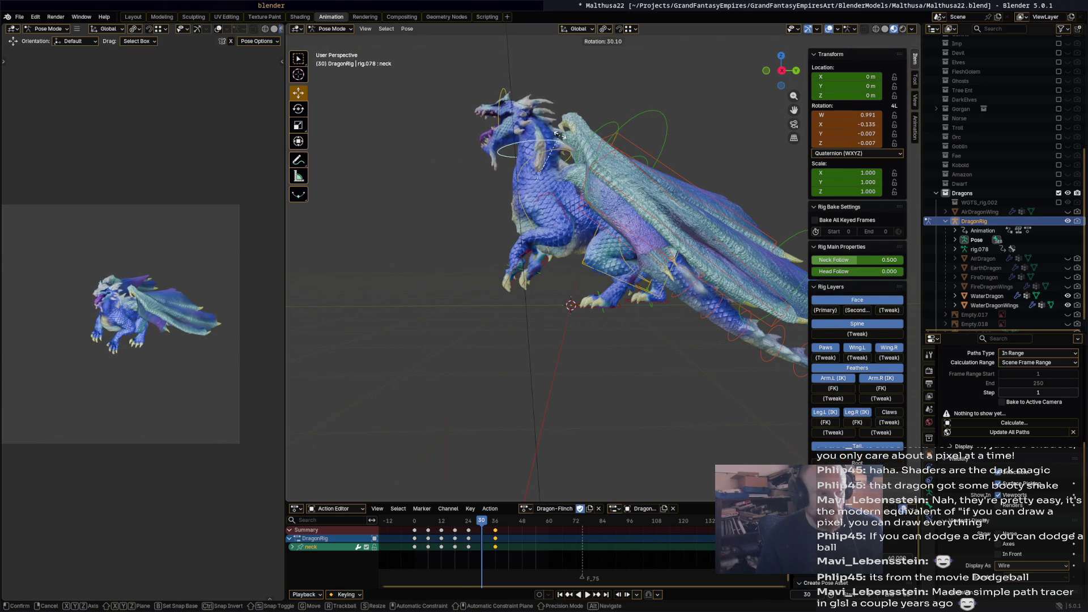
{"action": "left_click", "coordinate": [590, 271]}
{"action": "key", "text": "a"}
{"action": "left_click_drag", "start_coordinate": [493, 521], "coordinate": [419, 524]}
{"action": "key", "text": "space"}
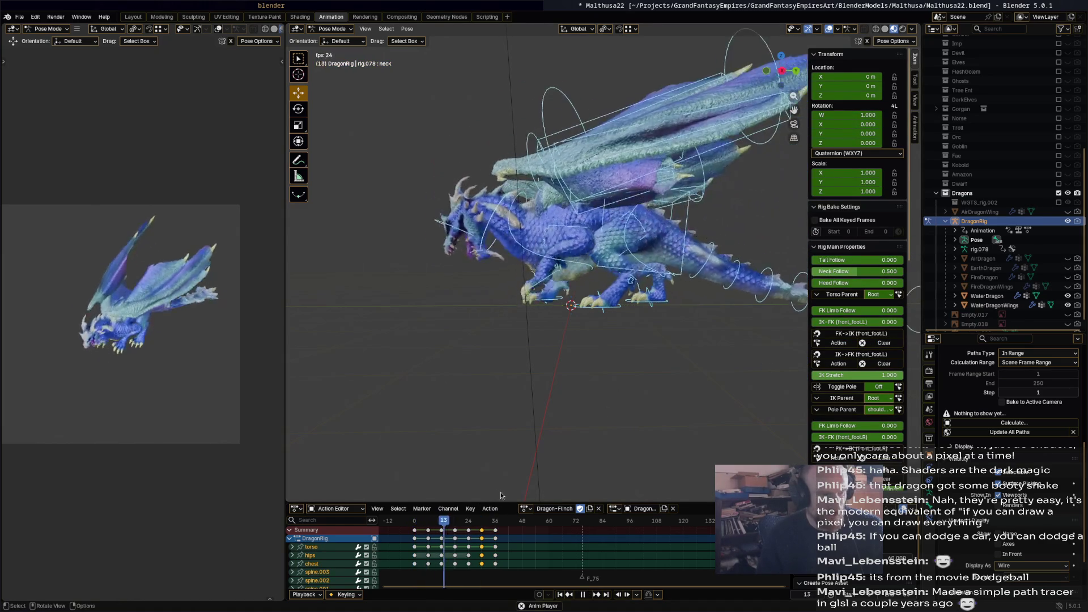
Drop the moved keys at frame 47 and play the flinch from the first frame.
{"action": "mouse_move", "coordinate": [506, 521]}
{"action": "left_mouse_down"}
{"action": "mouse_move", "coordinate": [444, 530]}
{"action": "mouse_move", "coordinate": [522, 531]}
{"action": "left_mouse_up"}
{"action": "left_click", "coordinate": [435, 522]}
{"action": "key", "text": "space"}
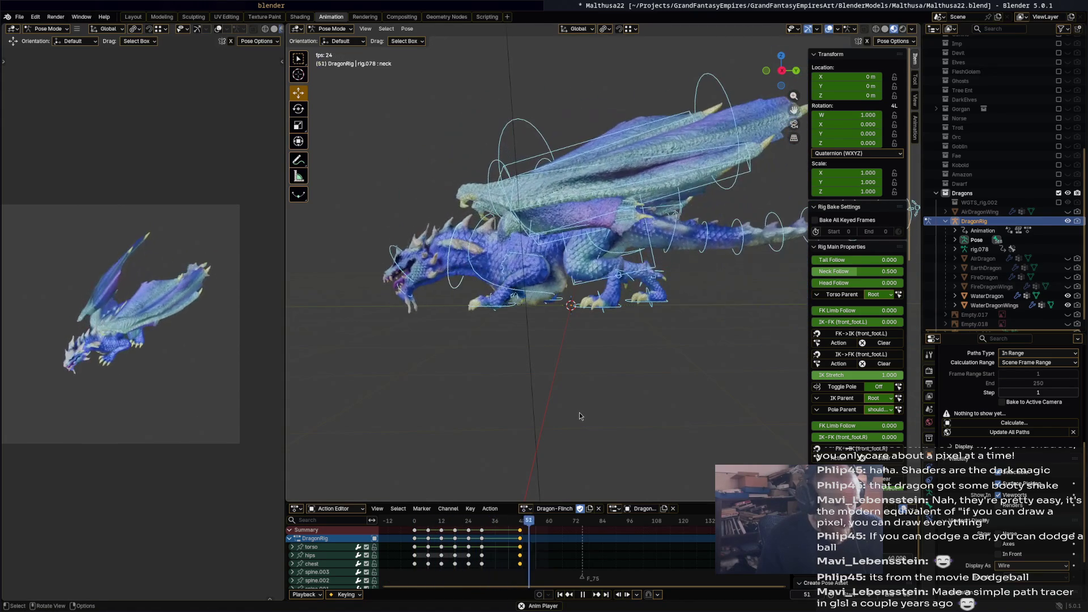
{"action": "key", "text": "space"}
{"action": "key", "text": "shift+Left"}
{"action": "key", "text": "space"}
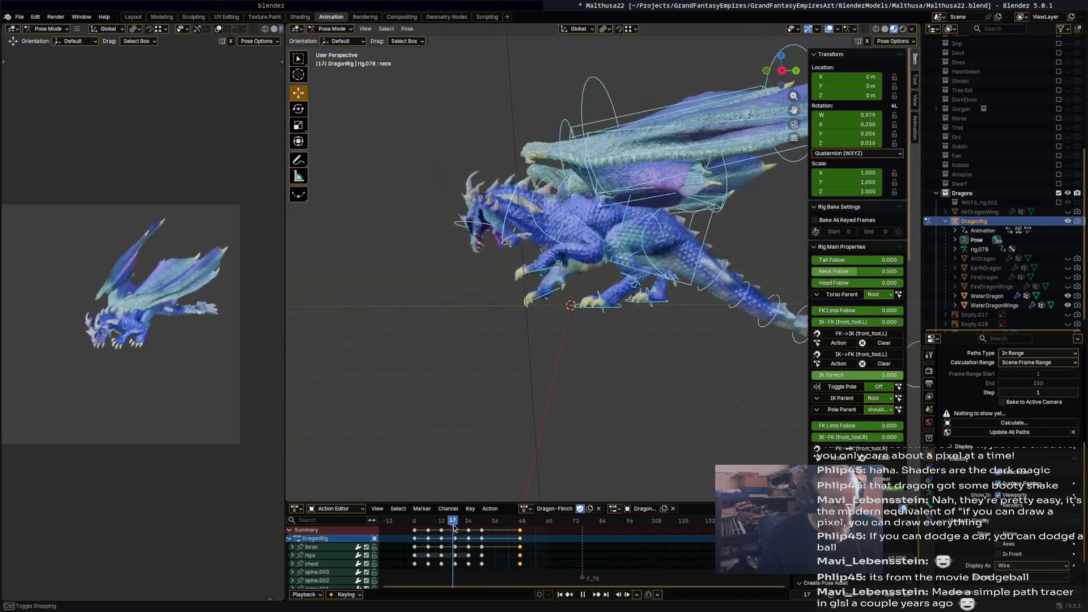
{"action": "key", "text": "space"}
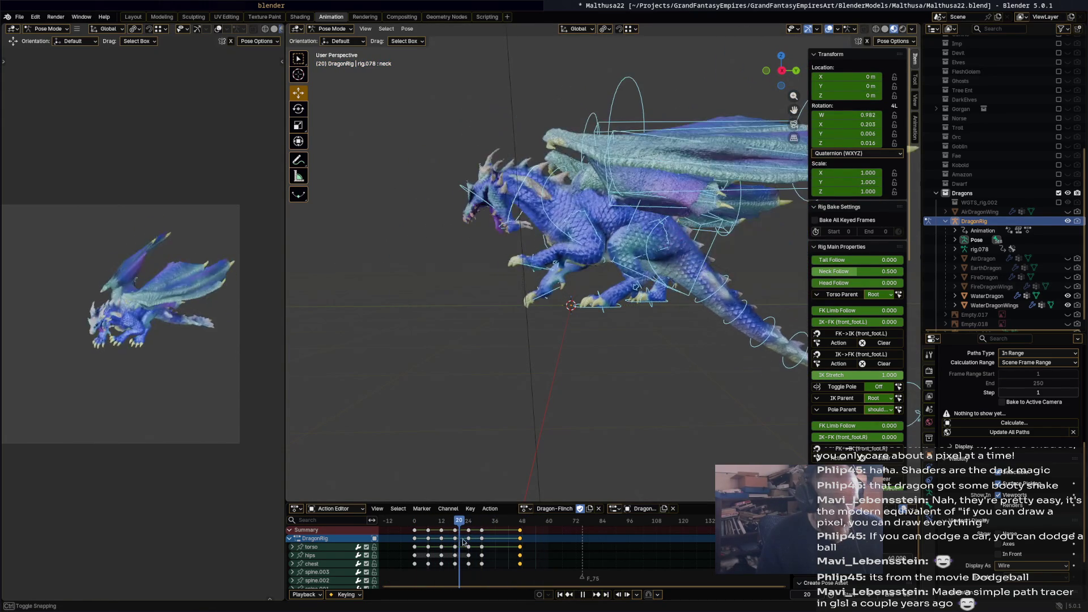
Shift the frame-30 keys two frames later and play back the result.
{"action": "mouse_move", "coordinate": [482, 530]}
{"action": "left_mouse_down"}
{"action": "mouse_move", "coordinate": [498, 530]}
{"action": "mouse_move", "coordinate": [448, 531]}
{"action": "left_mouse_up"}
{"action": "left_click", "coordinate": [446, 529]}
{"action": "key", "text": "space"}
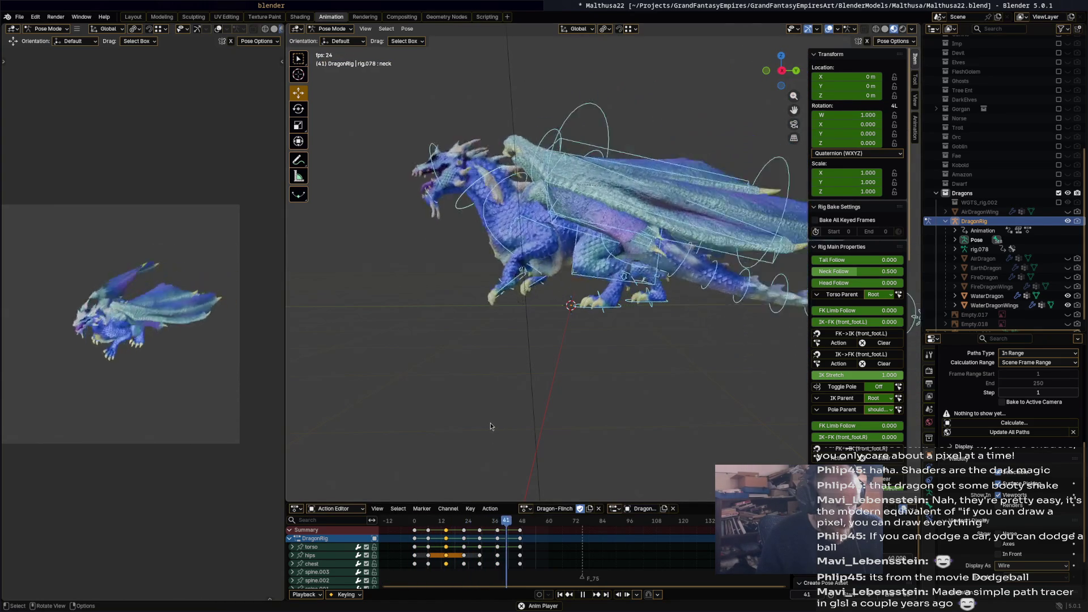
{"action": "key", "text": "Escape"}
Replay and scrub the flinch to review it, ending at frame 47.
{"action": "key", "text": "space"}
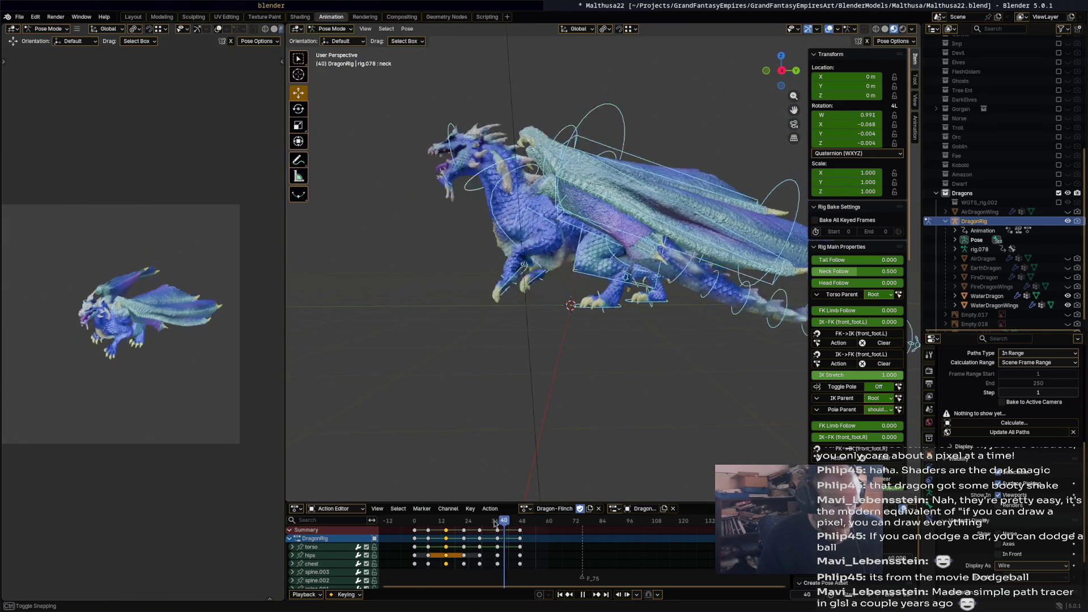
{"action": "left_click_drag", "start_coordinate": [418, 521], "coordinate": [417, 530]}
{"action": "left_click", "coordinate": [423, 533]}
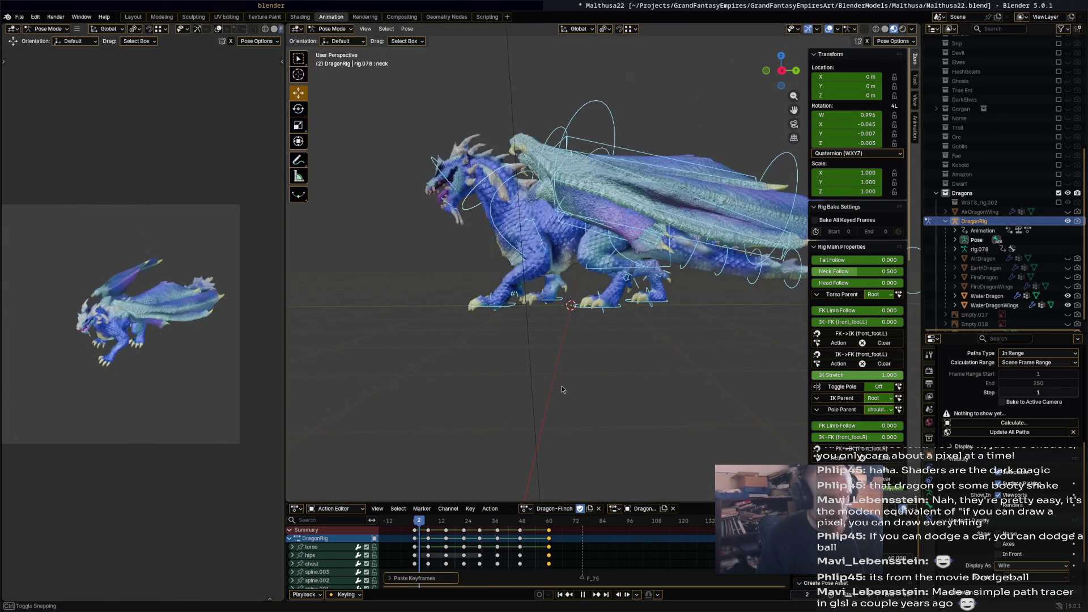
{"action": "key", "text": "space"}
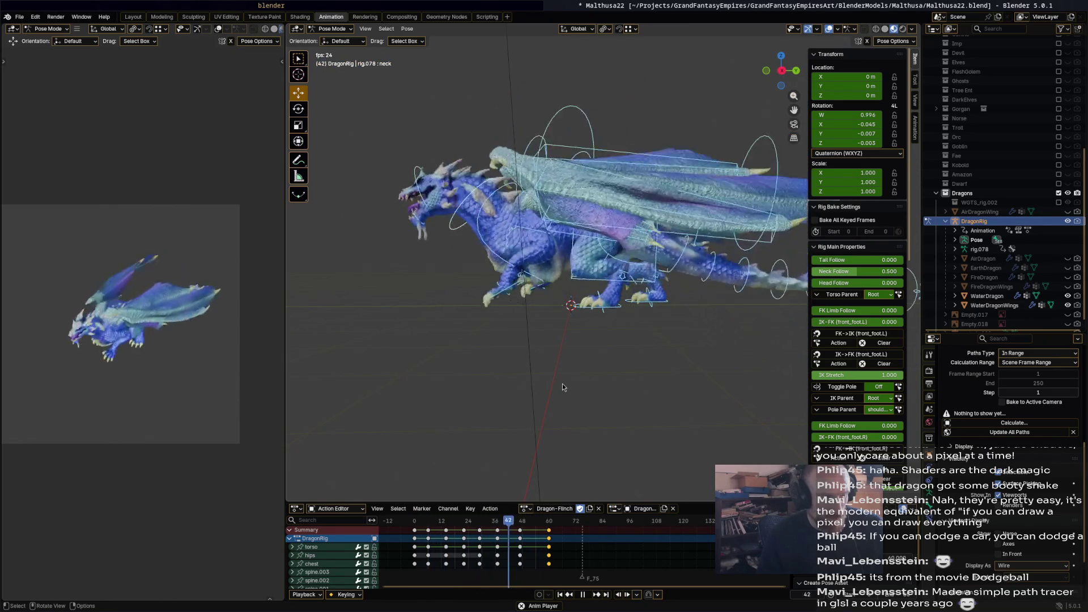
{"action": "key", "text": "space"}
{"action": "left_click_drag", "start_coordinate": [553, 525], "coordinate": [521, 527]}
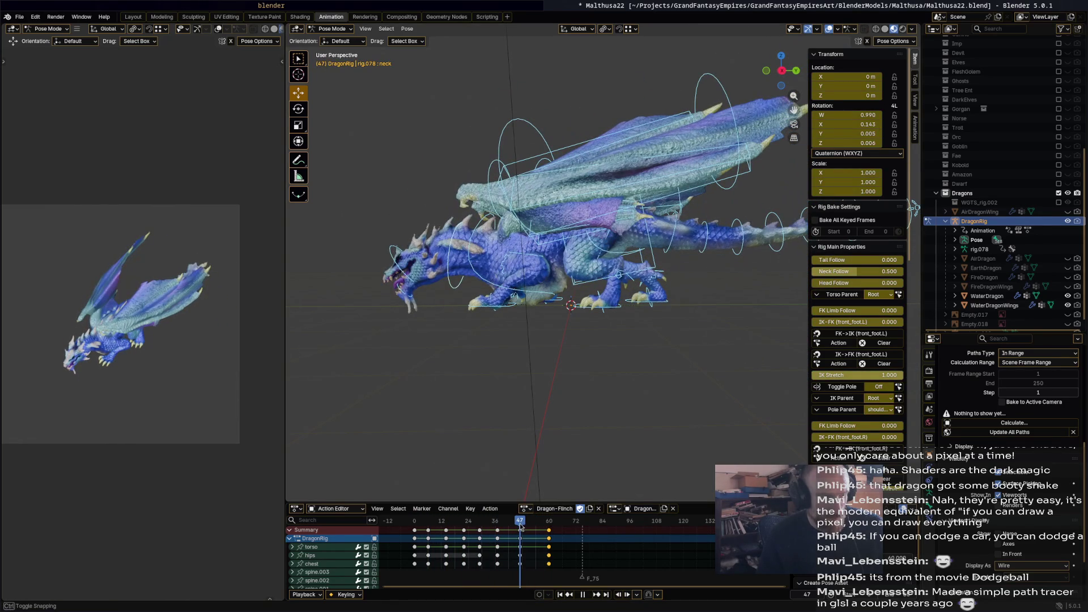
Rotate the chest 31.2° at frame 47 and preview the change.
{"action": "left_click", "coordinate": [479, 262]}
{"action": "key", "text": "r"}
{"action": "left_click", "coordinate": [550, 226]}
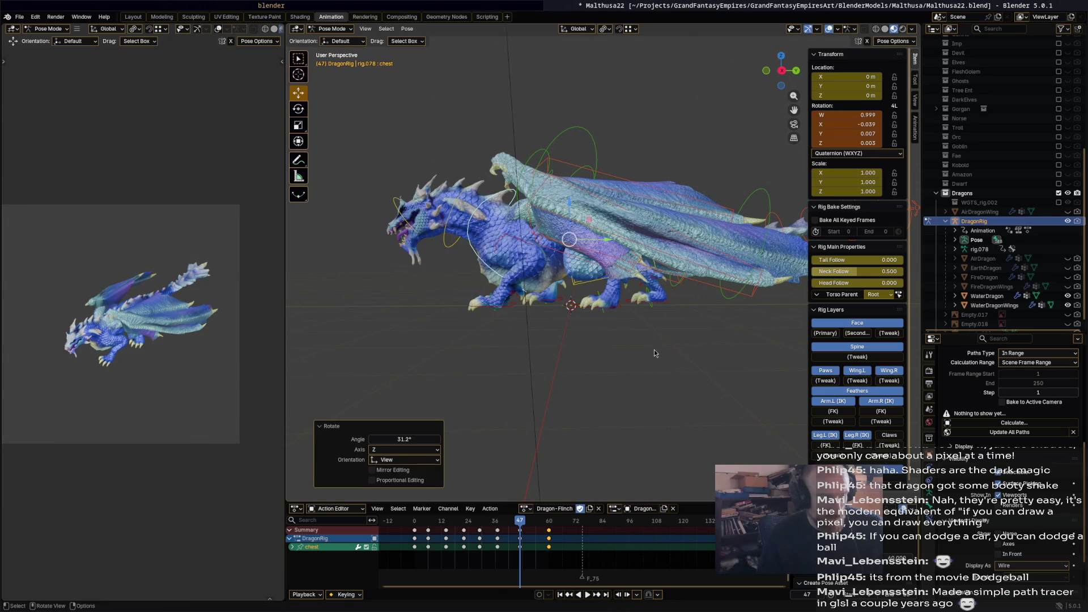
{"action": "key", "text": "space"}
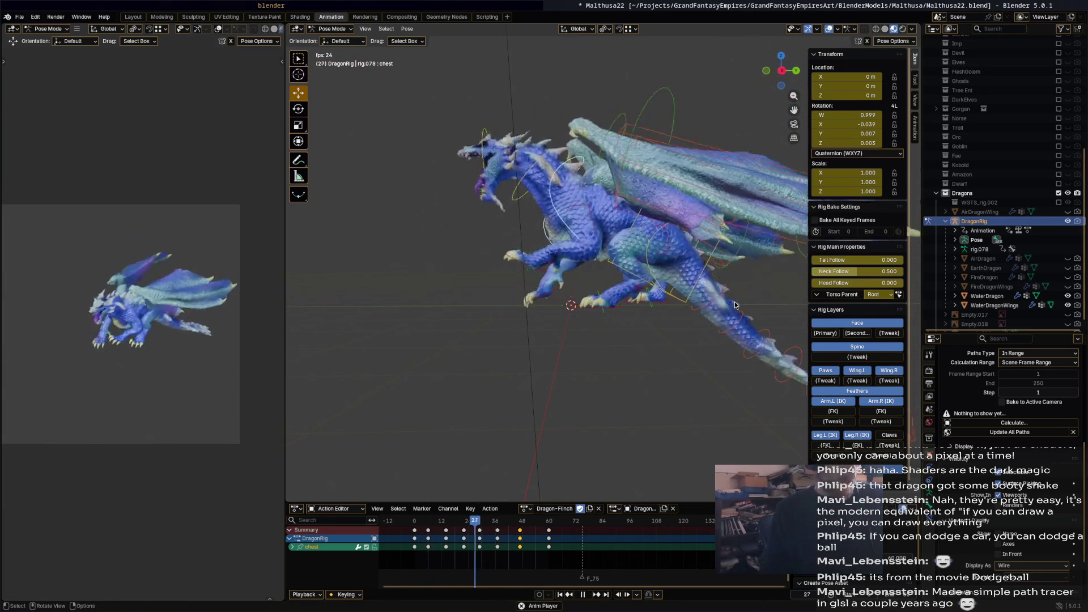
{"action": "key", "text": "space"}
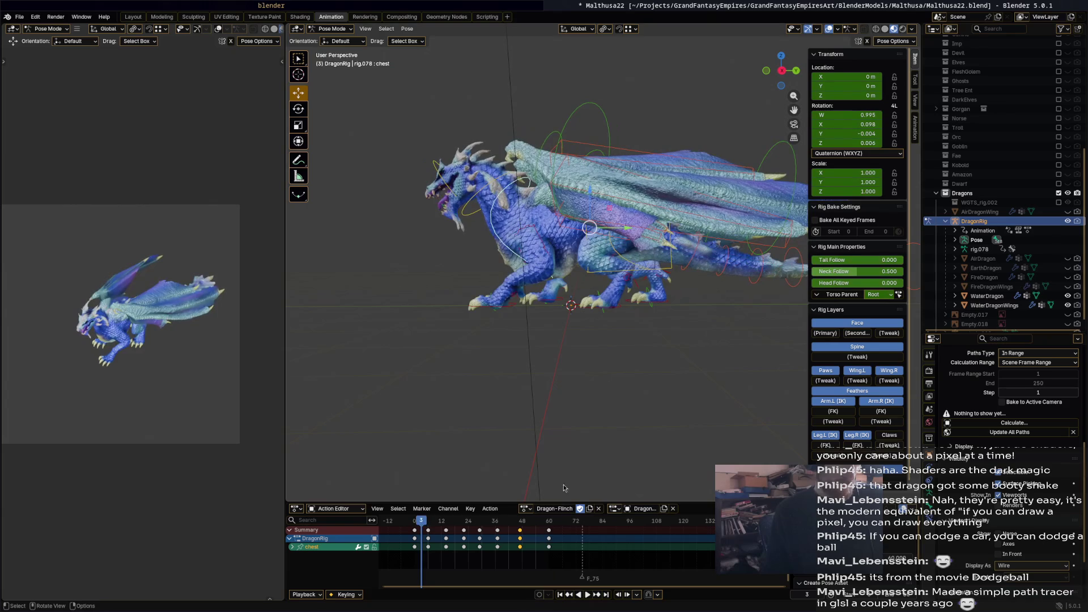
{"action": "mouse_move", "coordinate": [442, 524]}
{"action": "left_mouse_down"}
{"action": "mouse_move", "coordinate": [454, 530]}
{"action": "mouse_move", "coordinate": [431, 532]}
{"action": "mouse_move", "coordinate": [512, 533]}
{"action": "mouse_move", "coordinate": [495, 531]}
{"action": "left_mouse_up"}
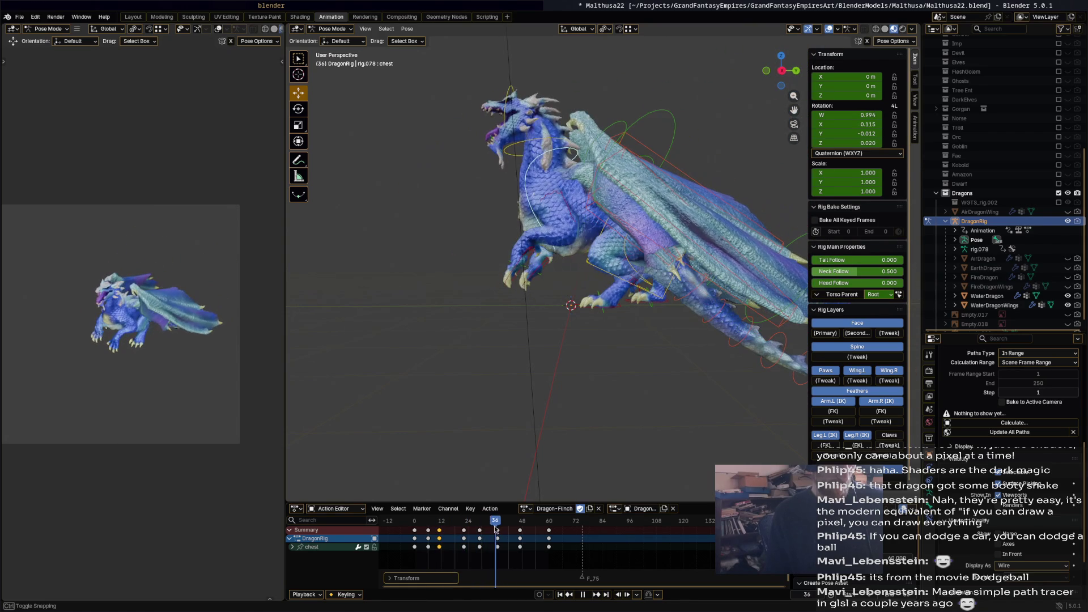
At frame 37, rotate the torso -12° and raise it, then replay the flinch.
{"action": "left_click", "coordinate": [658, 296]}
{"action": "key", "text": "space"}
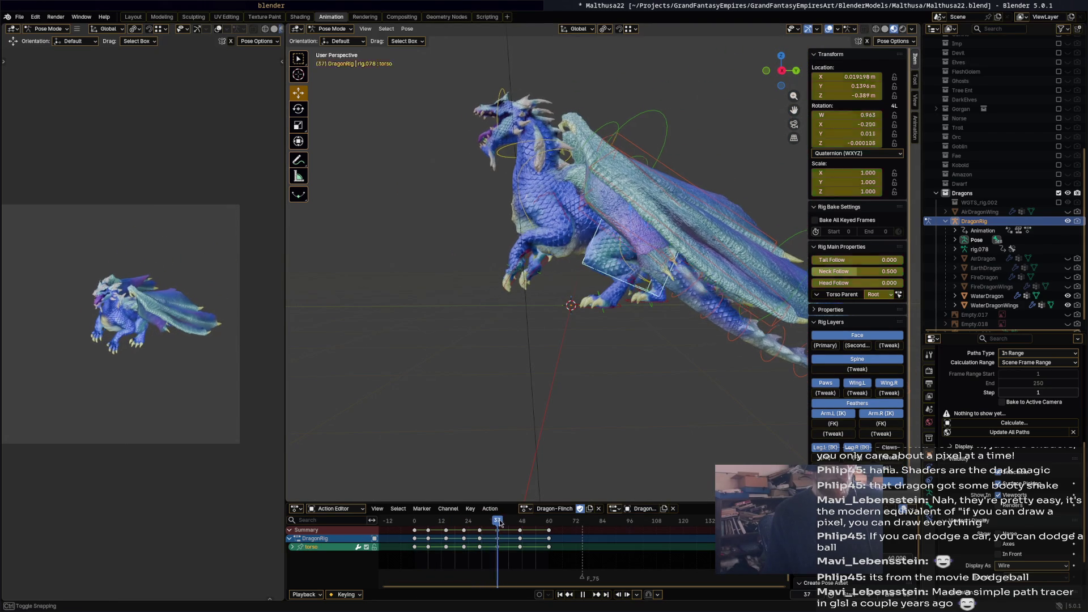
{"action": "key", "text": "r"}
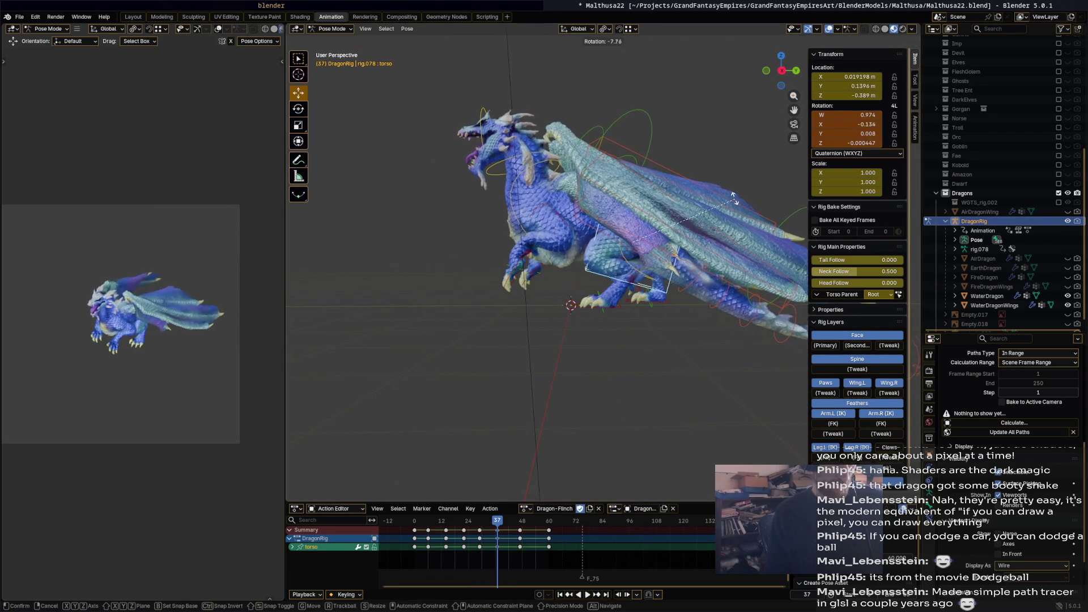
{"action": "left_click", "coordinate": [733, 193]}
{"action": "key", "text": "space"}
{"action": "key", "text": "g"}
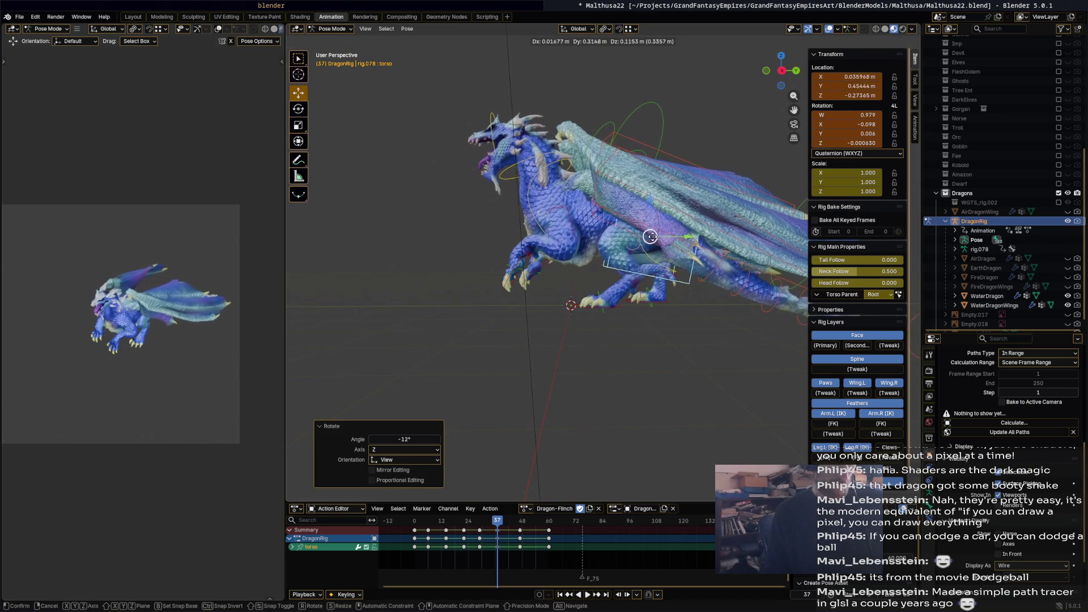
{"action": "left_click", "coordinate": [657, 307]}
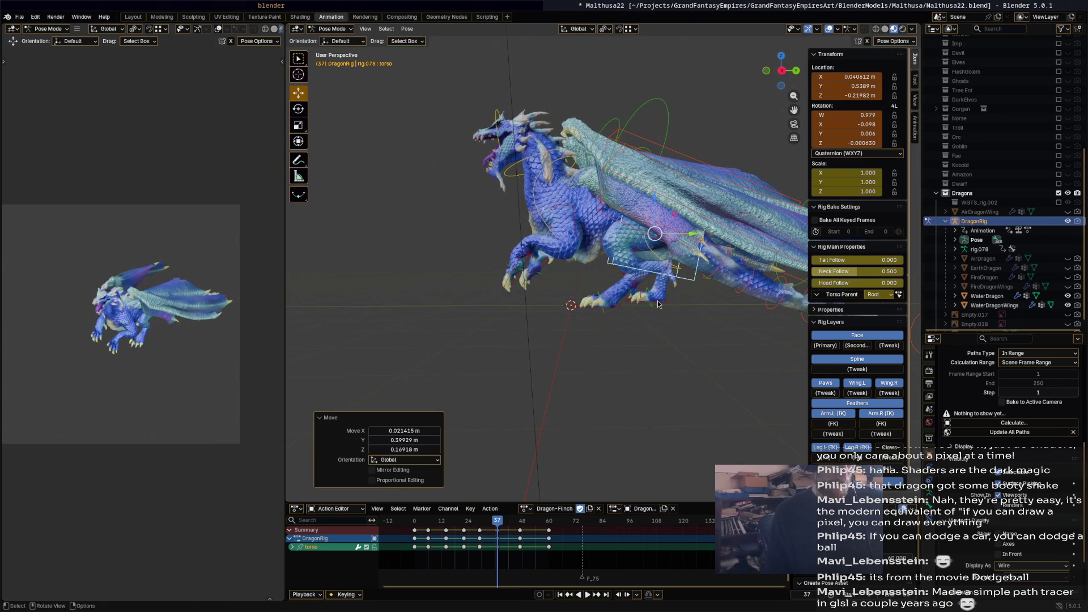
{"action": "key", "text": "space"}
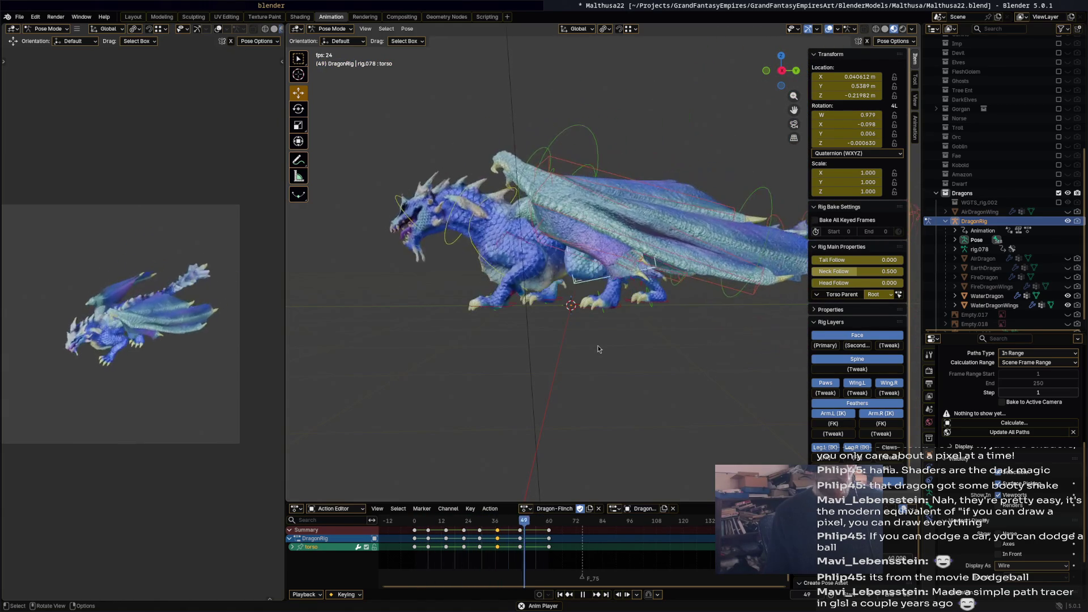
{"action": "key", "text": "space"}
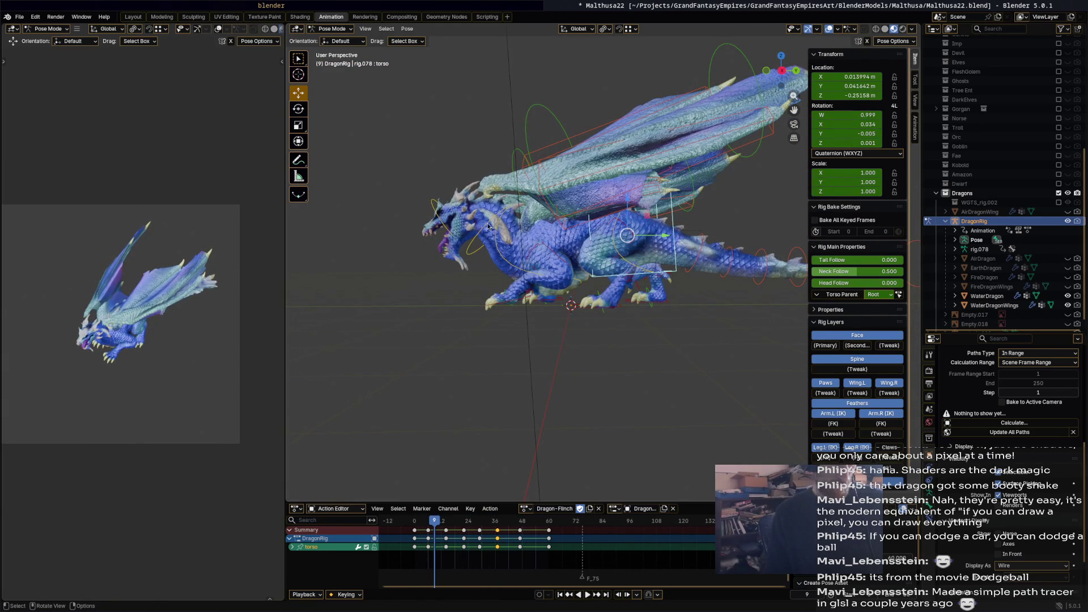
At frame 29, rotate the neck bone back, redoing a discarded first attempt.
{"action": "left_click", "coordinate": [488, 225]}
{"action": "left_click_drag", "start_coordinate": [459, 523], "coordinate": [480, 529]}
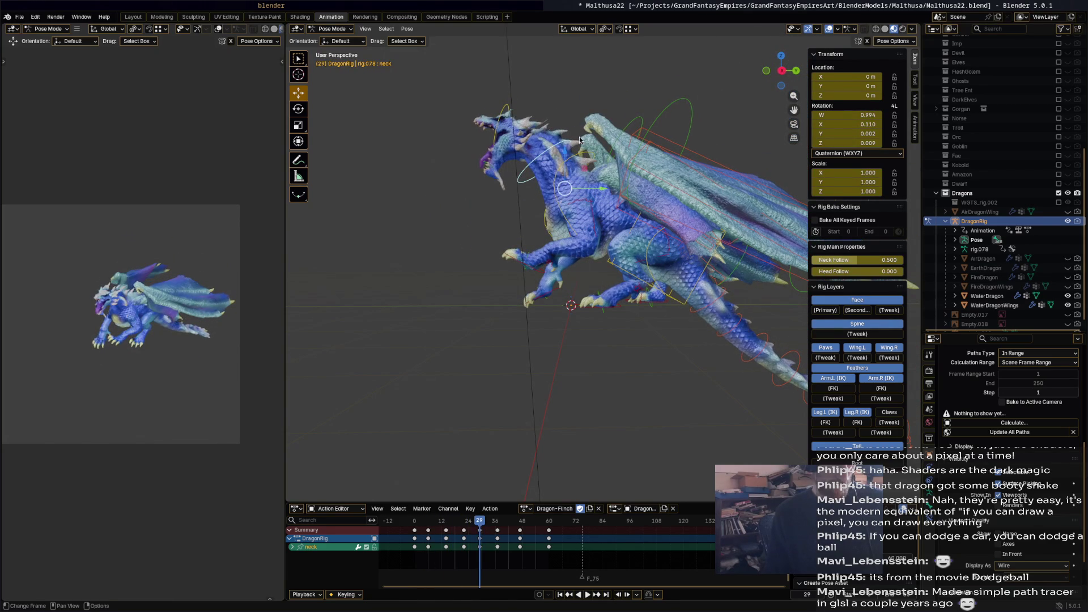
{"action": "key", "text": "r"}
{"action": "key", "text": "r"}
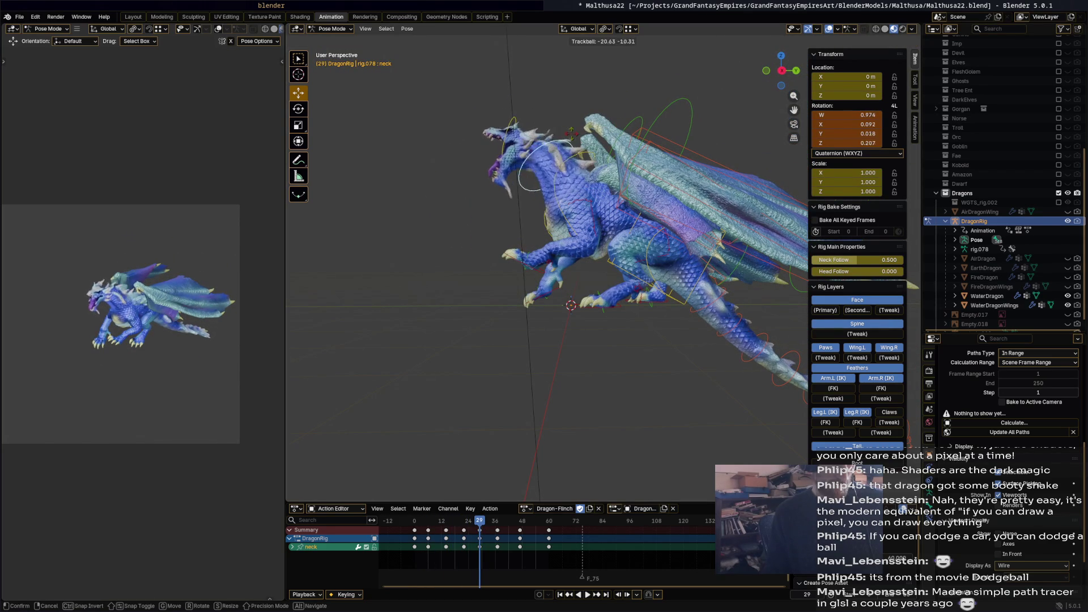
{"action": "left_click", "coordinate": [587, 158]}
{"action": "key", "text": "ctrl+z"}
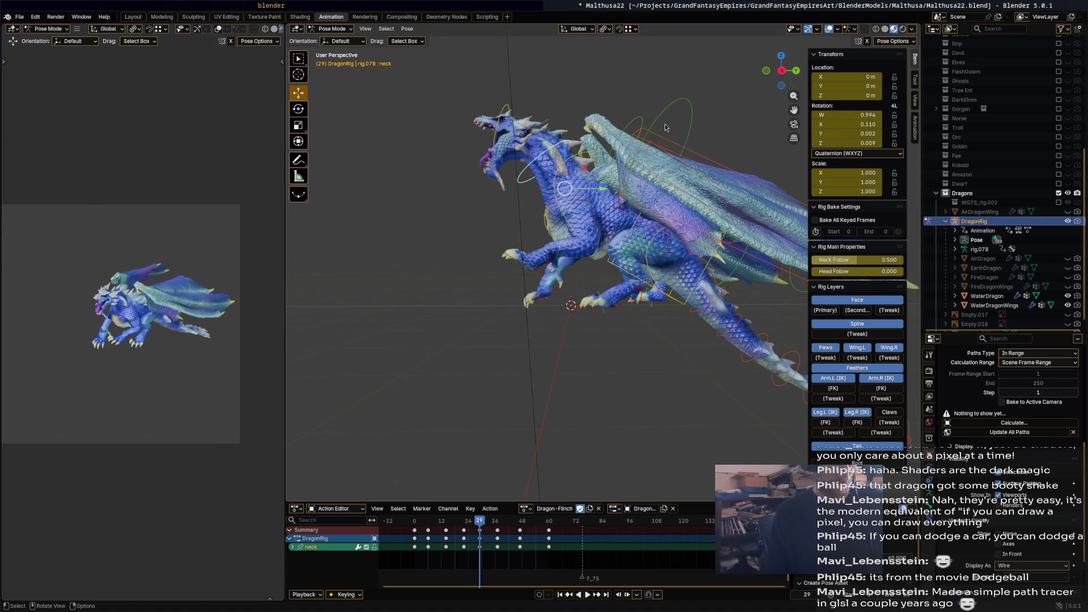
{"action": "key", "text": "r"}
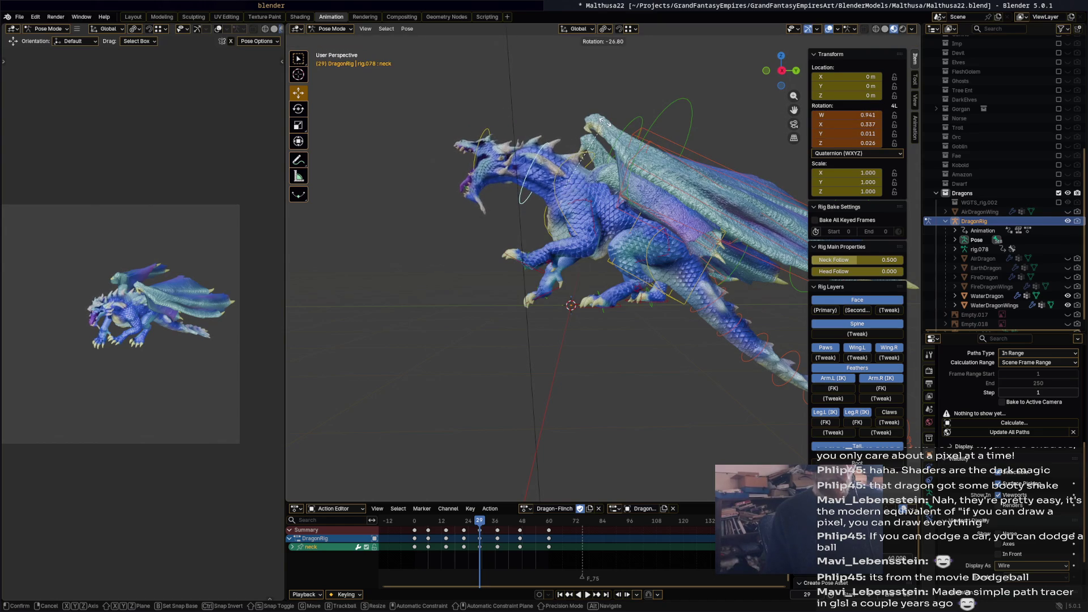
{"action": "left_click", "coordinate": [649, 121]}
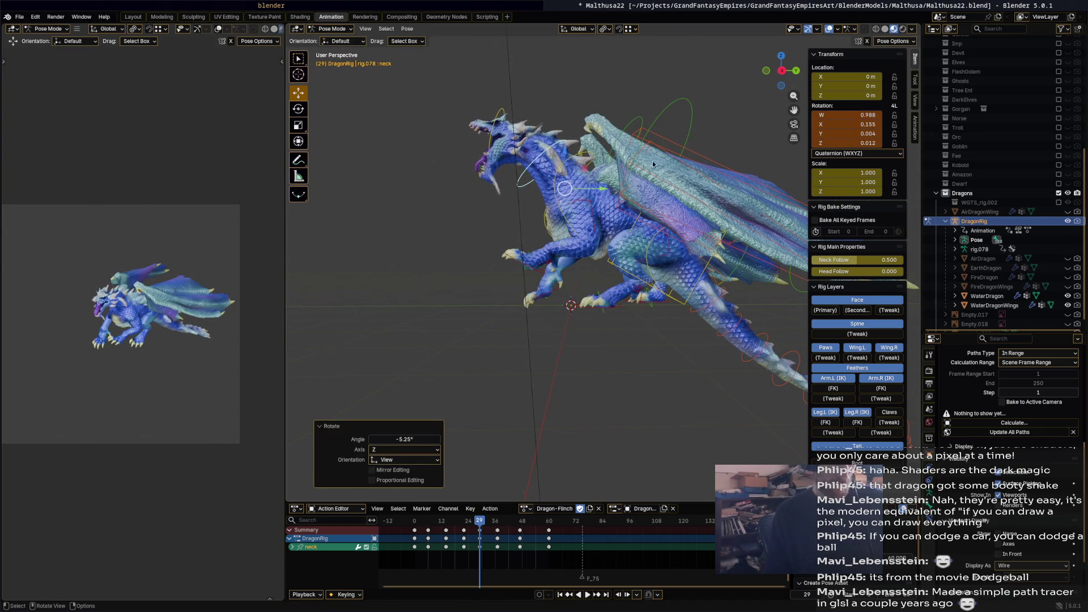
Rotate the chest -24.5°, then rotate the neck and head further back.
{"action": "left_click", "coordinate": [586, 156]}
{"action": "key", "text": "r"}
{"action": "left_click", "coordinate": [608, 149]}
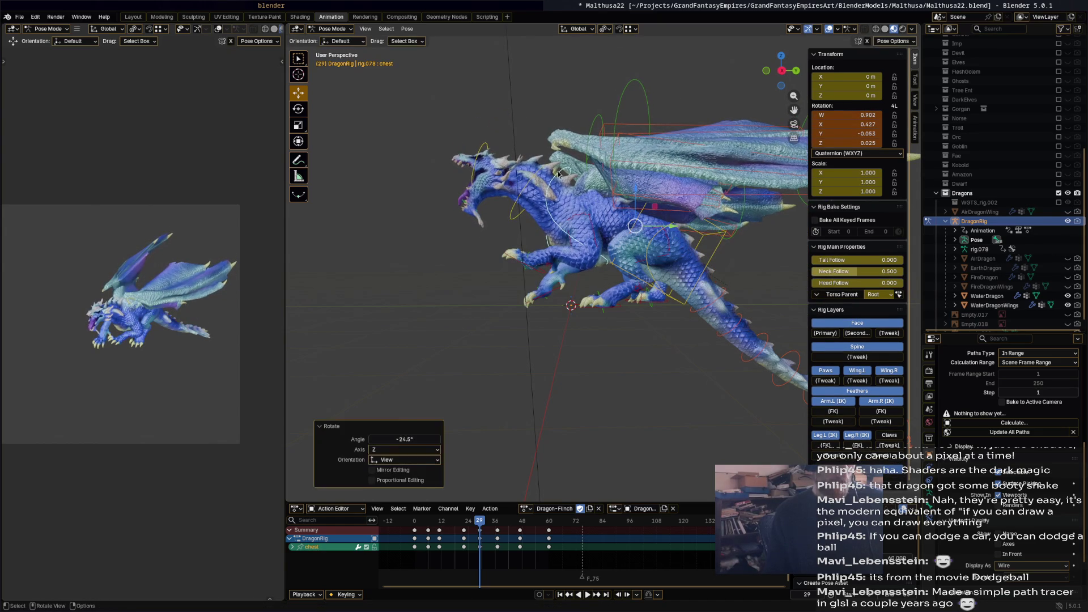
{"action": "left_click", "coordinate": [541, 171]}
{"action": "key", "text": "r"}
{"action": "left_click", "coordinate": [488, 156]}
{"action": "left_click", "coordinate": [473, 169]}
{"action": "key", "text": "r"}
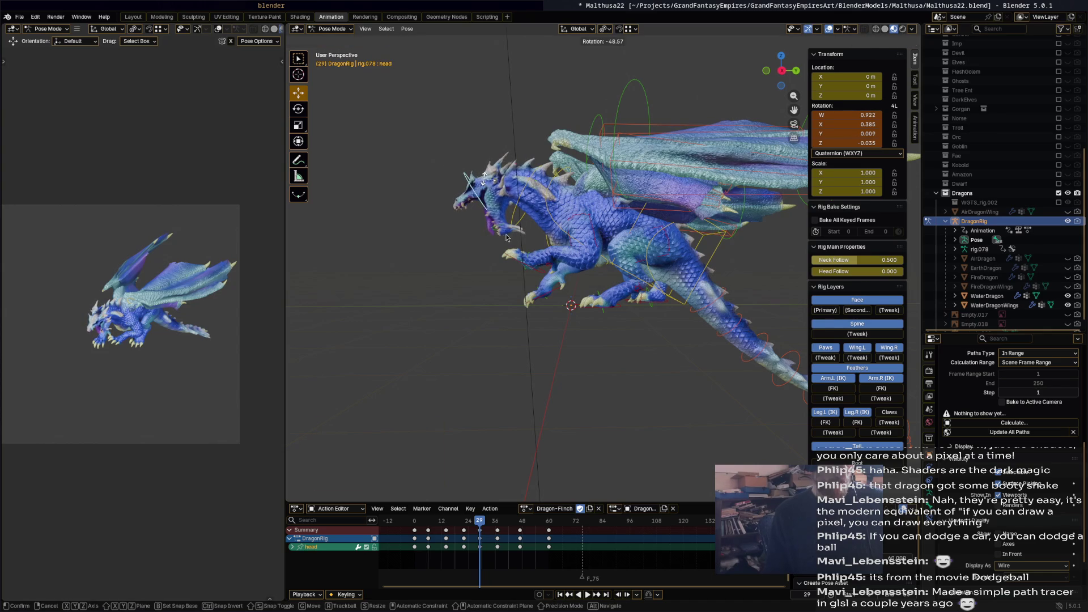
{"action": "left_click", "coordinate": [507, 237]}
Rotate the bone named Bone, then select all bones and return before the action start.
{"action": "left_click", "coordinate": [485, 224]}
{"action": "key", "text": "r"}
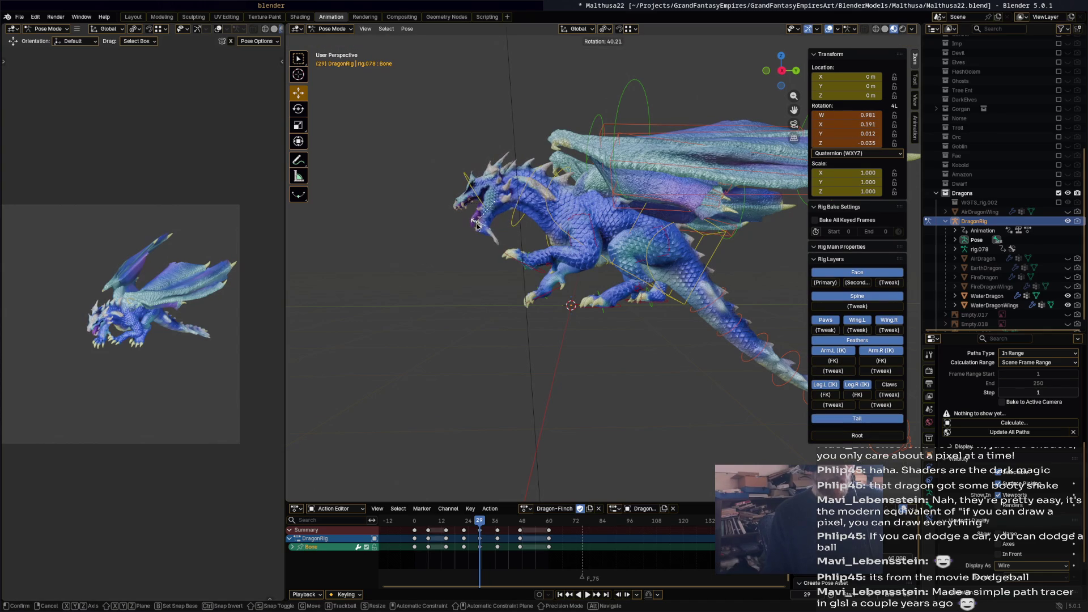
{"action": "left_click", "coordinate": [513, 293]}
{"action": "key", "text": "a"}
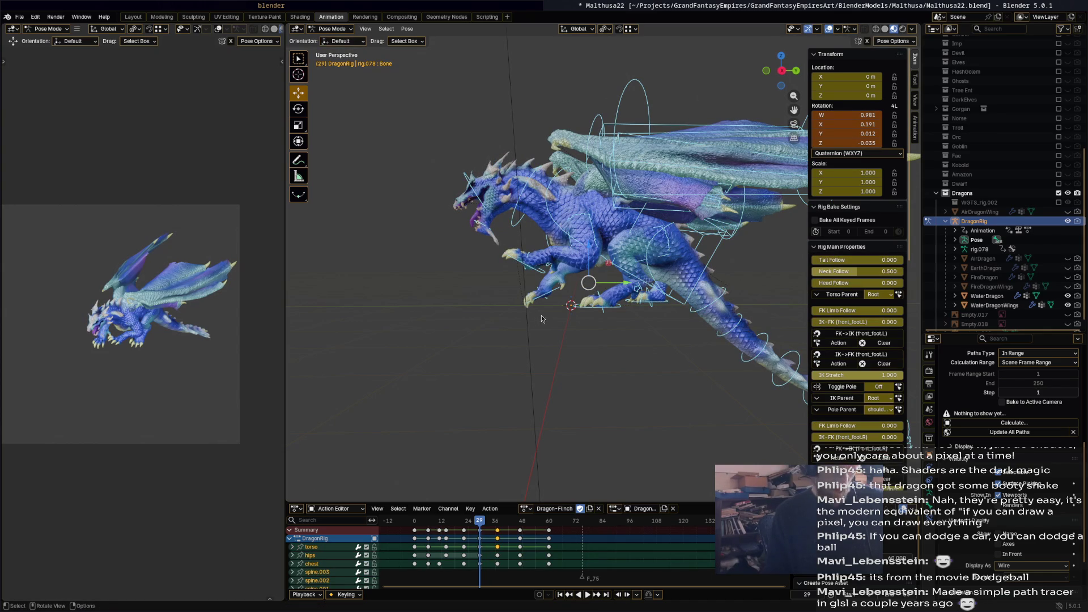
{"action": "left_click_drag", "start_coordinate": [475, 523], "coordinate": [410, 529]}
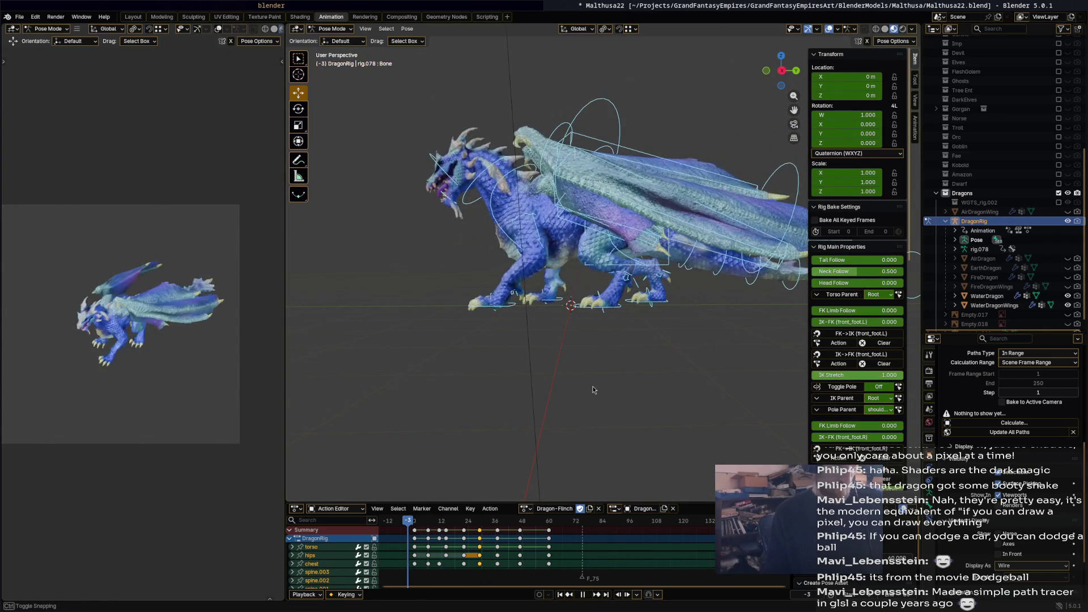
Play the flinch, then move the column of keys near frame 5 earlier and replay it.
{"action": "key", "text": "space"}
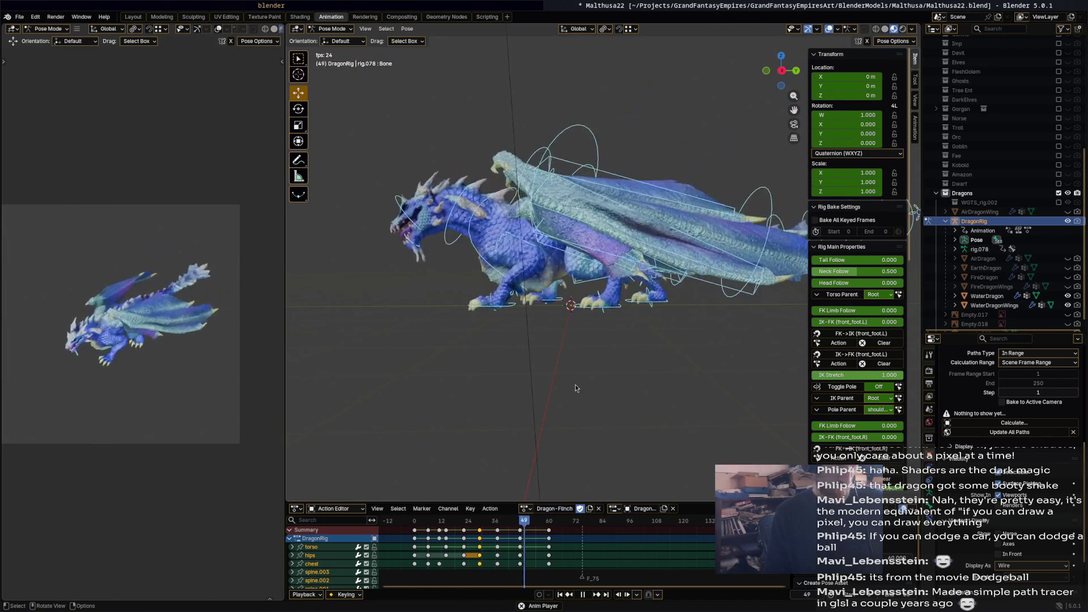
{"action": "key", "text": "space"}
{"action": "mouse_move", "coordinate": [445, 521]}
{"action": "left_mouse_down"}
{"action": "mouse_move", "coordinate": [412, 527]}
{"action": "mouse_move", "coordinate": [440, 524]}
{"action": "mouse_move", "coordinate": [419, 530]}
{"action": "mouse_move", "coordinate": [436, 533]}
{"action": "mouse_move", "coordinate": [428, 530]}
{"action": "left_mouse_up"}
{"action": "left_click", "coordinate": [428, 530]}
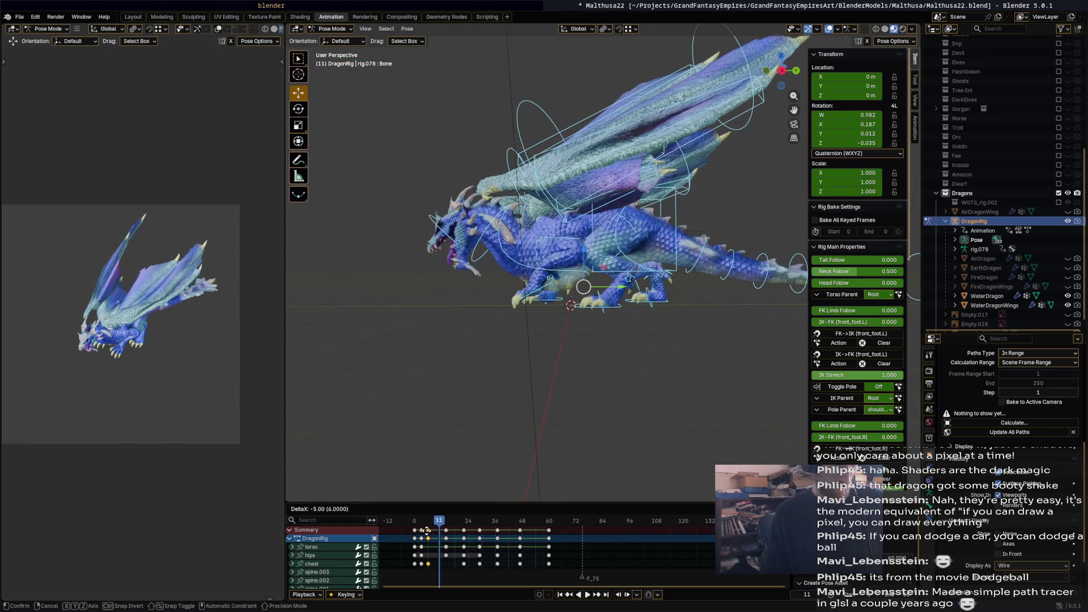
{"action": "left_click", "coordinate": [430, 534]}
{"action": "key", "text": "space"}
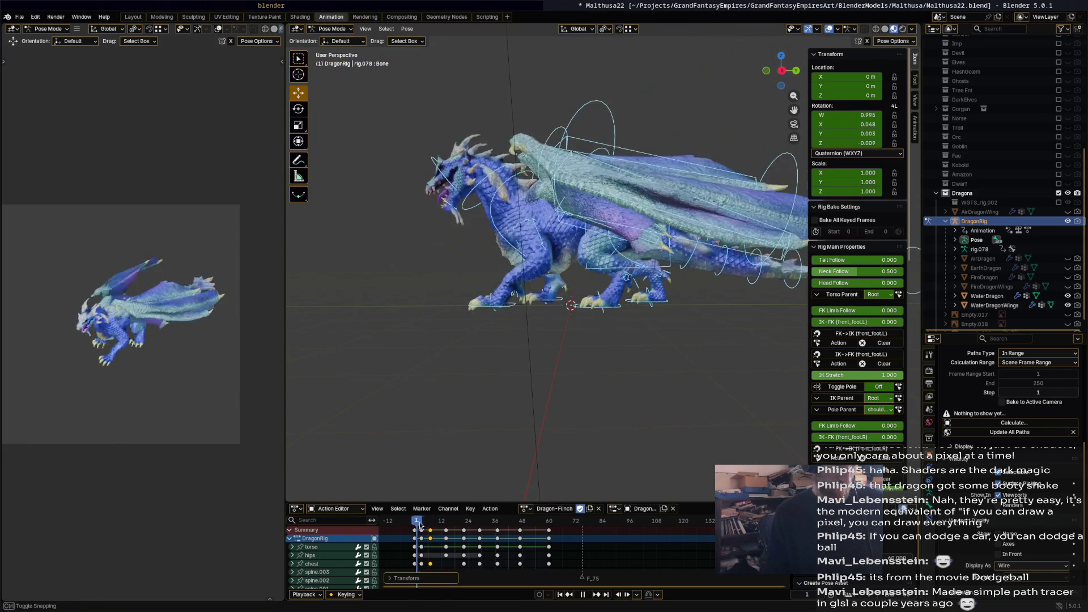
Move the frame 14 key to frame 12 and shift the keys near frame 19, replaying to check.
{"action": "left_click_drag", "start_coordinate": [444, 532], "coordinate": [413, 521]}
{"action": "left_click", "coordinate": [451, 523]}
{"action": "key", "text": "space"}
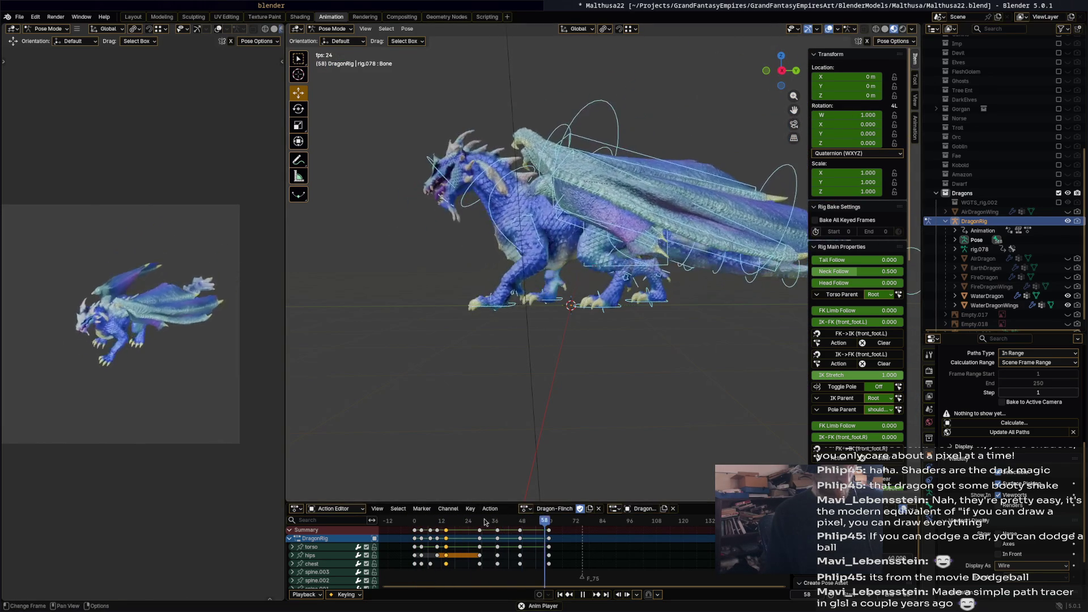
{"action": "left_click_drag", "start_coordinate": [467, 523], "coordinate": [462, 526]}
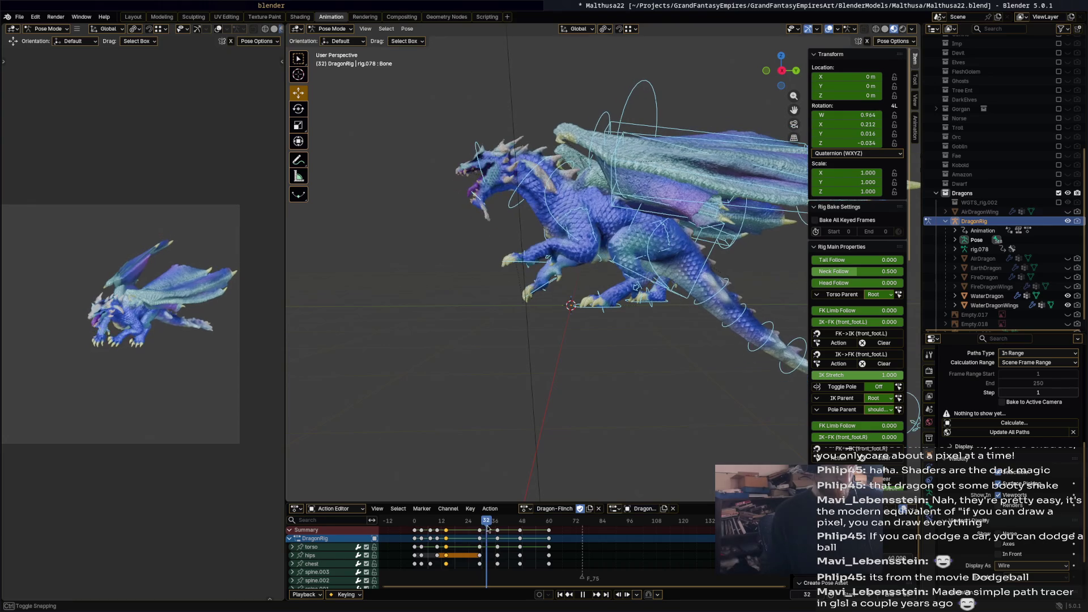
{"action": "key", "text": "g"}
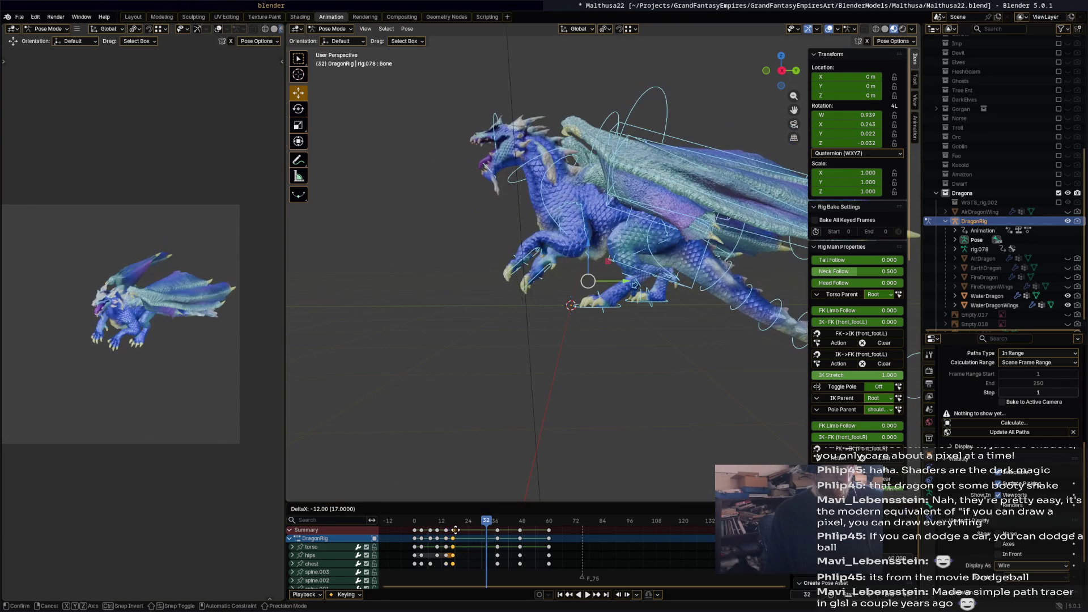
{"action": "left_click", "coordinate": [460, 531]}
{"action": "key", "text": "space"}
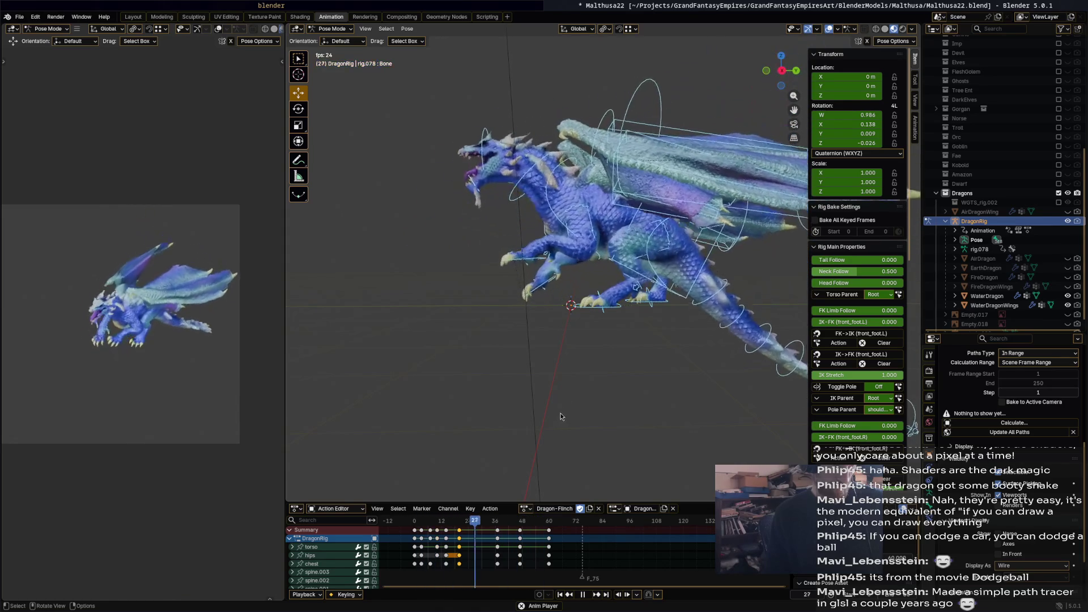
Shift the selected keys 3 frames later and the frame 10 key 2 frames later, then replay from frame 4.
{"action": "key", "text": "space"}
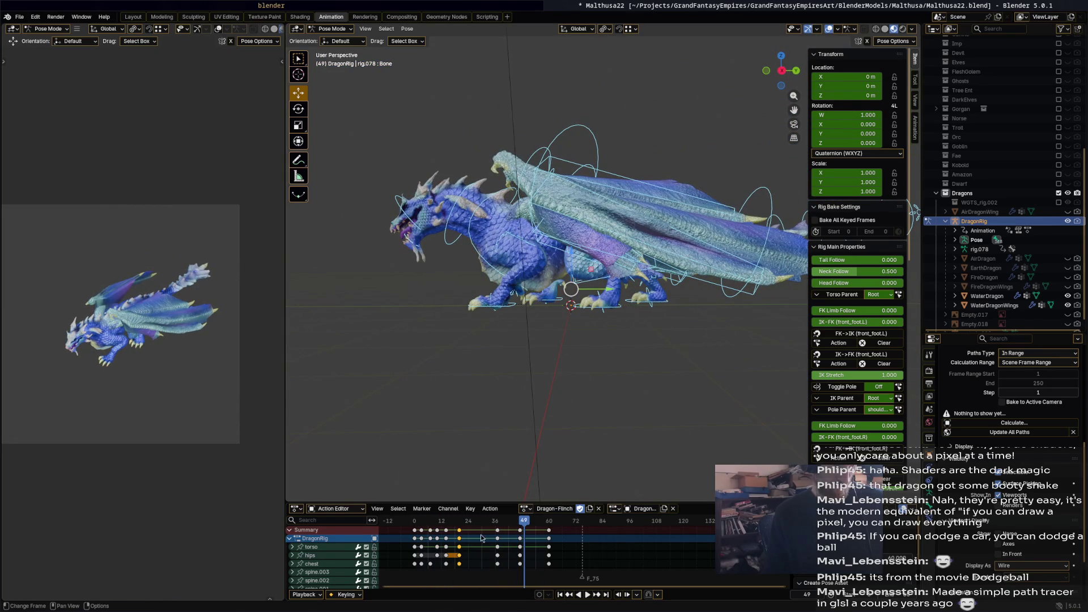
{"action": "key", "text": "g"}
{"action": "left_click", "coordinate": [470, 533]}
{"action": "left_click", "coordinate": [441, 532]}
{"action": "left_click", "coordinate": [438, 530]}
{"action": "key", "text": "g"}
{"action": "left_click", "coordinate": [434, 535]}
{"action": "left_click", "coordinate": [424, 523]}
{"action": "key", "text": "space"}
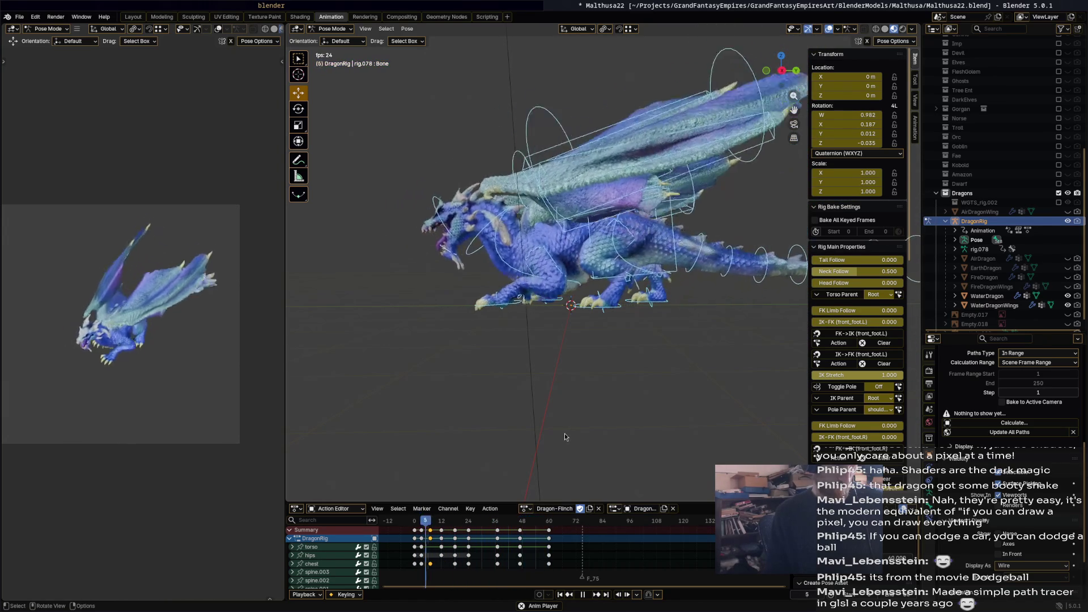
{"action": "key", "text": "space"}
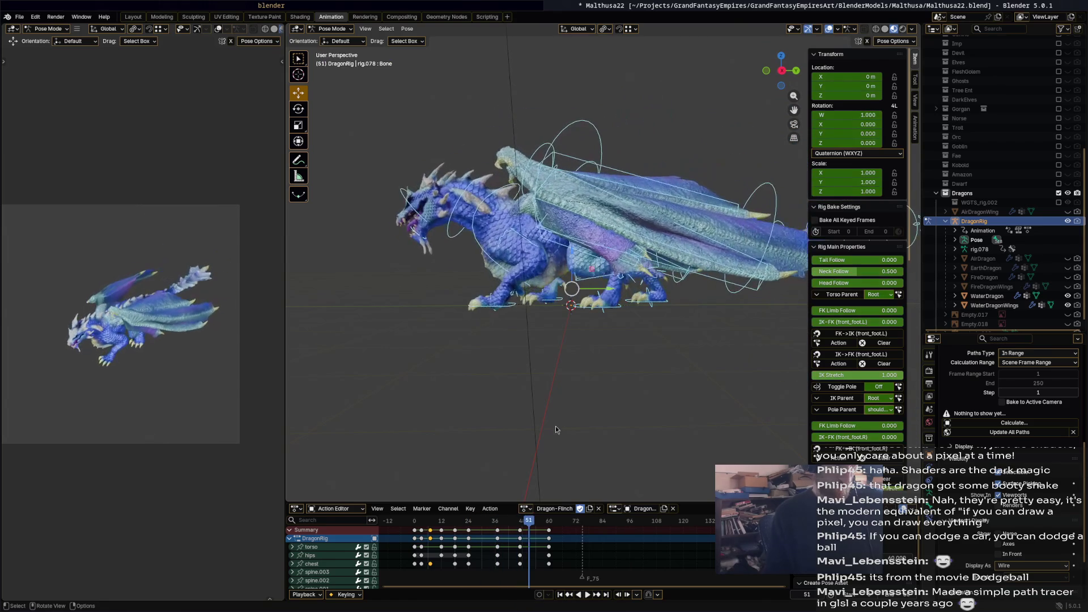
Frame the dragon's front near the action start and rotate the chest bone -20.5°.
{"action": "mouse_move", "coordinate": [583, 396]}
{"action": "middle_mouse_down"}
{"action": "mouse_move", "coordinate": [659, 392]}
{"action": "mouse_move", "coordinate": [572, 367]}
{"action": "mouse_move", "coordinate": [603, 369]}
{"action": "mouse_move", "coordinate": [578, 379]}
{"action": "middle_mouse_up"}
{"action": "key", "text": "space"}
{"action": "mouse_move", "coordinate": [421, 525]}
{"action": "left_mouse_down"}
{"action": "mouse_move", "coordinate": [439, 527]}
{"action": "mouse_move", "coordinate": [431, 522]}
{"action": "left_mouse_up"}
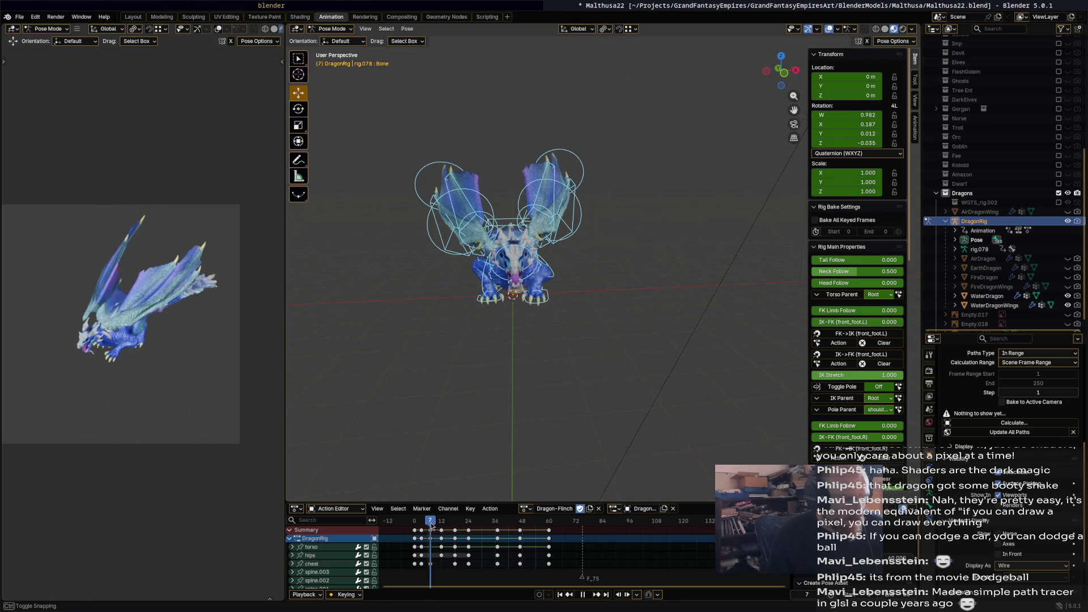
{"action": "scroll", "coordinate": [599, 231], "scroll_direction": "up", "scroll_amount": 3}
{"action": "middle_click_drag", "start_coordinate": [581, 276], "coordinate": [499, 253]}
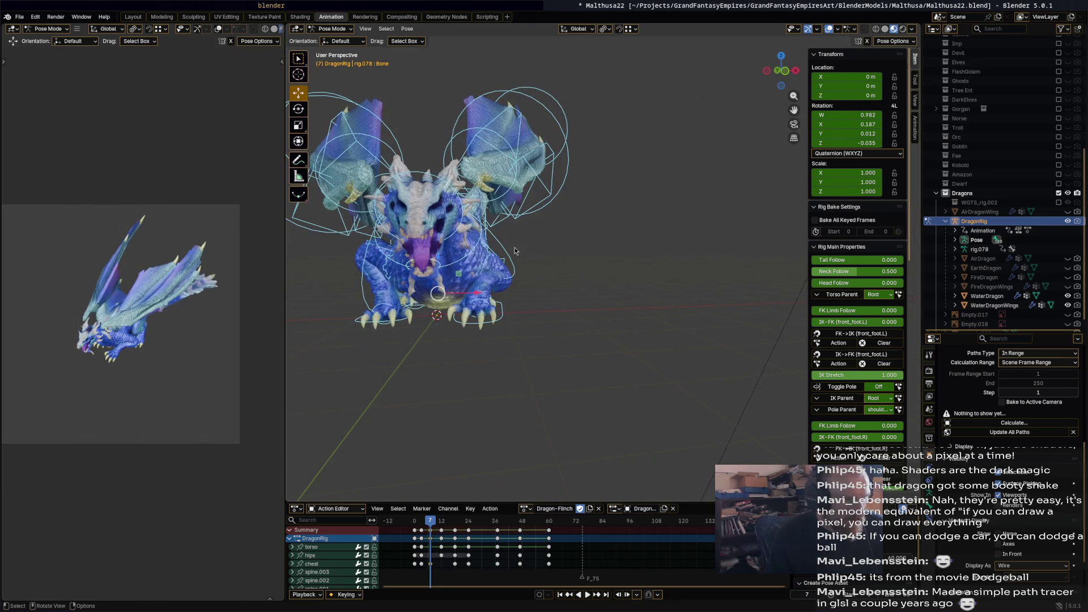
{"action": "left_click", "coordinate": [515, 251]}
{"action": "key", "text": "r"}
{"action": "mouse_move", "coordinate": [504, 251]}
{"action": "middle_mouse_down"}
{"action": "mouse_move", "coordinate": [510, 233]}
{"action": "mouse_move", "coordinate": [548, 241]}
{"action": "mouse_move", "coordinate": [504, 216]}
{"action": "mouse_move", "coordinate": [632, 212]}
{"action": "mouse_move", "coordinate": [607, 229]}
{"action": "middle_mouse_up"}
{"action": "key", "text": "r"}
{"action": "left_click", "coordinate": [530, 234]}
Rotate the neck bone -17.7°, then again to -17.3°.
{"action": "left_click", "coordinate": [520, 226]}
{"action": "key", "text": "r"}
{"action": "left_click", "coordinate": [662, 207]}
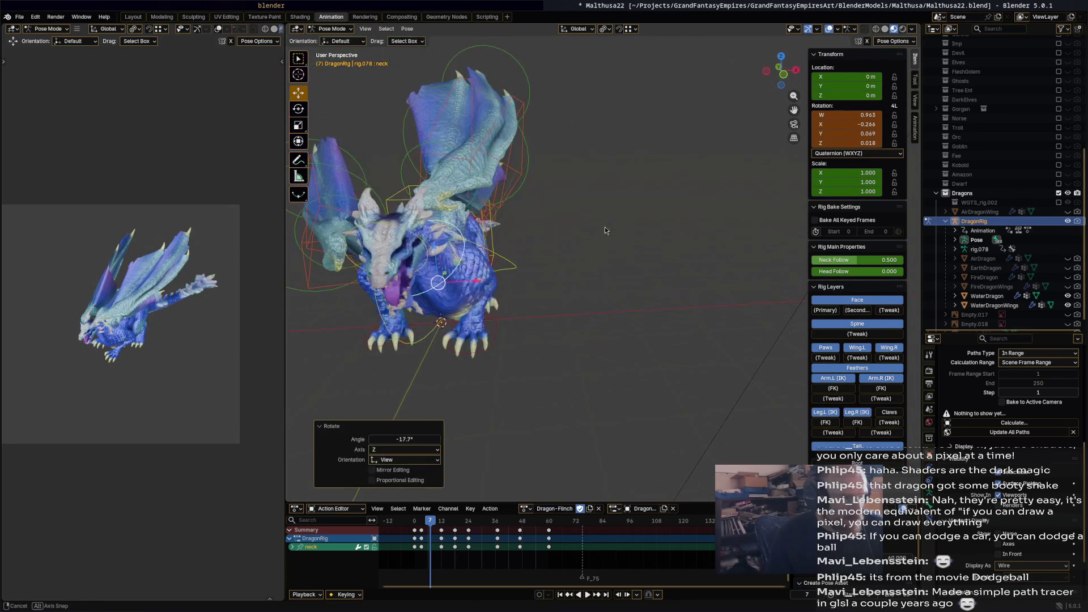
{"action": "key", "text": "r"}
{"action": "left_click", "coordinate": [473, 217]}
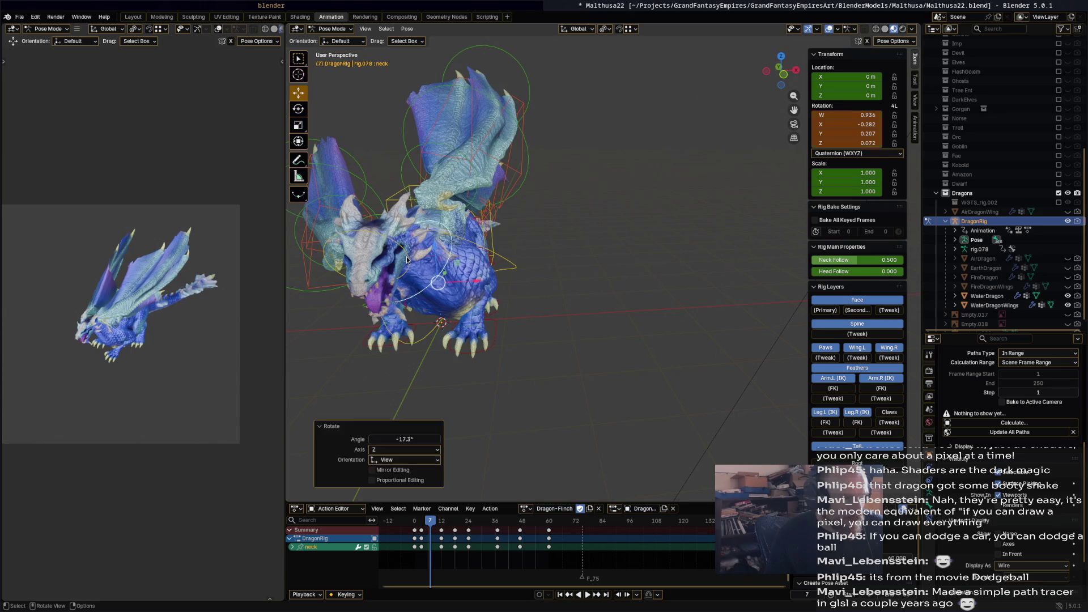
{"action": "left_click", "coordinate": [406, 256]}
{"action": "mouse_move", "coordinate": [406, 256]}
{"action": "middle_mouse_down"}
{"action": "mouse_move", "coordinate": [386, 219]}
{"action": "mouse_move", "coordinate": [375, 229]}
{"action": "mouse_move", "coordinate": [423, 249]}
{"action": "middle_mouse_up"}
Rotate the head bone -28.3° plus a second turn, then select all bones.
{"action": "left_click", "coordinate": [390, 221]}
{"action": "key", "text": "r"}
{"action": "left_click", "coordinate": [446, 212]}
{"action": "middle_click_drag", "start_coordinate": [447, 212], "coordinate": [553, 221]}
{"action": "key", "text": "r"}
{"action": "left_click", "coordinate": [476, 229]}
{"action": "key", "text": "a"}
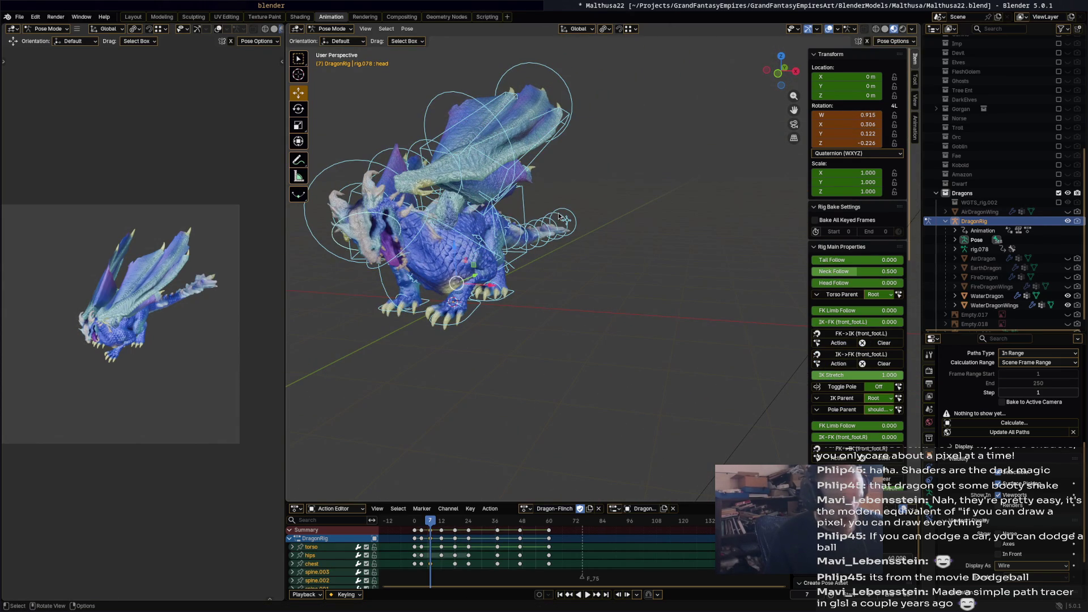
At frame 11, rotate the head bone 32.7° and rotate the neck bone.
{"action": "mouse_move", "coordinate": [430, 523]}
{"action": "left_mouse_down"}
{"action": "mouse_move", "coordinate": [416, 521]}
{"action": "mouse_move", "coordinate": [457, 522]}
{"action": "left_mouse_up"}
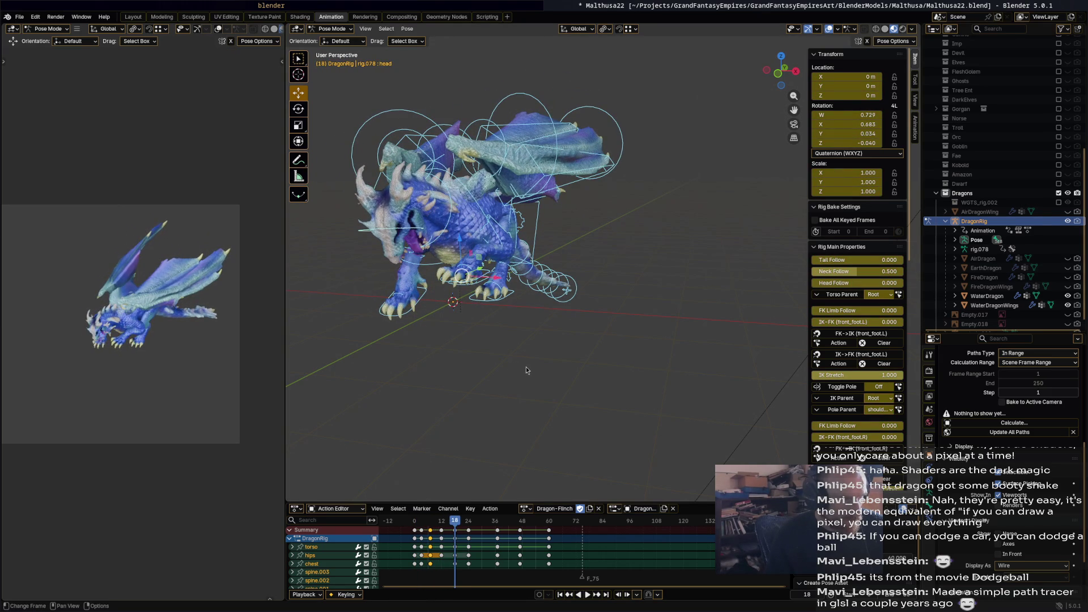
{"action": "middle_click_drag", "start_coordinate": [525, 366], "coordinate": [466, 236]}
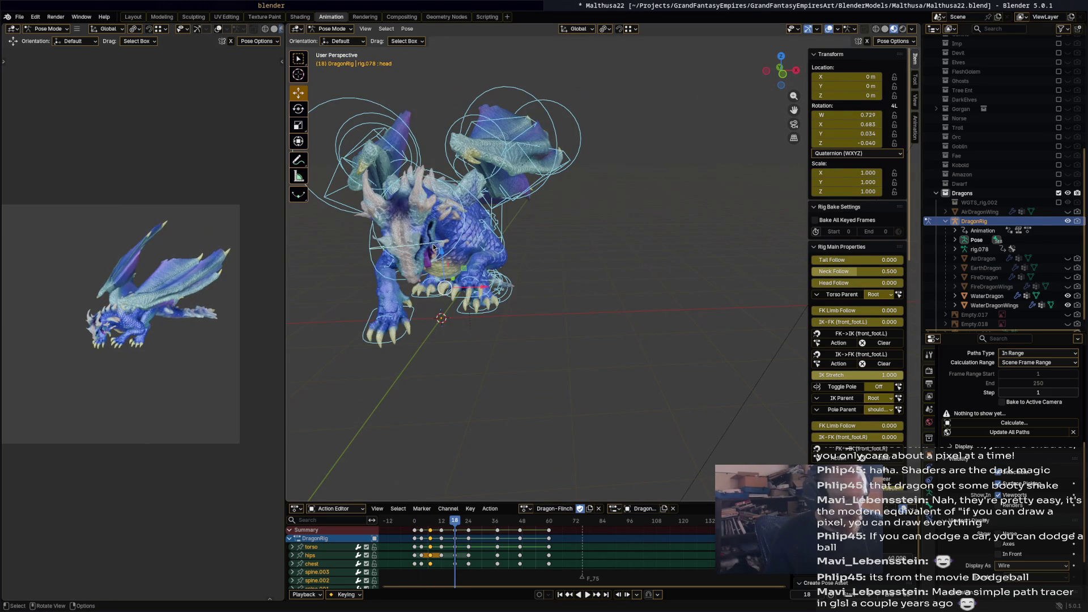
{"action": "left_click", "coordinate": [434, 247]}
{"action": "key", "text": "r"}
{"action": "left_click", "coordinate": [461, 242]}
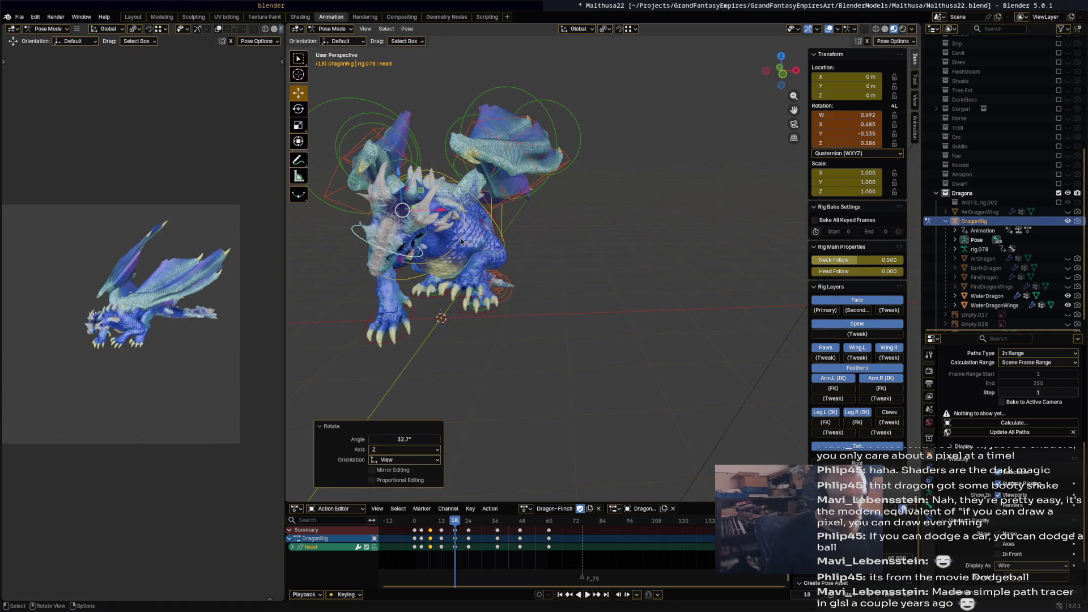
{"action": "left_click", "coordinate": [461, 239]}
{"action": "key", "text": "r"}
{"action": "left_click", "coordinate": [503, 241]}
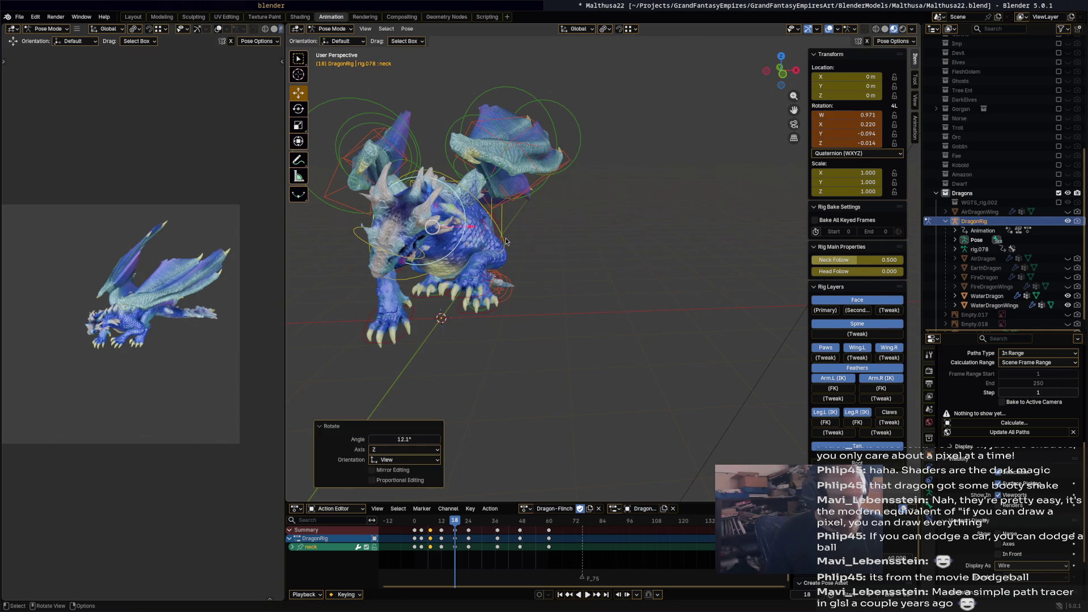
Rotate the chest bone 12.3° and then 8.5°, and select all bones.
{"action": "left_click", "coordinate": [506, 244]}
{"action": "key", "text": "r"}
{"action": "left_click", "coordinate": [503, 252]}
{"action": "middle_click_drag", "start_coordinate": [503, 252], "coordinate": [556, 238]}
{"action": "key", "text": "r"}
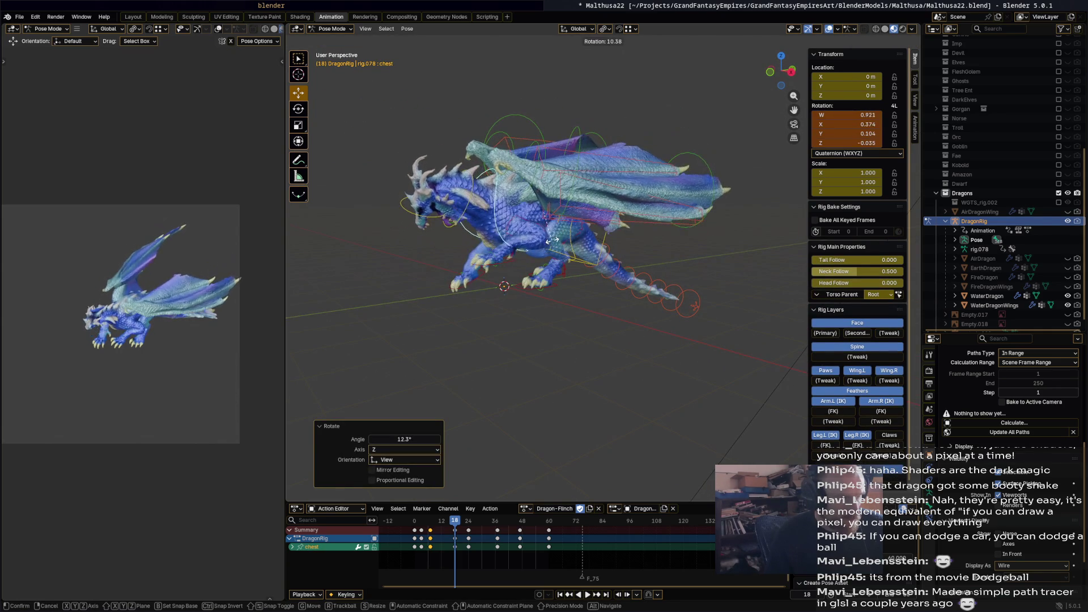
{"action": "left_click", "coordinate": [559, 275]}
{"action": "key", "text": "a"}
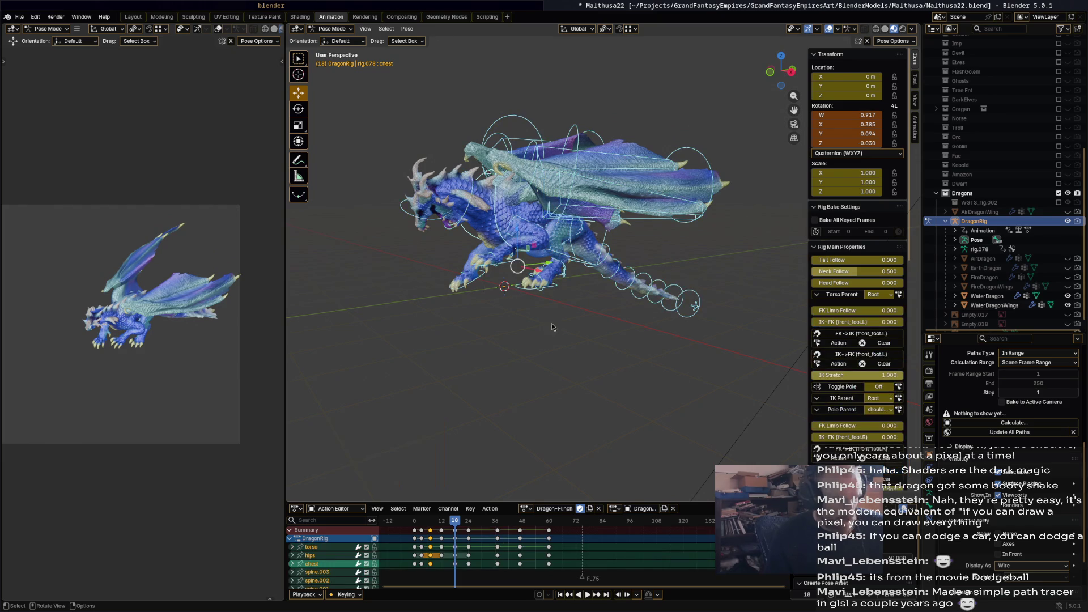
Review frames 1–20 of the flinch, then box-select head keyframes and bring up the delete options.
{"action": "key", "text": "space"}
{"action": "left_click", "coordinate": [417, 528]}
{"action": "left_click_drag", "start_coordinate": [418, 529], "coordinate": [460, 525]}
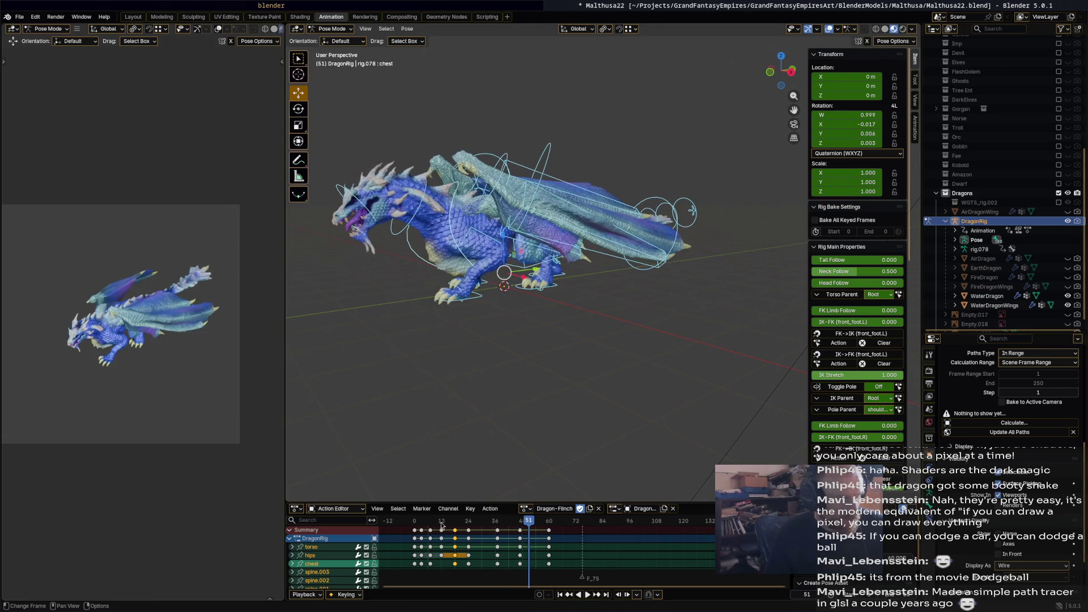
{"action": "key", "text": "space"}
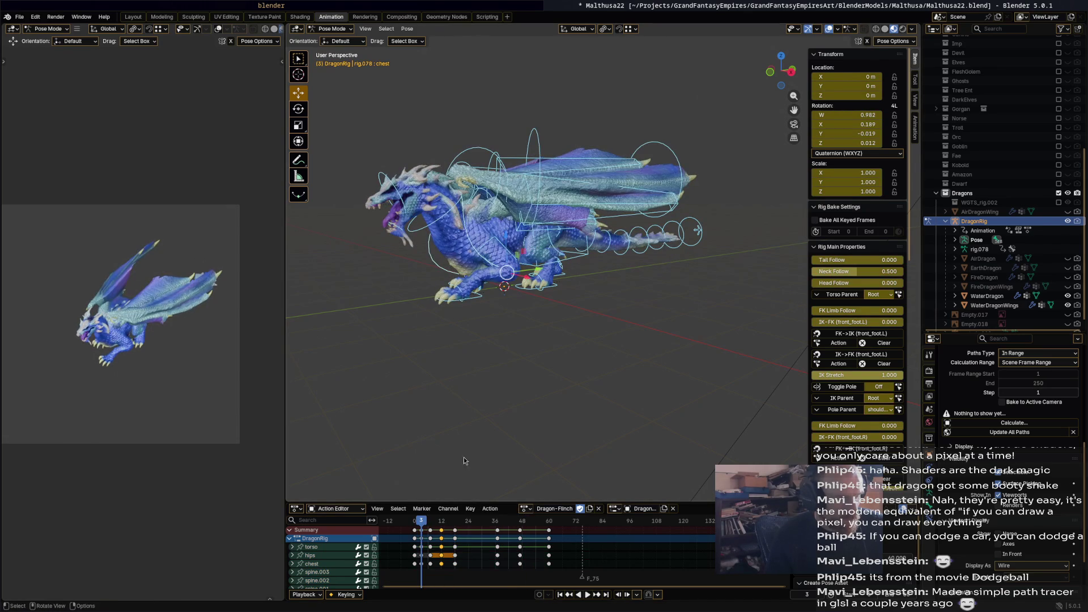
{"action": "left_click", "coordinate": [397, 204]}
{"action": "mouse_move", "coordinate": [408, 524]}
{"action": "left_mouse_down"}
{"action": "mouse_move", "coordinate": [437, 528]}
{"action": "mouse_move", "coordinate": [434, 551]}
{"action": "mouse_move", "coordinate": [423, 533]}
{"action": "mouse_move", "coordinate": [498, 537]}
{"action": "left_mouse_up"}
{"action": "key", "text": "b"}
{"action": "key", "text": "x"}
{"action": "left_click", "coordinate": [422, 532]}
{"action": "middle_click_drag", "start_coordinate": [476, 254], "coordinate": [504, 253]}
Rotate the head bone 54.9° and key it at frame 37.
{"action": "key", "text": "r"}
{"action": "left_click", "coordinate": [514, 247]}
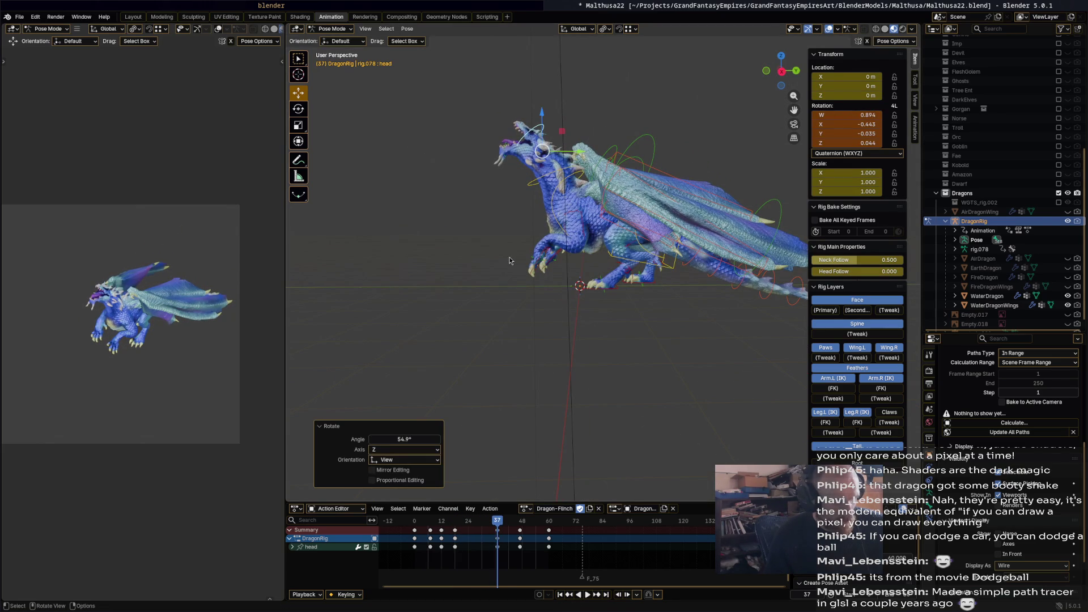
{"action": "key", "text": "i"}
Replay the flinch from frame 0 to frame 9, then select the neck bone at frame 12.
{"action": "left_click", "coordinate": [415, 521]}
{"action": "key", "text": "space"}
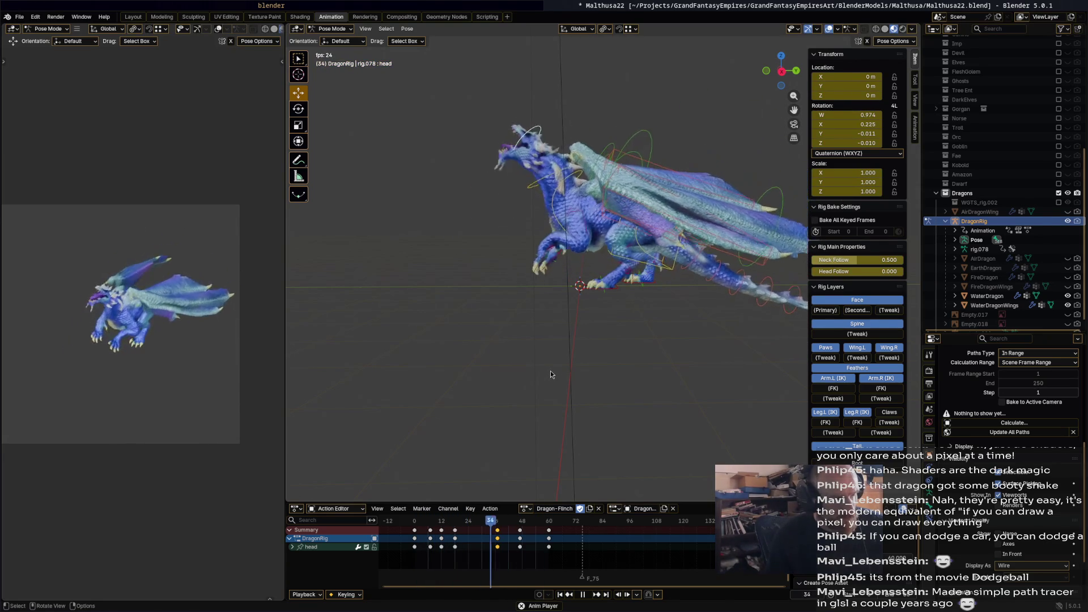
{"action": "key", "text": "space"}
{"action": "mouse_move", "coordinate": [550, 374]}
{"action": "middle_mouse_down"}
{"action": "mouse_move", "coordinate": [566, 393]}
{"action": "mouse_move", "coordinate": [541, 501]}
{"action": "middle_mouse_up"}
{"action": "mouse_move", "coordinate": [455, 526]}
{"action": "left_mouse_down"}
{"action": "mouse_move", "coordinate": [418, 525]}
{"action": "mouse_move", "coordinate": [465, 520]}
{"action": "left_mouse_up"}
{"action": "left_click", "coordinate": [488, 187]}
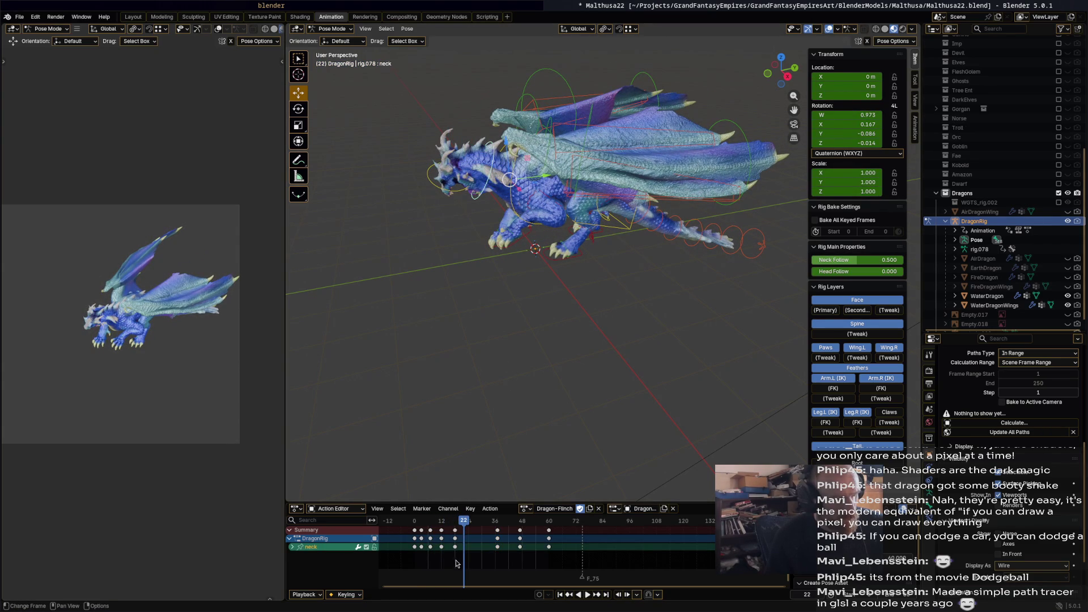
Box-select the opening neck and head keyframes of the action.
{"action": "left_click_drag", "start_coordinate": [459, 558], "coordinate": [410, 528]}
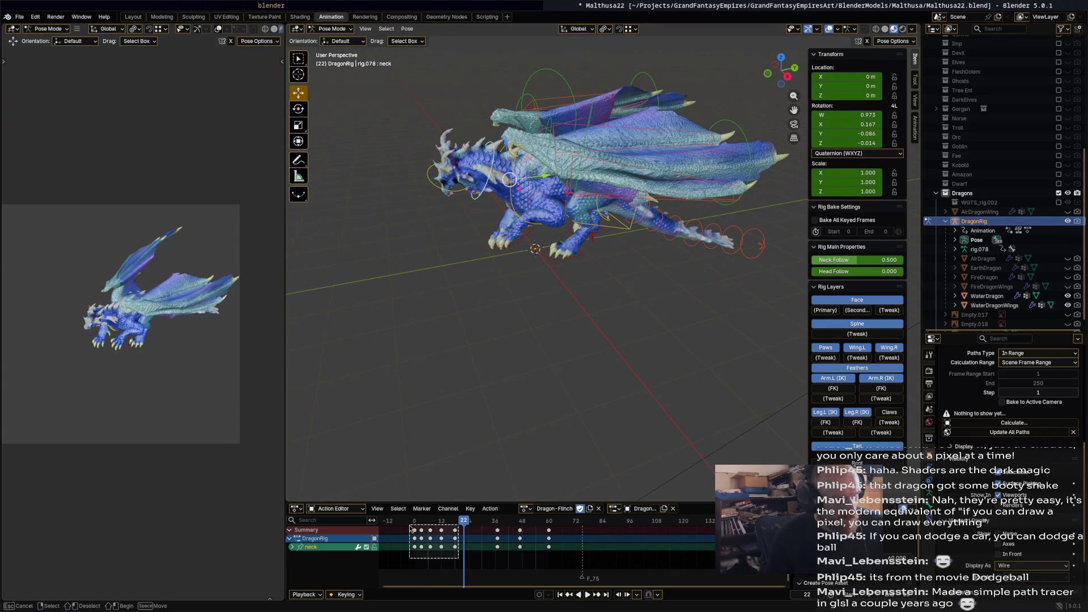
{"action": "left_click", "coordinate": [458, 193], "text": "shift"}
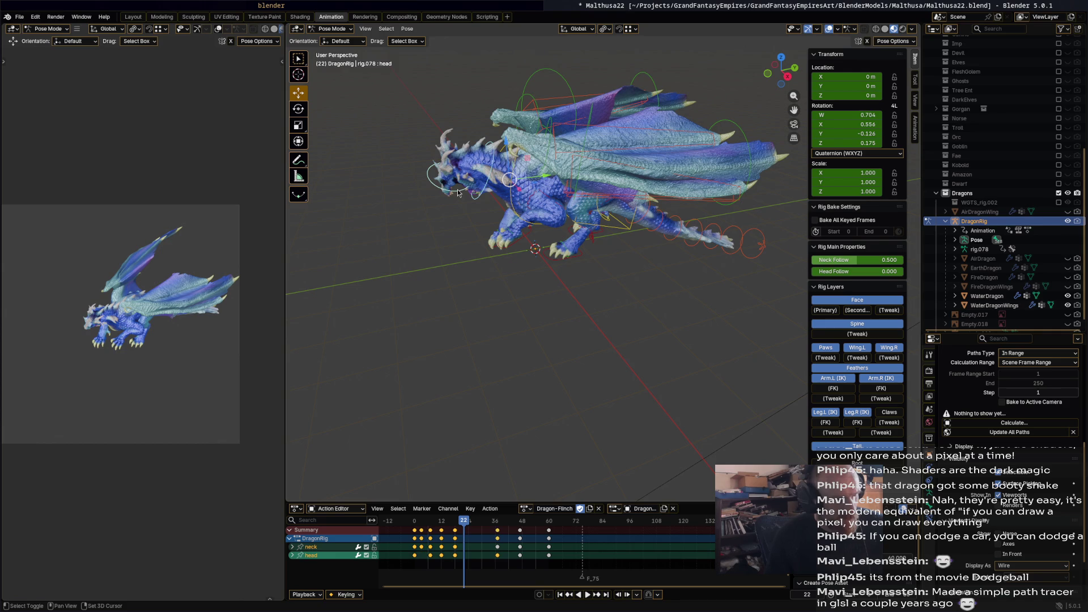
{"action": "left_click", "coordinate": [474, 569]}
{"action": "left_click_drag", "start_coordinate": [469, 565], "coordinate": [411, 527]}
{"action": "mouse_move", "coordinate": [510, 350]}
{"action": "middle_mouse_down"}
{"action": "mouse_move", "coordinate": [498, 342]}
{"action": "mouse_move", "coordinate": [549, 380]}
{"action": "mouse_move", "coordinate": [570, 373]}
{"action": "mouse_move", "coordinate": [538, 369]}
{"action": "middle_mouse_up"}
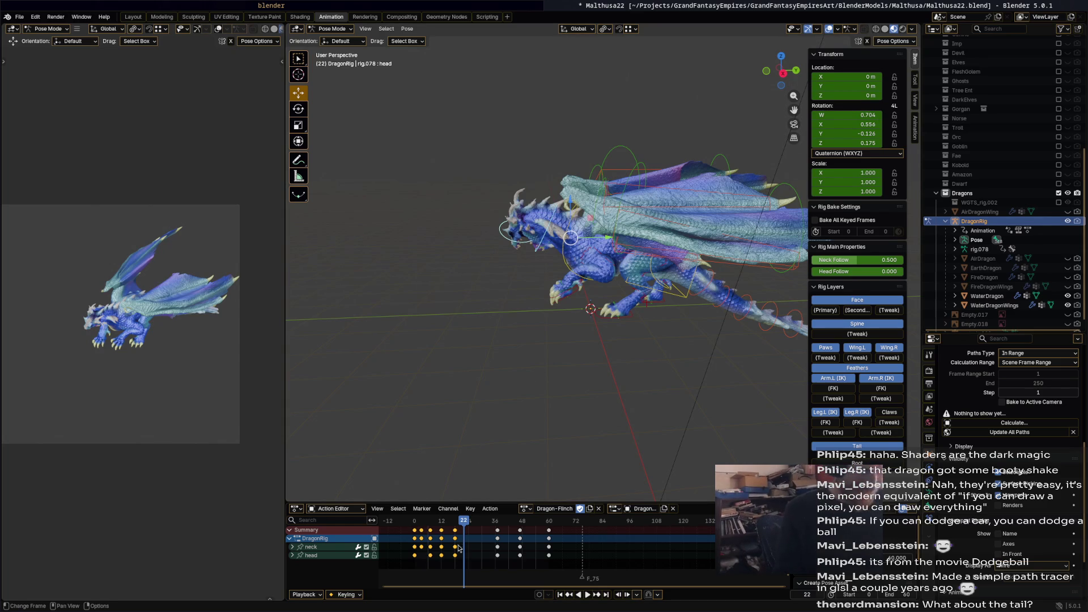
Play and stop the flinch, scrub back to frame -2, and switch to the Graph Editor curves.
{"action": "key", "text": "space"}
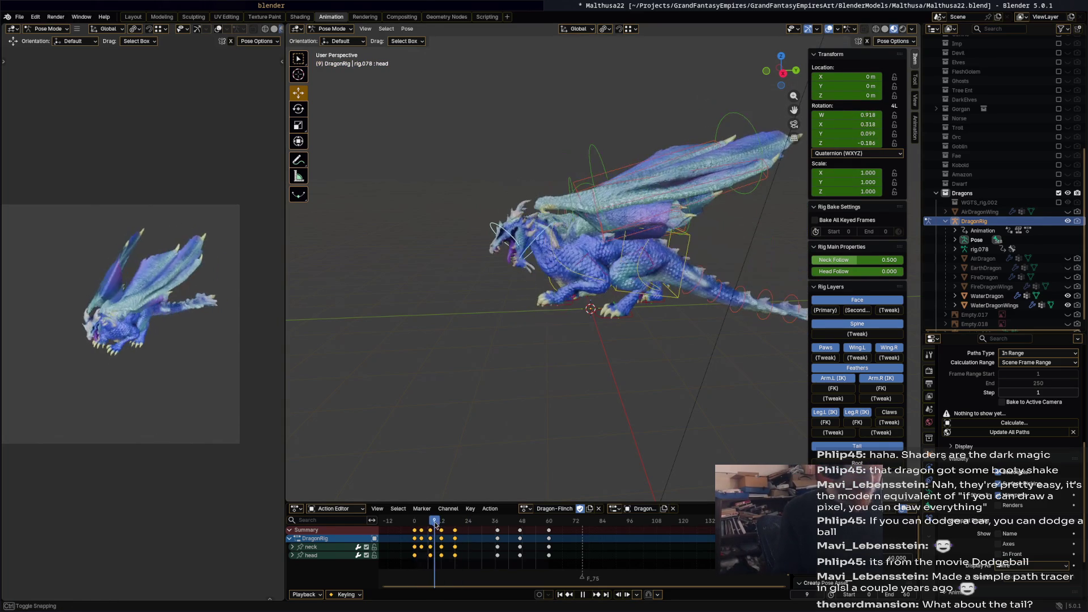
{"action": "key", "text": "space"}
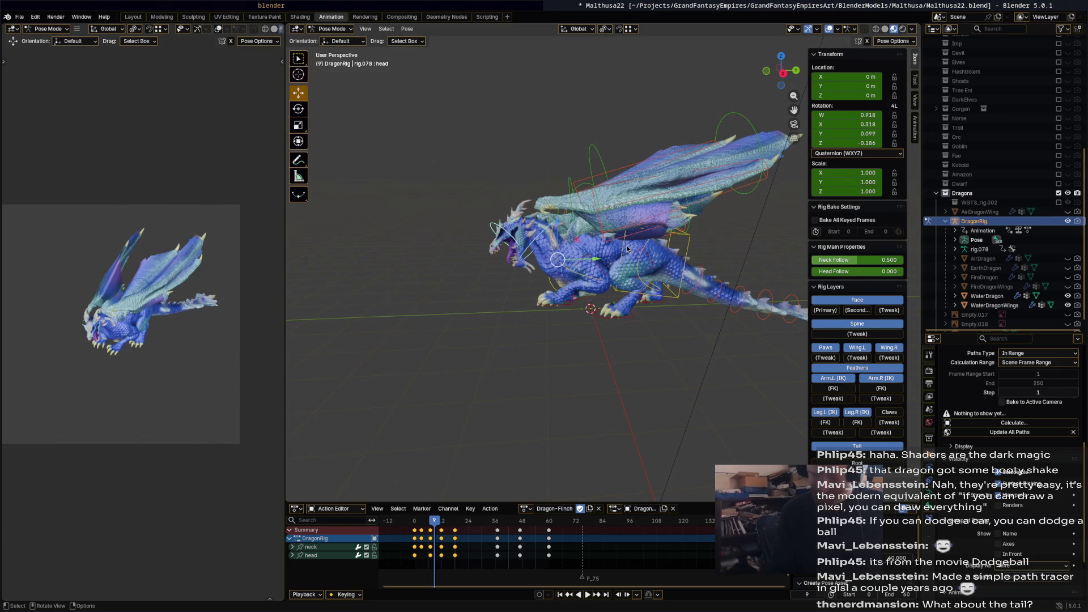
{"action": "scroll", "coordinate": [571, 271], "scroll_direction": "up", "scroll_amount": 5}
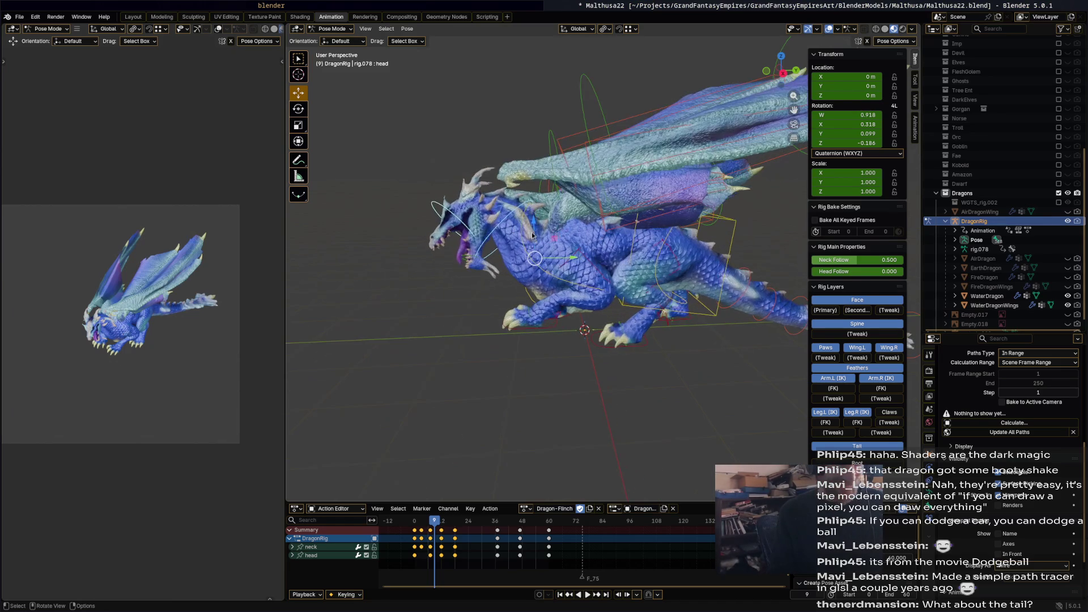
{"action": "mouse_move", "coordinate": [434, 524]}
{"action": "left_mouse_down"}
{"action": "mouse_move", "coordinate": [412, 528]}
{"action": "mouse_move", "coordinate": [428, 526]}
{"action": "left_mouse_up"}
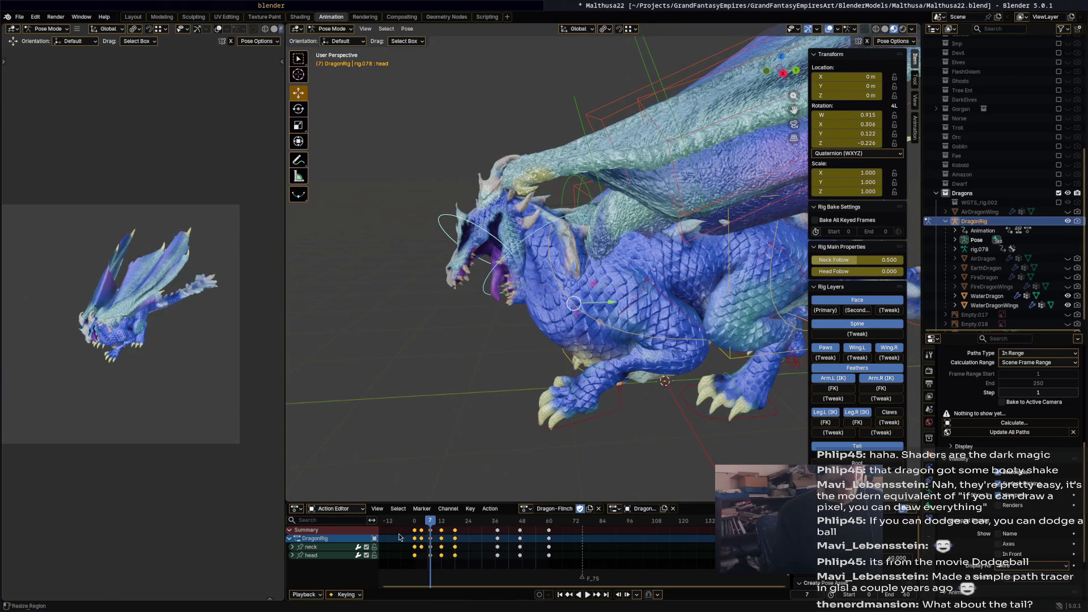
{"action": "key", "text": "ctrl+Tab"}
Select a cluster of curve keys and apply a Gaussian smooth to them.
{"action": "key", "text": "a"}
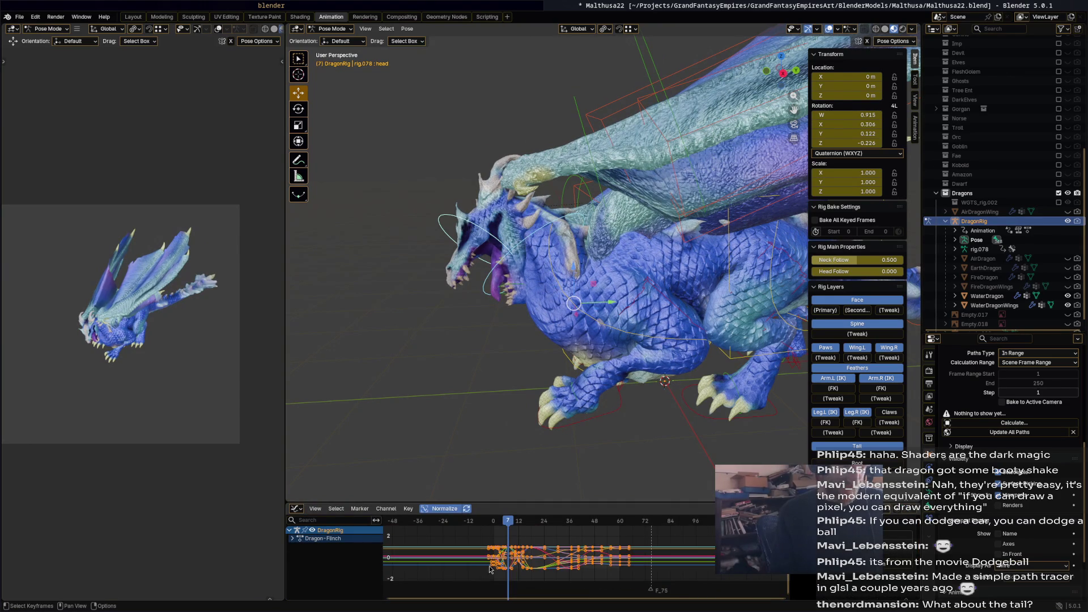
{"action": "left_click_drag", "start_coordinate": [479, 571], "coordinate": [553, 534]}
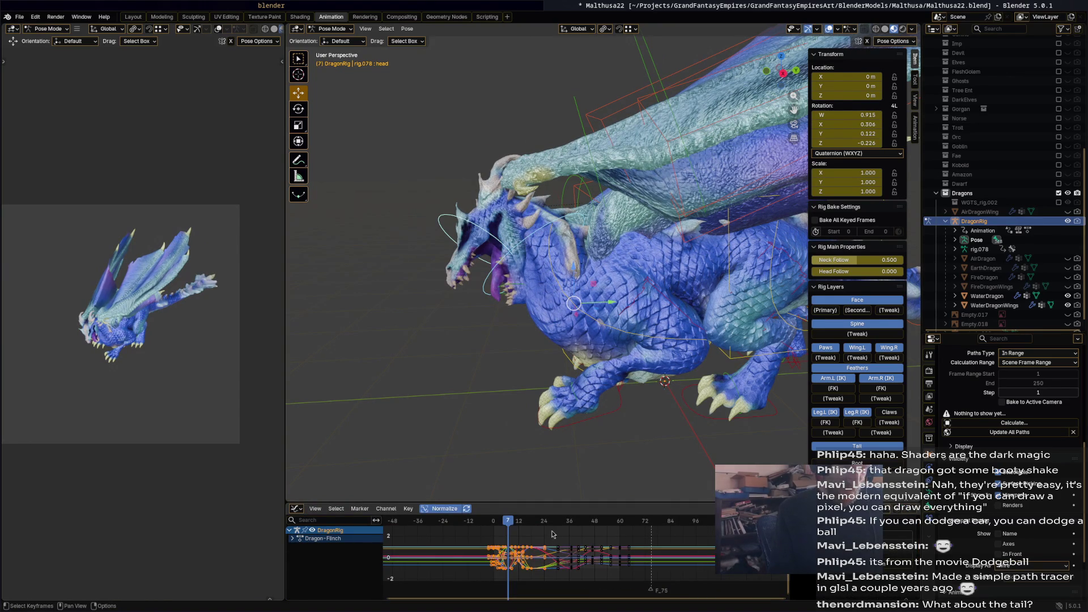
{"action": "left_click", "coordinate": [408, 508]}
{"action": "mouse_move", "coordinate": [433, 490]}
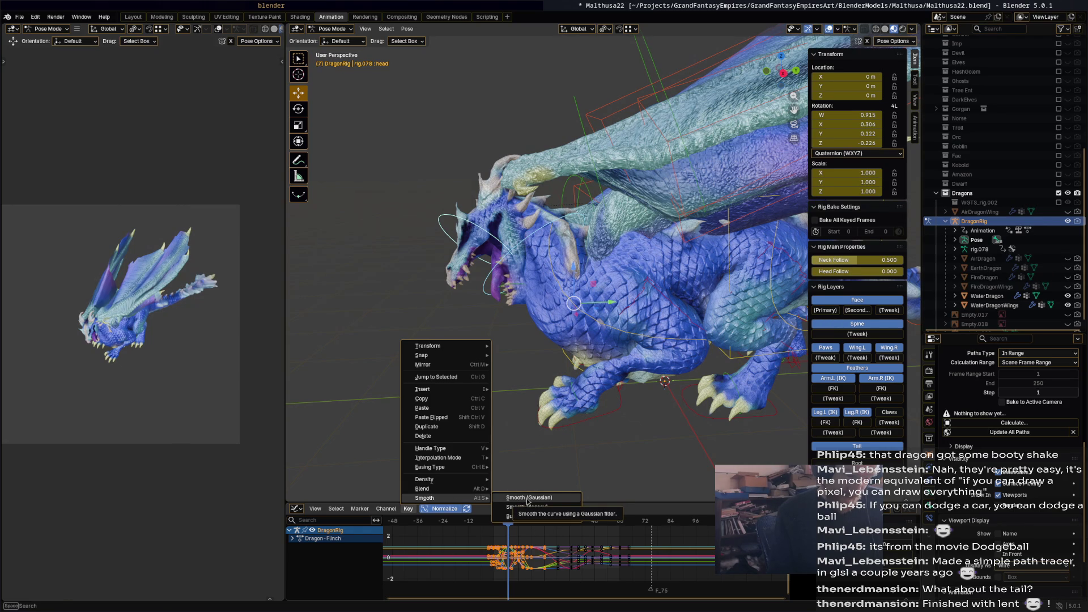
{"action": "left_click", "coordinate": [527, 499]}
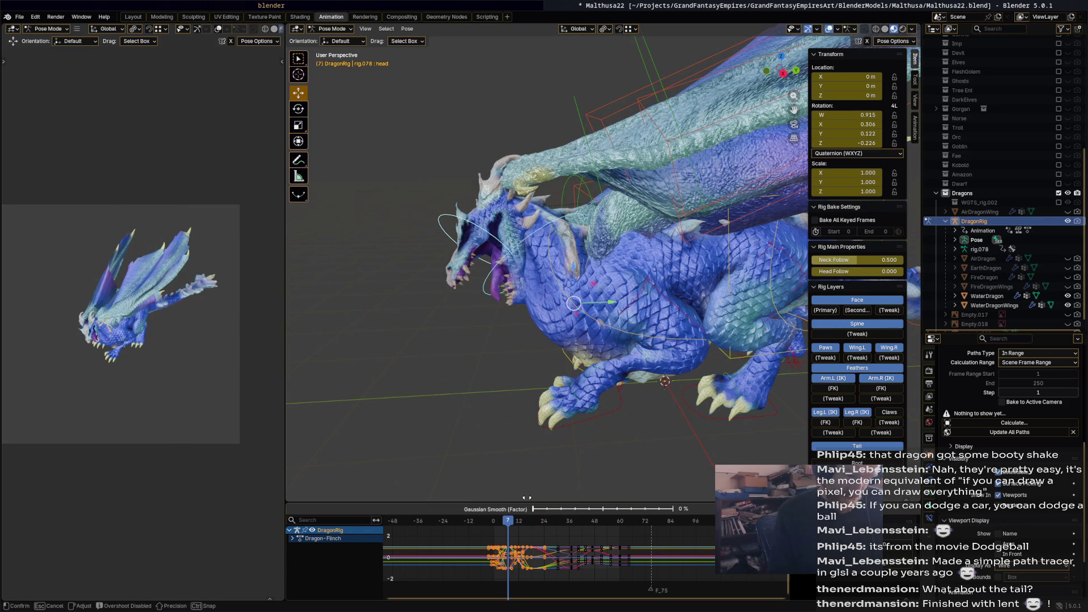
{"action": "left_click", "coordinate": [693, 510]}
Apply a second Gaussian smooth pass and return to the Action Editor keyframes.
{"action": "left_click", "coordinate": [408, 509]}
{"action": "mouse_move", "coordinate": [425, 498]}
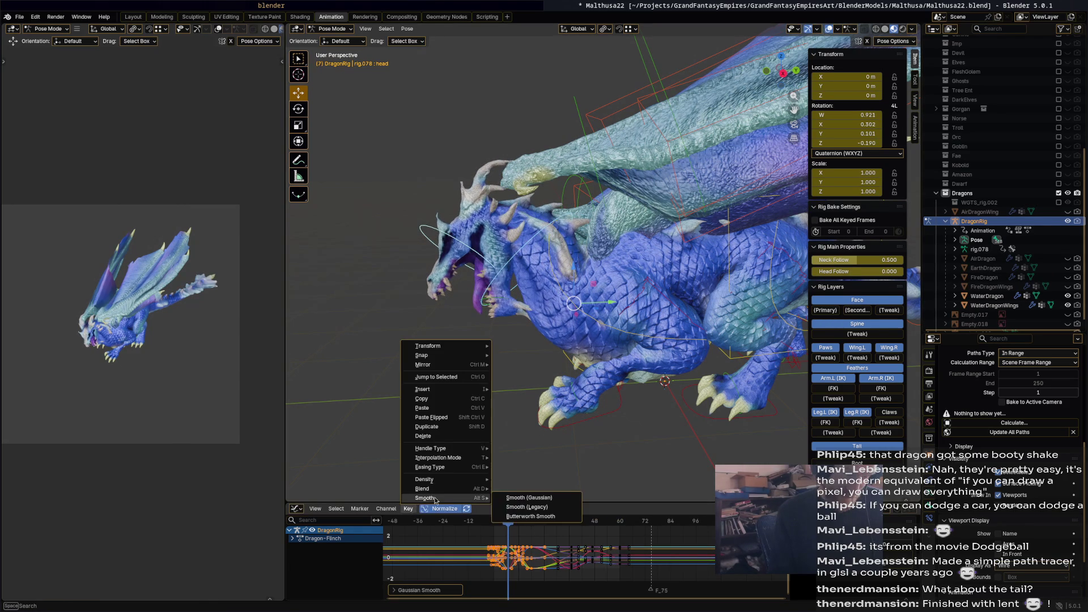
{"action": "left_click", "coordinate": [526, 497]}
{"action": "left_click", "coordinate": [618, 469]}
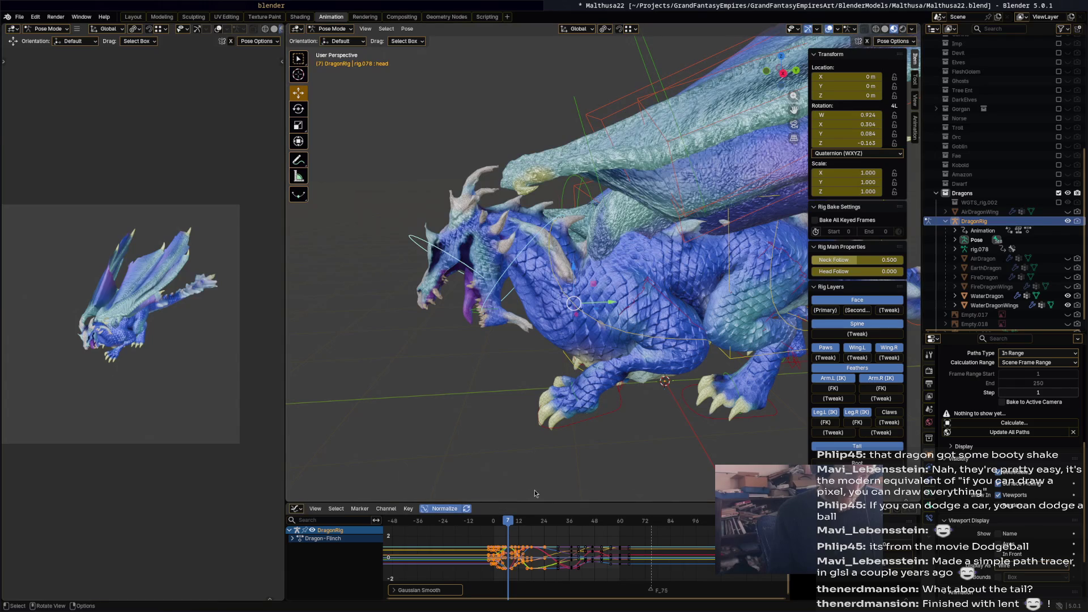
{"action": "key", "text": "ctrl+Tab"}
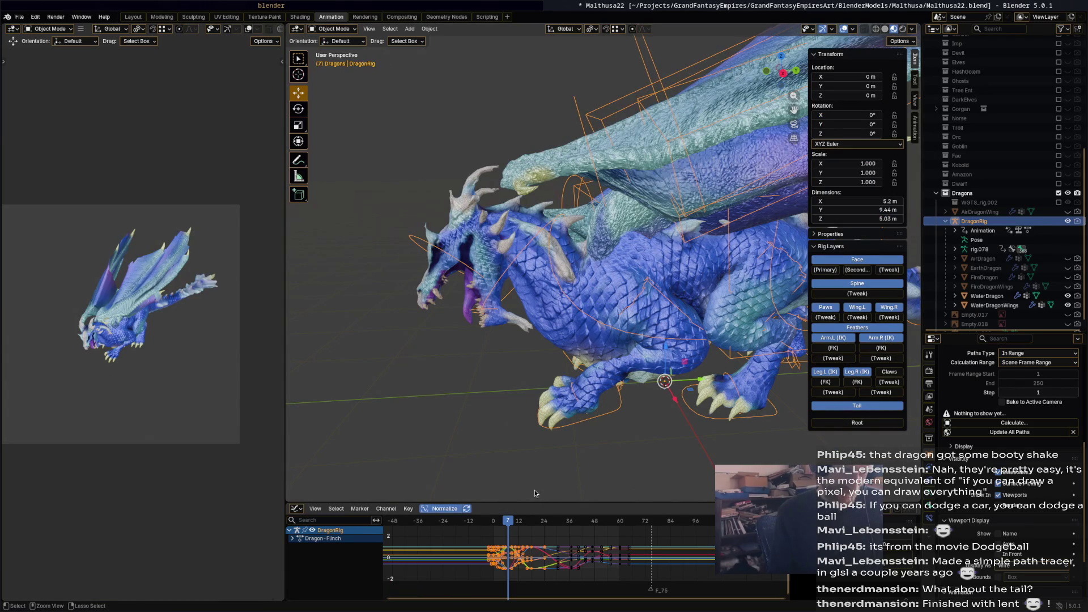
{"action": "key", "text": "ctrl+Tab"}
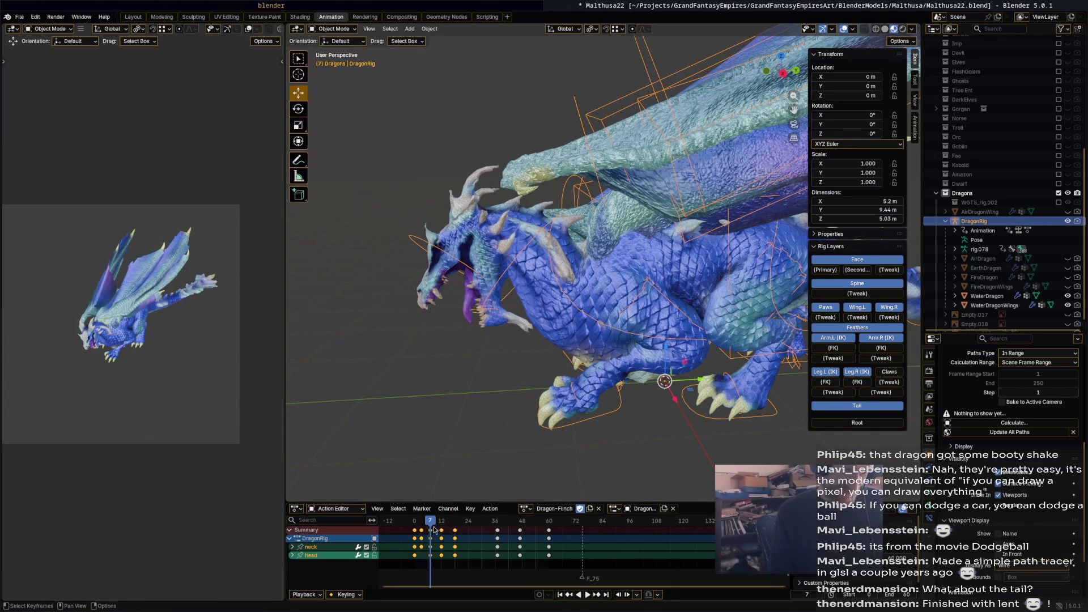
Enter Pose Mode, preview frame 11, play the flinch through, and scrub back to frame 0.
{"action": "key", "text": "ctrl+Tab"}
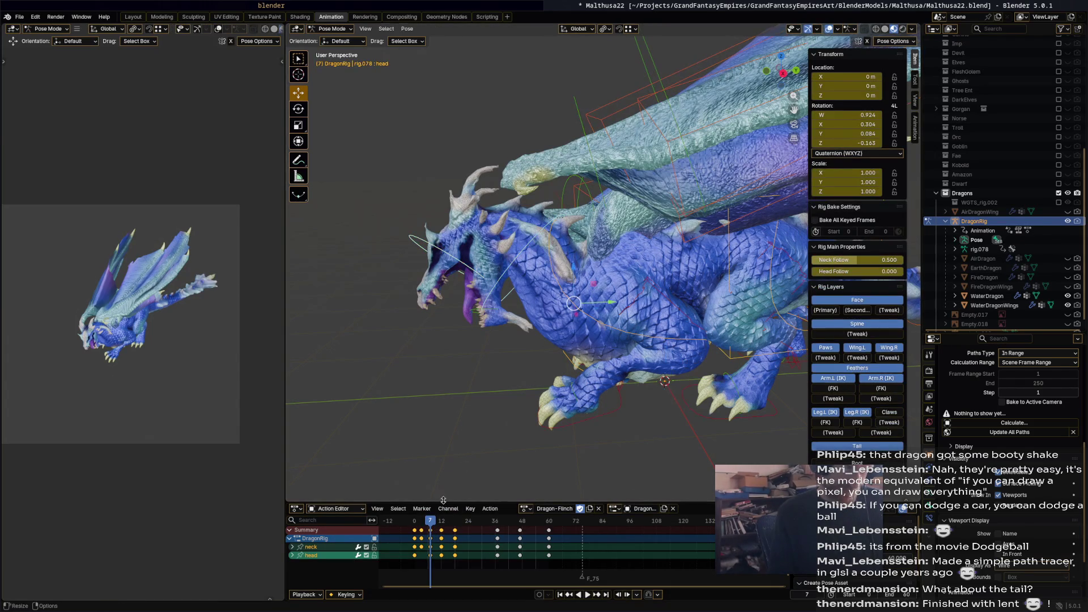
{"action": "mouse_move", "coordinate": [436, 522]}
{"action": "left_mouse_down"}
{"action": "mouse_move", "coordinate": [454, 524]}
{"action": "mouse_move", "coordinate": [415, 526]}
{"action": "left_mouse_up"}
{"action": "key", "text": "space"}
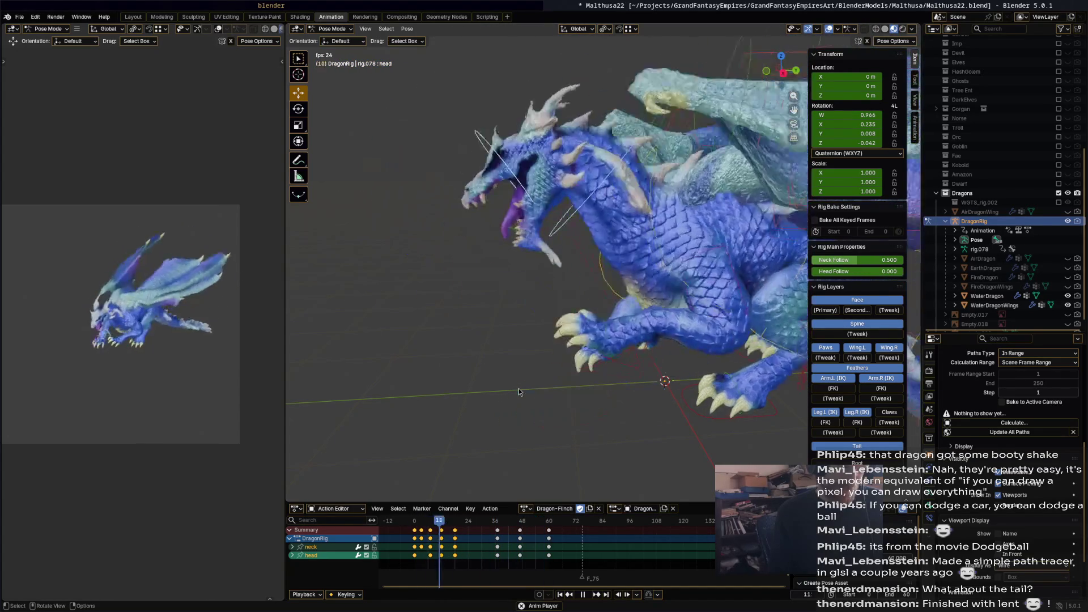
{"action": "key", "text": "space"}
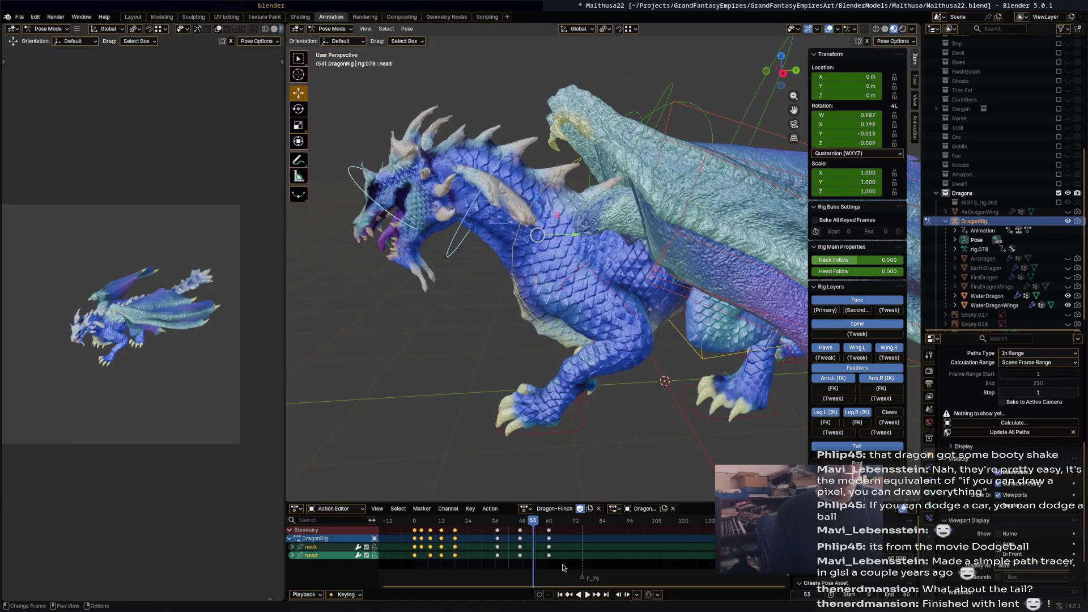
{"action": "mouse_move", "coordinate": [429, 523]}
{"action": "left_mouse_down"}
{"action": "mouse_move", "coordinate": [408, 537]}
{"action": "mouse_move", "coordinate": [527, 529]}
{"action": "mouse_move", "coordinate": [500, 527]}
{"action": "mouse_move", "coordinate": [522, 528]}
{"action": "mouse_move", "coordinate": [510, 522]}
{"action": "left_mouse_up"}
At frame 42, rotate the head's Bone 19.2° upward and select the head bones together.
{"action": "left_click_drag", "start_coordinate": [500, 308], "coordinate": [500, 308]}
{"action": "left_click_drag", "start_coordinate": [445, 85], "coordinate": [382, 92]}
{"action": "left_click", "coordinate": [391, 86]}
{"action": "key", "text": "r"}
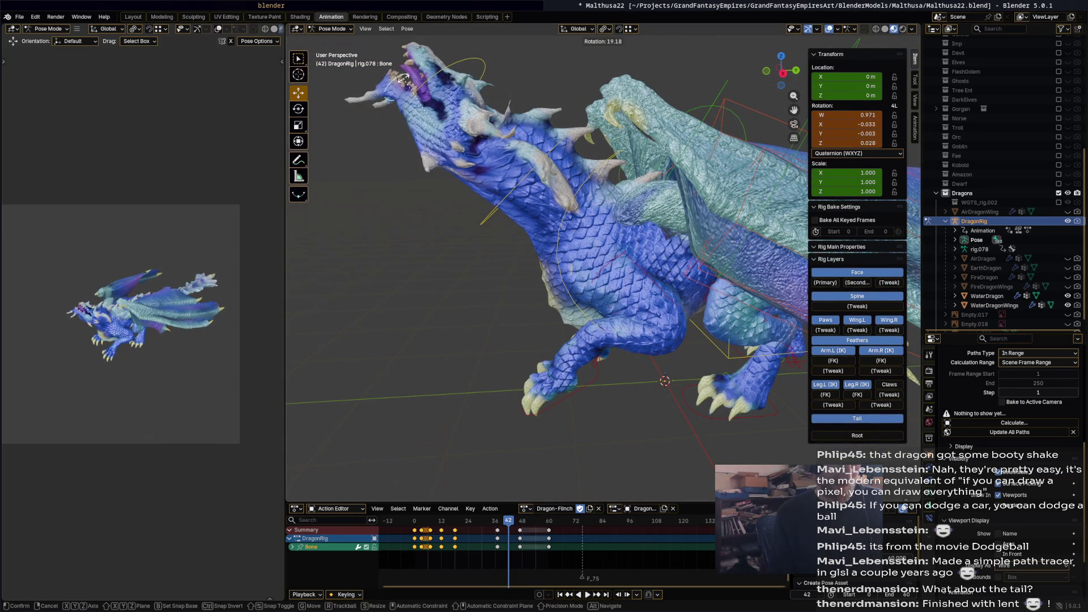
{"action": "left_click", "coordinate": [521, 161]}
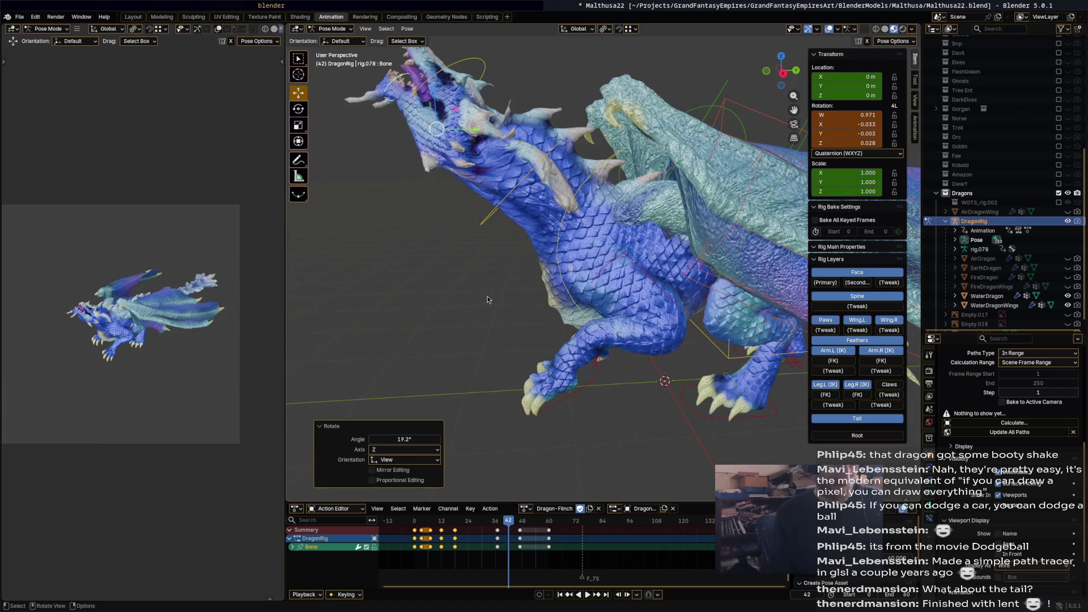
{"action": "mouse_move", "coordinate": [347, 119]}
{"action": "left_mouse_down"}
{"action": "mouse_move", "coordinate": [496, 50]}
{"action": "mouse_move", "coordinate": [509, 76]}
{"action": "left_mouse_up"}
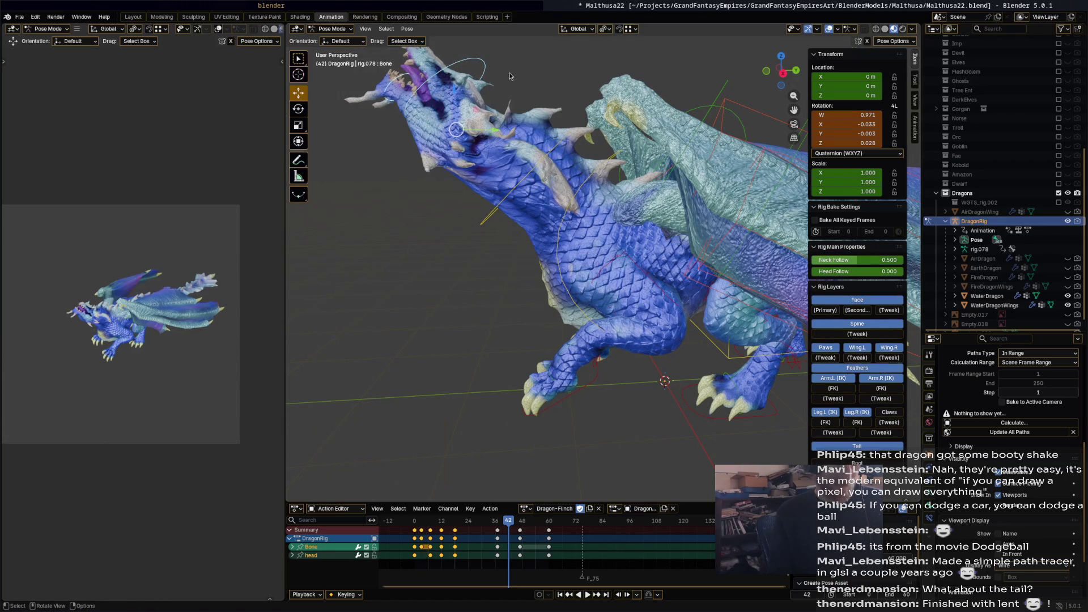
{"action": "key", "text": "space"}
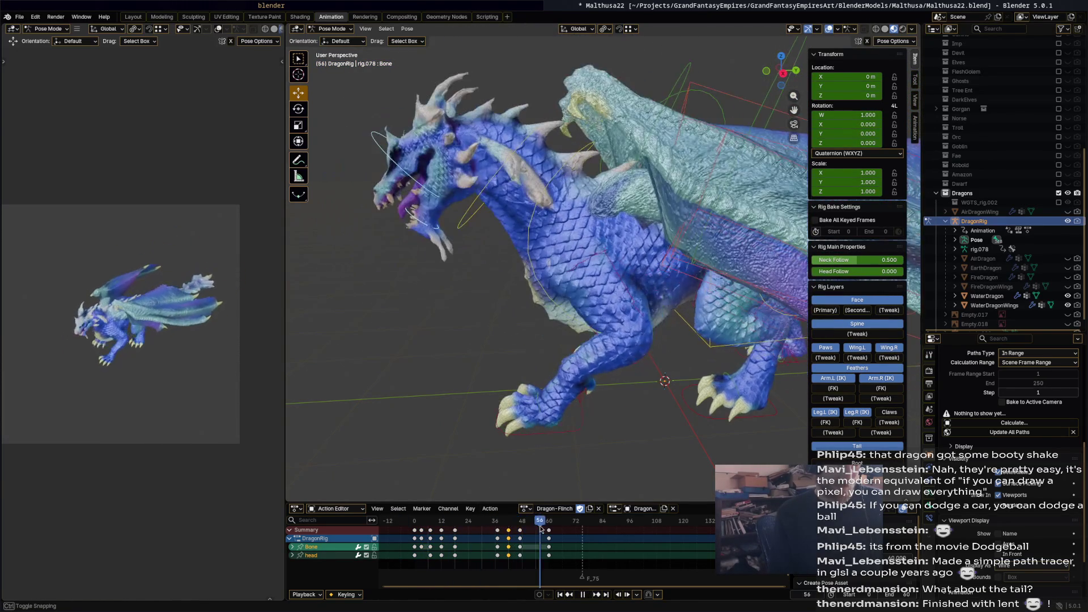
Tilt the head back down -21.5° at frame 52, replay the flinch, and select the neck bone.
{"action": "key", "text": "r"}
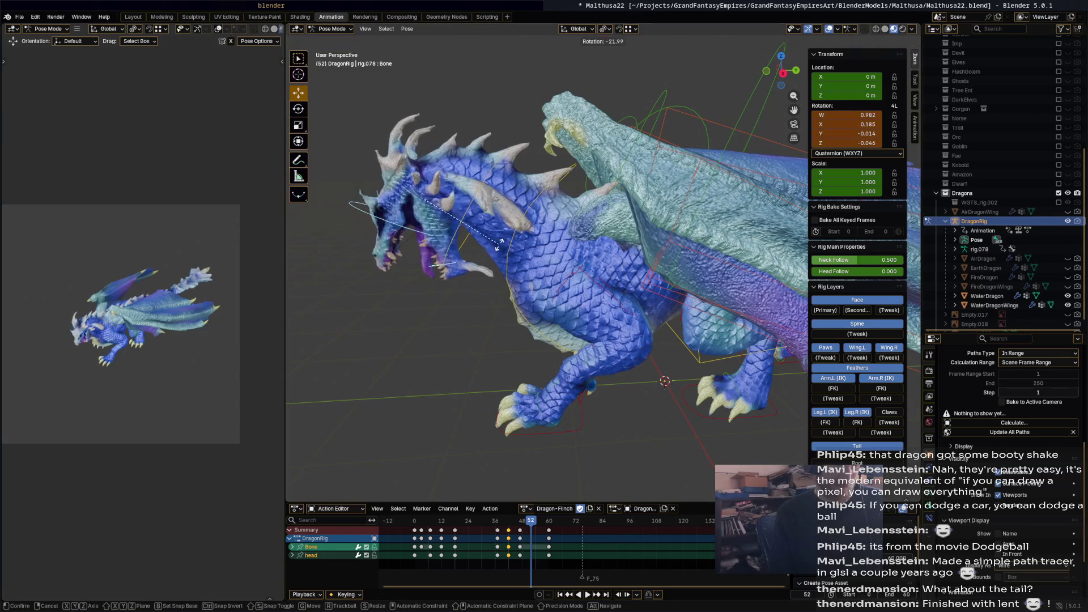
{"action": "left_click", "coordinate": [521, 350]}
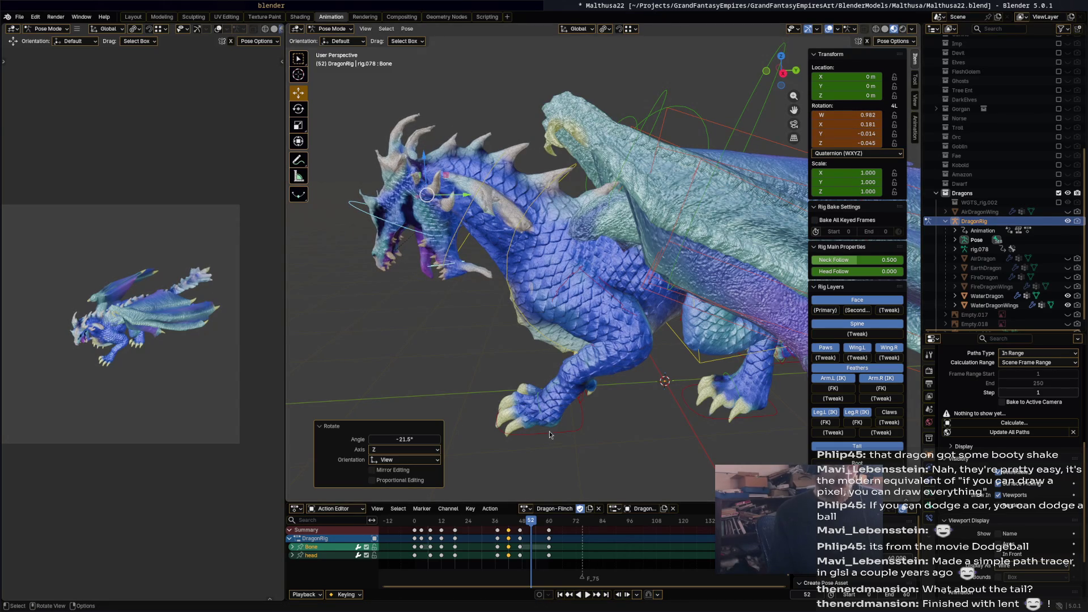
{"action": "key", "text": "space"}
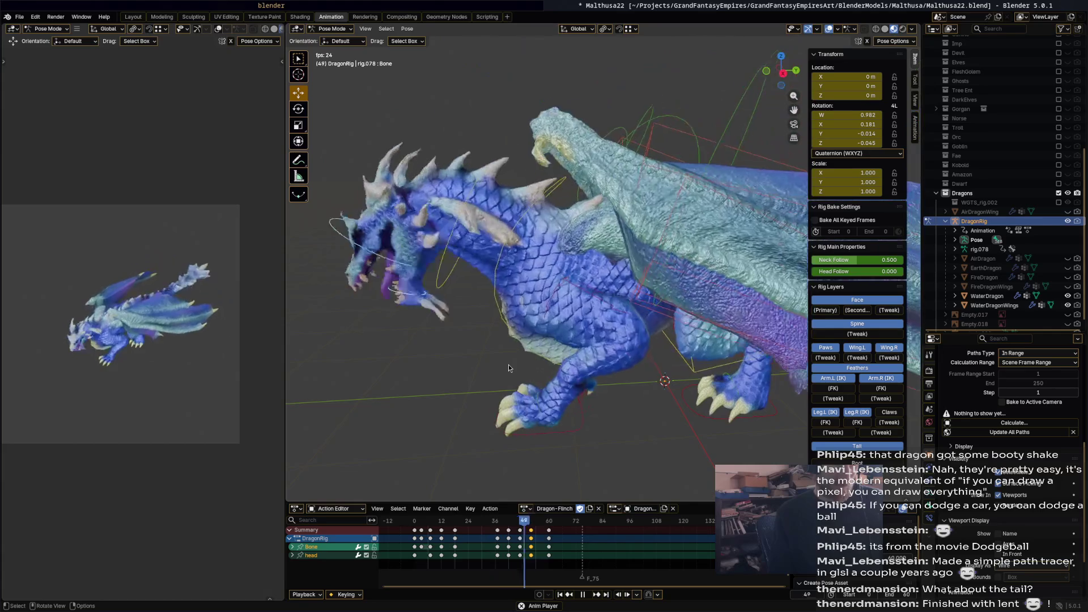
{"action": "key", "text": "space"}
{"action": "key", "text": "space"}
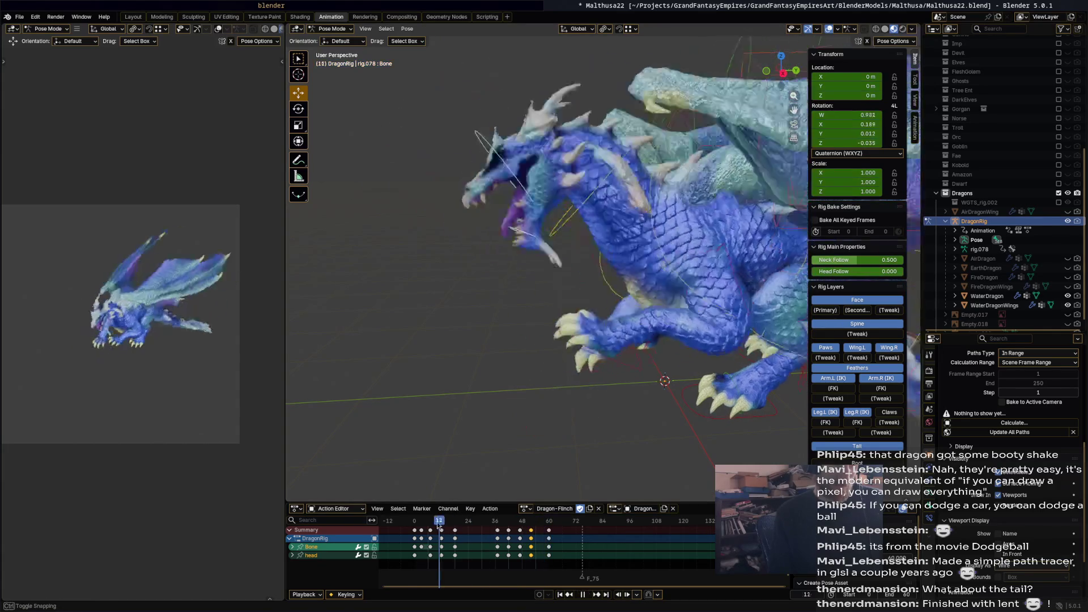
{"action": "key", "text": "space"}
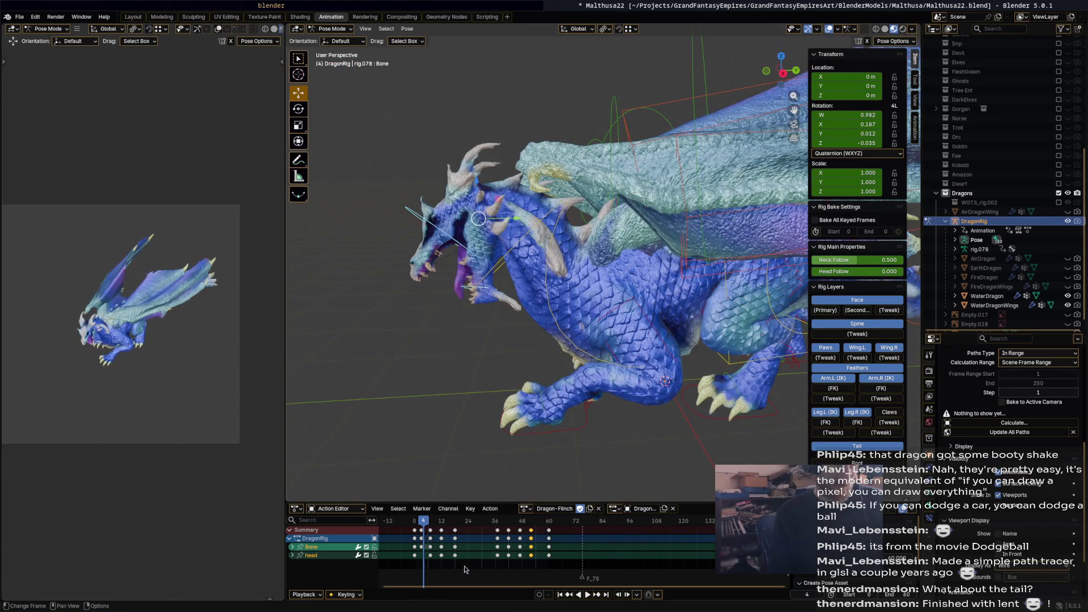
{"action": "left_click", "coordinate": [524, 264]}
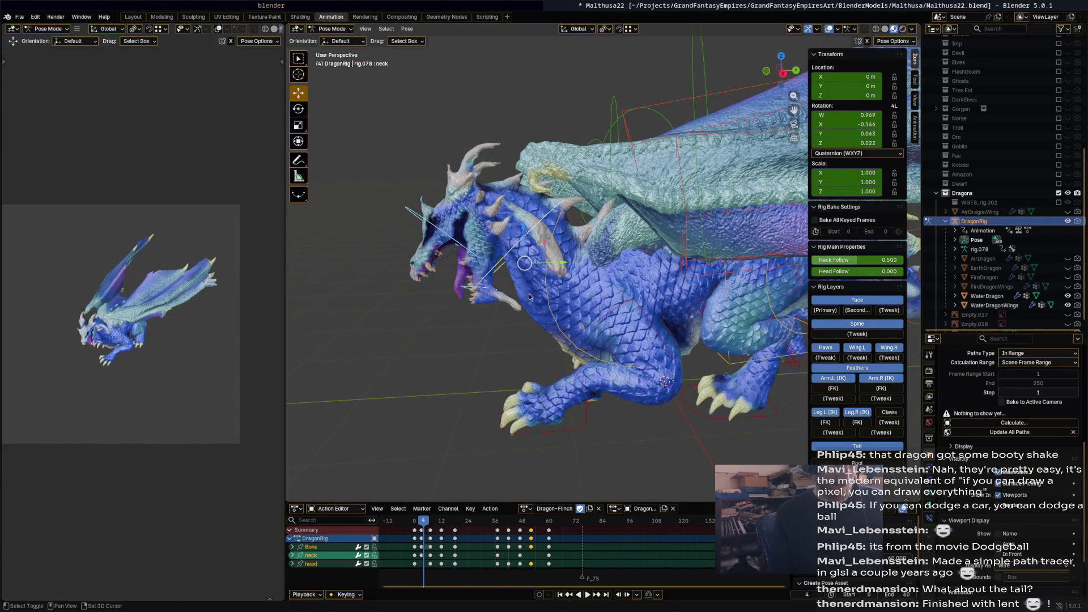
Delete the early keyframes near frame 4 along with two head keyframes.
{"action": "mouse_move", "coordinate": [462, 577]}
{"action": "left_mouse_down"}
{"action": "mouse_move", "coordinate": [422, 532]}
{"action": "mouse_move", "coordinate": [447, 581]}
{"action": "left_mouse_up"}
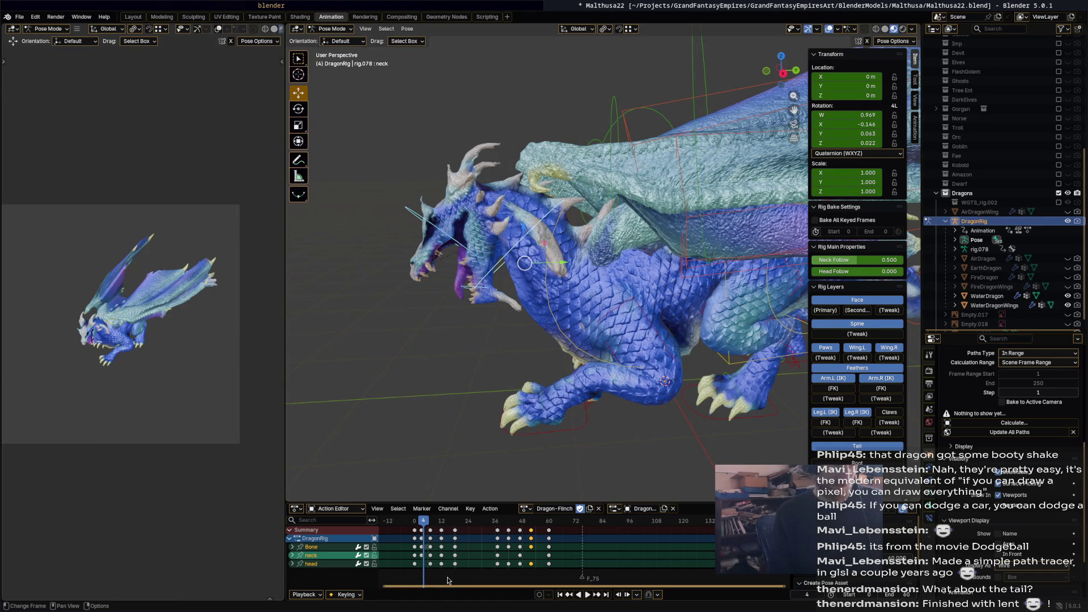
{"action": "left_click", "coordinate": [425, 533]}
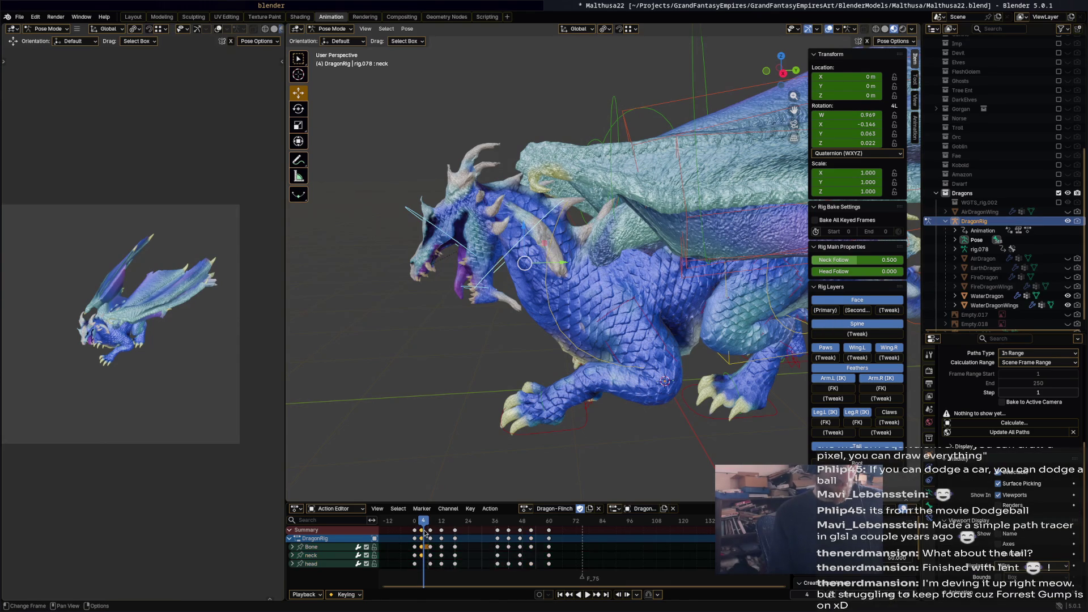
{"action": "key", "text": "x"}
{"action": "left_click", "coordinate": [425, 532]}
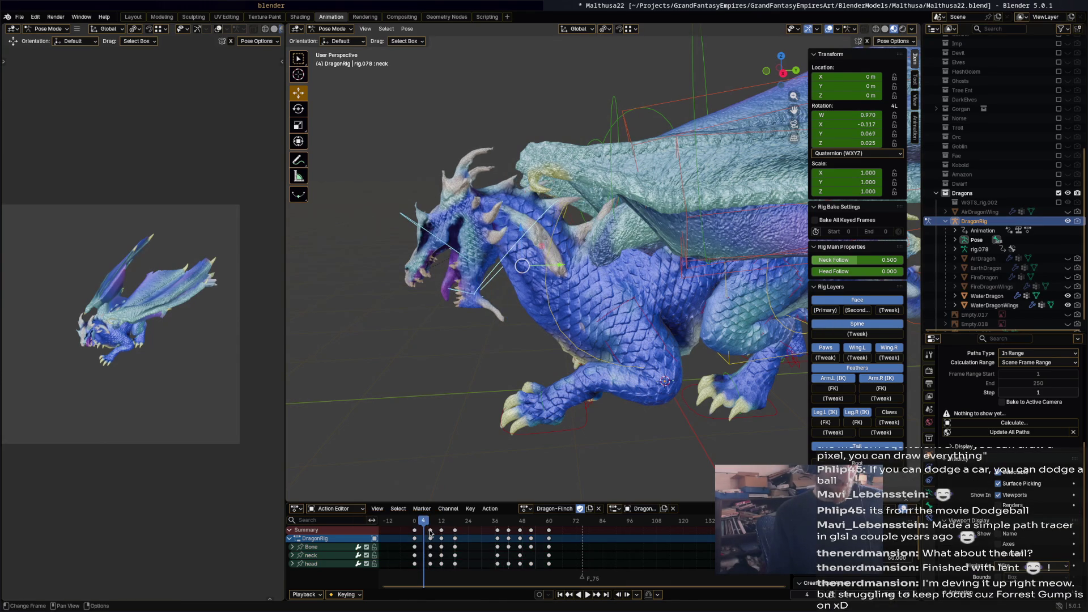
{"action": "key", "text": "x"}
{"action": "left_click", "coordinate": [442, 533]}
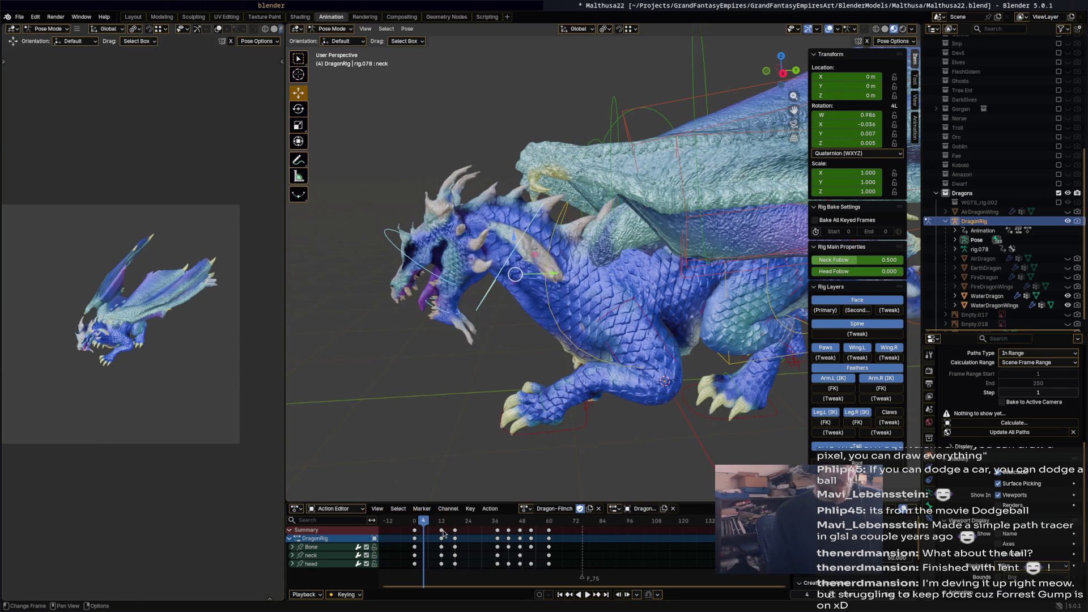
{"action": "key", "text": "x"}
{"action": "left_click", "coordinate": [443, 530]}
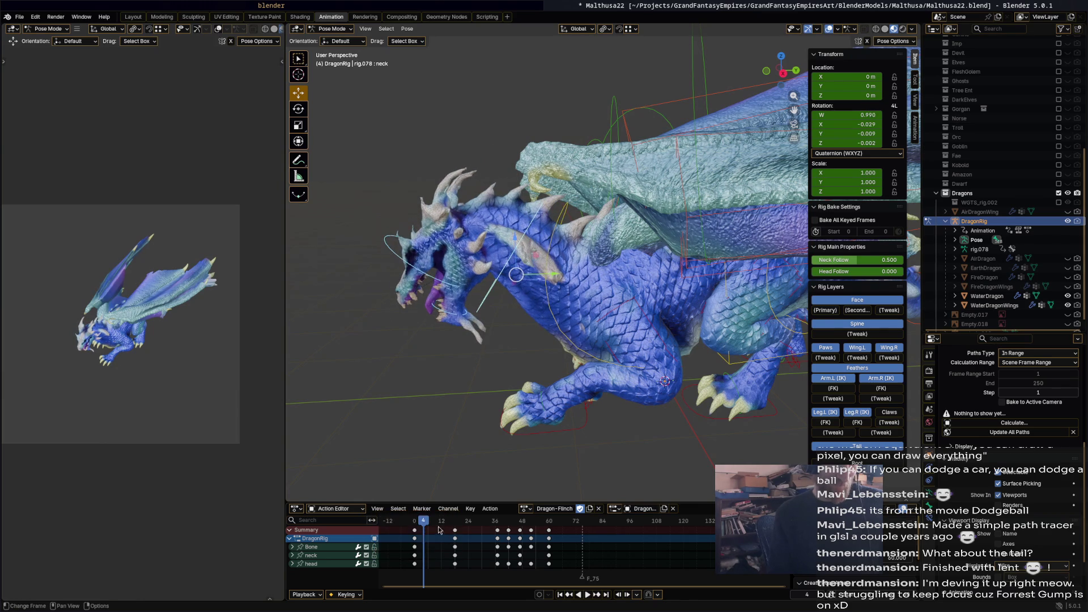
Replay the flinch, preview frame 12, stop at frame 20, and select the chest bone.
{"action": "key", "text": "space"}
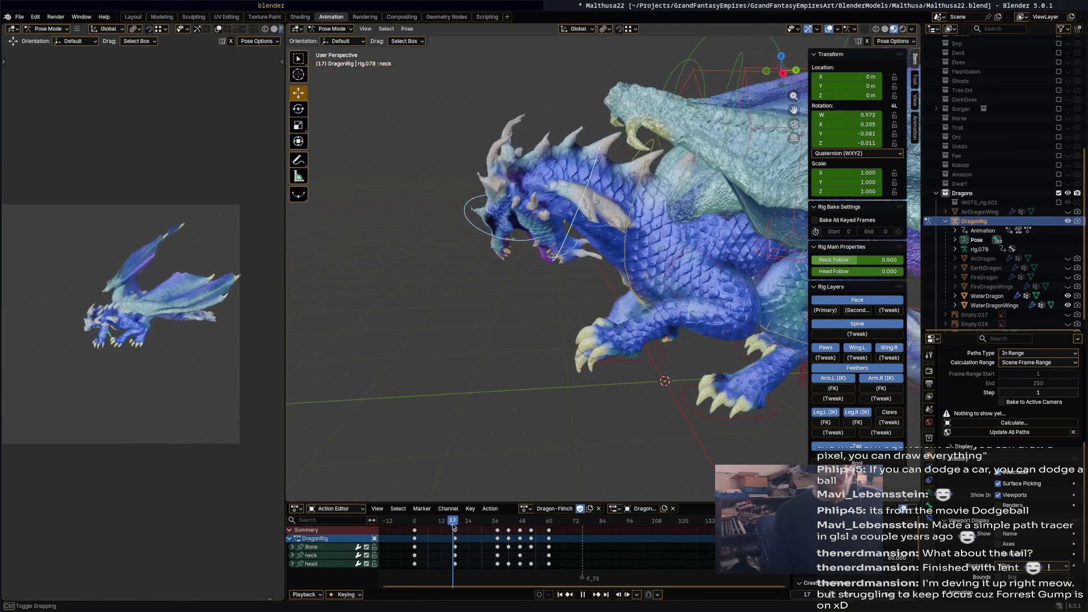
{"action": "left_click", "coordinate": [425, 523]}
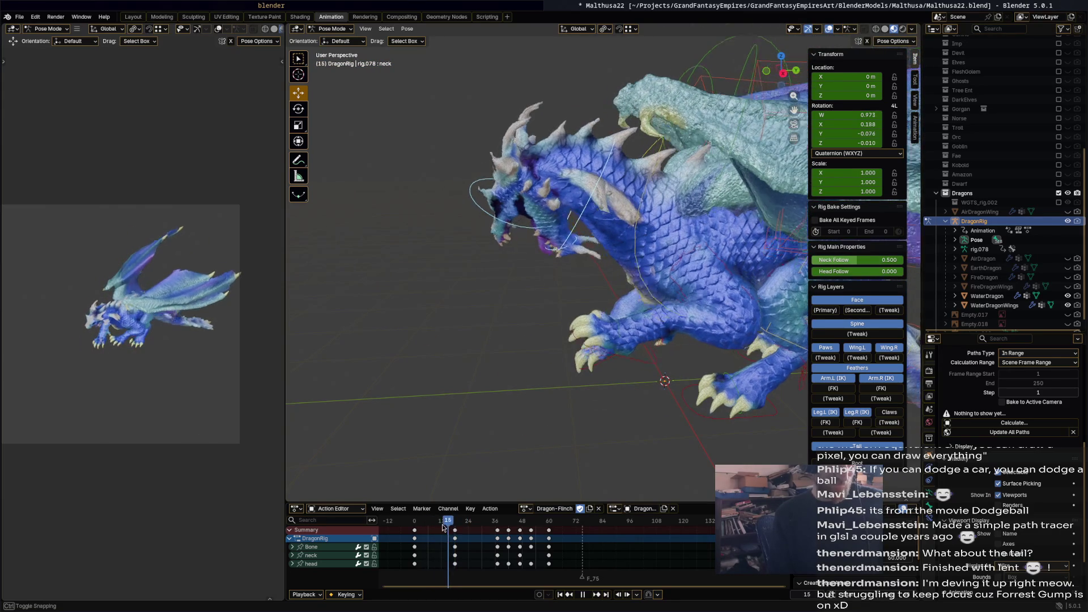
{"action": "key", "text": "Escape"}
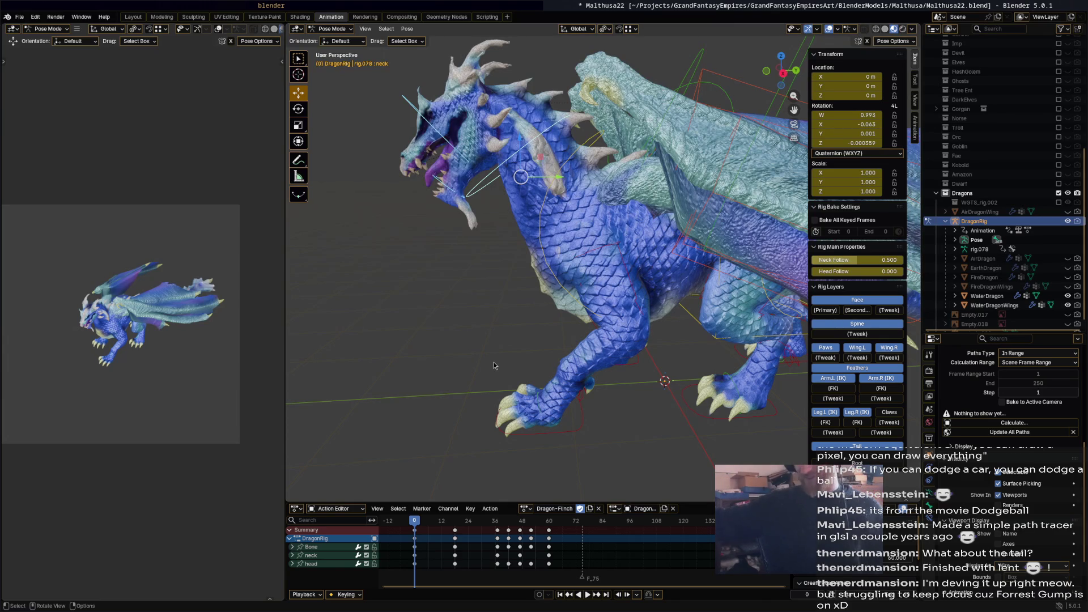
{"action": "mouse_move", "coordinate": [417, 526]}
{"action": "left_mouse_down"}
{"action": "mouse_move", "coordinate": [456, 529]}
{"action": "mouse_move", "coordinate": [414, 526]}
{"action": "left_mouse_up"}
{"action": "key", "text": "space"}
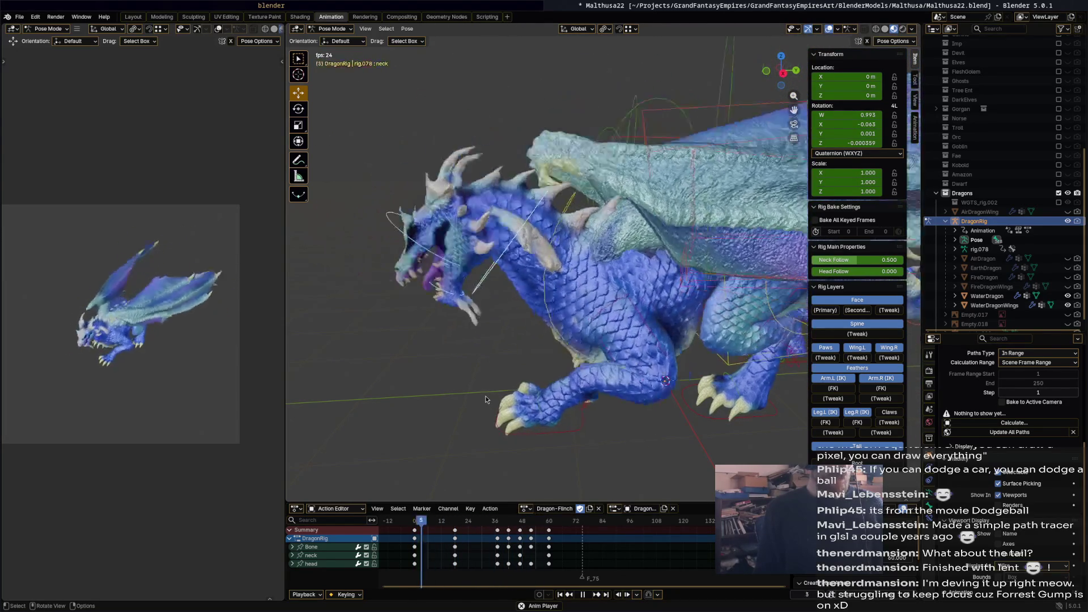
{"action": "key", "text": "space"}
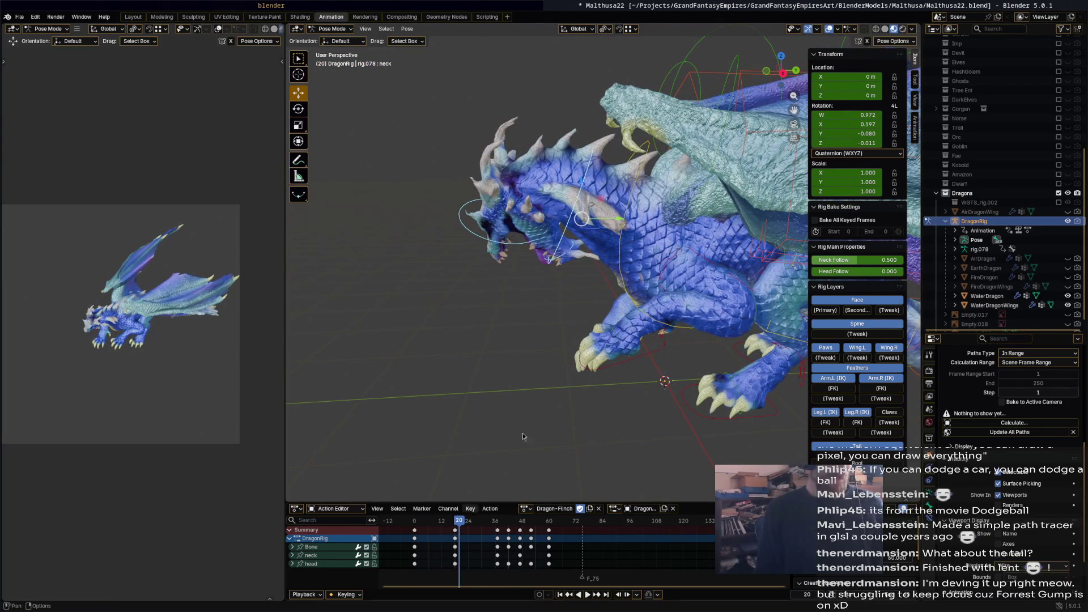
{"action": "left_click", "coordinate": [611, 284]}
{"action": "scroll", "coordinate": [610, 294], "scroll_direction": "down", "scroll_amount": 2}
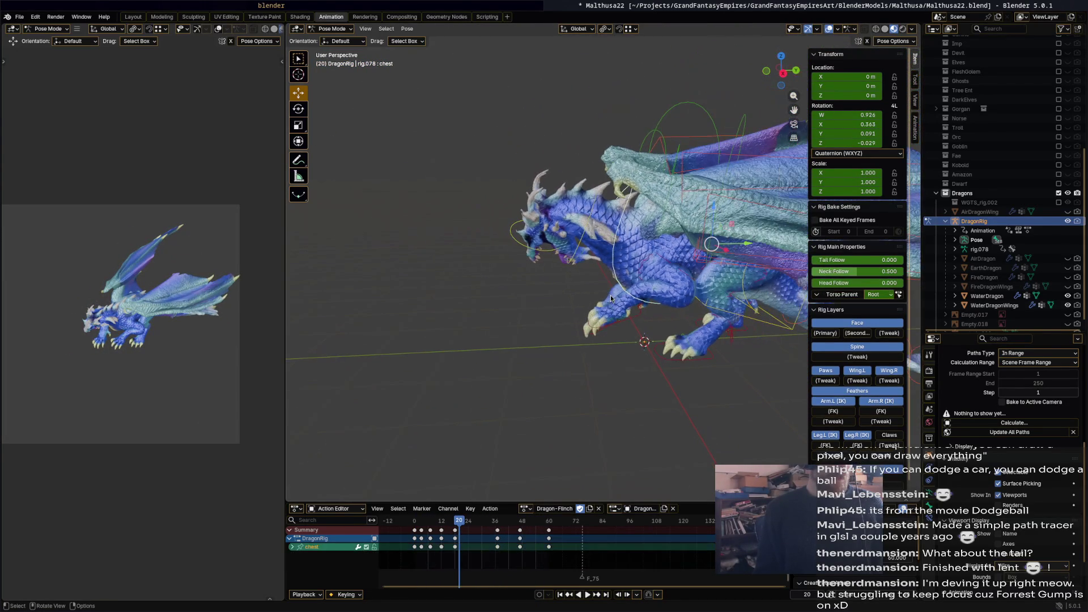
Delete the torso, hips and chest keyframes between frames 0 and 20.
{"action": "left_click_drag", "start_coordinate": [447, 570], "coordinate": [422, 531]}
{"action": "key", "text": "x"}
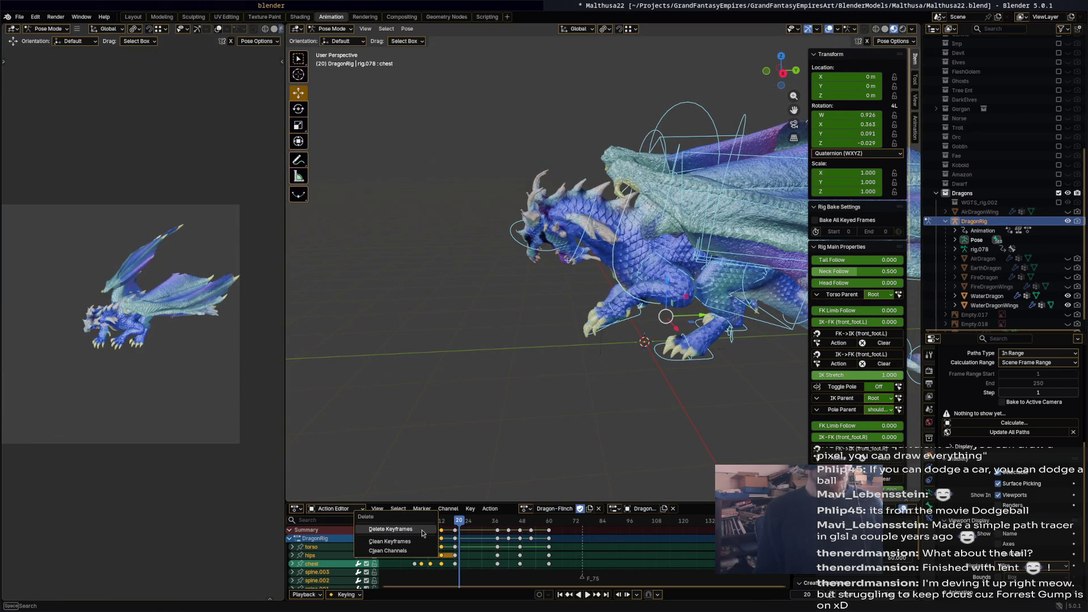
{"action": "left_click", "coordinate": [422, 531]}
Replay the flinch to frame 41, then reselect the neck bone and play again.
{"action": "key", "text": "space"}
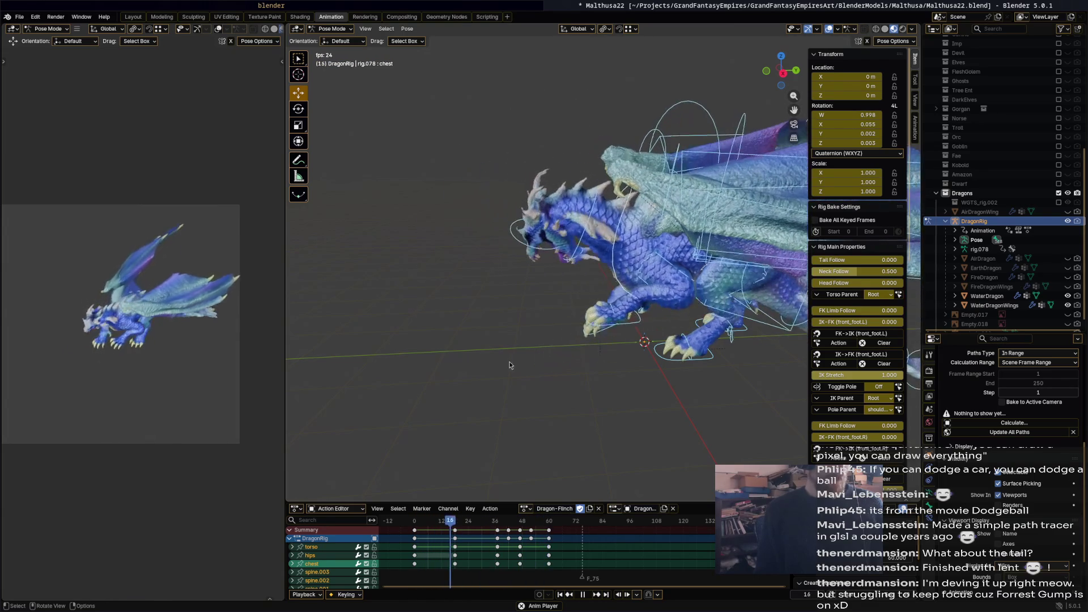
{"action": "key", "text": "space"}
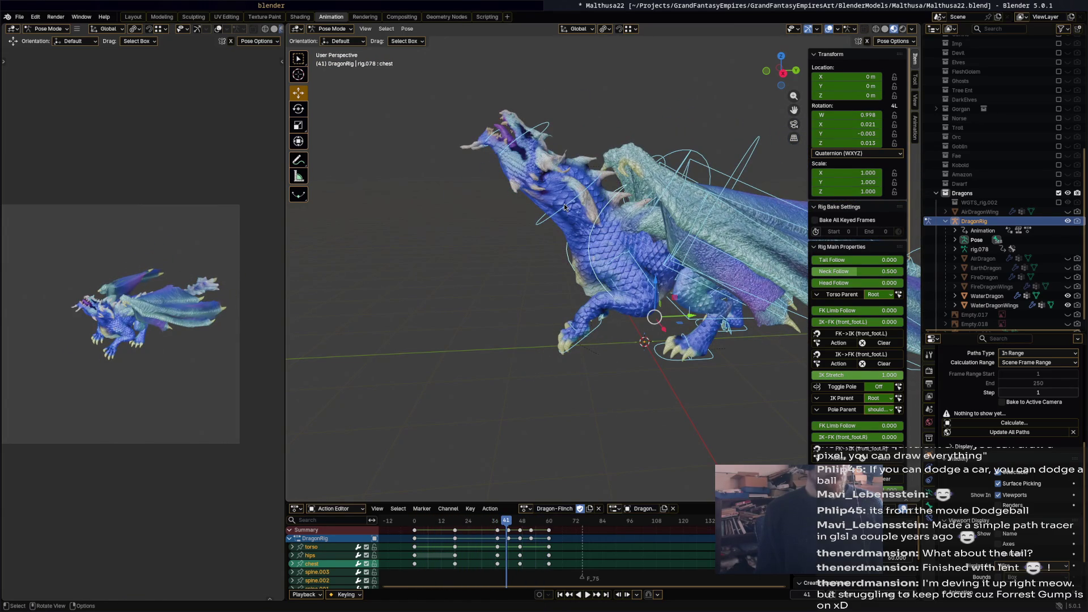
{"action": "left_click", "coordinate": [563, 202]}
{"action": "key", "text": "space"}
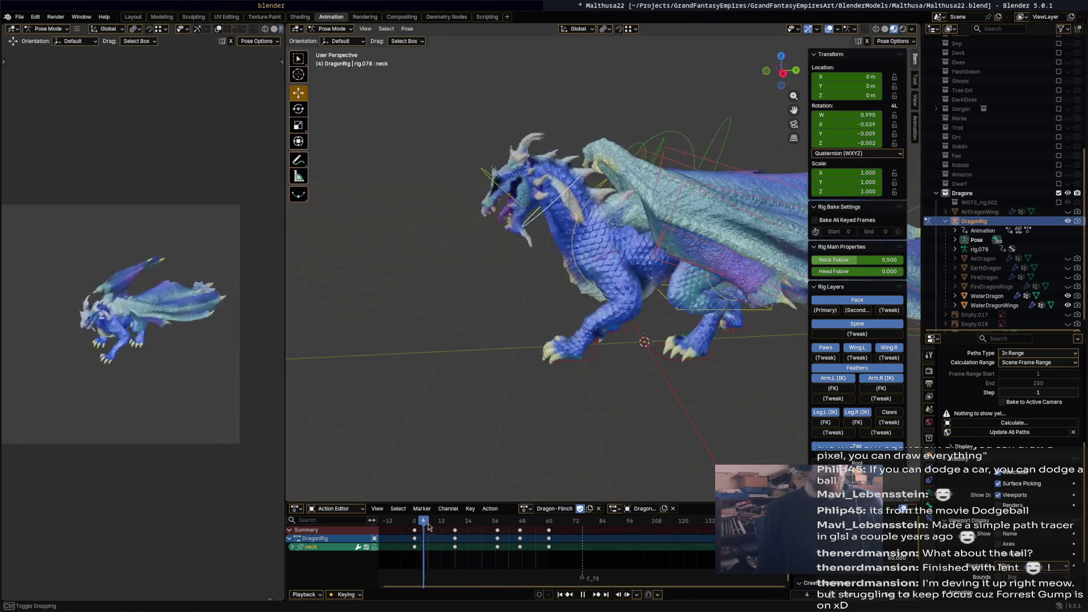
Move into the later frames and rotate the neck_bend bone downward.
{"action": "mouse_move", "coordinate": [462, 531]}
{"action": "left_mouse_down"}
{"action": "mouse_move", "coordinate": [531, 537]}
{"action": "mouse_move", "coordinate": [499, 527]}
{"action": "left_mouse_up"}
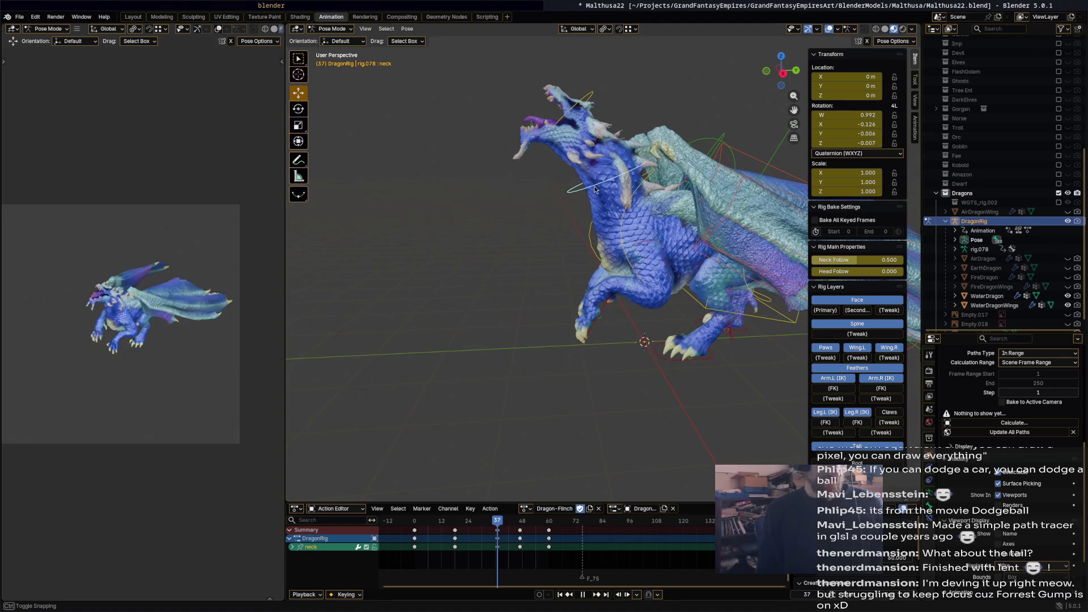
{"action": "left_click", "coordinate": [623, 173]}
{"action": "middle_click_drag", "start_coordinate": [623, 172], "coordinate": [618, 84]}
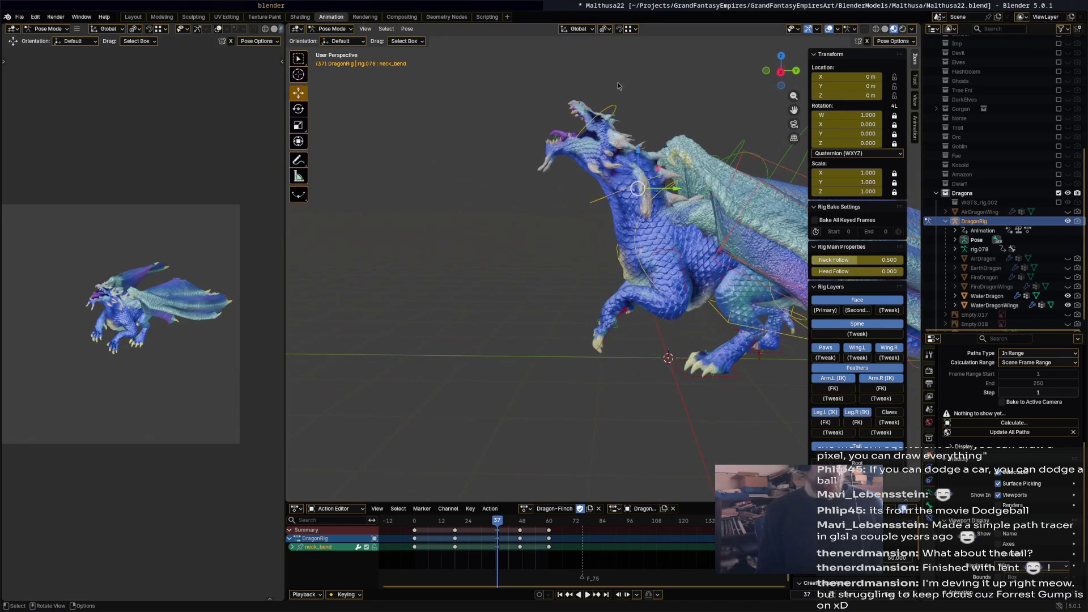
{"action": "key", "text": "r"}
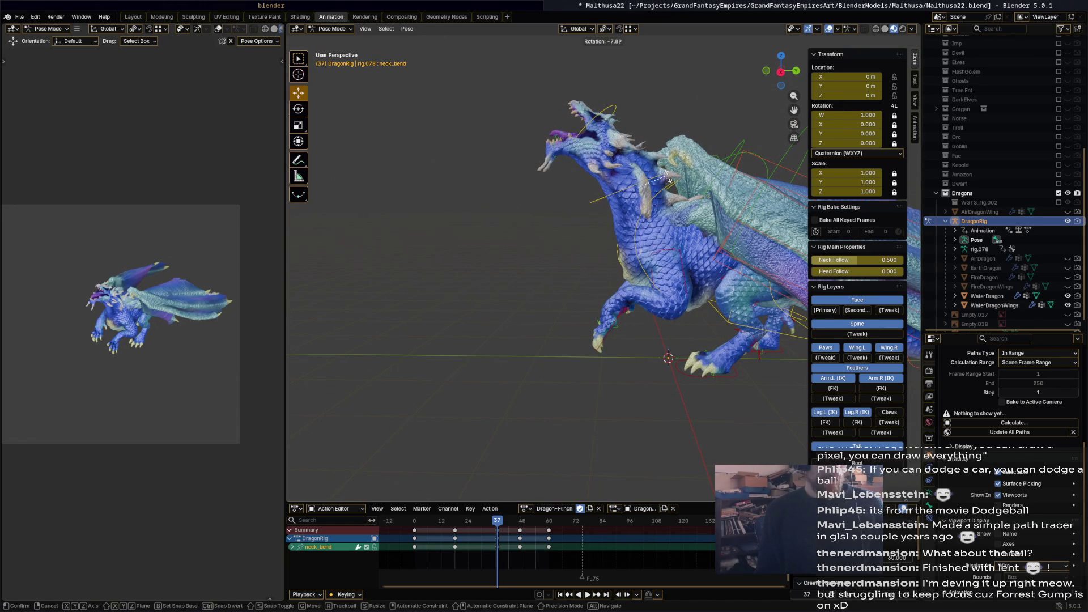
{"action": "left_click", "coordinate": [666, 213]}
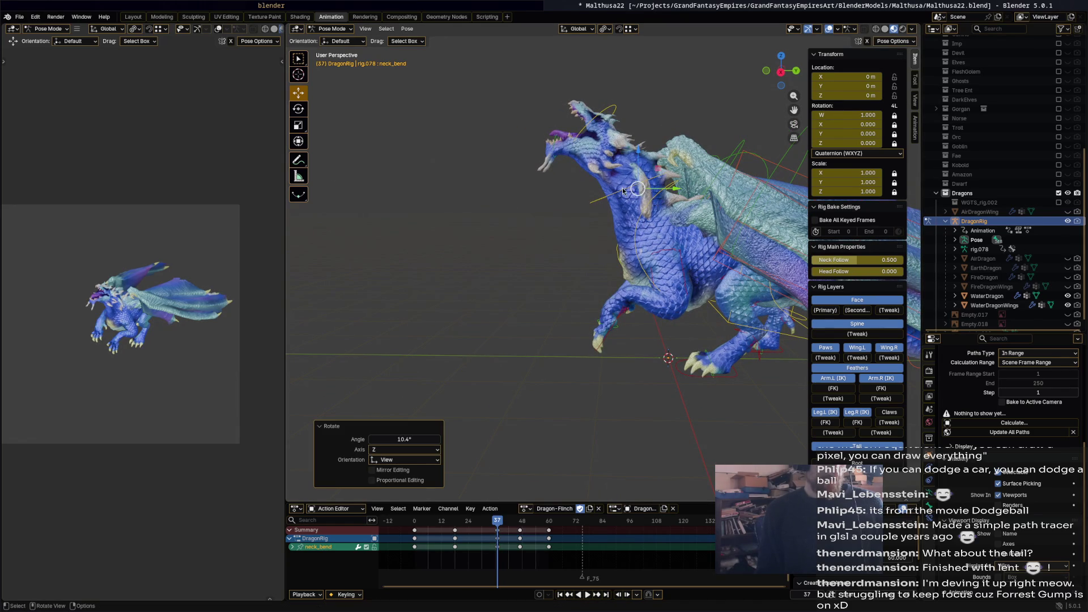
Turn the neck downward, then turn the head down about 56°.
{"action": "left_click", "coordinate": [726, 179]}
{"action": "key", "text": "r"}
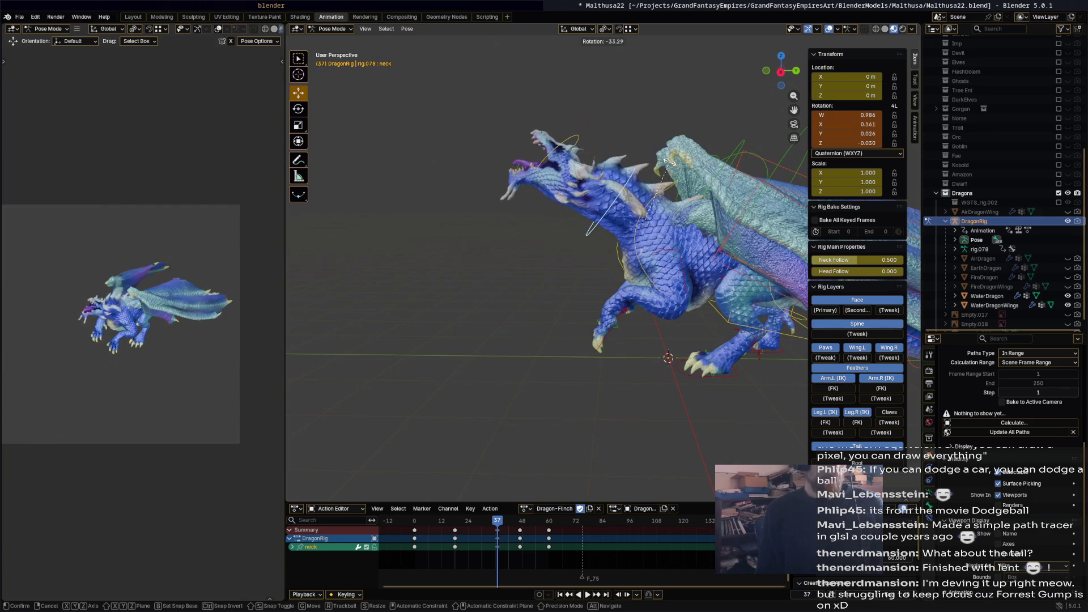
{"action": "left_click", "coordinate": [569, 143]}
{"action": "left_click", "coordinate": [568, 141]}
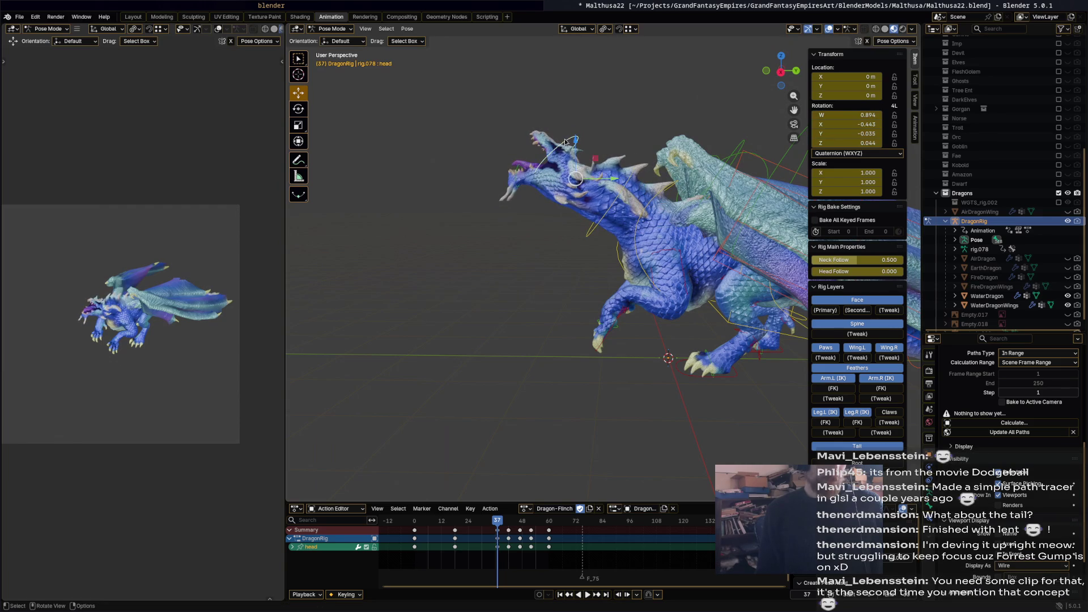
{"action": "key", "text": "r"}
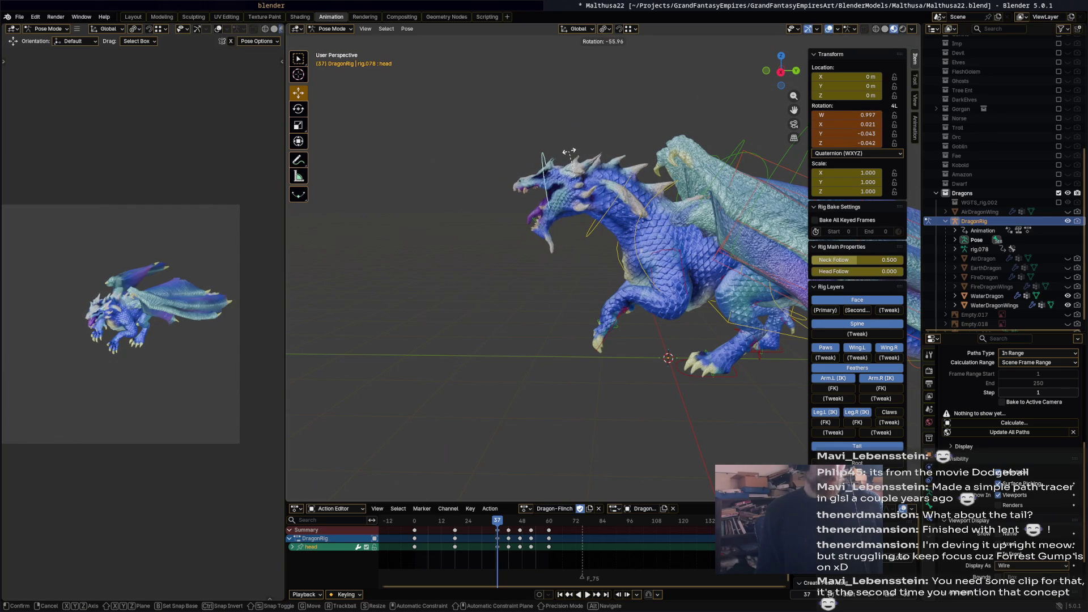
{"action": "left_click", "coordinate": [573, 153]}
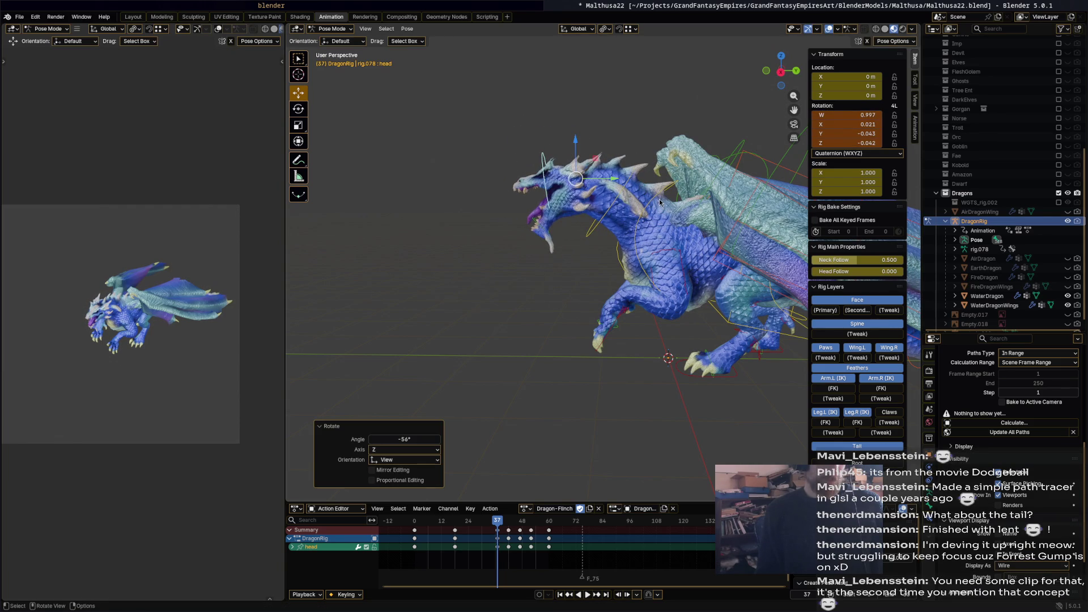
Review the motion from frame 20 to frame 39 and select the head bone.
{"action": "left_click", "coordinate": [627, 182]}
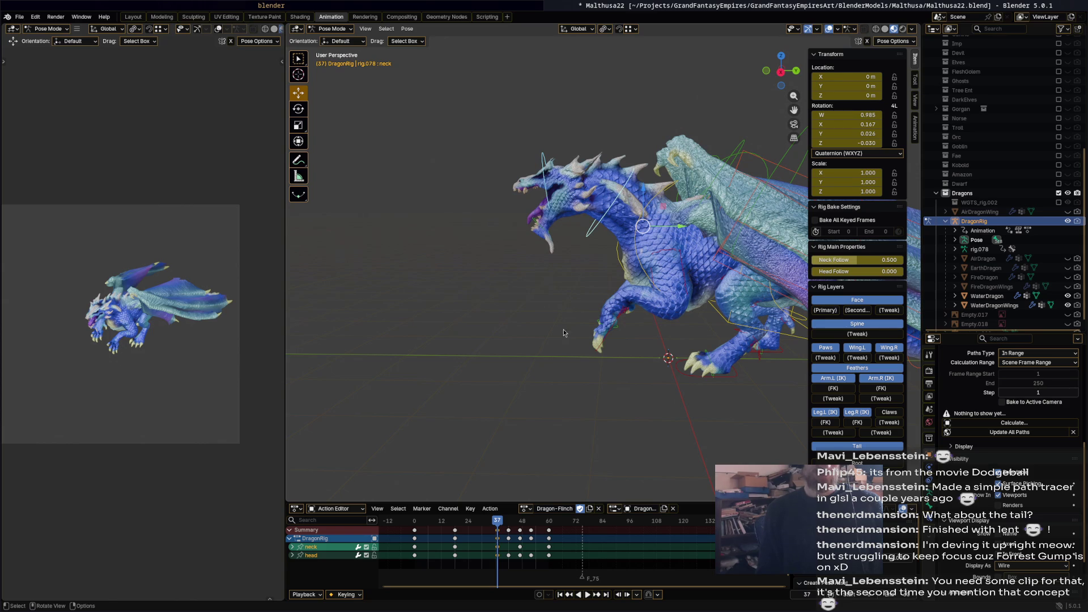
{"action": "mouse_move", "coordinate": [491, 522]}
{"action": "left_mouse_down"}
{"action": "mouse_move", "coordinate": [396, 522]}
{"action": "mouse_move", "coordinate": [538, 528]}
{"action": "mouse_move", "coordinate": [424, 522]}
{"action": "mouse_move", "coordinate": [548, 517]}
{"action": "mouse_move", "coordinate": [428, 521]}
{"action": "mouse_move", "coordinate": [523, 521]}
{"action": "left_mouse_up"}
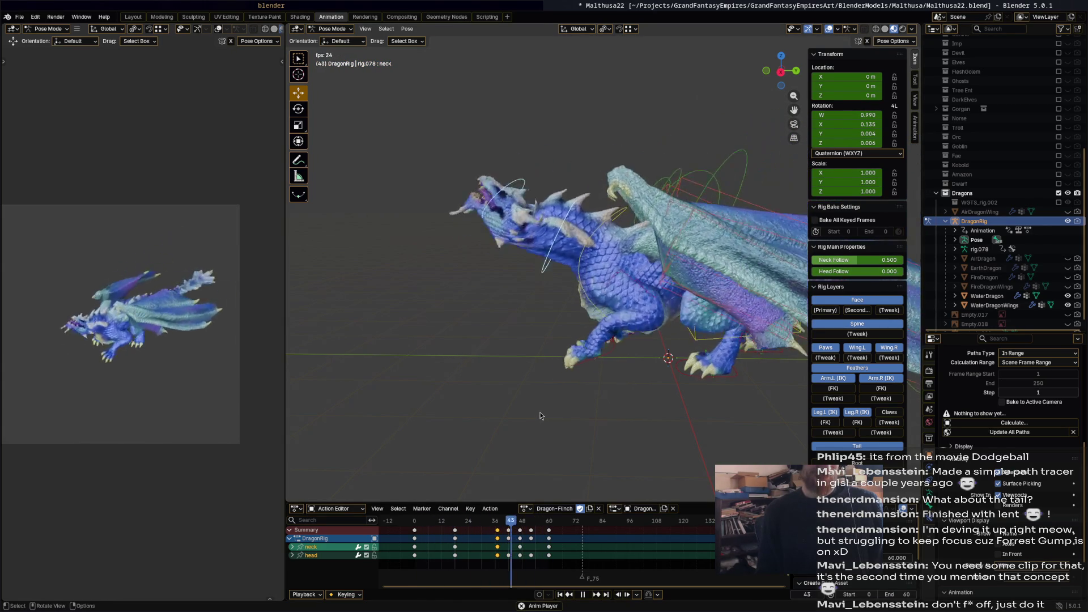
{"action": "left_click_drag", "start_coordinate": [501, 522], "coordinate": [533, 510]}
{"action": "left_click", "coordinate": [513, 252]}
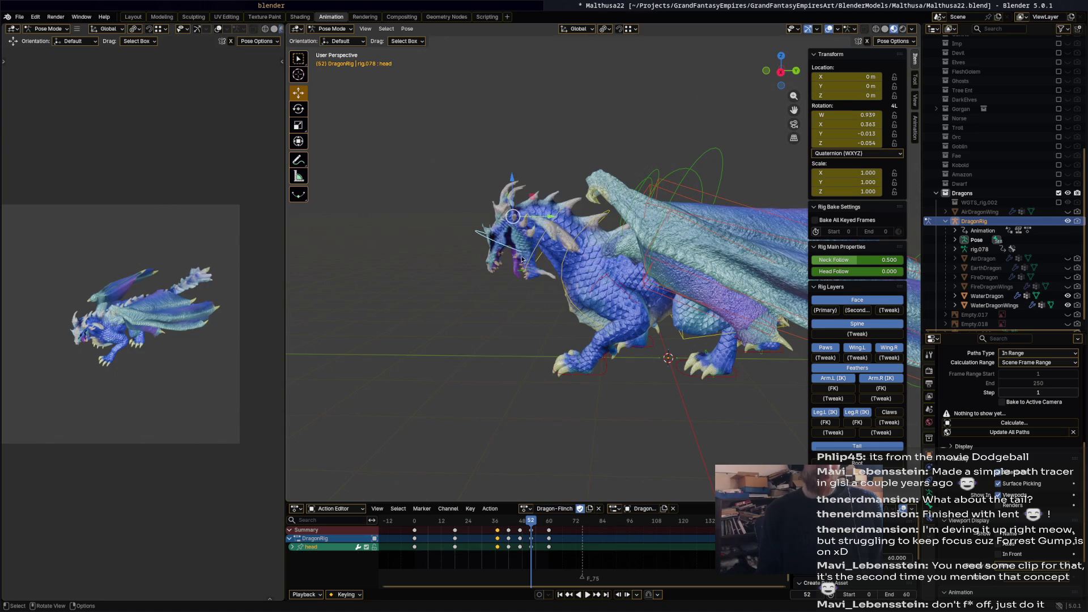
Turn both head bones 27.9° at frame 52.
{"action": "left_click", "coordinate": [524, 274], "text": "shift"}
{"action": "key", "text": "r"}
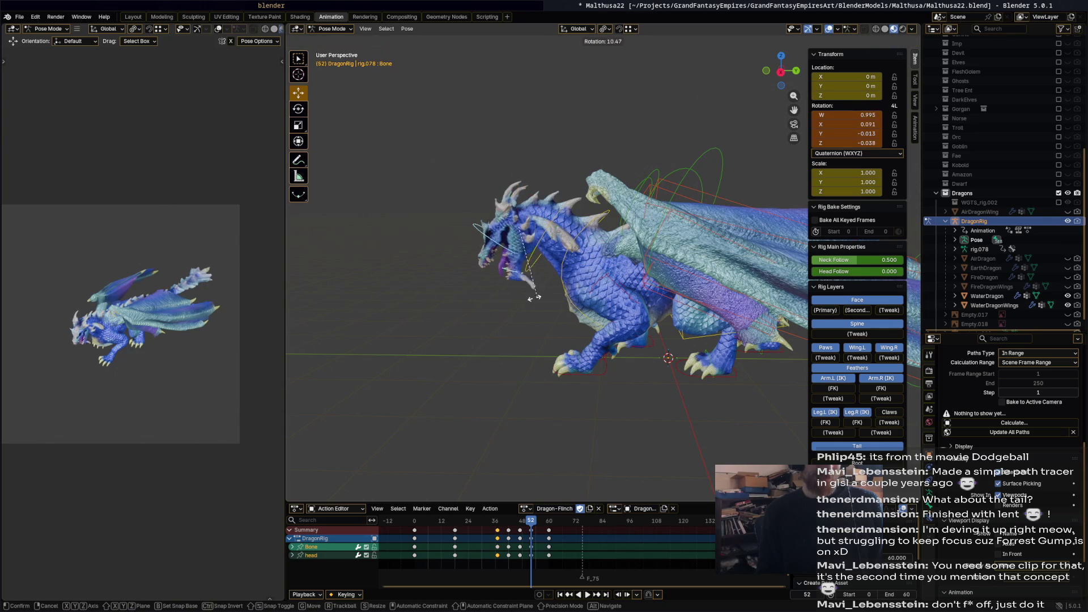
{"action": "left_click", "coordinate": [539, 318]}
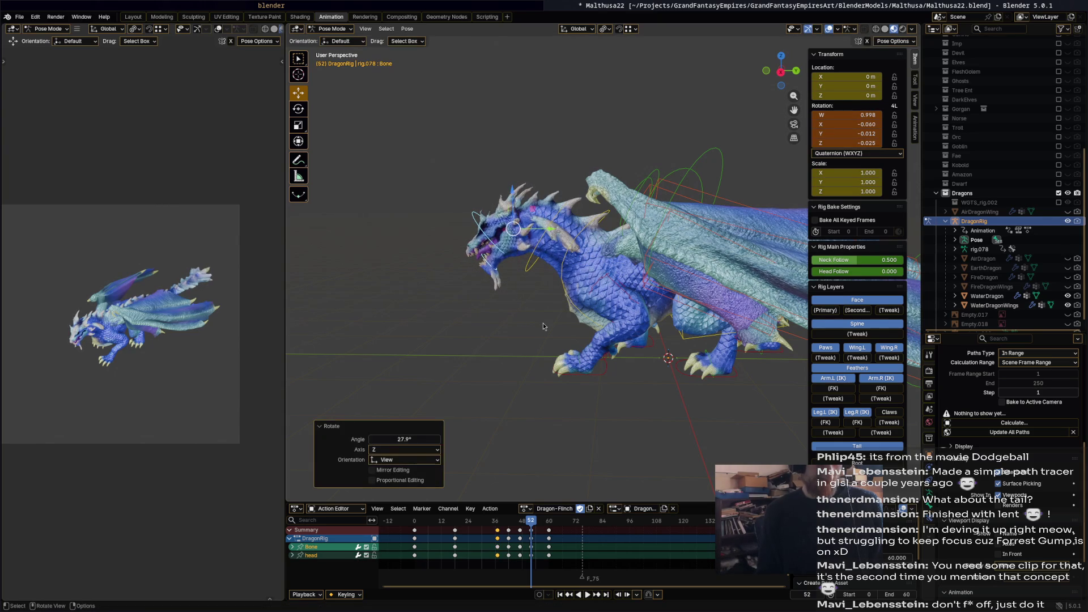
Replay the flinch to frame 47, then select all bones and their keys from frame 12 to 72.
{"action": "key", "text": "space"}
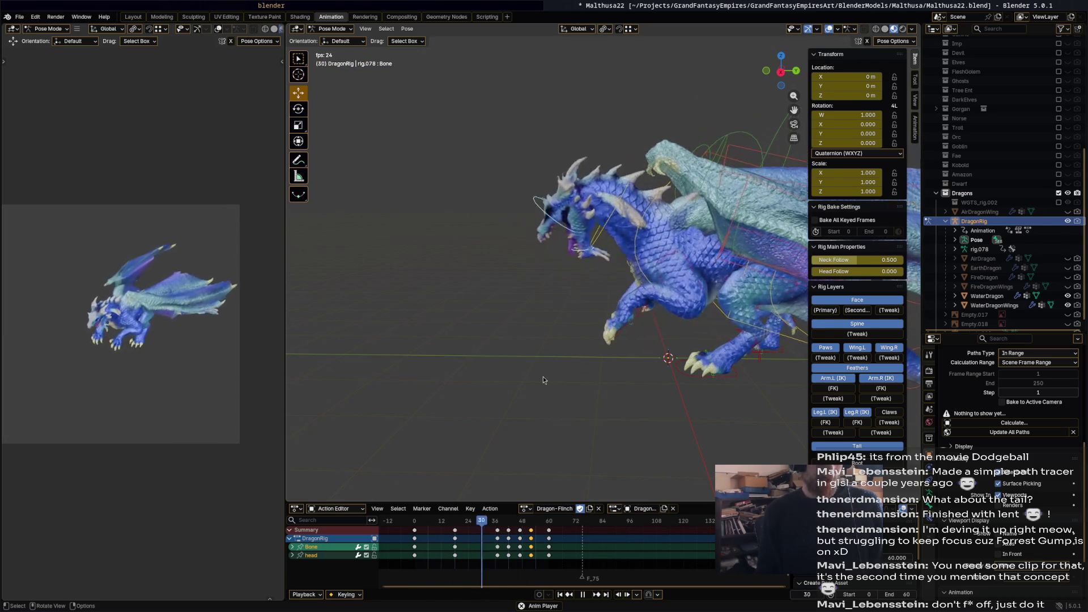
{"action": "key", "text": "space"}
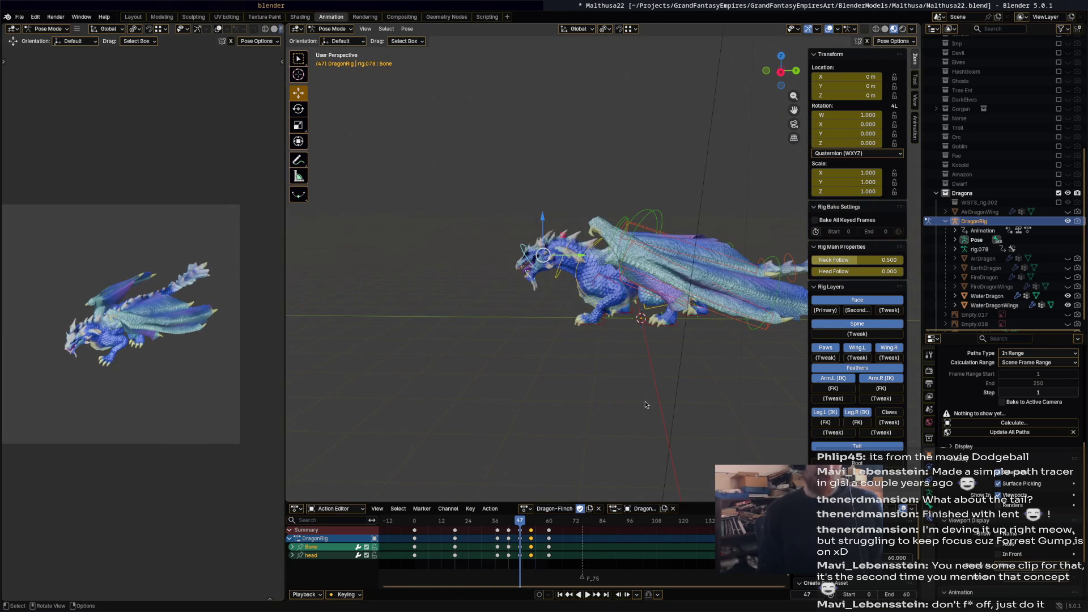
{"action": "key", "text": "a"}
{"action": "left_click_drag", "start_coordinate": [571, 549], "coordinate": [452, 530]}
Delete the selected keyframes from frame 12 onward and return to frame 12.
{"action": "key", "text": "x"}
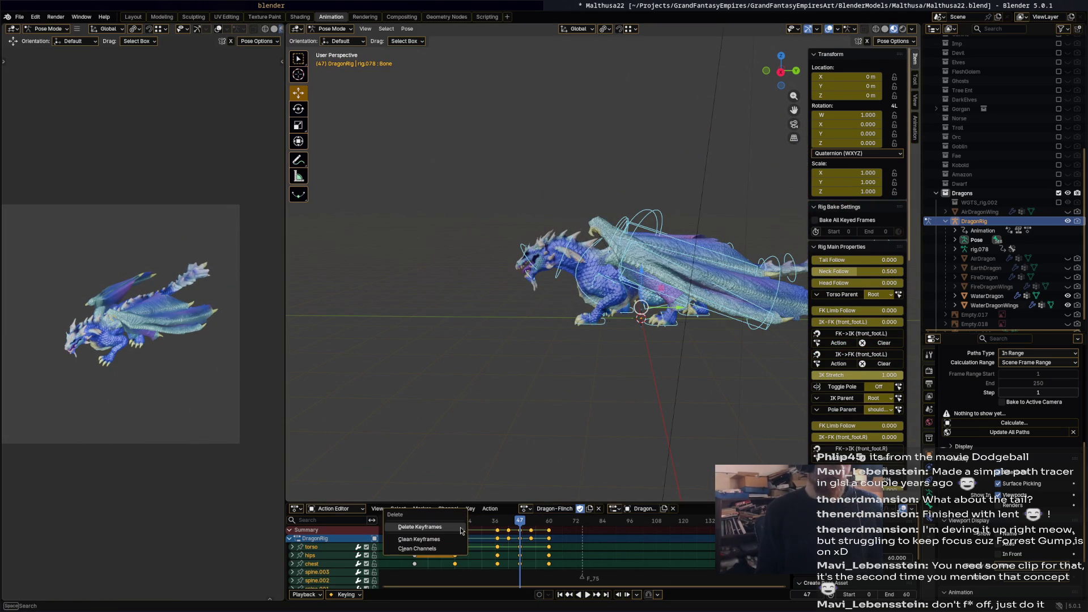
{"action": "left_click", "coordinate": [457, 527]}
{"action": "key", "text": "space"}
{"action": "left_click_drag", "start_coordinate": [472, 526], "coordinate": [443, 527]}
{"action": "scroll", "coordinate": [613, 306], "scroll_direction": "up", "scroll_amount": 2}
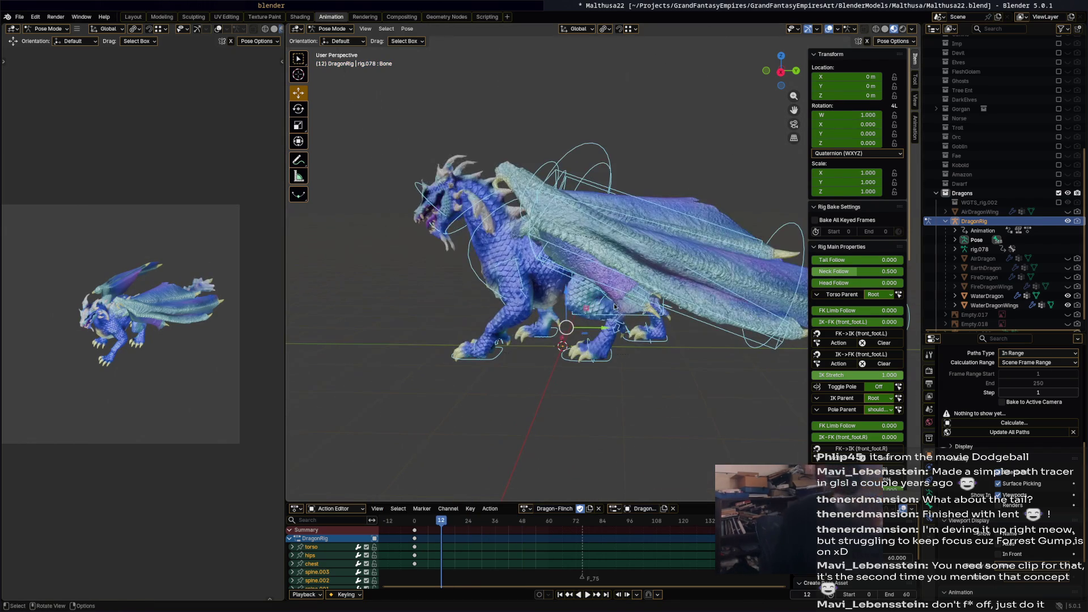
Move and turn the torso into a new lower position at frame 12.
{"action": "left_click", "coordinate": [614, 316]}
{"action": "scroll", "coordinate": [614, 316], "scroll_direction": "up", "scroll_amount": 2}
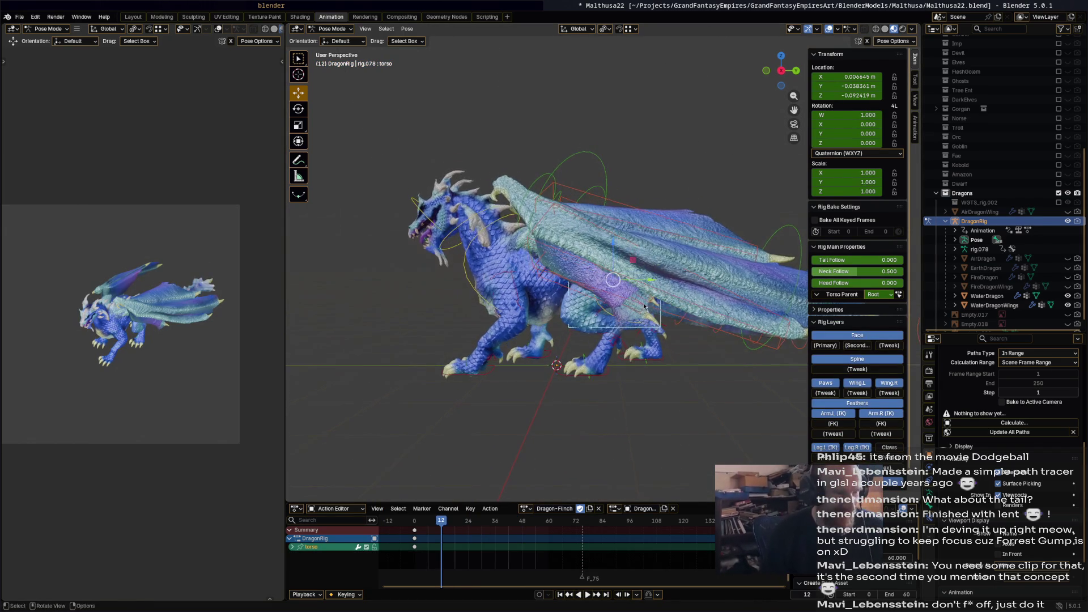
{"action": "key", "text": "g"}
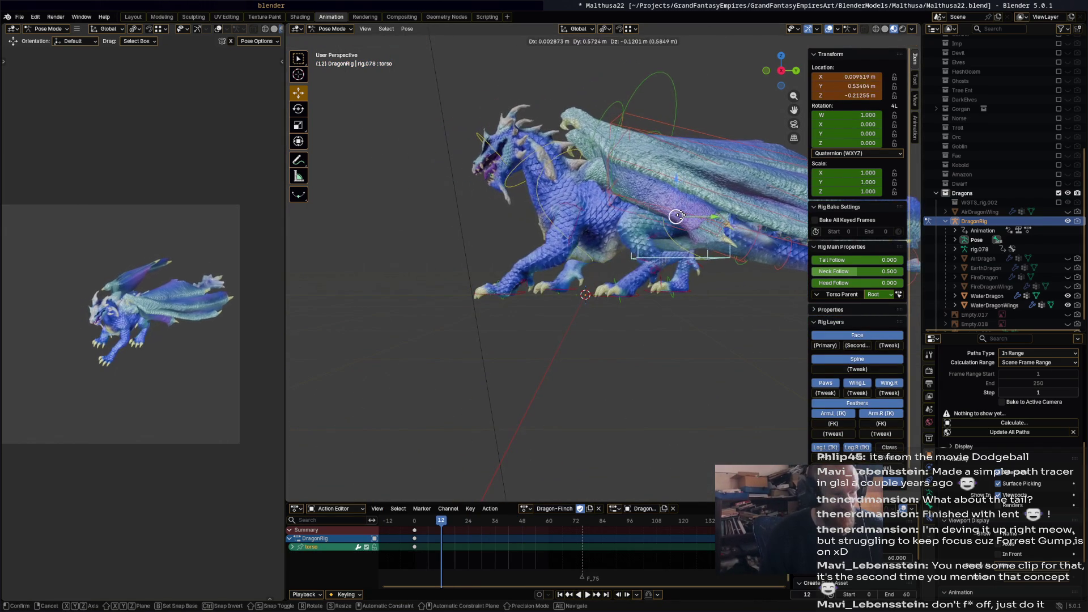
{"action": "left_click", "coordinate": [703, 193]}
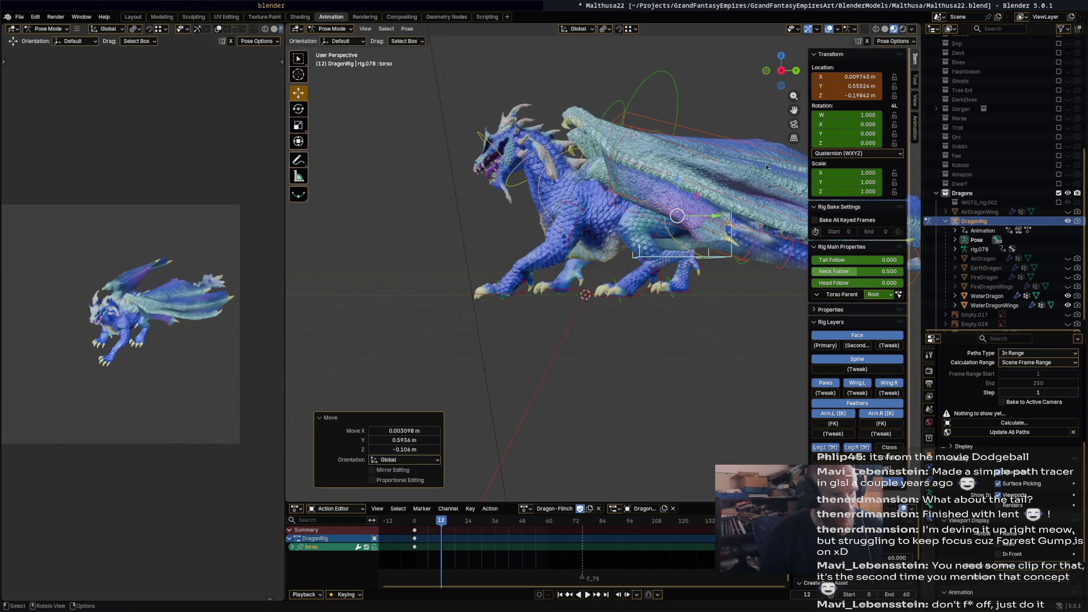
{"action": "key", "text": "r"}
{"action": "left_click", "coordinate": [769, 144]}
{"action": "key", "text": "g"}
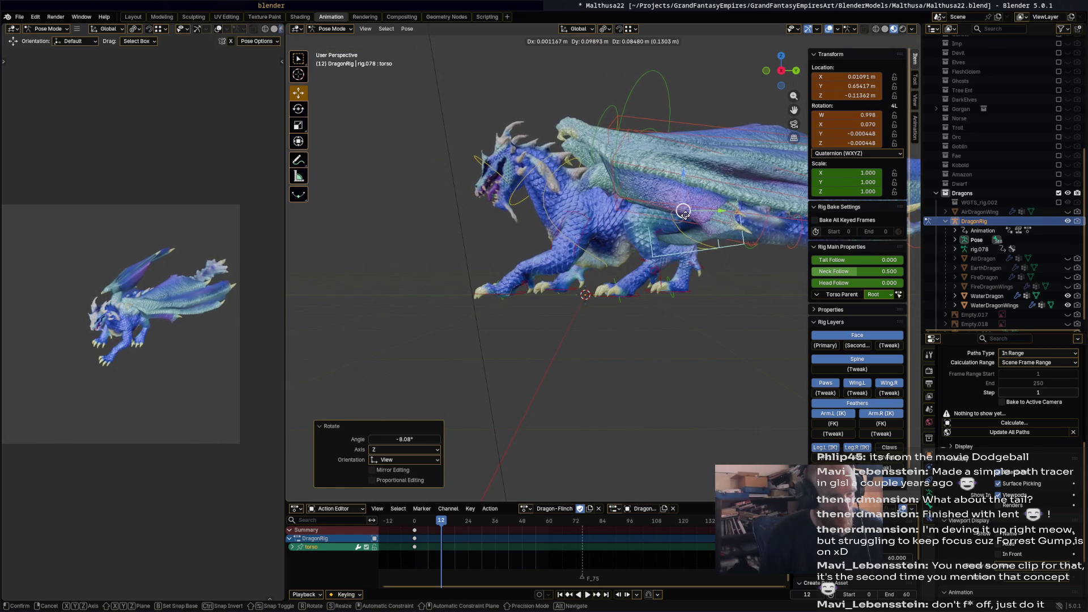
{"action": "left_click", "coordinate": [555, 212]}
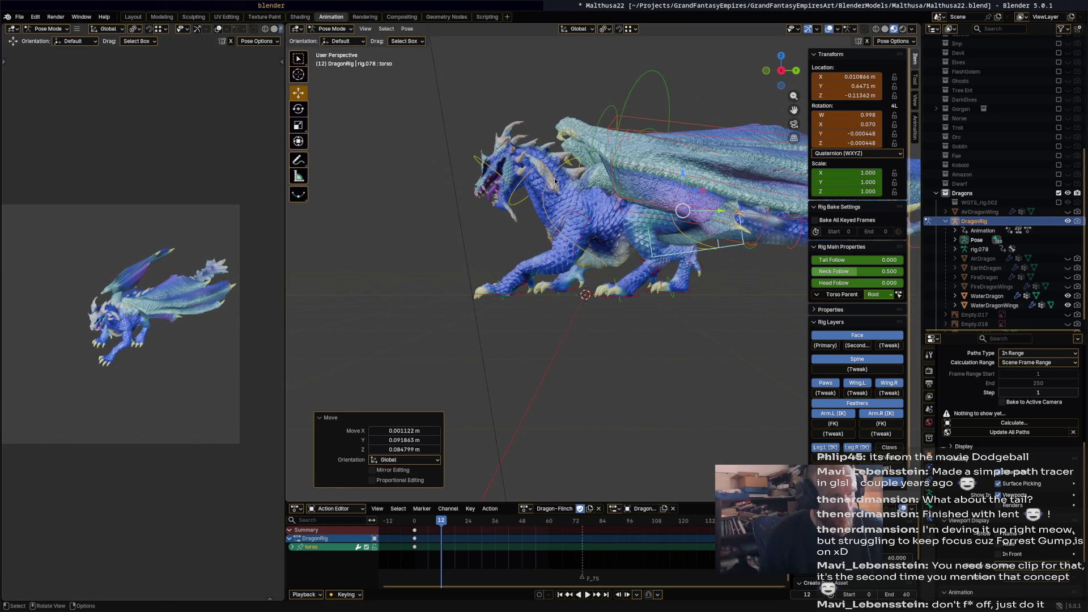
Turn the chest -20.3°, neck -14.3° and head -38.1°, then key all bones at frame 12.
{"action": "left_click", "coordinate": [554, 180]}
{"action": "key", "text": "r"}
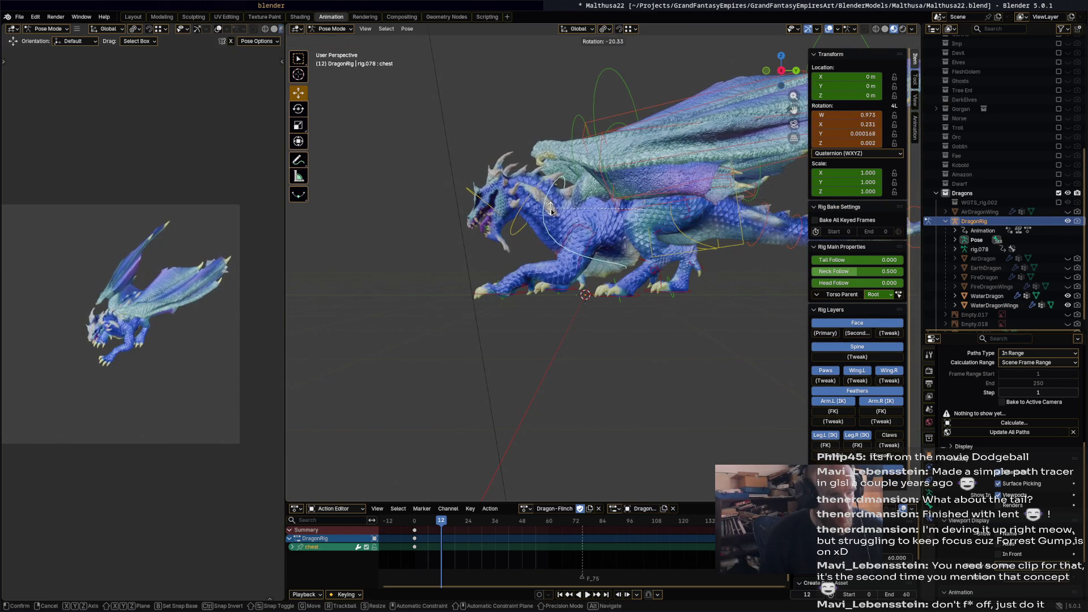
{"action": "left_click", "coordinate": [551, 209]}
{"action": "left_click", "coordinate": [528, 200]}
{"action": "key", "text": "r"}
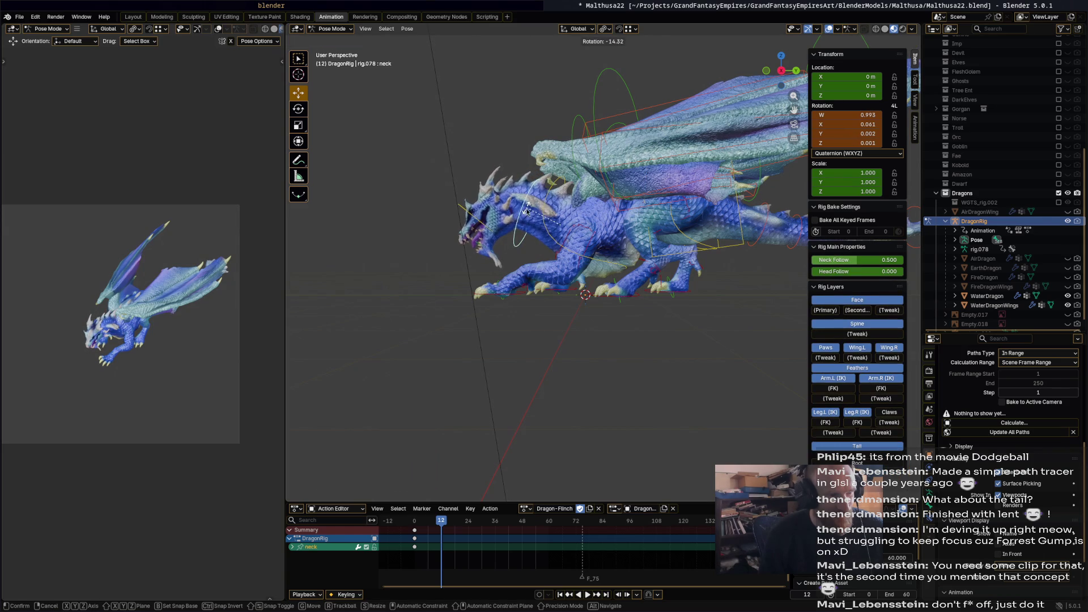
{"action": "left_click", "coordinate": [482, 226]}
{"action": "left_click", "coordinate": [489, 233]}
{"action": "key", "text": "r"}
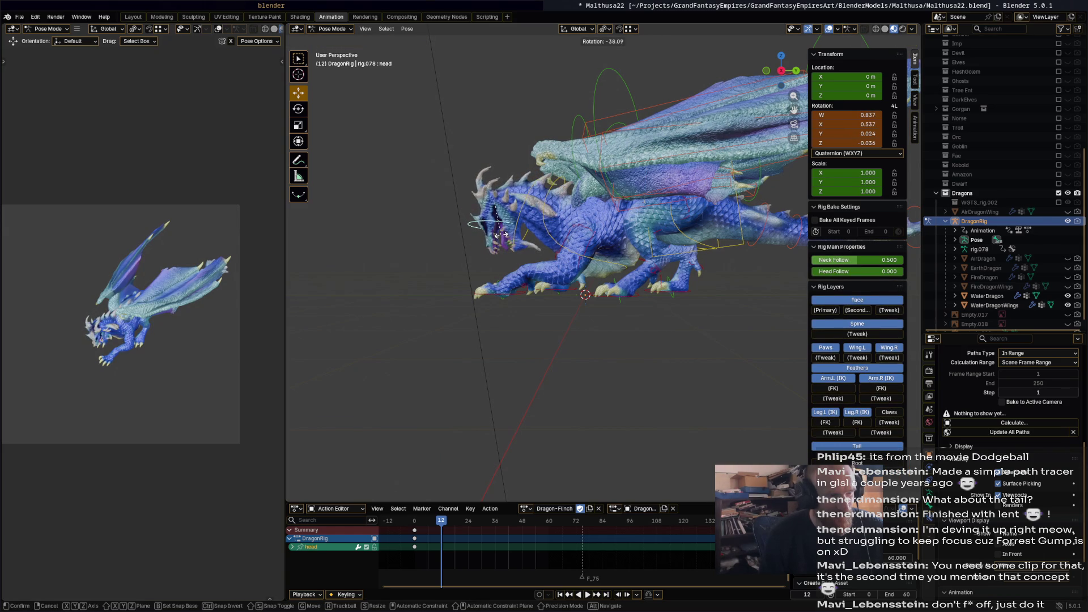
{"action": "left_click", "coordinate": [501, 236]}
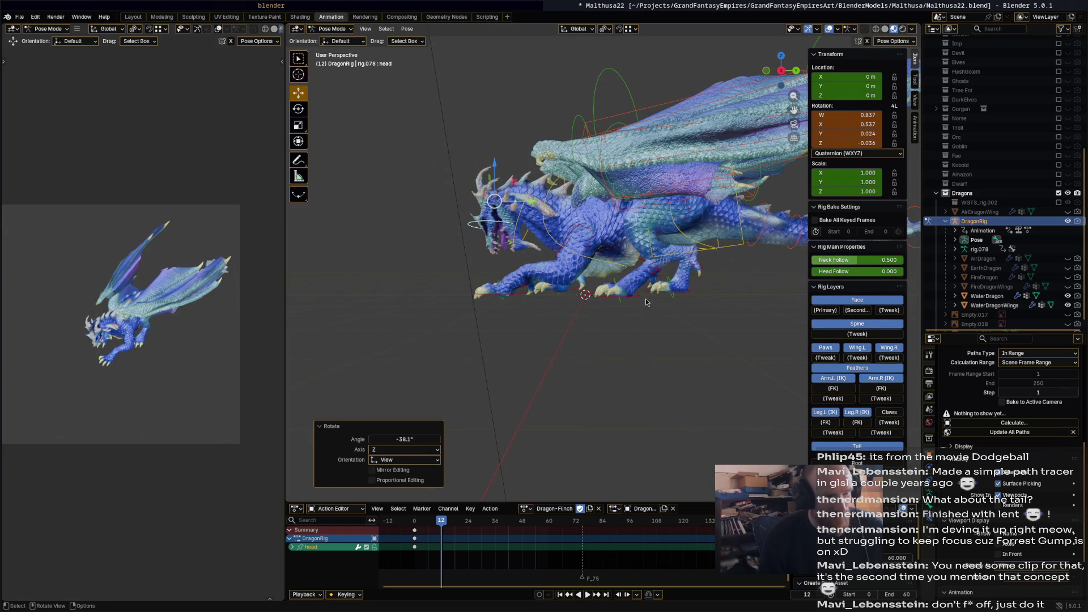
{"action": "key", "text": "a"}
{"action": "key", "text": "i"}
At frame 21, shift the torso up and forward and raise and turn the left front foot IK.
{"action": "mouse_move", "coordinate": [443, 520]}
{"action": "left_mouse_down"}
{"action": "mouse_move", "coordinate": [396, 522]}
{"action": "mouse_move", "coordinate": [463, 526]}
{"action": "left_mouse_up"}
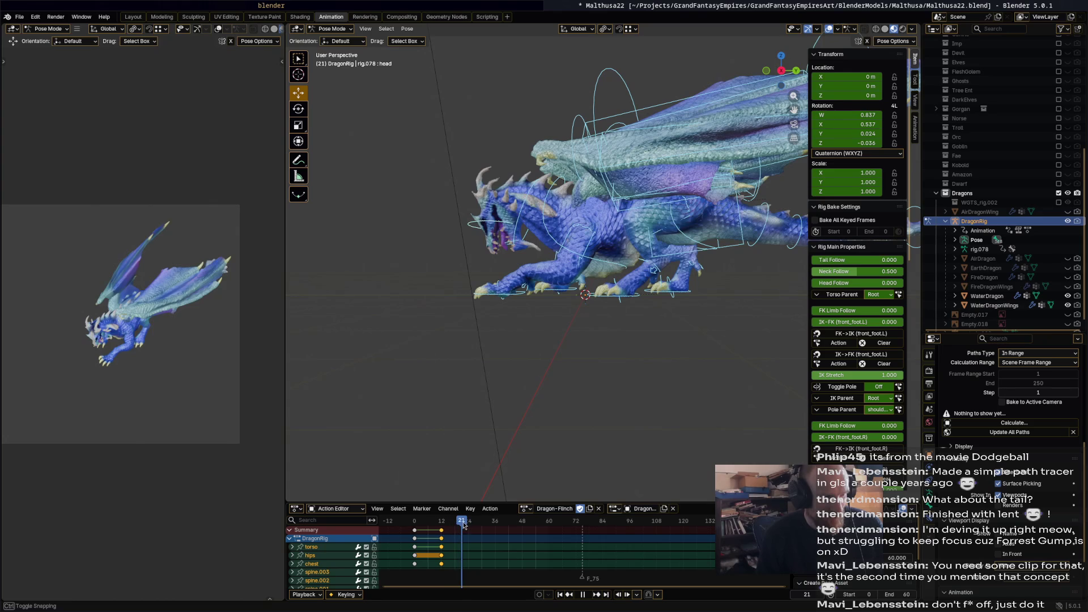
{"action": "key", "text": "space"}
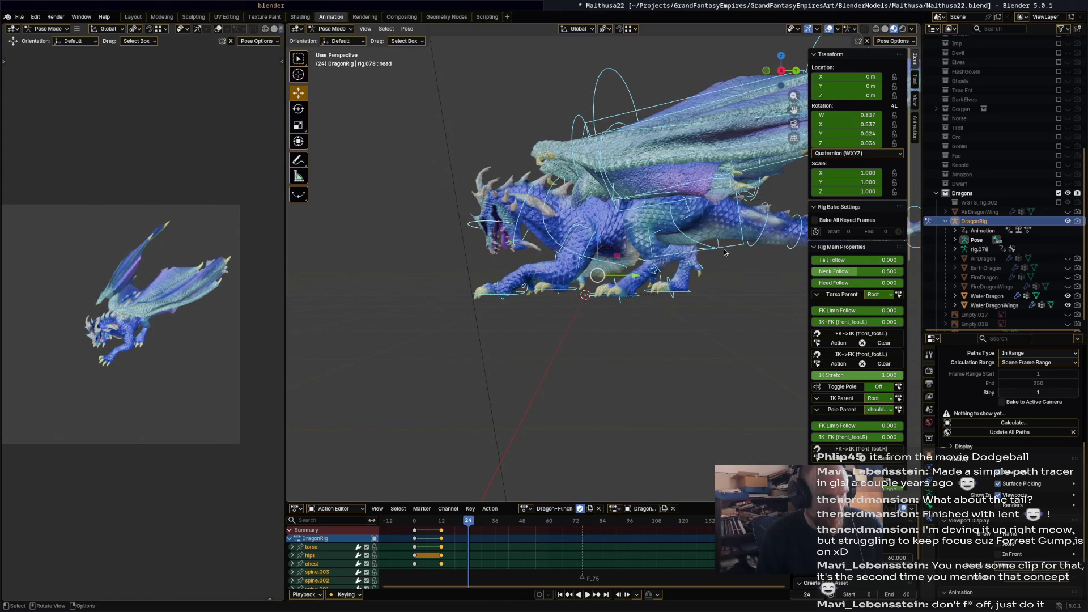
{"action": "left_click", "coordinate": [725, 253]}
{"action": "left_click_drag", "start_coordinate": [689, 215], "coordinate": [695, 203]}
{"action": "left_click", "coordinate": [501, 299]}
{"action": "left_click_drag", "start_coordinate": [508, 290], "coordinate": [553, 264]}
{"action": "key", "text": "r"}
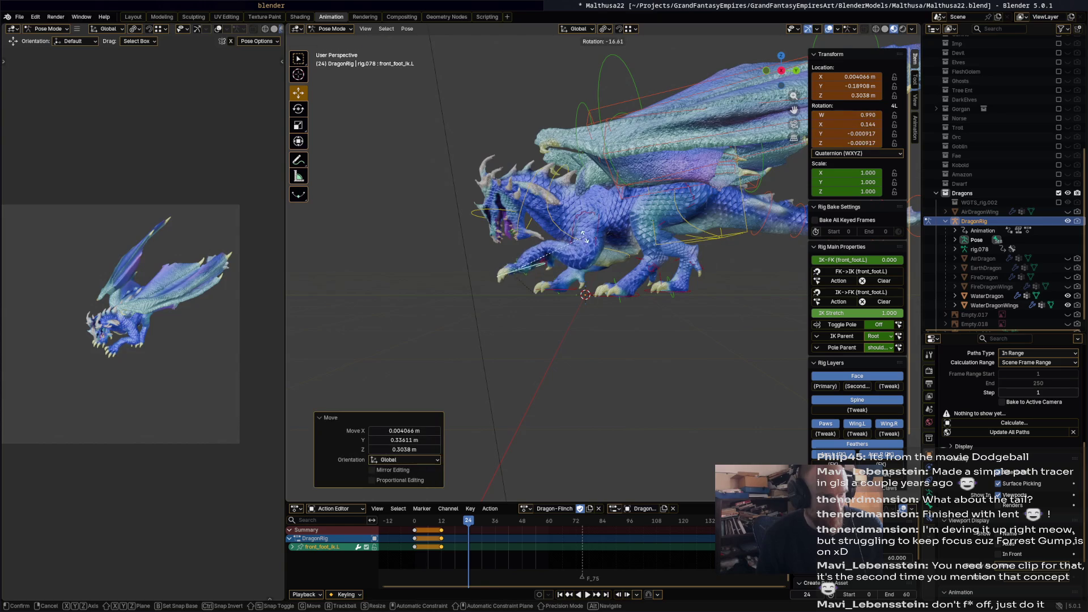
{"action": "left_click", "coordinate": [558, 221]}
Turn the chest 26°, the neck 23.5° and the head 34.1°.
{"action": "left_click", "coordinate": [557, 220]}
{"action": "key", "text": "r"}
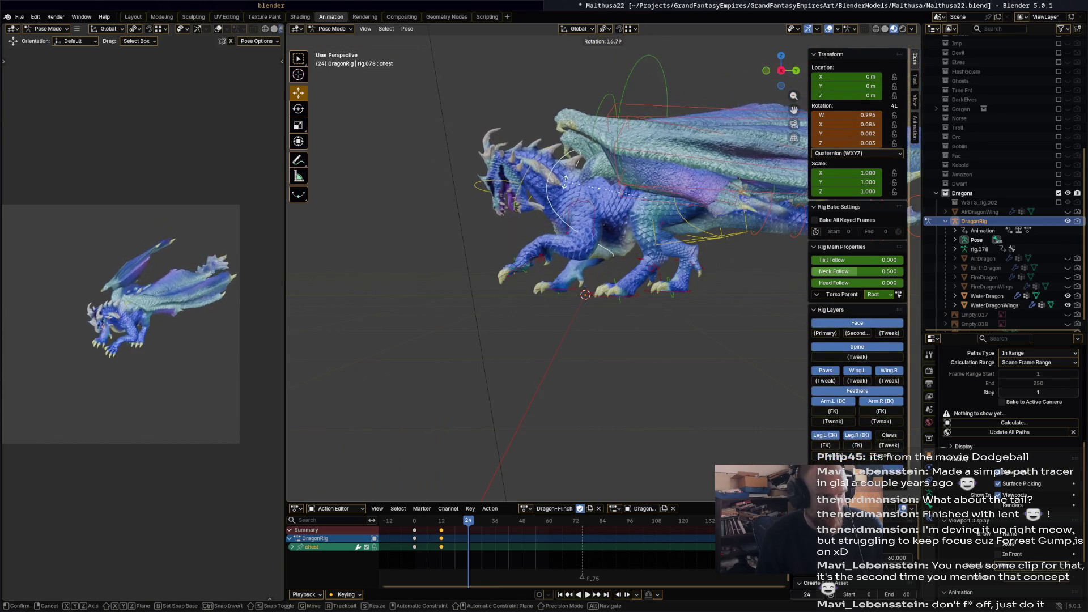
{"action": "left_click", "coordinate": [542, 145]}
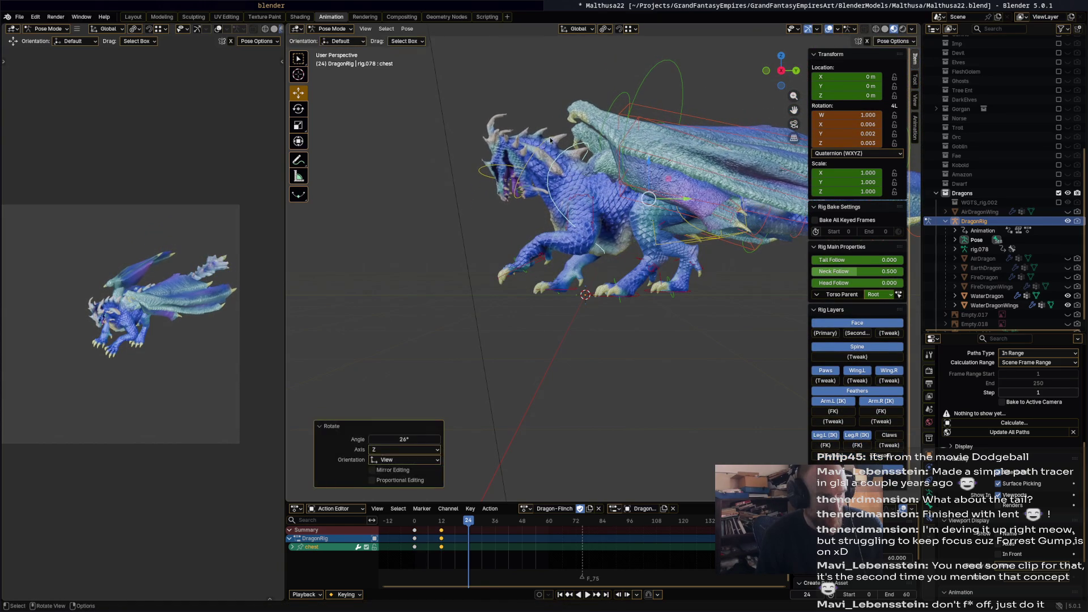
{"action": "left_click", "coordinate": [549, 140]}
{"action": "key", "text": "r"}
{"action": "left_click", "coordinate": [528, 149]}
{"action": "left_click", "coordinate": [529, 149]}
{"action": "key", "text": "r"}
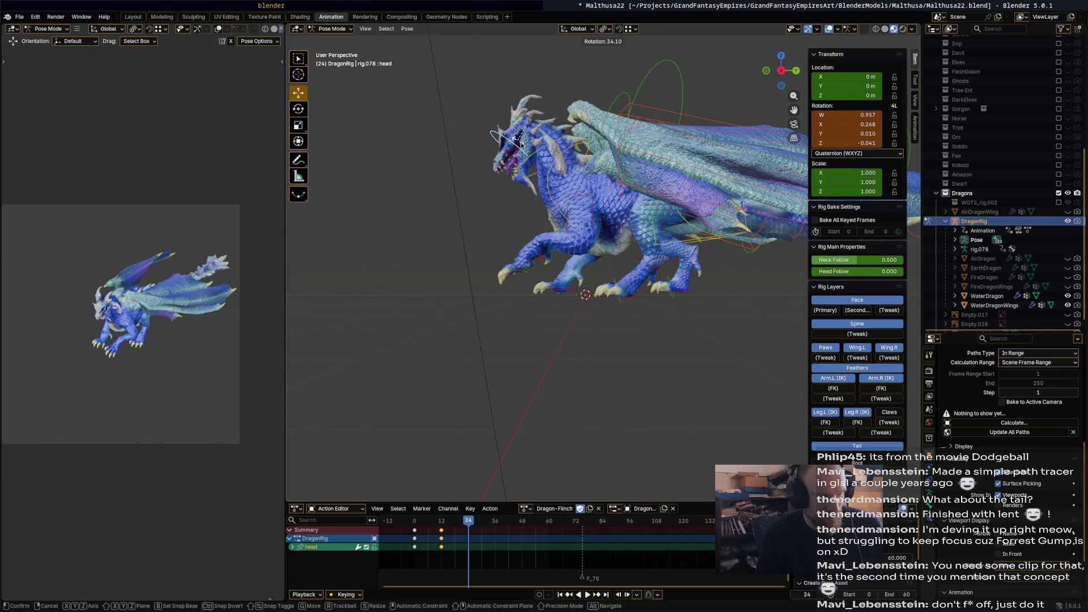
{"action": "left_click", "coordinate": [519, 142]}
Turn the chest a further 6.07° and give the torso a slight turn.
{"action": "middle_click_drag", "start_coordinate": [519, 142], "coordinate": [571, 128]}
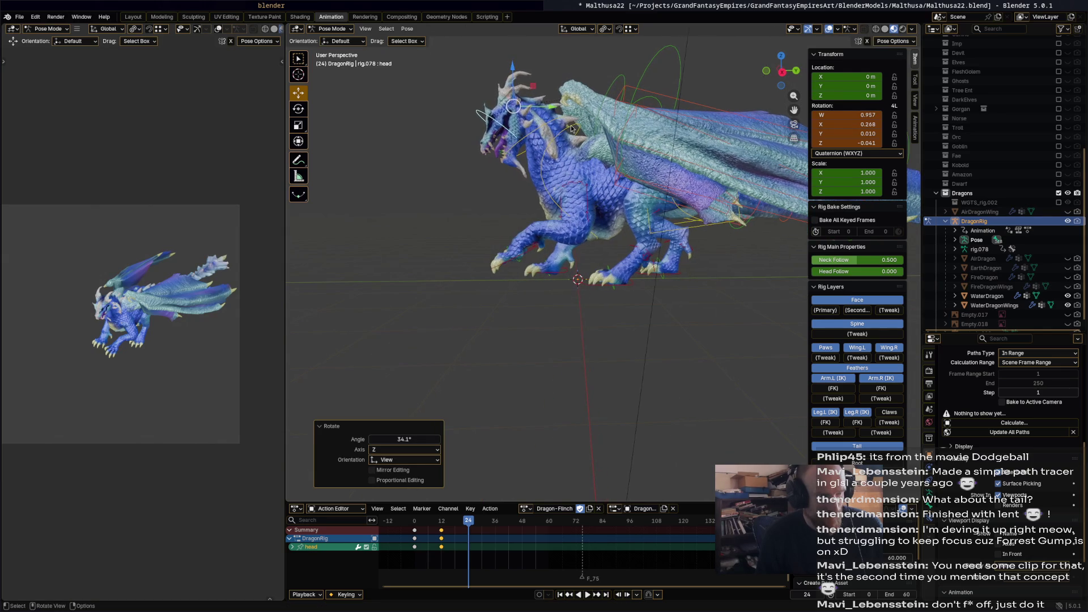
{"action": "left_click", "coordinate": [579, 127]}
{"action": "key", "text": "r"}
{"action": "left_click", "coordinate": [588, 127]}
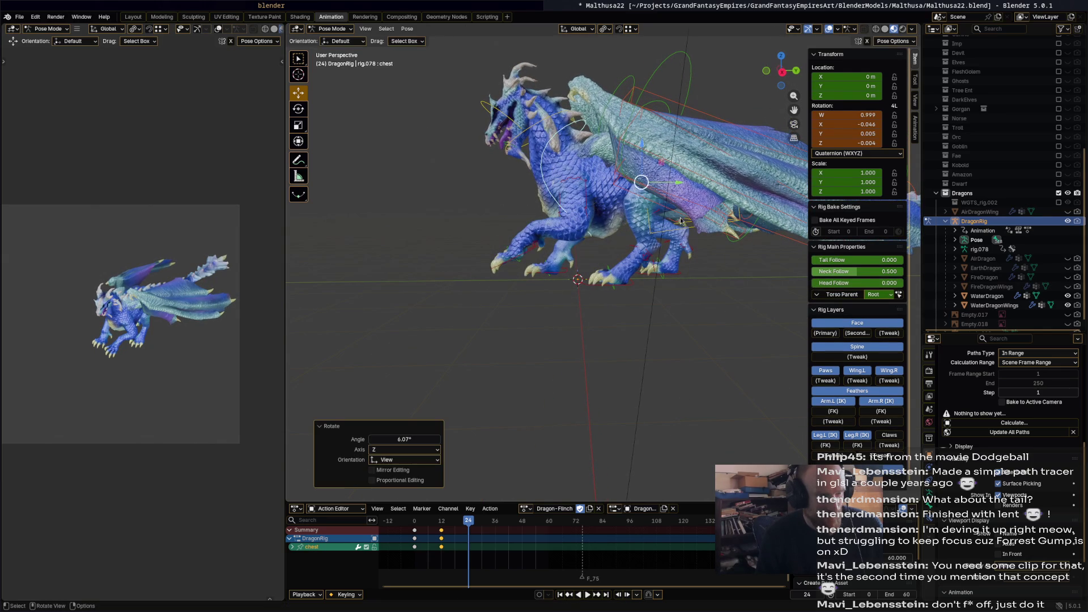
{"action": "left_click", "coordinate": [691, 236]}
{"action": "key", "text": "r"}
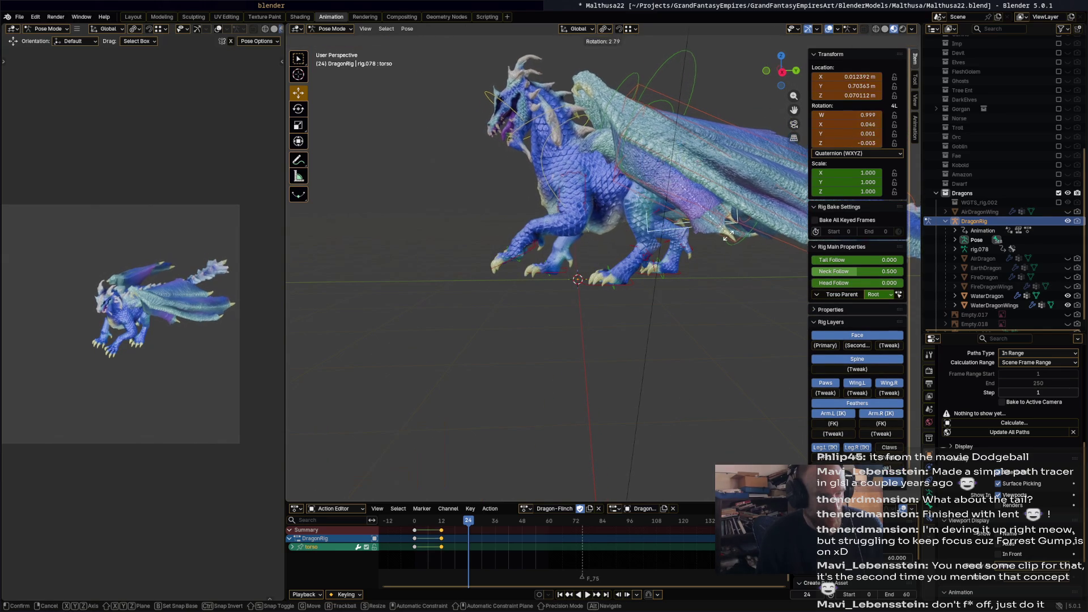
{"action": "left_click", "coordinate": [677, 204]}
Move and rotate the torso into its final crouch, select all bones and preview the motion.
{"action": "key", "text": "g"}
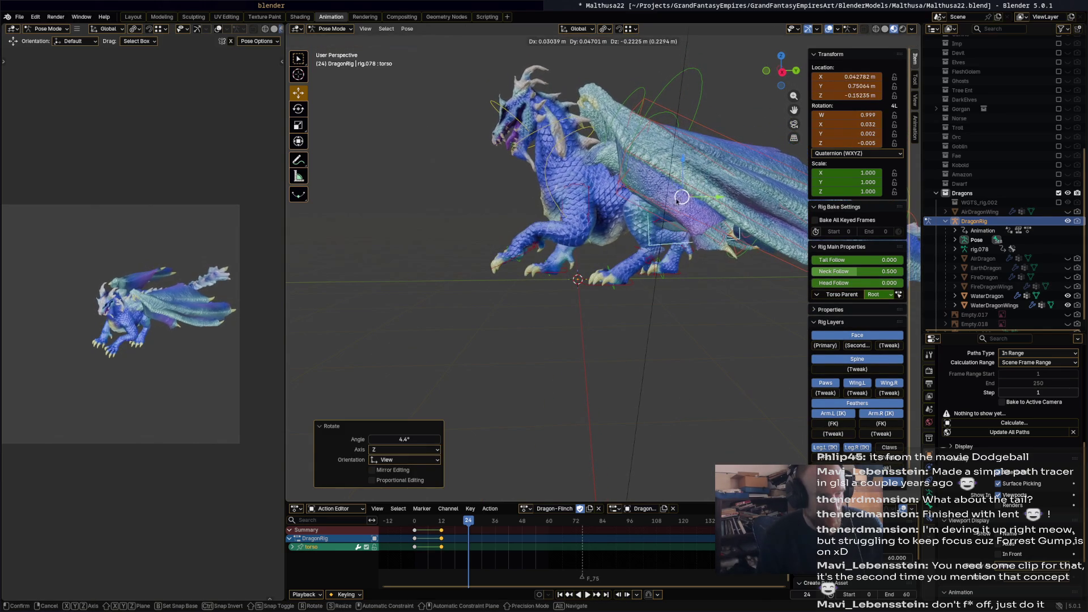
{"action": "left_click", "coordinate": [733, 177]}
{"action": "key", "text": "r"}
{"action": "left_click", "coordinate": [703, 198]}
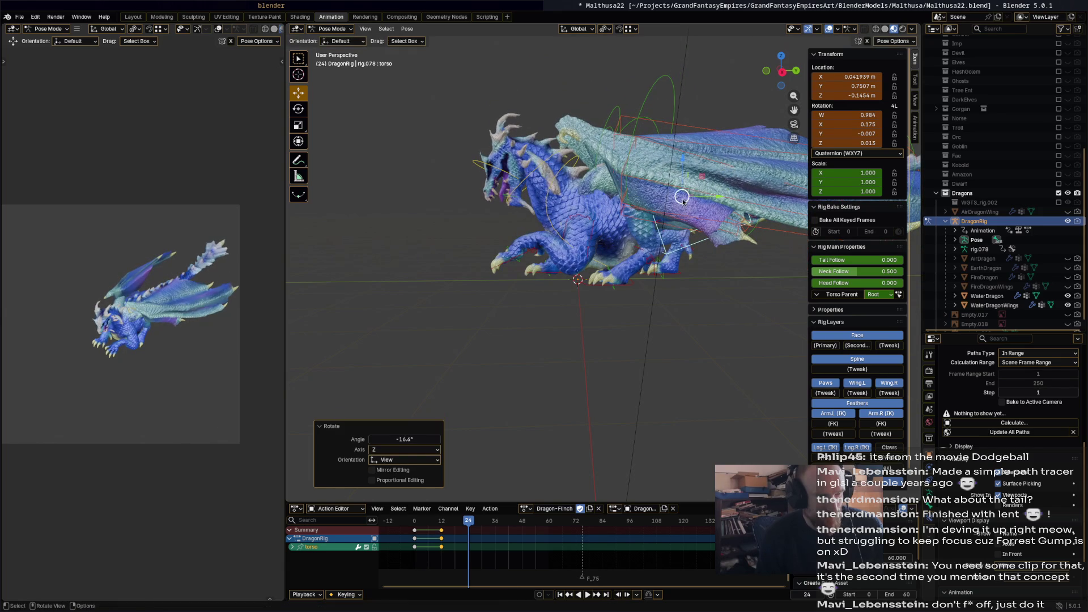
{"action": "key", "text": "g"}
{"action": "left_click", "coordinate": [691, 219]}
{"action": "key", "text": "a"}
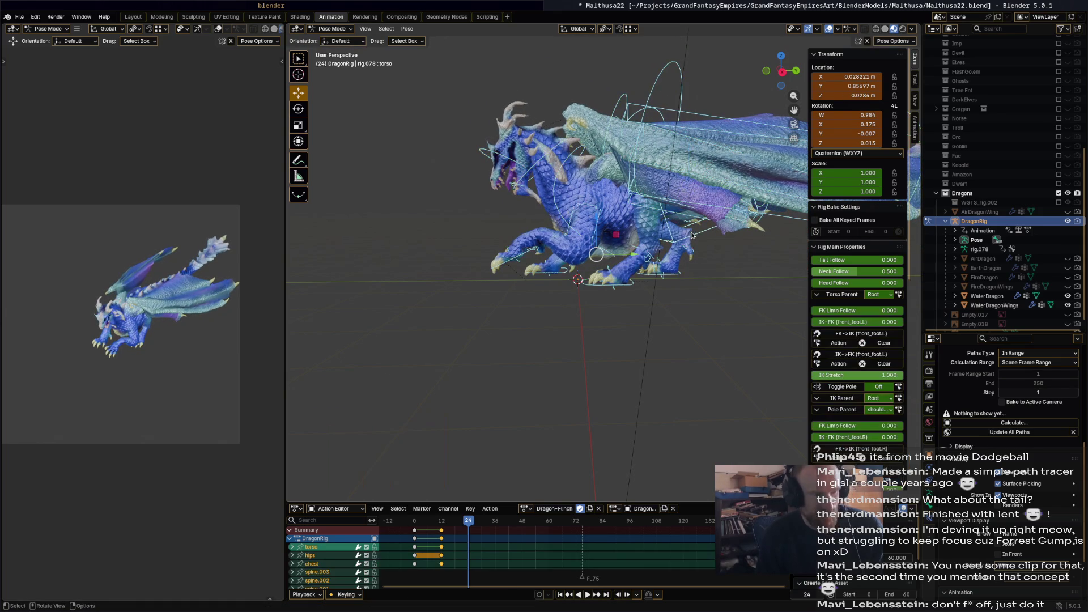
{"action": "mouse_move", "coordinate": [463, 521]}
{"action": "left_mouse_down"}
{"action": "mouse_move", "coordinate": [427, 526]}
{"action": "mouse_move", "coordinate": [477, 531]}
{"action": "left_mouse_up"}
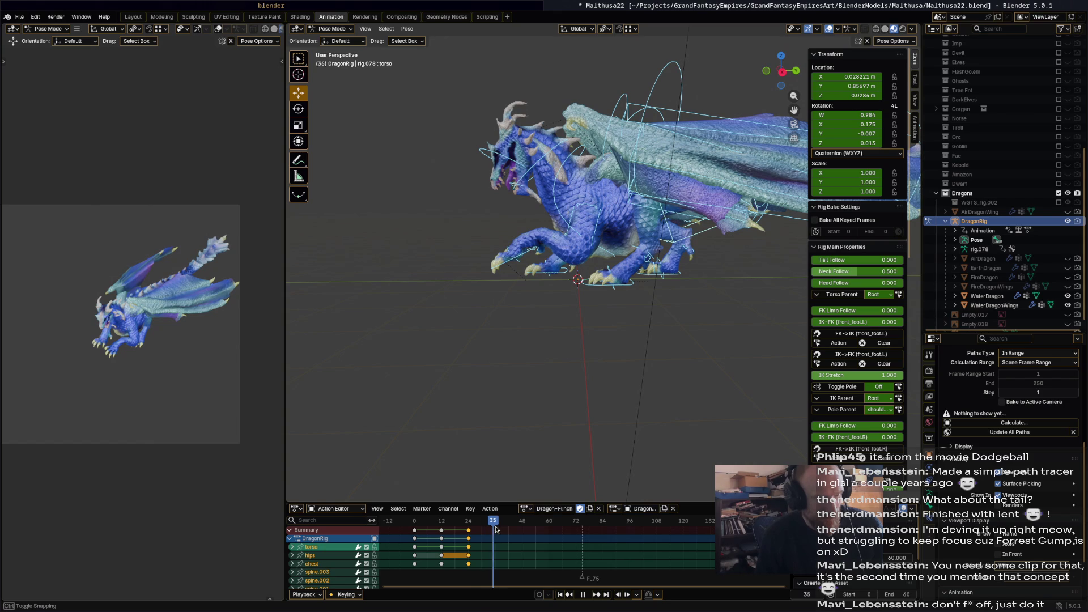
Deselect all keys, key every bone at frame 60, and play the flinch.
{"action": "left_click", "coordinate": [421, 528]}
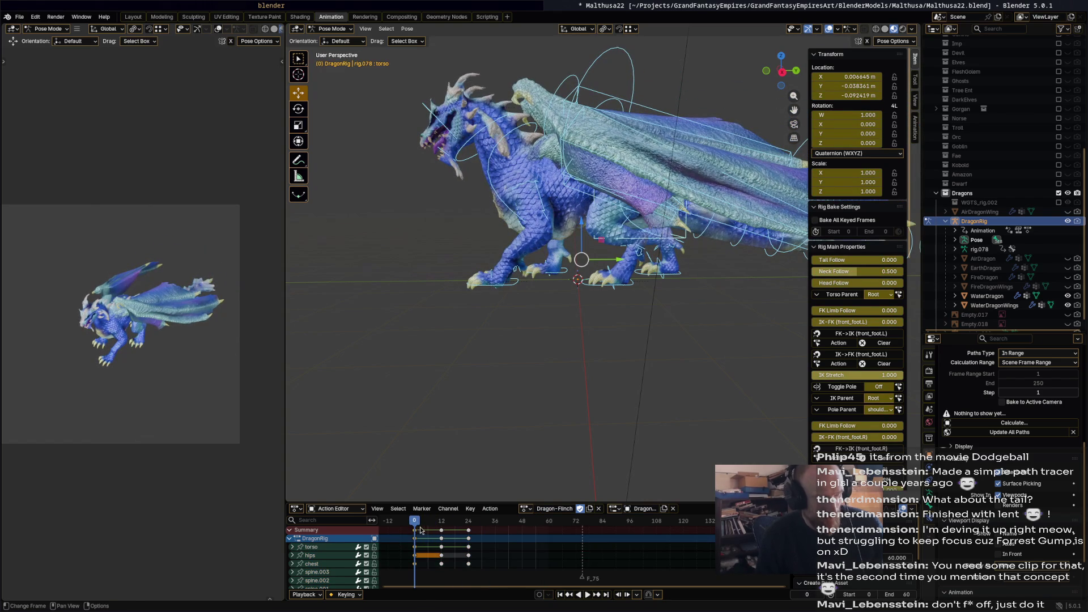
{"action": "key", "text": "space"}
{"action": "left_click", "coordinate": [552, 522]}
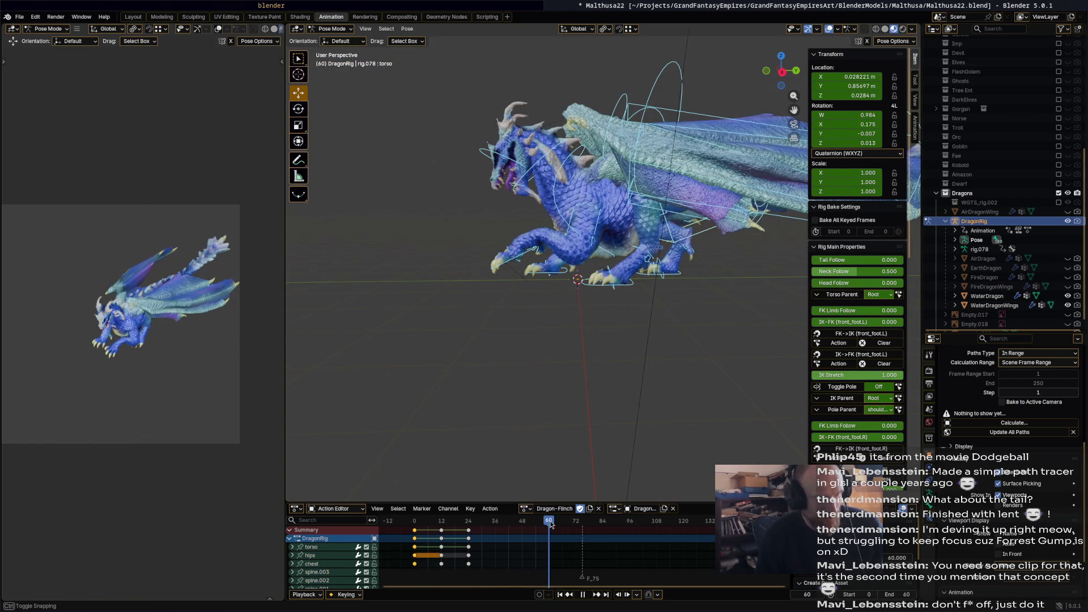
{"action": "key", "text": "i"}
{"action": "key", "text": "space"}
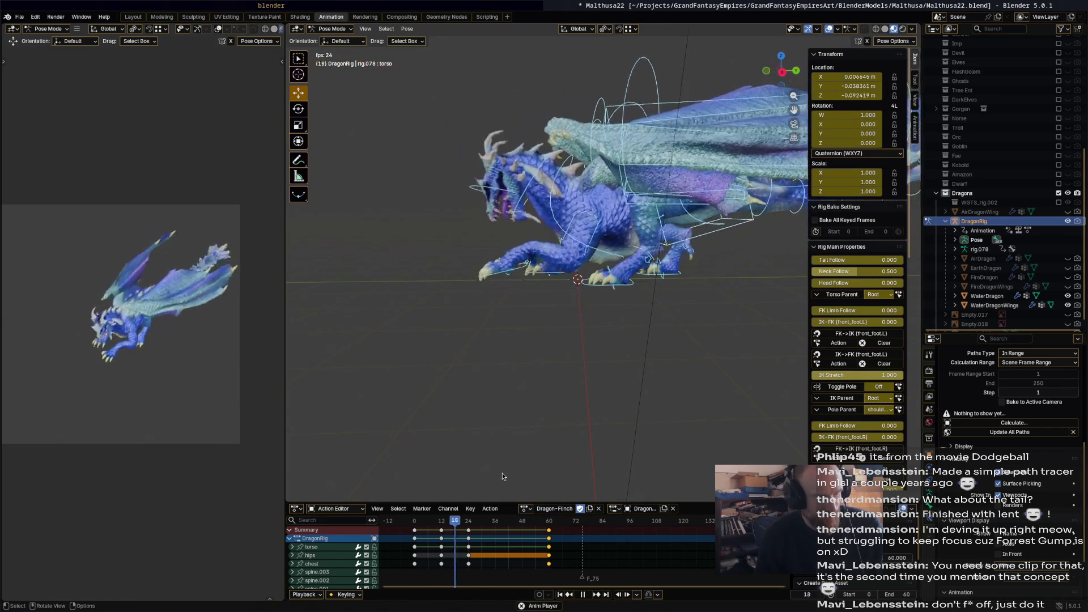
{"action": "key", "text": "space"}
Replay from frame 5, settle on frame 6 and select the neck bone.
{"action": "mouse_move", "coordinate": [466, 538]}
{"action": "left_mouse_down"}
{"action": "mouse_move", "coordinate": [427, 530]}
{"action": "mouse_move", "coordinate": [443, 527]}
{"action": "left_mouse_up"}
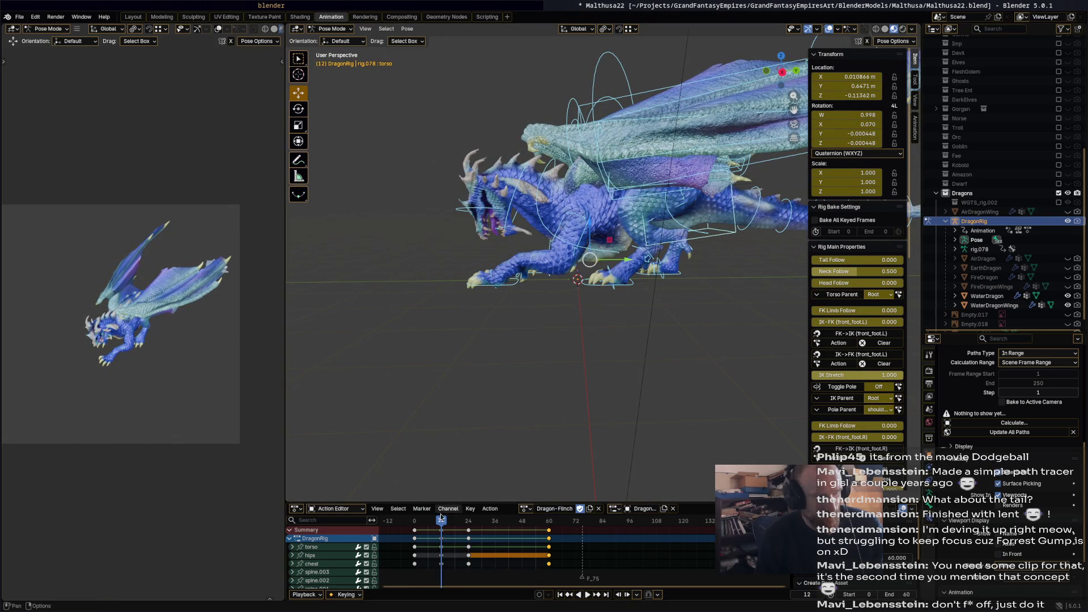
{"action": "key", "text": "space"}
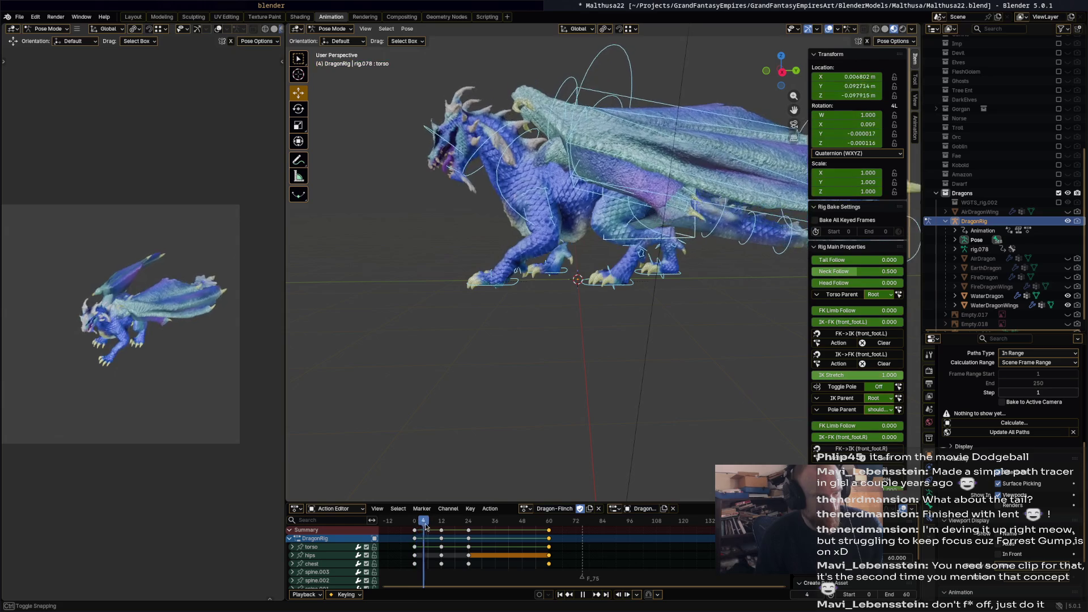
{"action": "left_click_drag", "start_coordinate": [442, 525], "coordinate": [426, 526]}
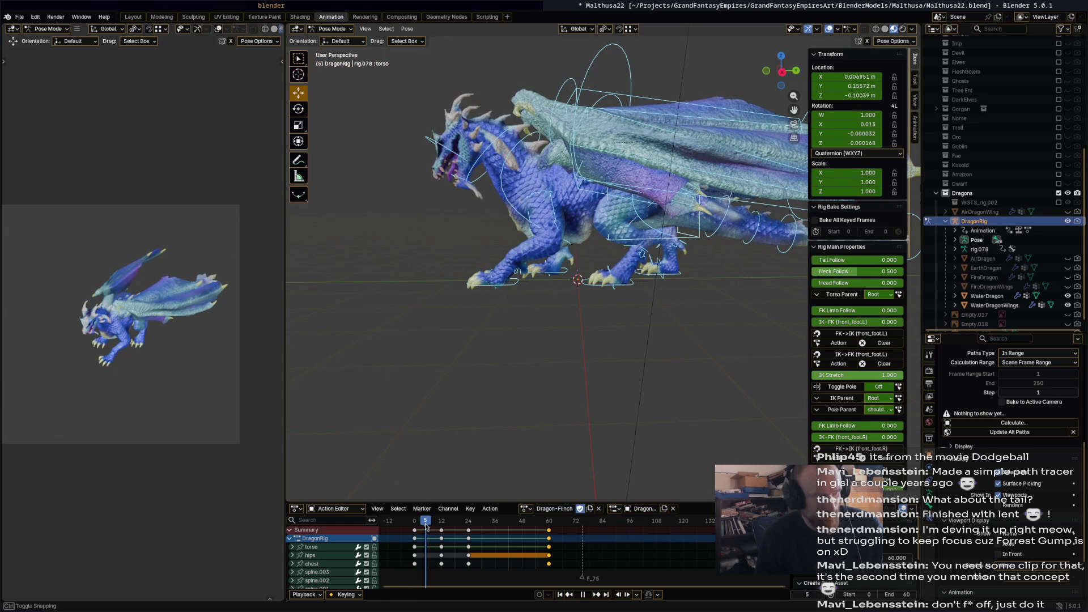
{"action": "left_click_drag", "start_coordinate": [427, 527], "coordinate": [429, 527]}
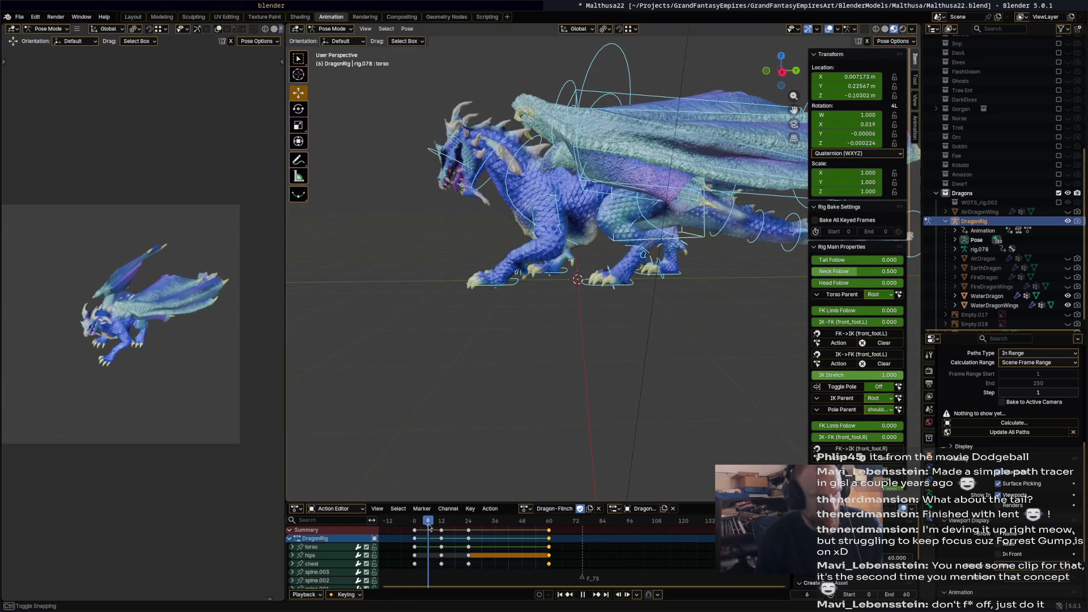
{"action": "left_click", "coordinate": [501, 146]}
{"action": "mouse_move", "coordinate": [501, 147]}
{"action": "middle_mouse_down"}
{"action": "mouse_move", "coordinate": [657, 198]}
{"action": "mouse_move", "coordinate": [556, 227]}
{"action": "middle_mouse_up"}
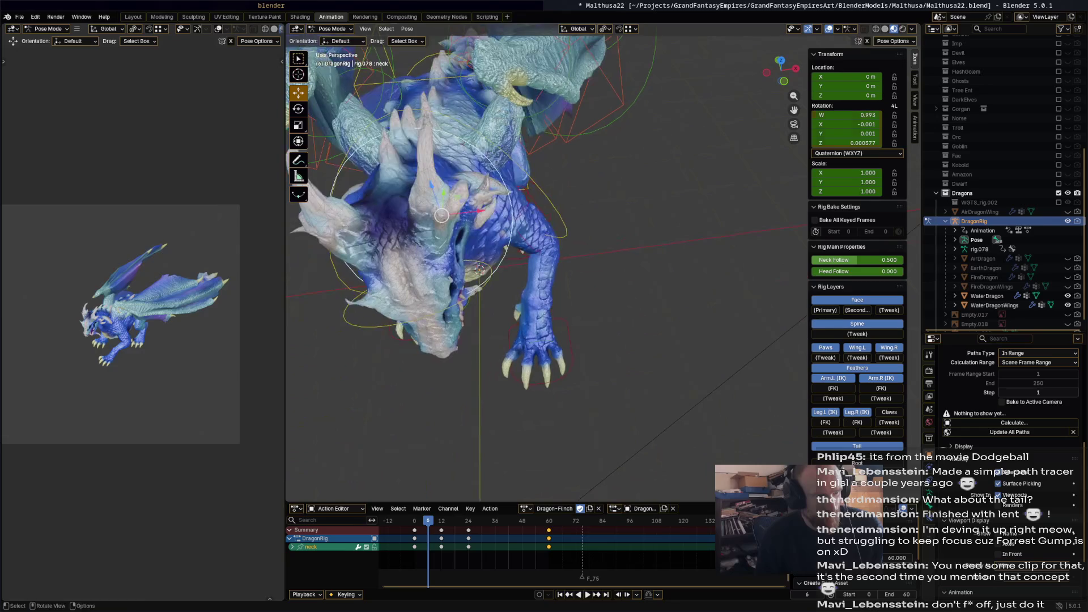
Rotate the neck and head at frame 6 and key all bones.
{"action": "key", "text": "r"}
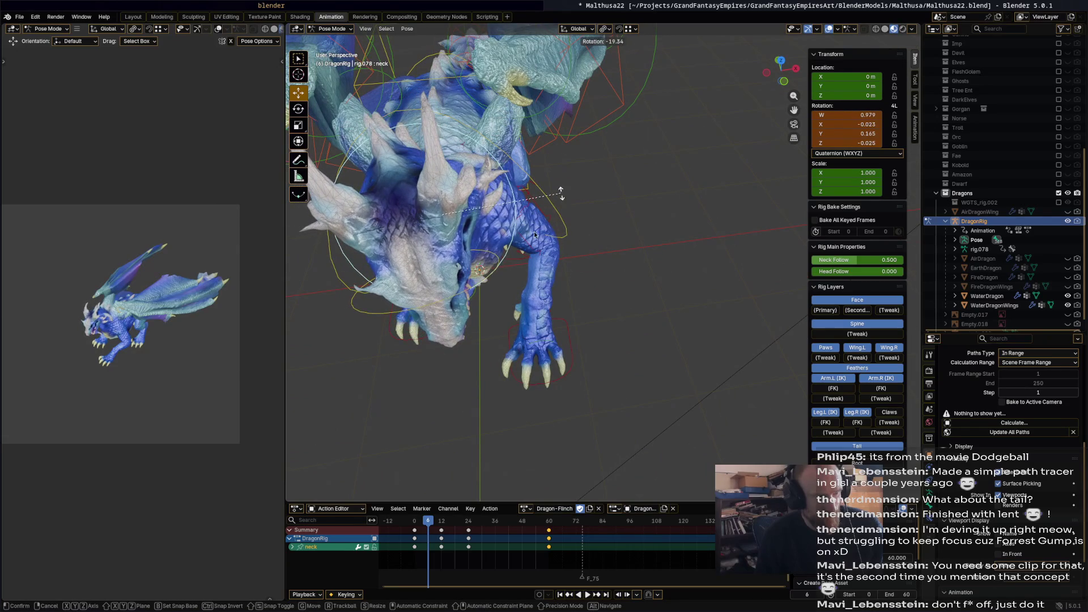
{"action": "left_click", "coordinate": [549, 217]}
{"action": "left_click", "coordinate": [497, 257]}
{"action": "key", "text": "r"}
{"action": "left_click", "coordinate": [506, 291]}
{"action": "mouse_move", "coordinate": [506, 291]}
{"action": "middle_mouse_down"}
{"action": "mouse_move", "coordinate": [406, 247]}
{"action": "mouse_move", "coordinate": [464, 238]}
{"action": "middle_mouse_up"}
{"action": "key", "text": "r"}
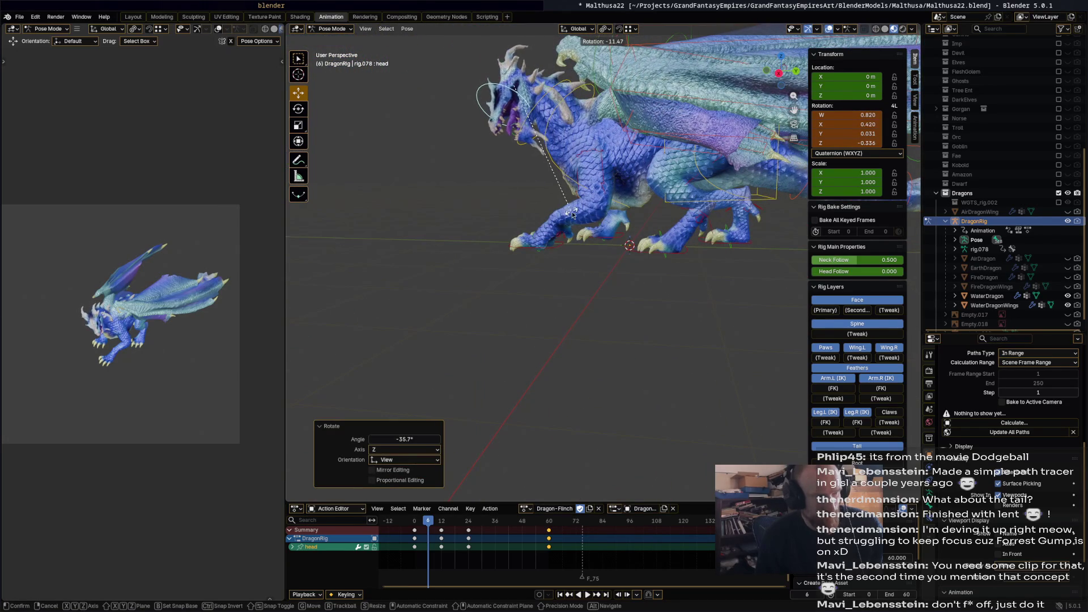
{"action": "left_click", "coordinate": [569, 222]}
{"action": "key", "text": "a"}
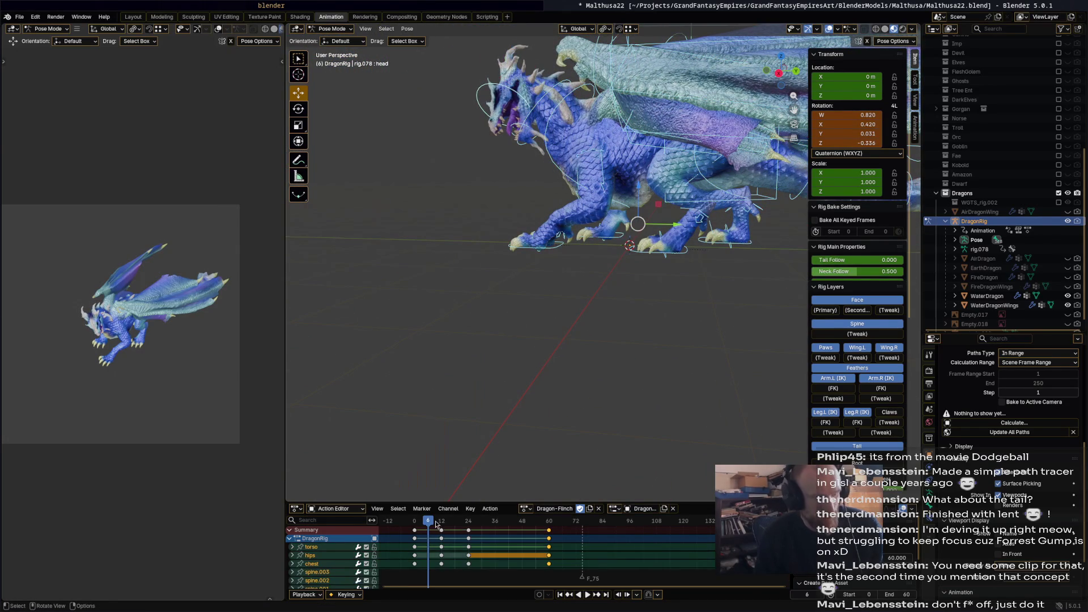
{"action": "key", "text": "i"}
Play back the flinch and scrub to frame 12 for re-posing.
{"action": "left_click_drag", "start_coordinate": [430, 524], "coordinate": [460, 526]}
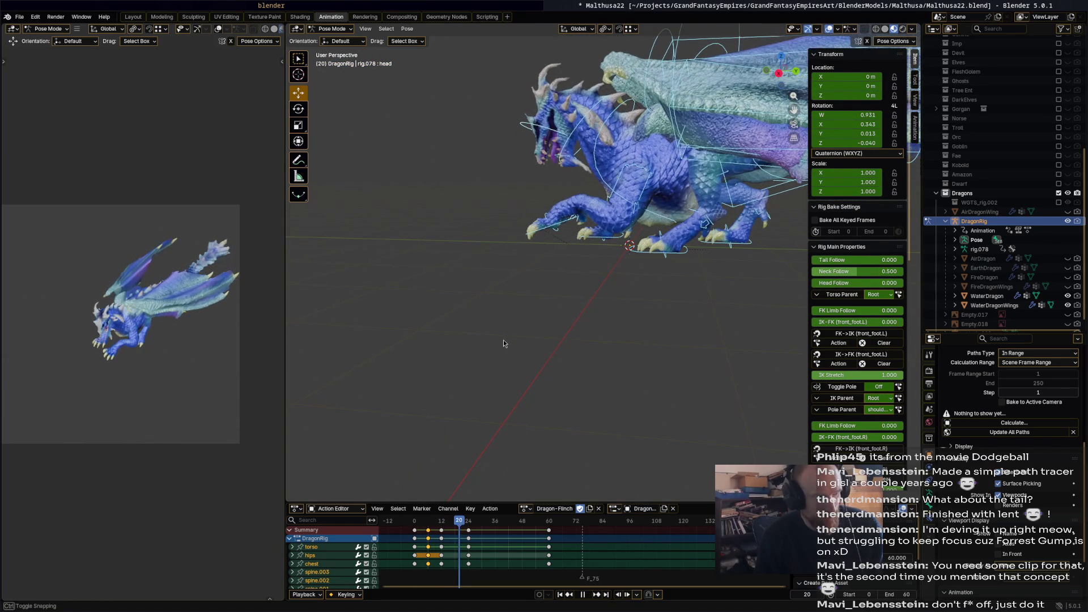
{"action": "key", "text": "space"}
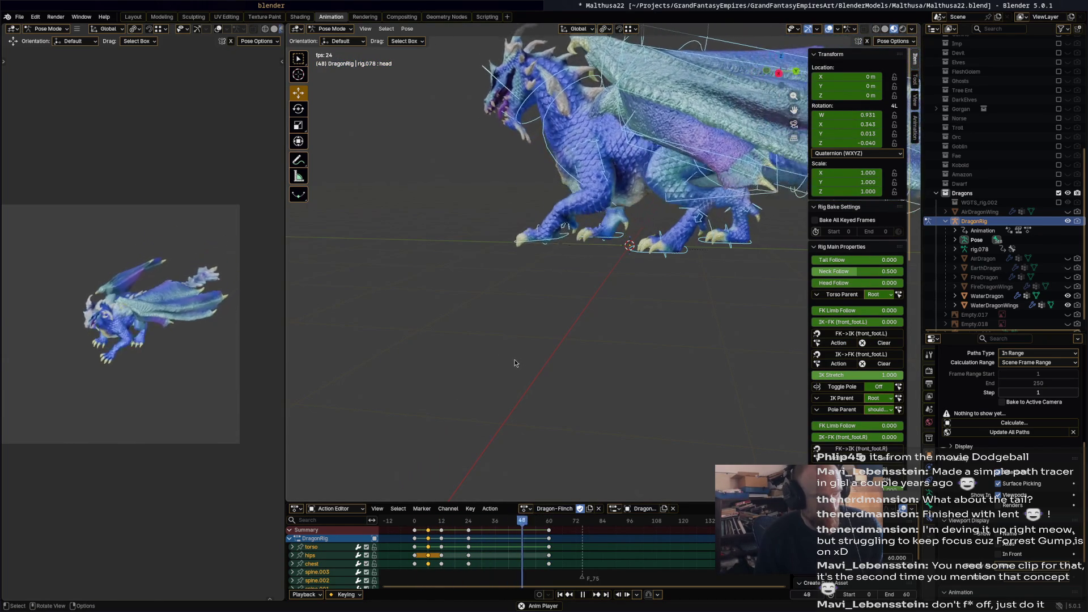
{"action": "key", "text": "space"}
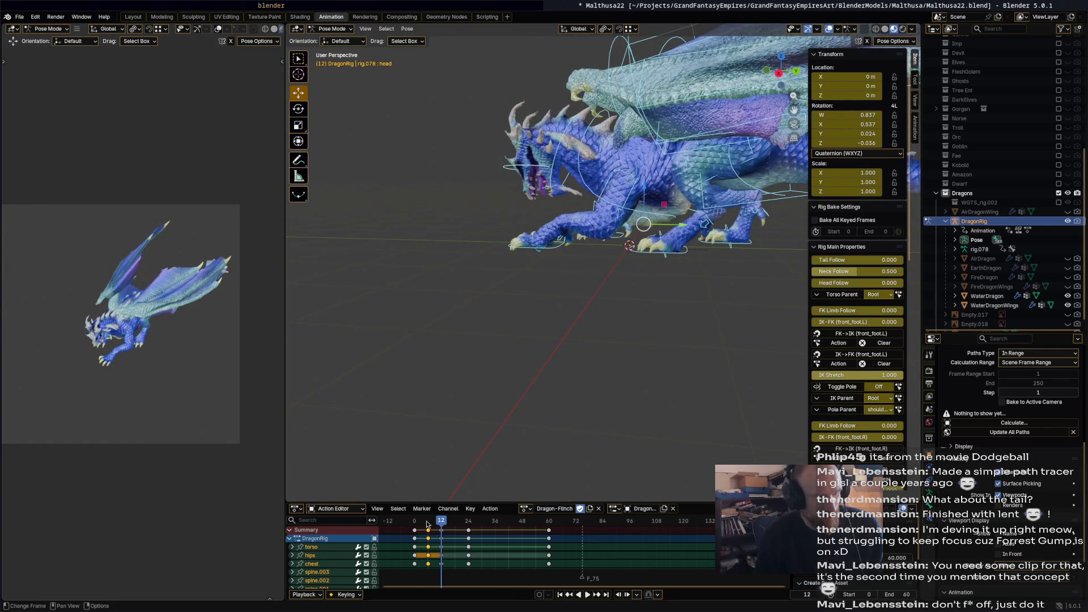
{"action": "key", "text": "space"}
{"action": "left_click", "coordinate": [428, 522]}
{"action": "left_click_drag", "start_coordinate": [428, 524], "coordinate": [441, 522]}
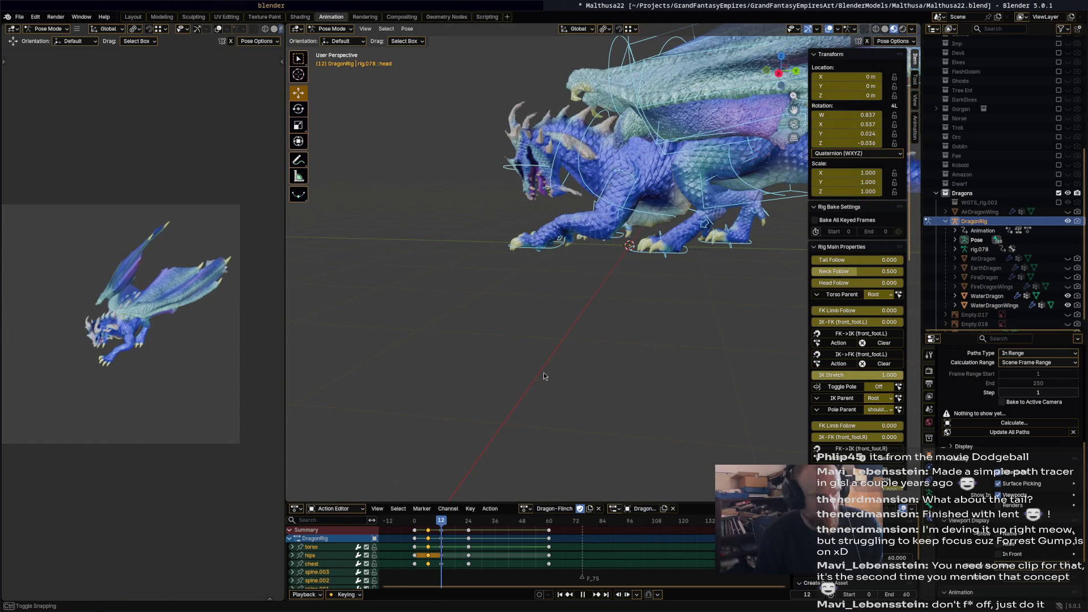
Rotate the neck and head at frame 12 and key all bones.
{"action": "left_click", "coordinate": [569, 127]}
{"action": "key", "text": "r"}
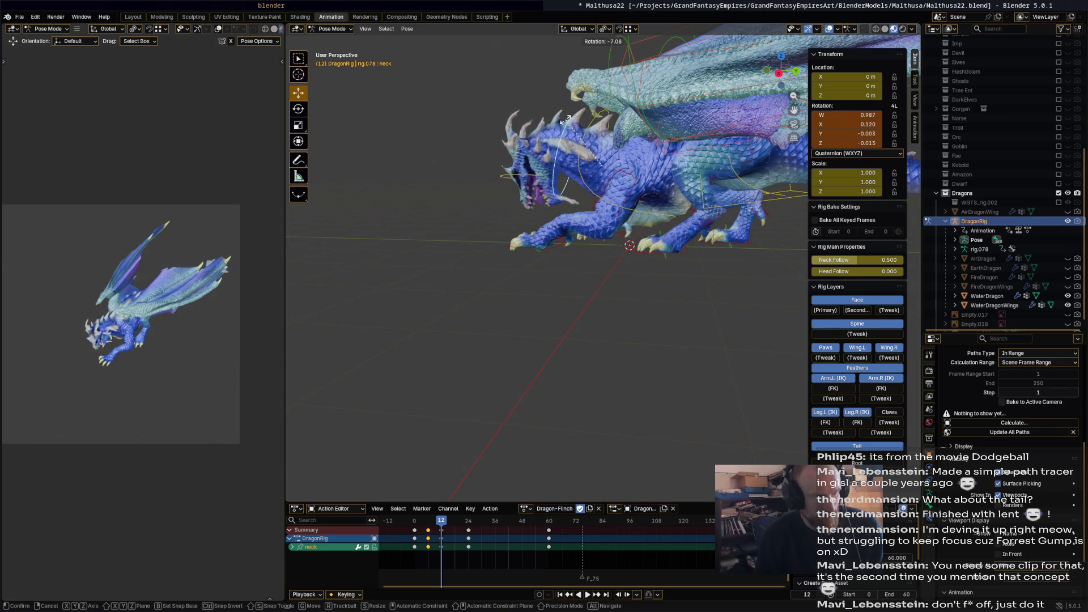
{"action": "left_click", "coordinate": [560, 126]}
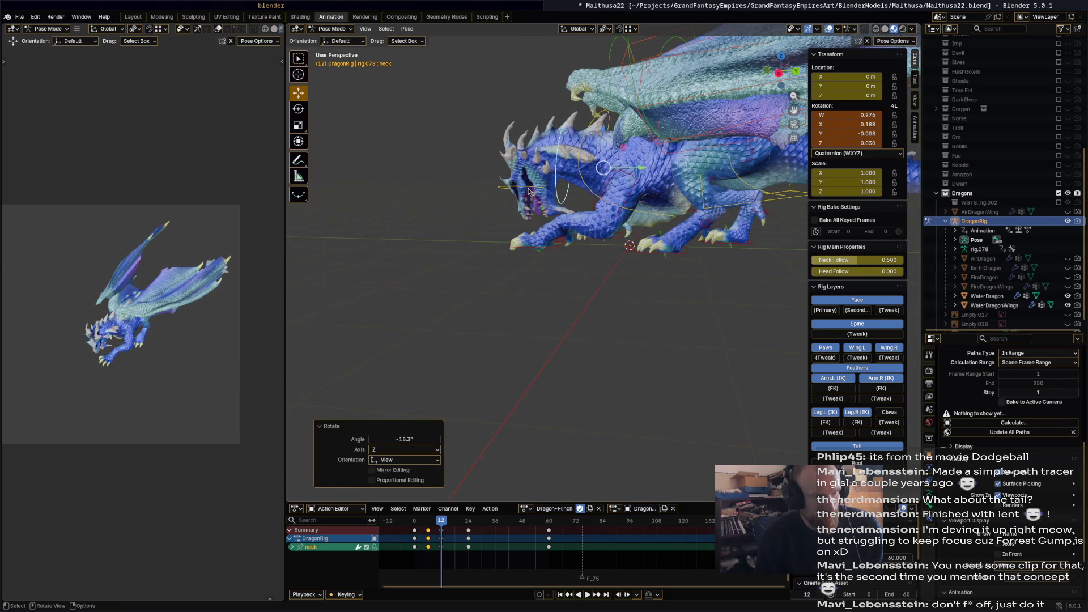
{"action": "left_click", "coordinate": [529, 192]}
{"action": "key", "text": "r"}
{"action": "left_click", "coordinate": [513, 200]}
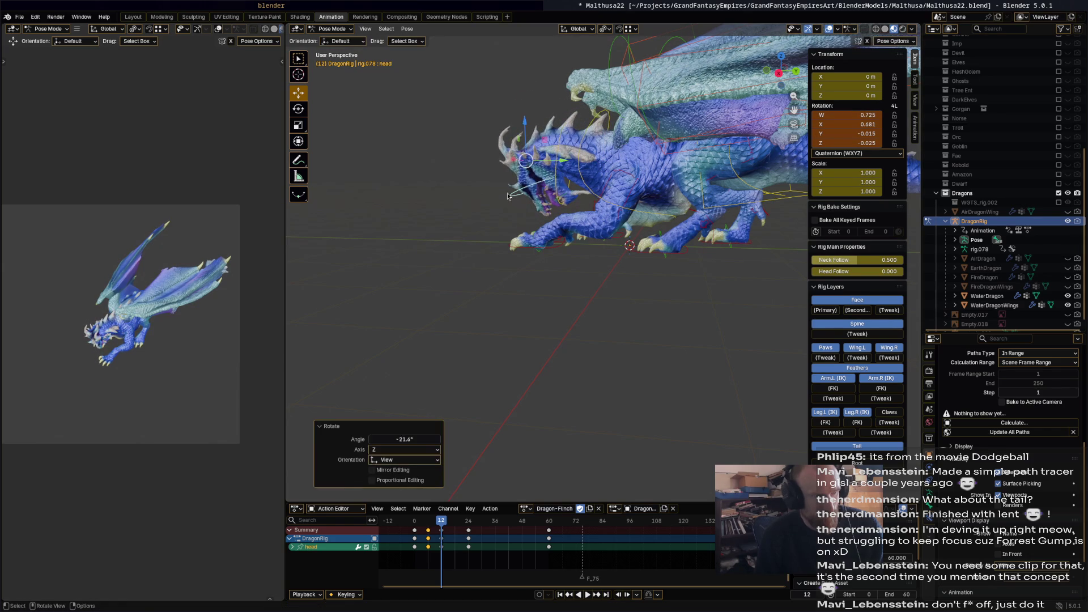
{"action": "key", "text": "a"}
{"action": "key", "text": "i"}
At frame 24, turn the neck 15.1° and the head 48.6°.
{"action": "left_click_drag", "start_coordinate": [437, 521], "coordinate": [470, 522]}
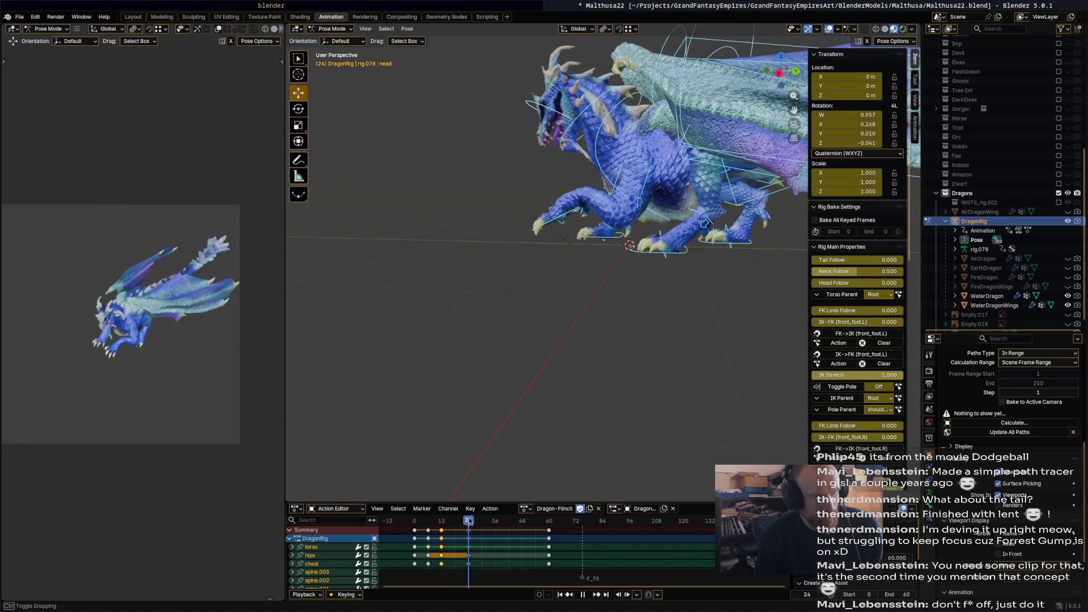
{"action": "left_click", "coordinate": [601, 98]}
{"action": "key", "text": "r"}
{"action": "left_click", "coordinate": [570, 101]}
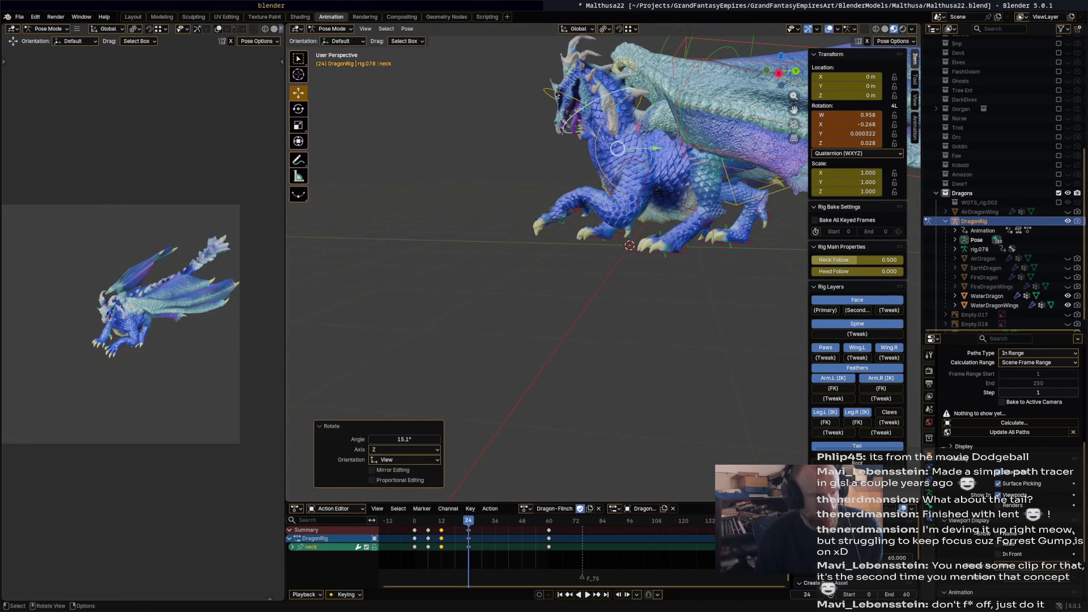
{"action": "left_click", "coordinate": [558, 95]}
{"action": "key", "text": "r"}
{"action": "left_click", "coordinate": [546, 89]}
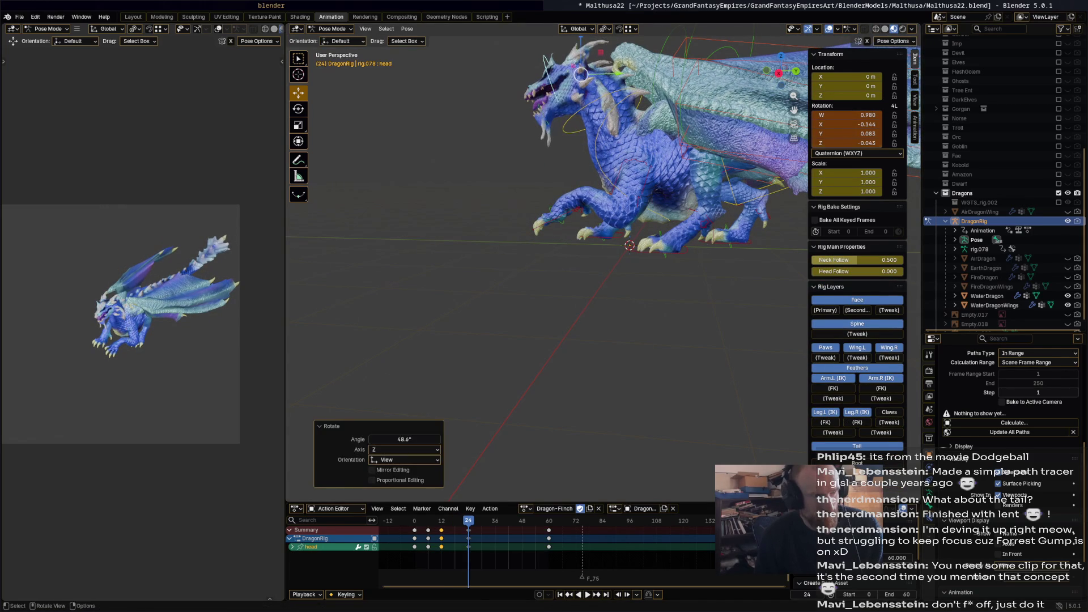
Rotate the bone named Bone, key all bones at frame 24, and replay the motion.
{"action": "left_click", "coordinate": [555, 128]}
{"action": "key", "text": "r"}
{"action": "left_click", "coordinate": [571, 158]}
{"action": "key", "text": "a"}
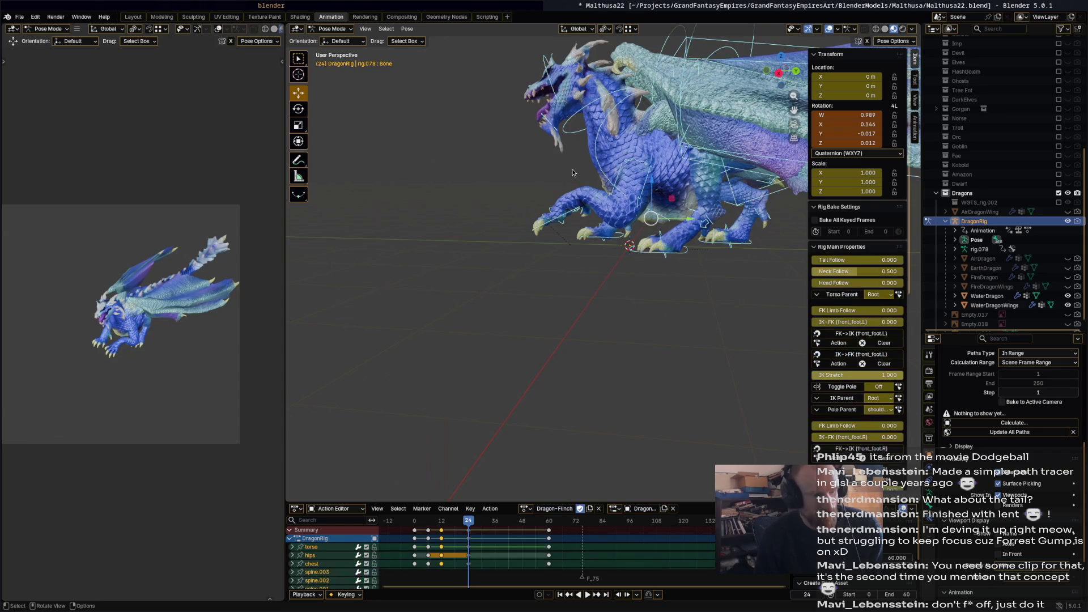
{"action": "key", "text": "i"}
{"action": "key", "text": "space"}
{"action": "mouse_move", "coordinate": [423, 522]}
{"action": "left_mouse_down"}
{"action": "mouse_move", "coordinate": [463, 522]}
{"action": "mouse_move", "coordinate": [442, 524]}
{"action": "left_mouse_up"}
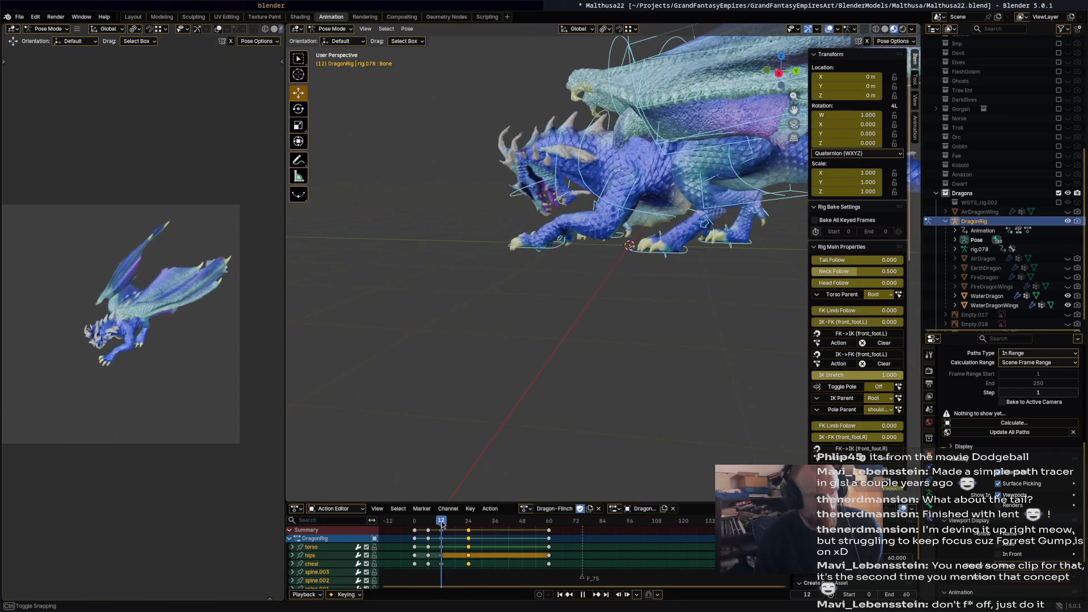
Rotate the dragon's head bone twice, checking it from front and top-down views.
{"action": "mouse_move", "coordinate": [559, 249]}
{"action": "middle_mouse_down"}
{"action": "mouse_move", "coordinate": [675, 241]}
{"action": "mouse_move", "coordinate": [524, 192]}
{"action": "middle_mouse_up"}
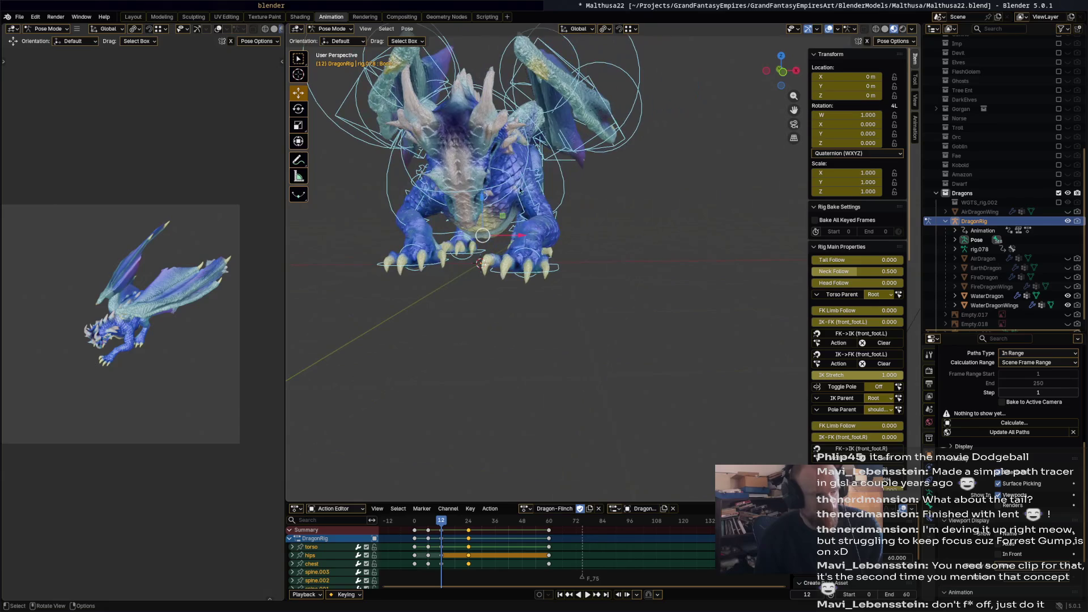
{"action": "left_click", "coordinate": [510, 182]}
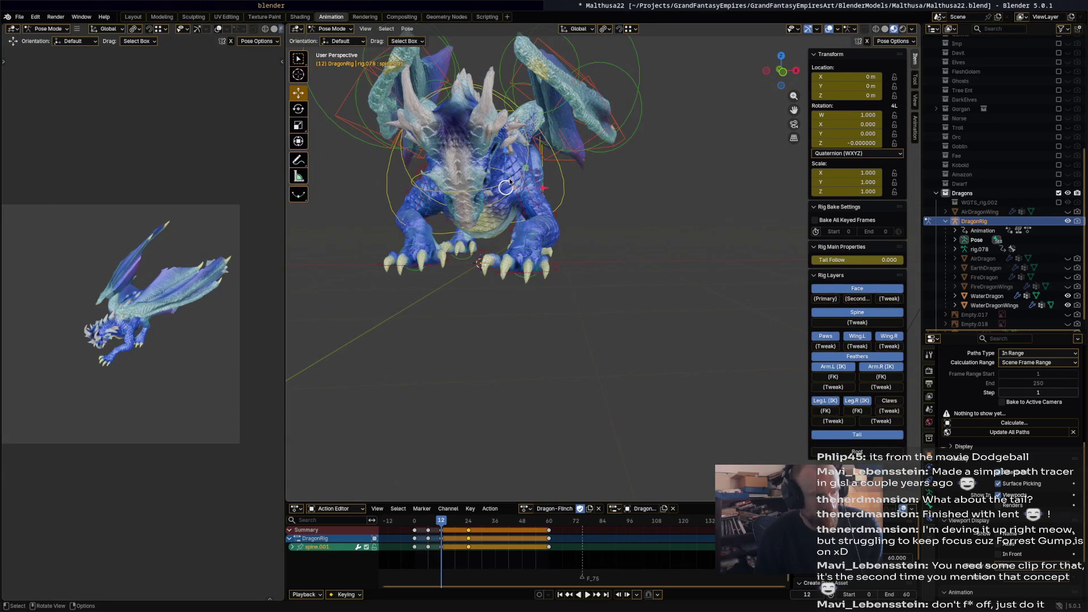
{"action": "key", "text": "r"}
{"action": "left_click", "coordinate": [543, 158]}
{"action": "mouse_move", "coordinate": [543, 158]}
{"action": "middle_mouse_down"}
{"action": "mouse_move", "coordinate": [522, 288]}
{"action": "mouse_move", "coordinate": [584, 267]}
{"action": "middle_mouse_up"}
{"action": "key", "text": "r"}
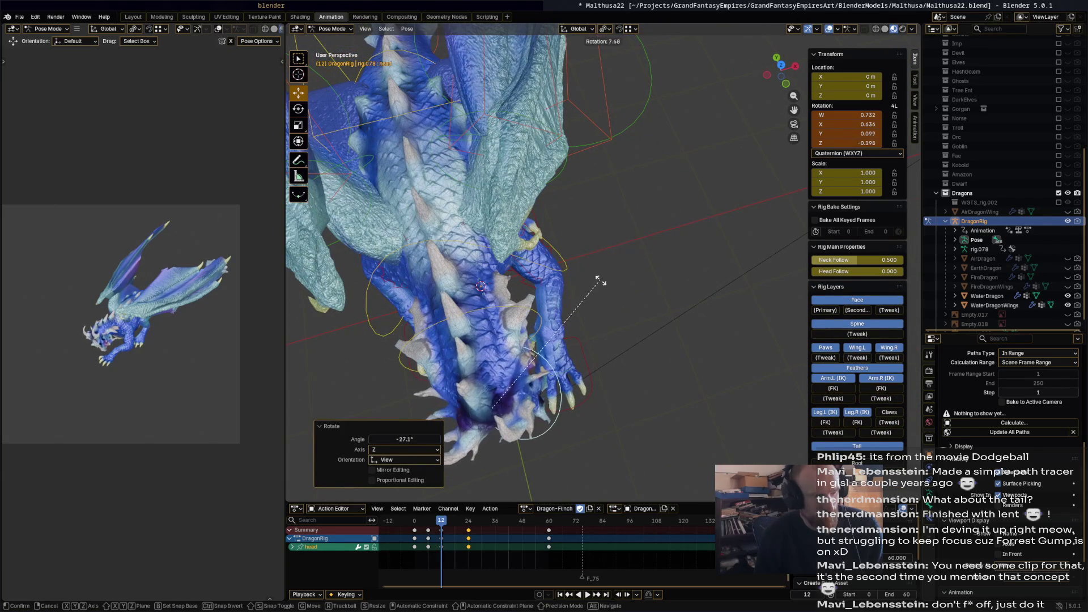
{"action": "left_click", "coordinate": [540, 322]}
Rotate the neck and head bones, then key the whole rig's pose at frame 12.
{"action": "left_click", "coordinate": [519, 267]}
{"action": "key", "text": "r"}
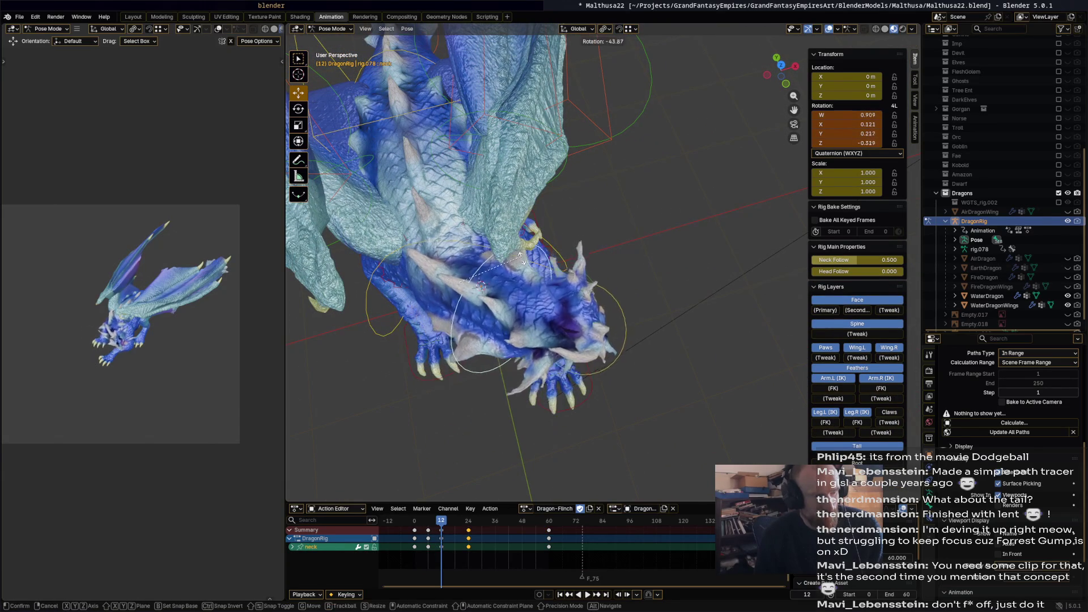
{"action": "left_click", "coordinate": [526, 271]}
{"action": "middle_click_drag", "start_coordinate": [525, 270], "coordinate": [575, 170]}
{"action": "left_click", "coordinate": [571, 152]}
{"action": "key", "text": "r"}
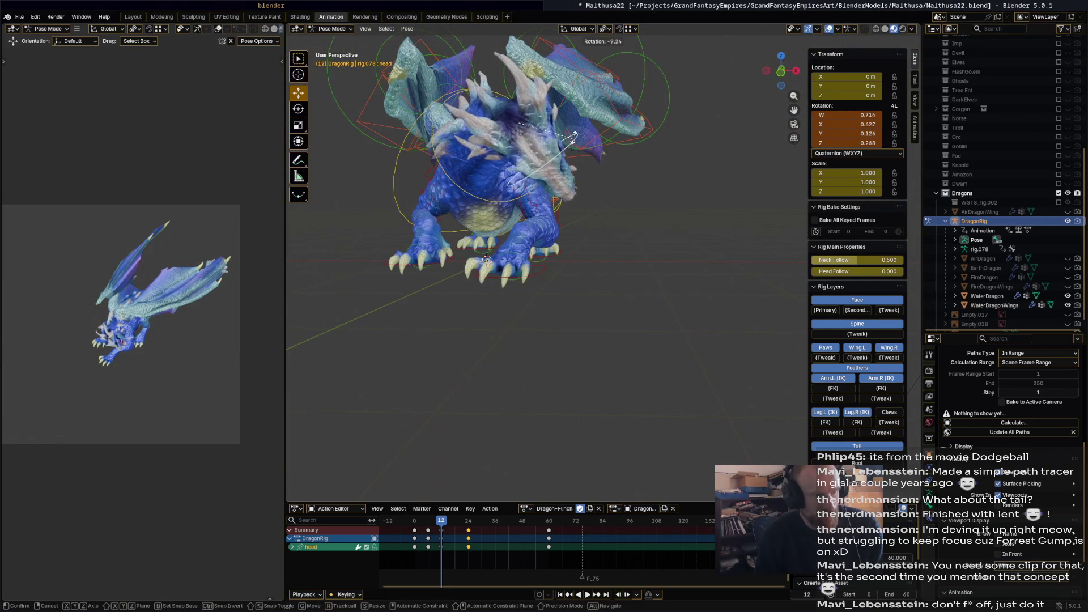
{"action": "left_click", "coordinate": [582, 149]}
{"action": "key", "text": "a"}
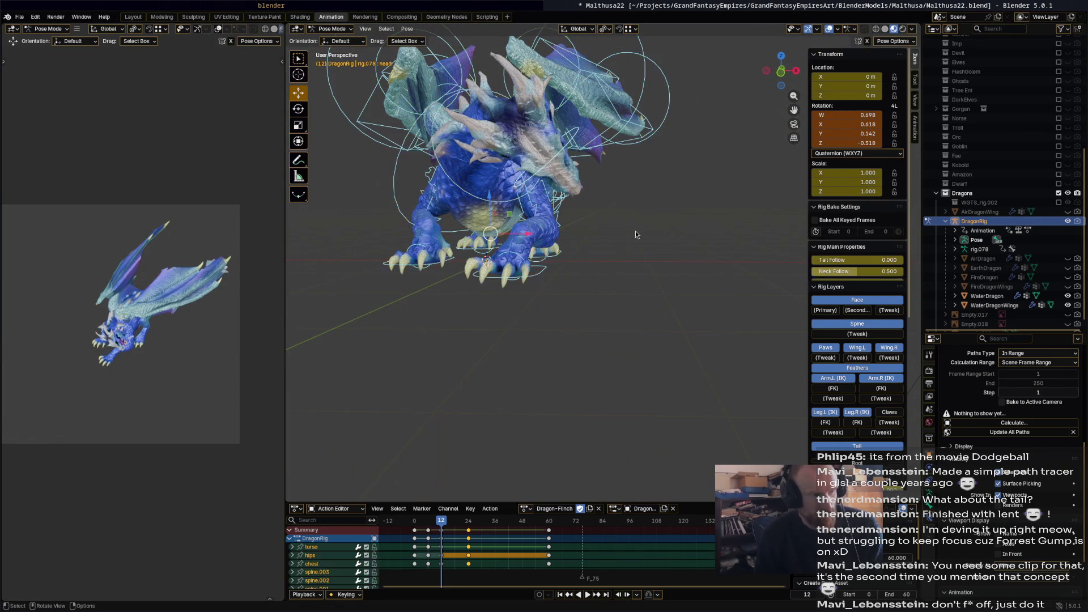
{"action": "key", "text": "i"}
Scrub around frame 10, re-rotate the neck and head, and play the flinch.
{"action": "mouse_move", "coordinate": [417, 521]}
{"action": "left_mouse_down"}
{"action": "mouse_move", "coordinate": [404, 524]}
{"action": "mouse_move", "coordinate": [468, 529]}
{"action": "left_mouse_up"}
{"action": "middle_click_drag", "start_coordinate": [496, 277], "coordinate": [556, 330]}
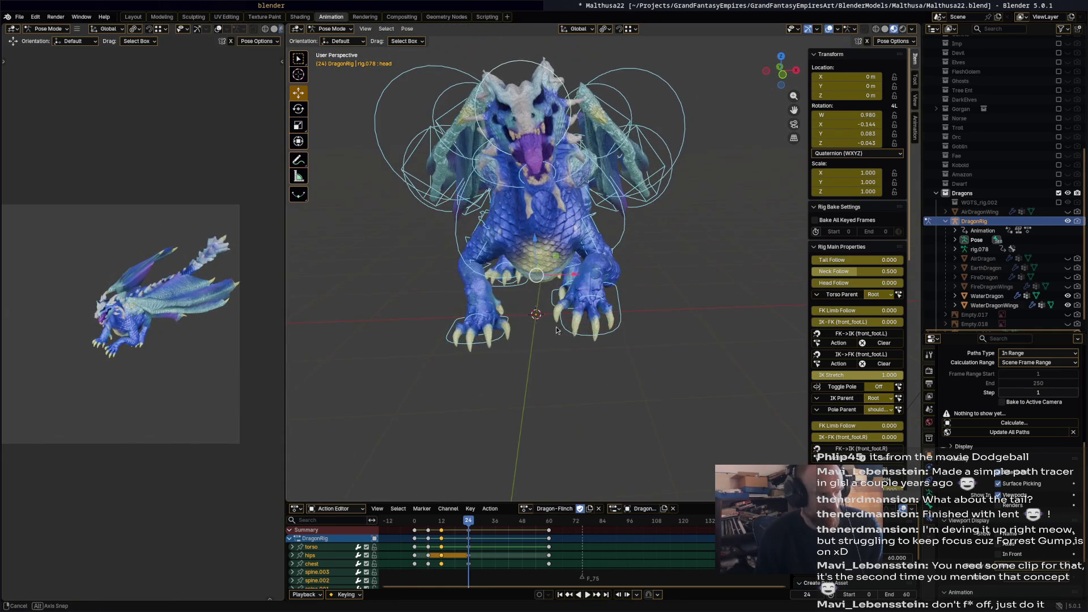
{"action": "left_click", "coordinate": [584, 171]}
{"action": "key", "text": "r"}
{"action": "left_click", "coordinate": [617, 202]}
{"action": "mouse_move", "coordinate": [618, 201]}
{"action": "middle_mouse_down"}
{"action": "mouse_move", "coordinate": [689, 207]}
{"action": "mouse_move", "coordinate": [734, 137]}
{"action": "mouse_move", "coordinate": [635, 170]}
{"action": "middle_mouse_up"}
{"action": "left_click", "coordinate": [707, 84]}
{"action": "key", "text": "r"}
{"action": "left_click", "coordinate": [714, 161]}
{"action": "key", "text": "a"}
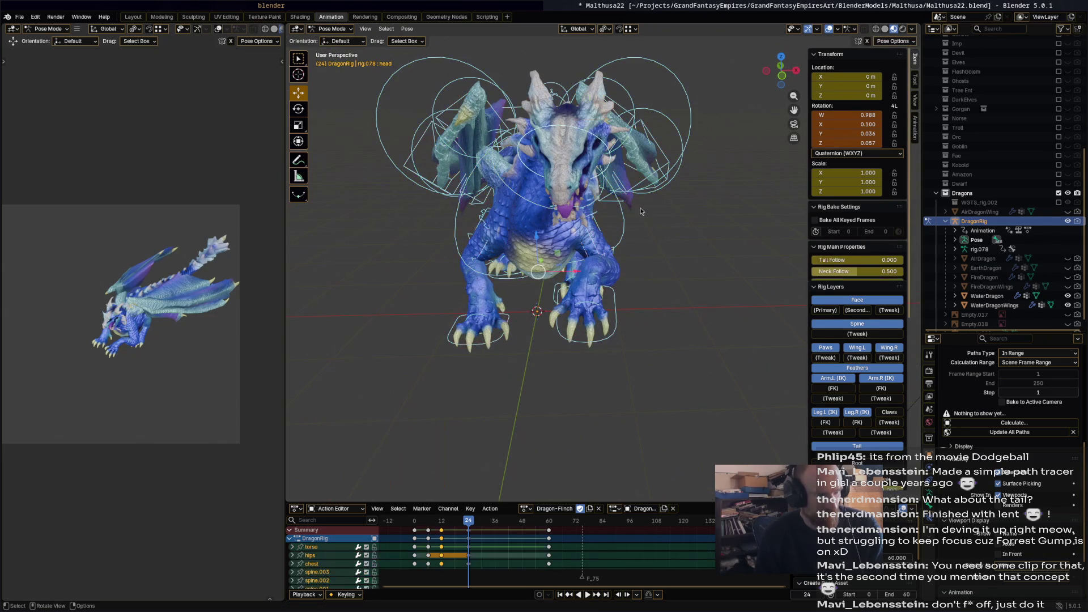
{"action": "key", "text": "space"}
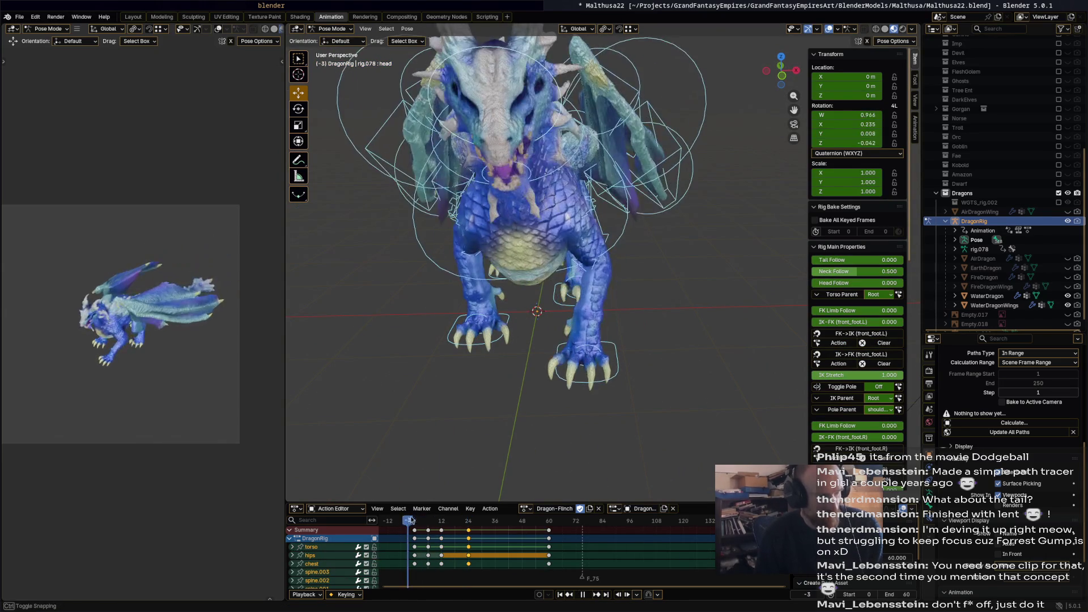
Back at the flinch key, rotate the dragon's chest bone 11.1°.
{"action": "left_click_drag", "start_coordinate": [446, 518], "coordinate": [470, 516]}
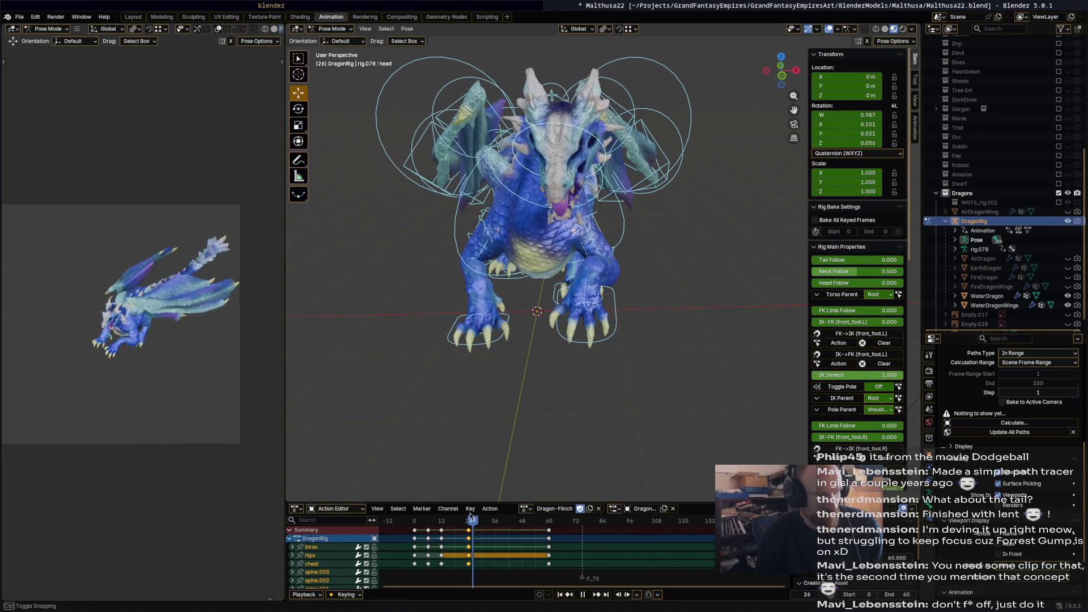
{"action": "left_click", "coordinate": [628, 229]}
{"action": "key", "text": "r"}
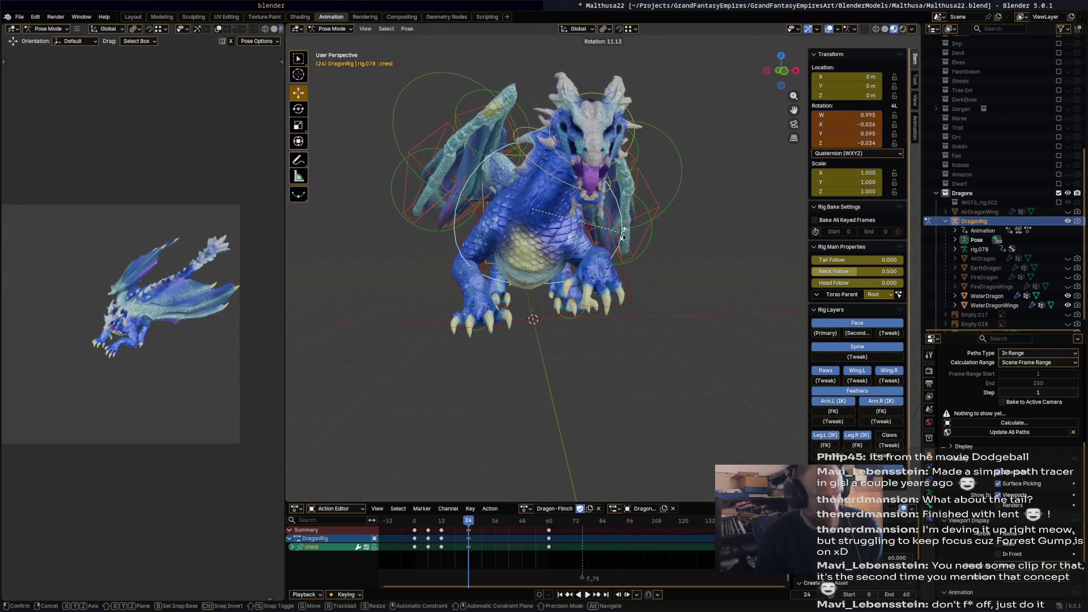
{"action": "left_click", "coordinate": [573, 236]}
Rotate the torso bone, then turn it again by -8.29°.
{"action": "mouse_move", "coordinate": [572, 235]}
{"action": "middle_mouse_down"}
{"action": "mouse_move", "coordinate": [596, 273]}
{"action": "mouse_move", "coordinate": [689, 88]}
{"action": "middle_mouse_up"}
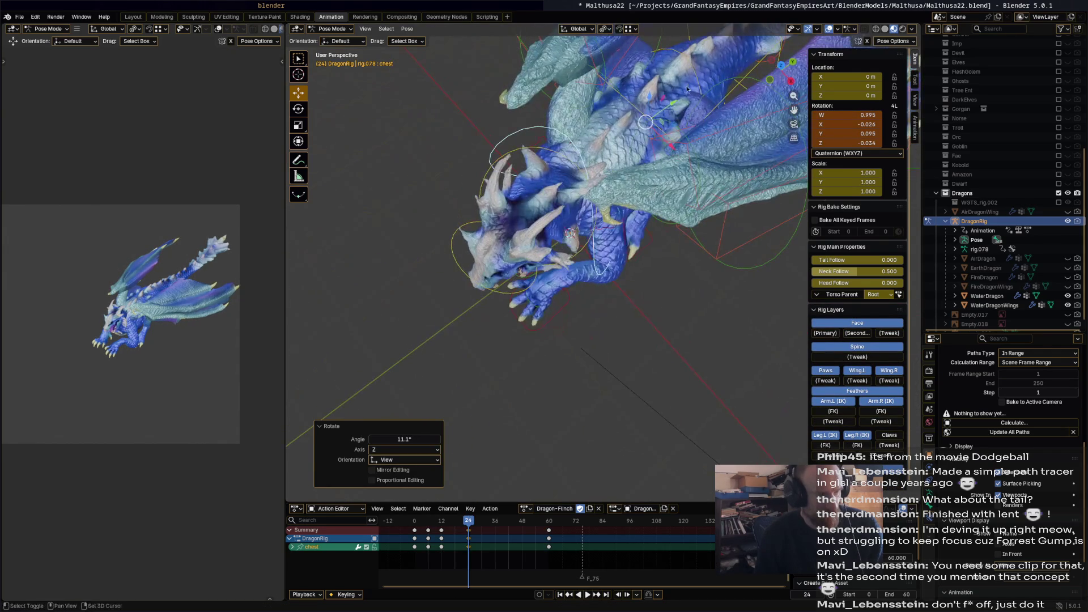
{"action": "middle_click_drag", "start_coordinate": [647, 121], "coordinate": [695, 120]}
{"action": "left_click", "coordinate": [626, 88]}
{"action": "key", "text": "r"}
{"action": "left_click", "coordinate": [678, 141]}
{"action": "middle_click_drag", "start_coordinate": [678, 140], "coordinate": [686, 97]}
{"action": "key", "text": "r"}
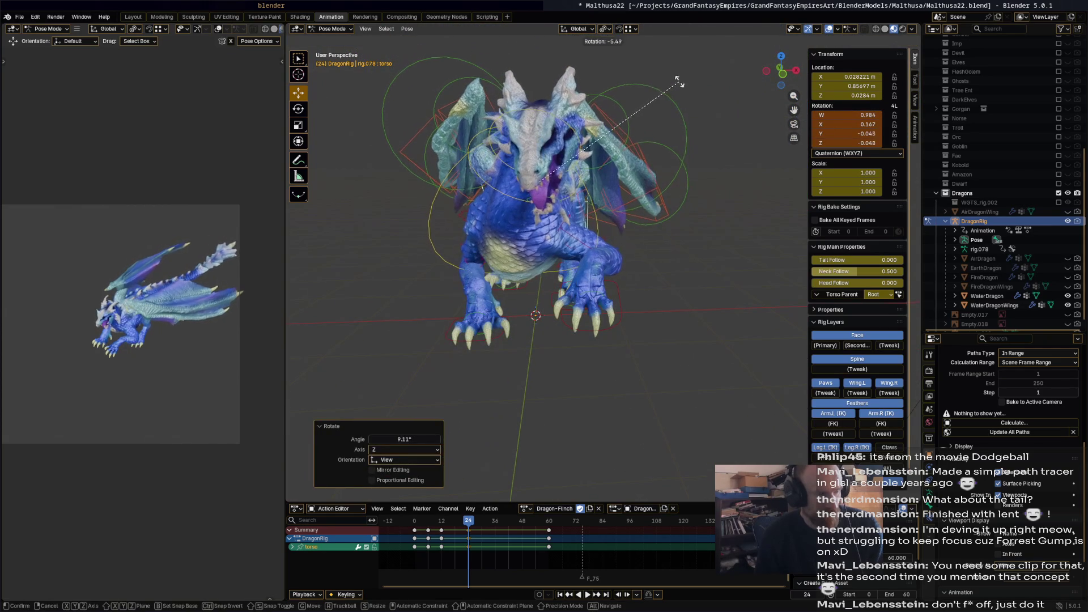
{"action": "left_click", "coordinate": [637, 169]}
Rotate the torso once more to 6.67° about Z, play the flinch, and rewind.
{"action": "mouse_move", "coordinate": [637, 168]}
{"action": "middle_mouse_down"}
{"action": "mouse_move", "coordinate": [570, 156]}
{"action": "mouse_move", "coordinate": [624, 192]}
{"action": "middle_mouse_up"}
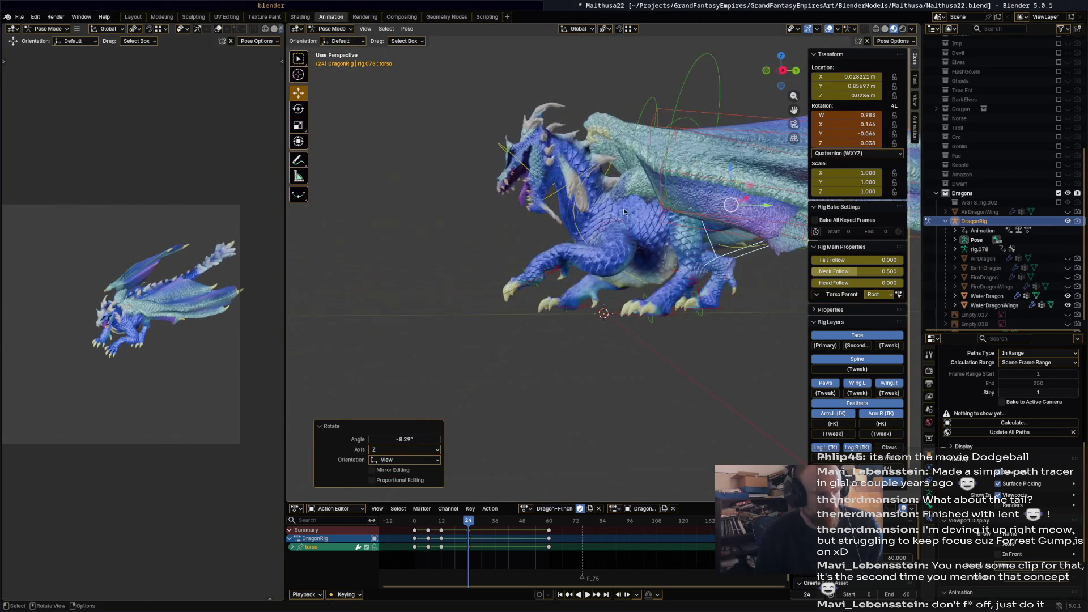
{"action": "key", "text": "r"}
{"action": "left_click", "coordinate": [648, 223]}
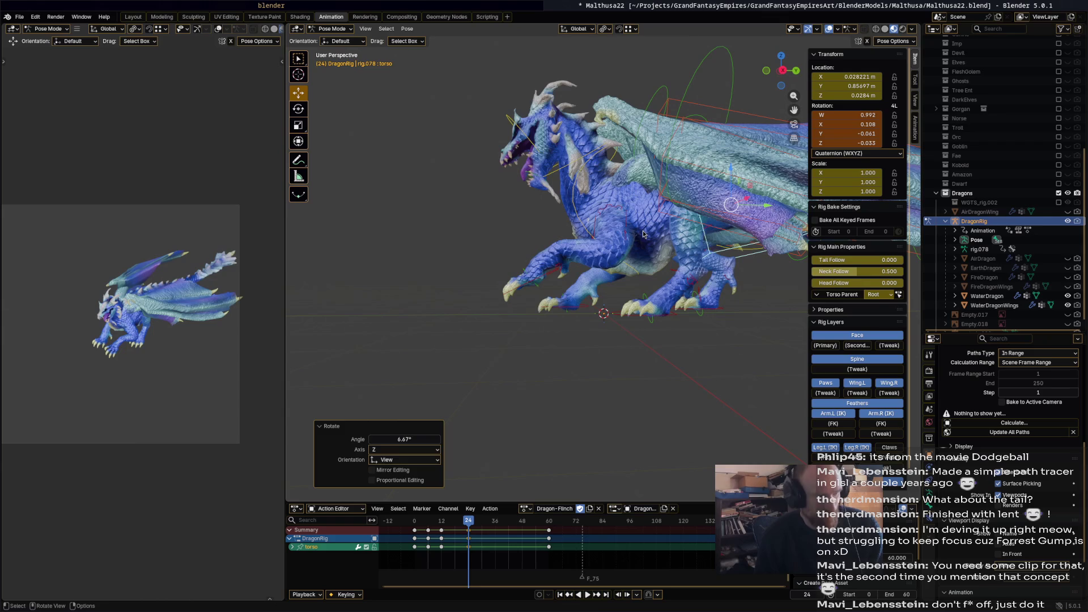
{"action": "key", "text": "a"}
{"action": "key", "text": "space"}
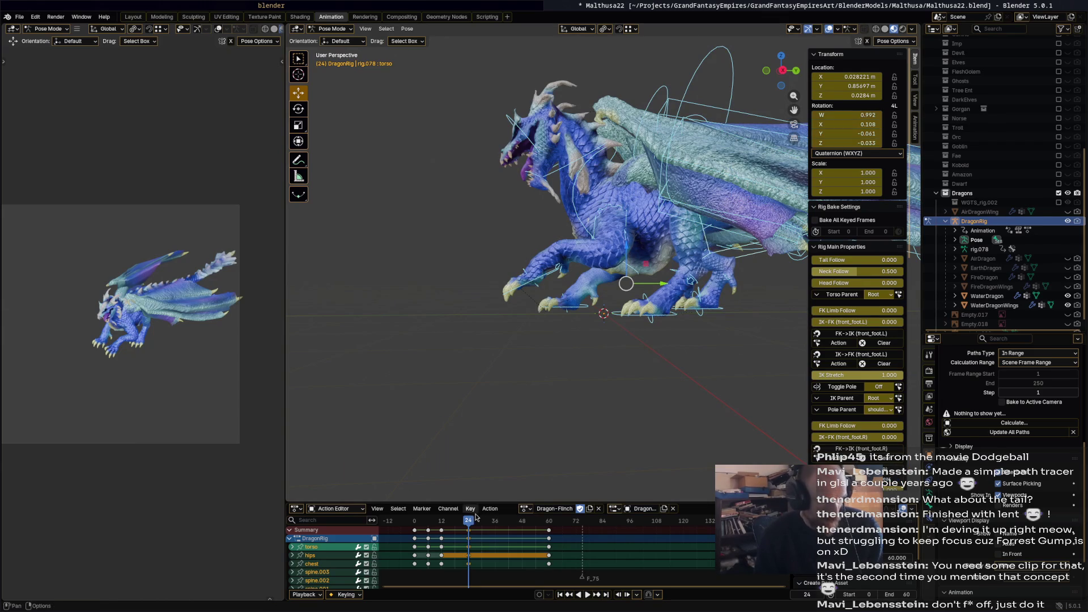
{"action": "left_click_drag", "start_coordinate": [413, 520], "coordinate": [410, 522]}
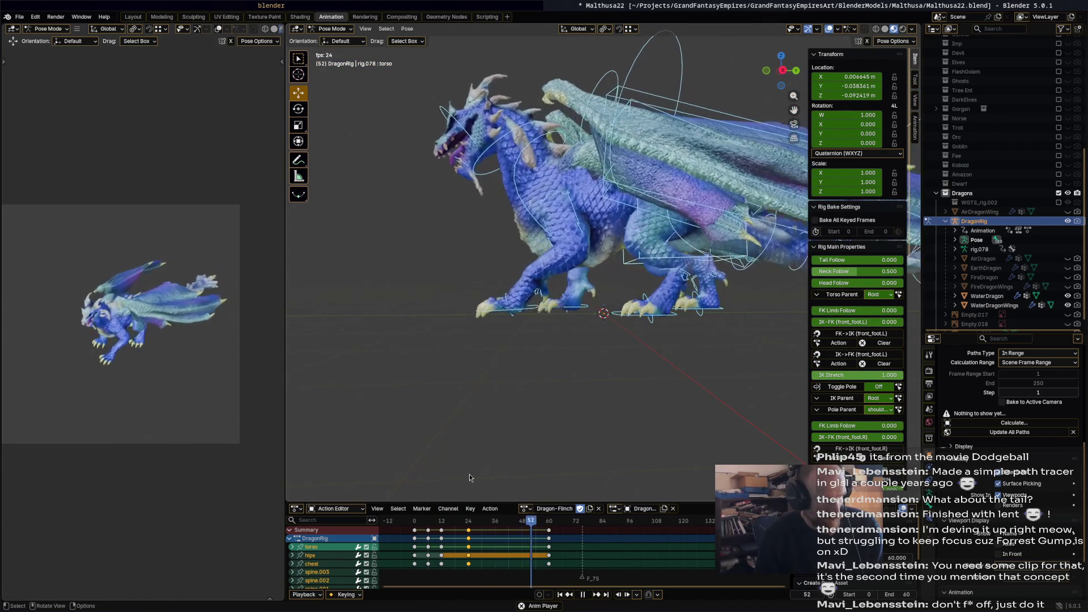
{"action": "key", "text": "space"}
{"action": "key", "text": "space"}
{"action": "left_click_drag", "start_coordinate": [408, 528], "coordinate": [448, 523]}
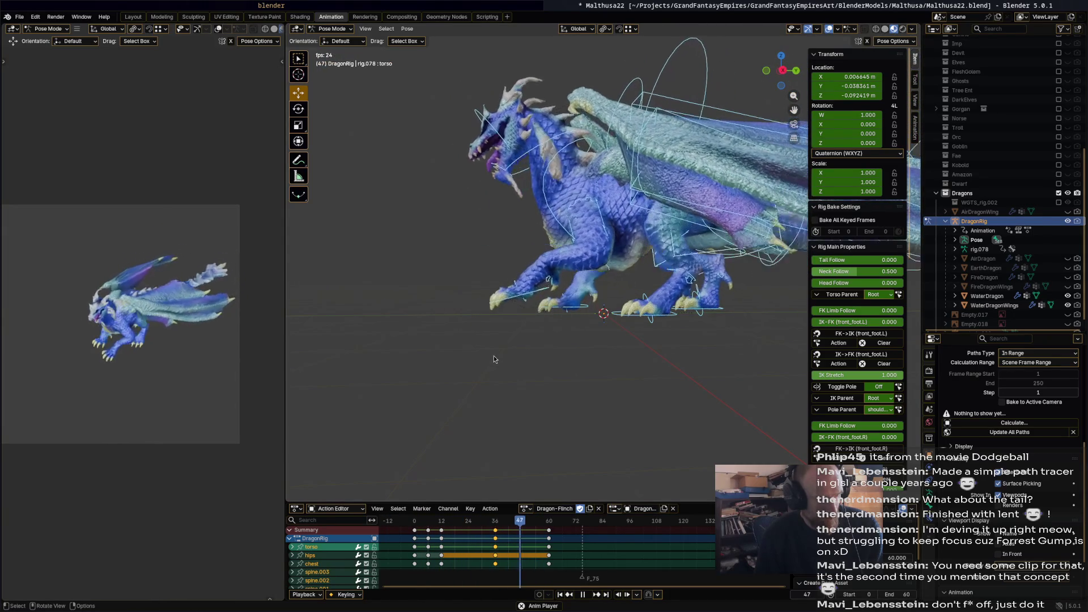
{"action": "left_click_drag", "start_coordinate": [449, 527], "coordinate": [472, 524]}
{"action": "left_click", "coordinate": [569, 198]}
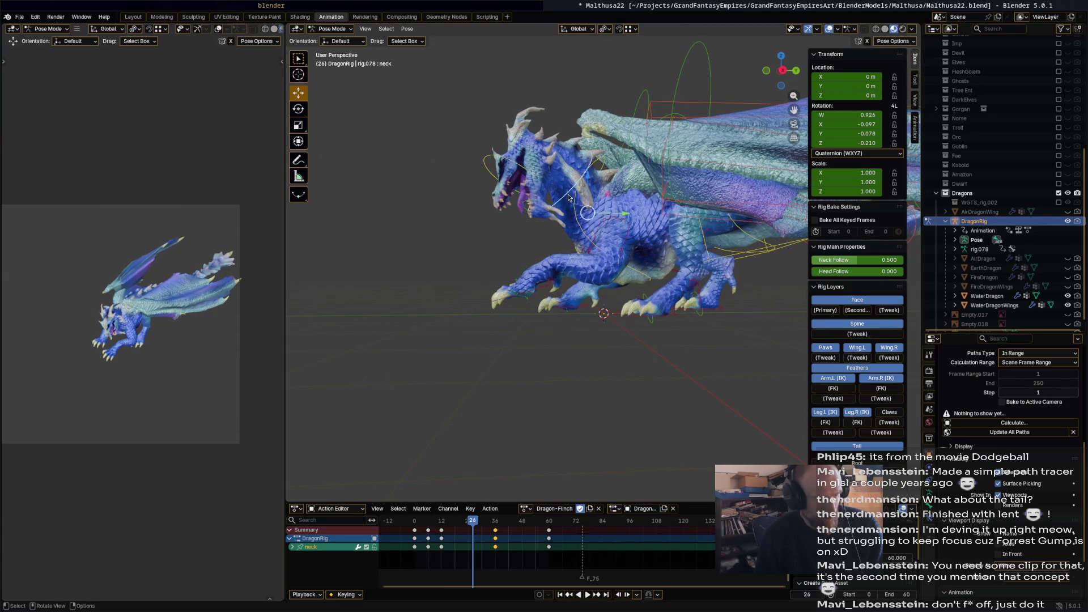
Rotate the neck -24.9° and the head 17.1°, then select both bones.
{"action": "key", "text": "r"}
{"action": "left_click", "coordinate": [619, 166]}
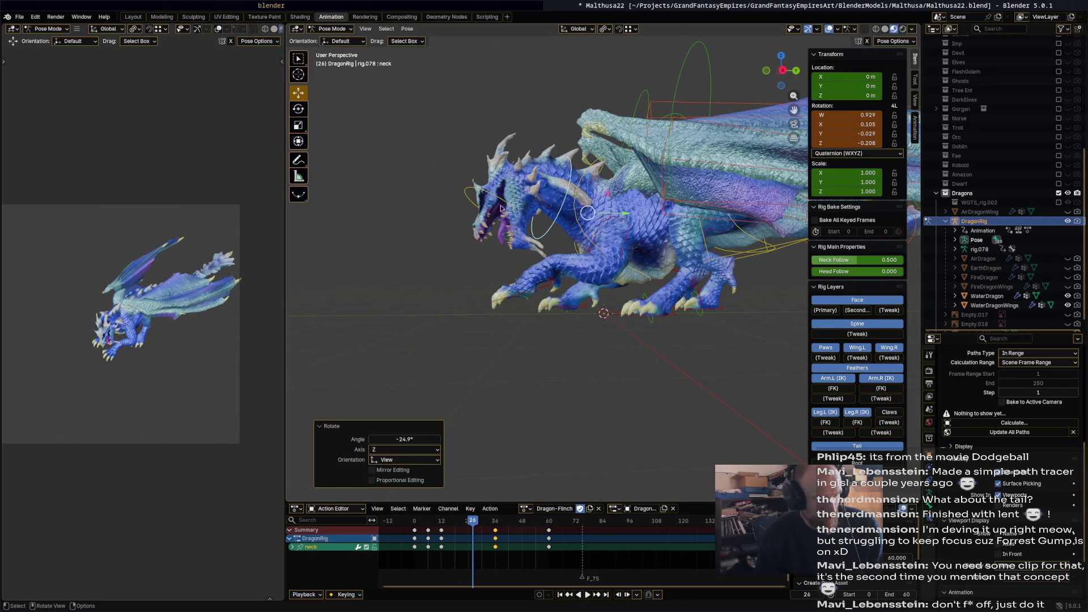
{"action": "left_click", "coordinate": [501, 207]}
{"action": "key", "text": "r"}
{"action": "left_click", "coordinate": [514, 227]}
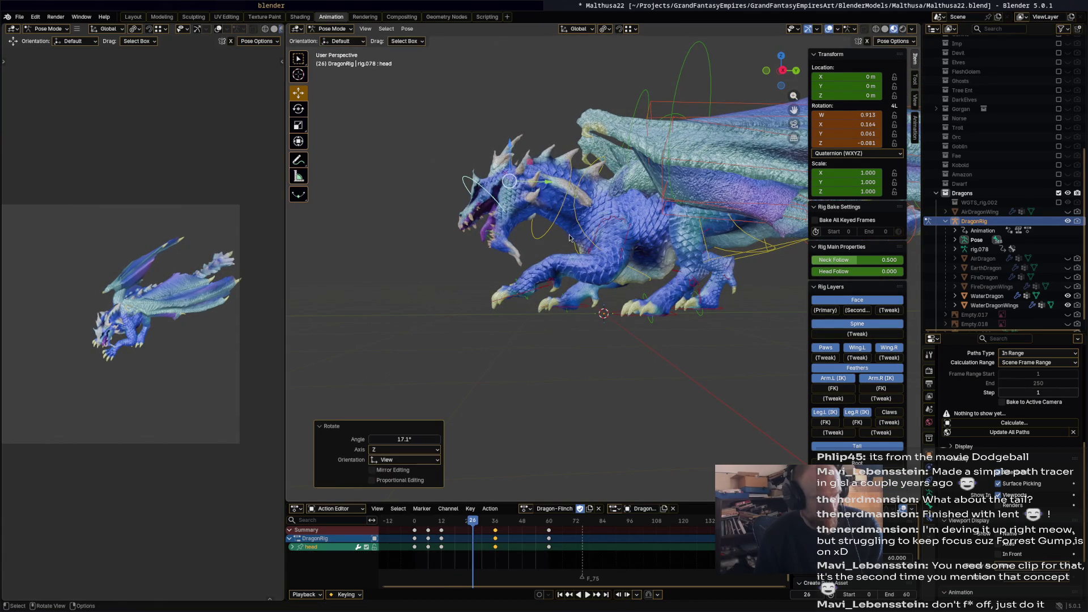
{"action": "left_click", "coordinate": [606, 279], "text": "shift"}
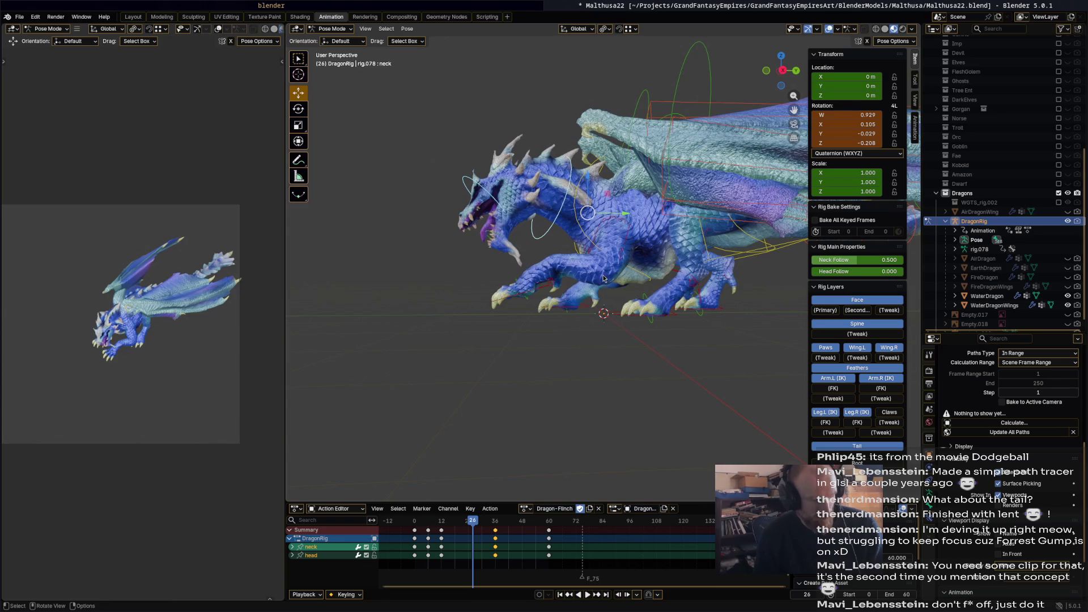
Shift the frame-26 neck and head keys earlier and play the new timing from the start.
{"action": "left_click_drag", "start_coordinate": [472, 534], "coordinate": [471, 531]}
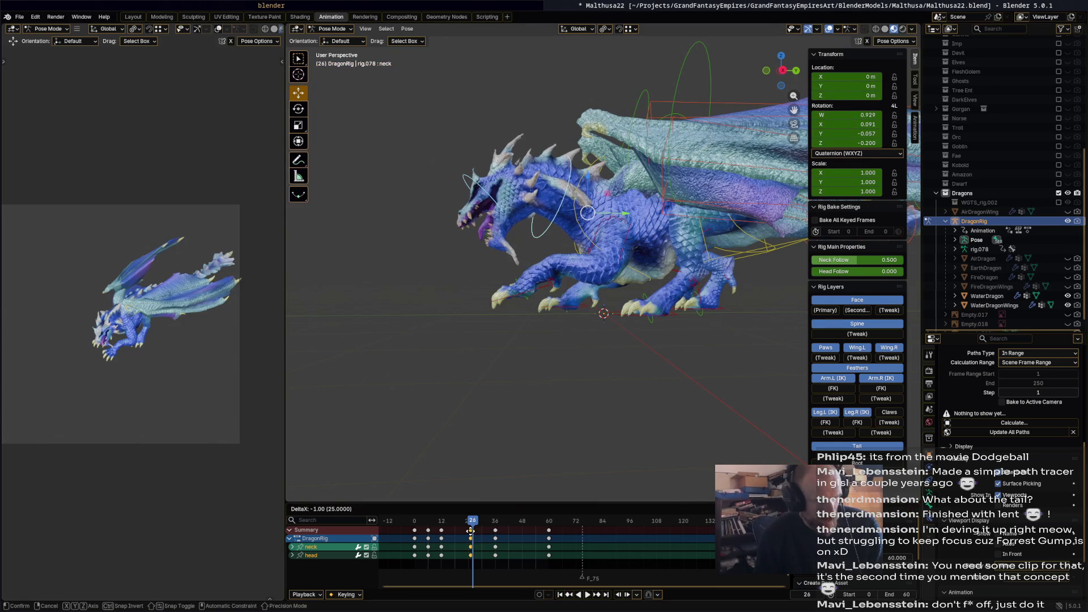
{"action": "left_click", "coordinate": [474, 524]}
{"action": "left_click", "coordinate": [407, 528]}
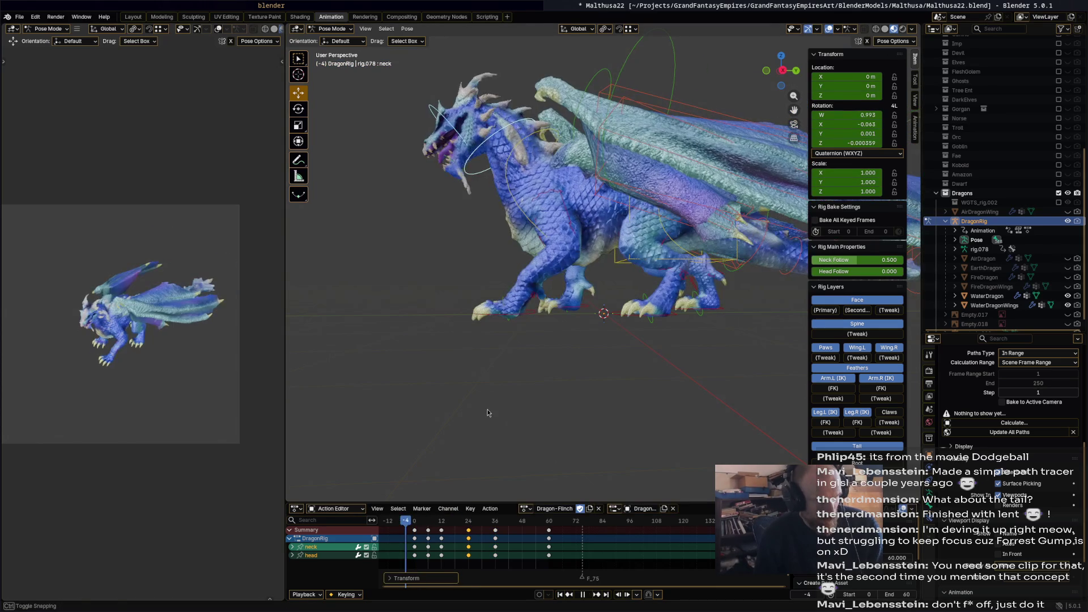
{"action": "key", "text": "space"}
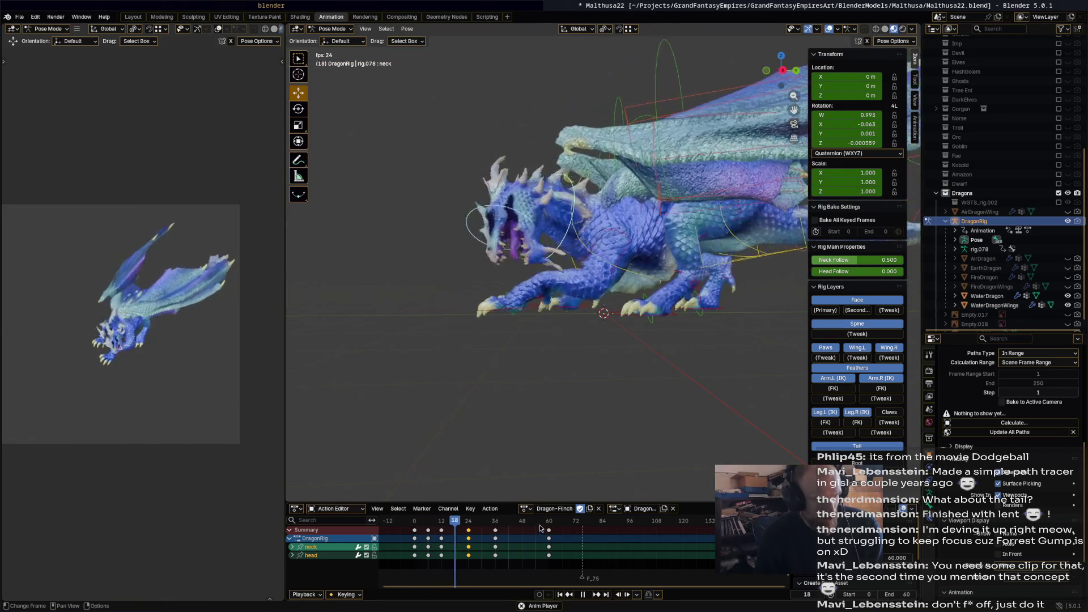
At frame 36, key the head at 42.1° and the neck at -17.3°, then replay.
{"action": "left_click_drag", "start_coordinate": [524, 521], "coordinate": [498, 523]}
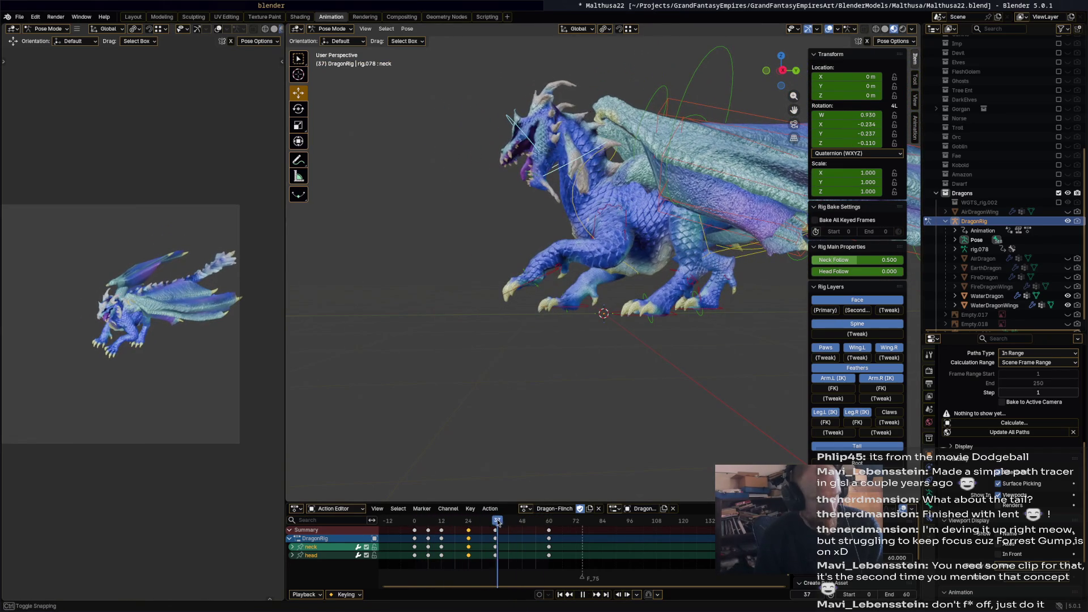
{"action": "left_click", "coordinate": [532, 145]}
{"action": "key", "text": "r"}
{"action": "left_click", "coordinate": [509, 117]}
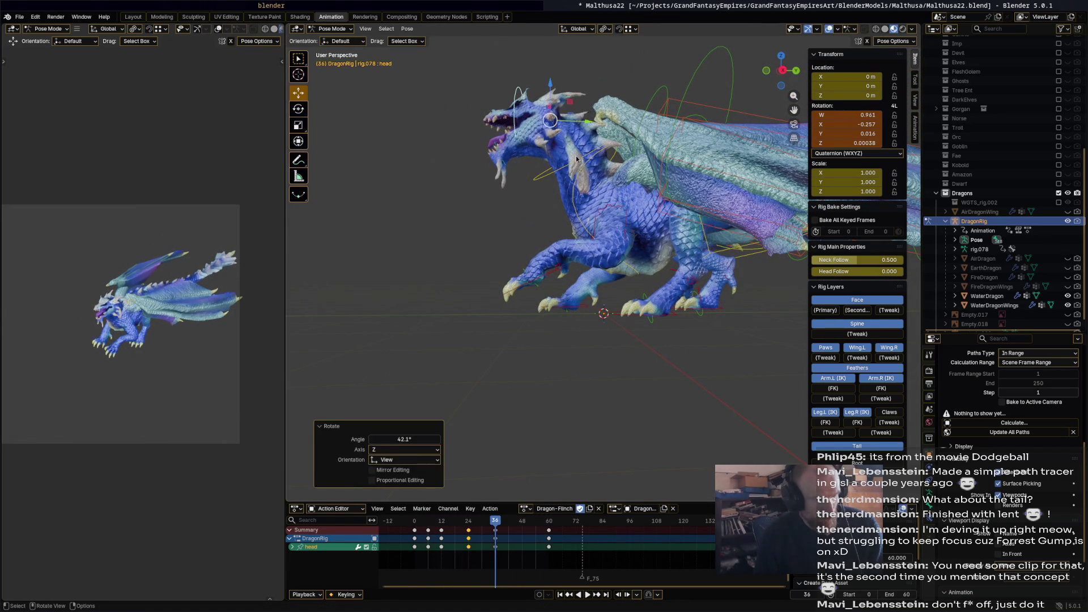
{"action": "left_click", "coordinate": [579, 159]}
{"action": "key", "text": "r"}
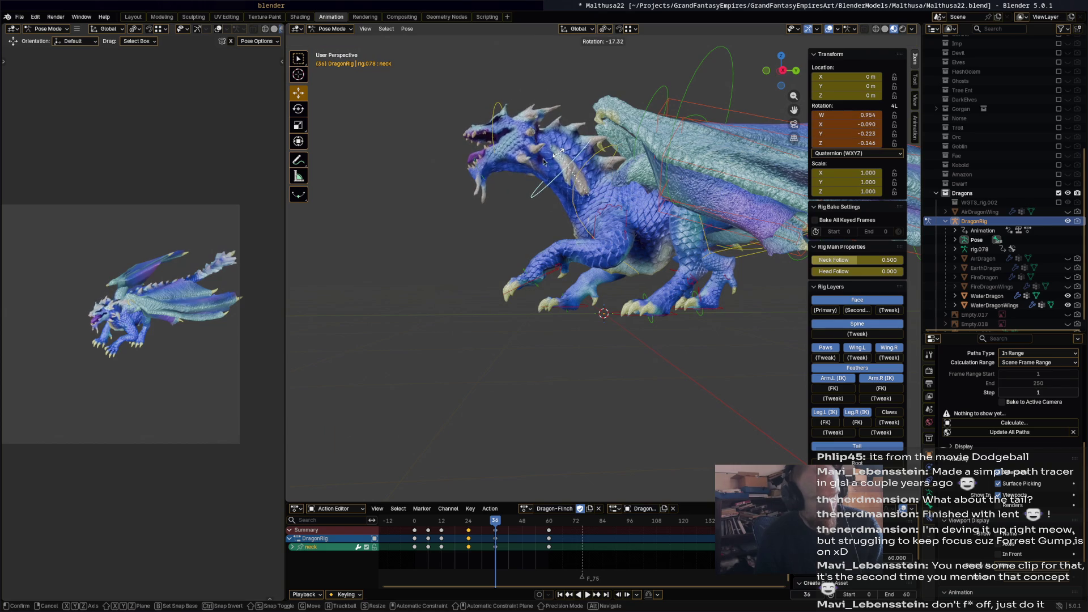
{"action": "left_click", "coordinate": [547, 162]}
{"action": "left_click", "coordinate": [491, 126], "text": "shift"}
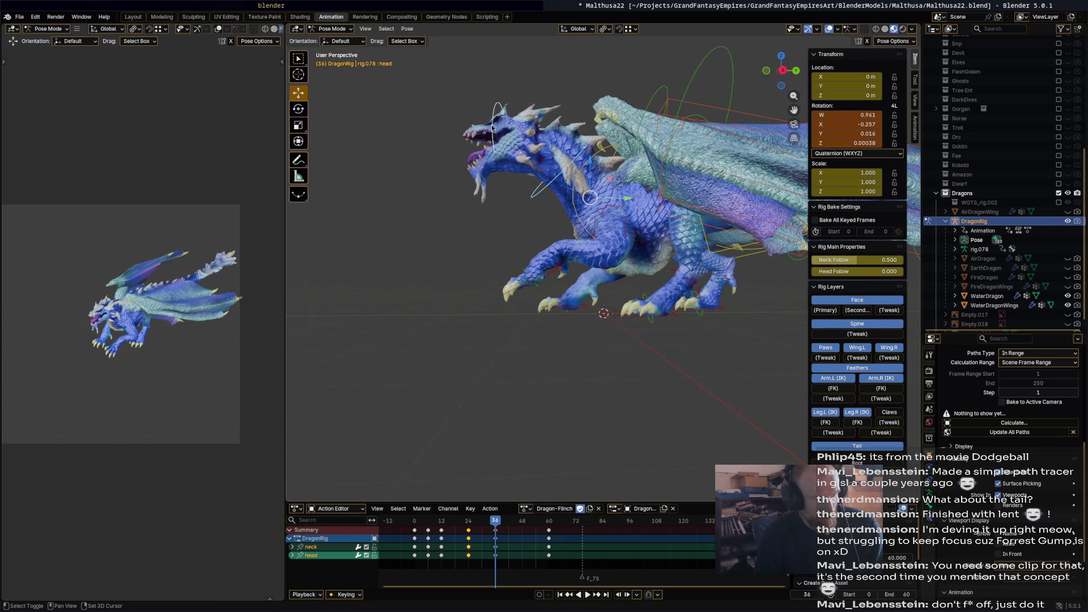
{"action": "key", "text": "i"}
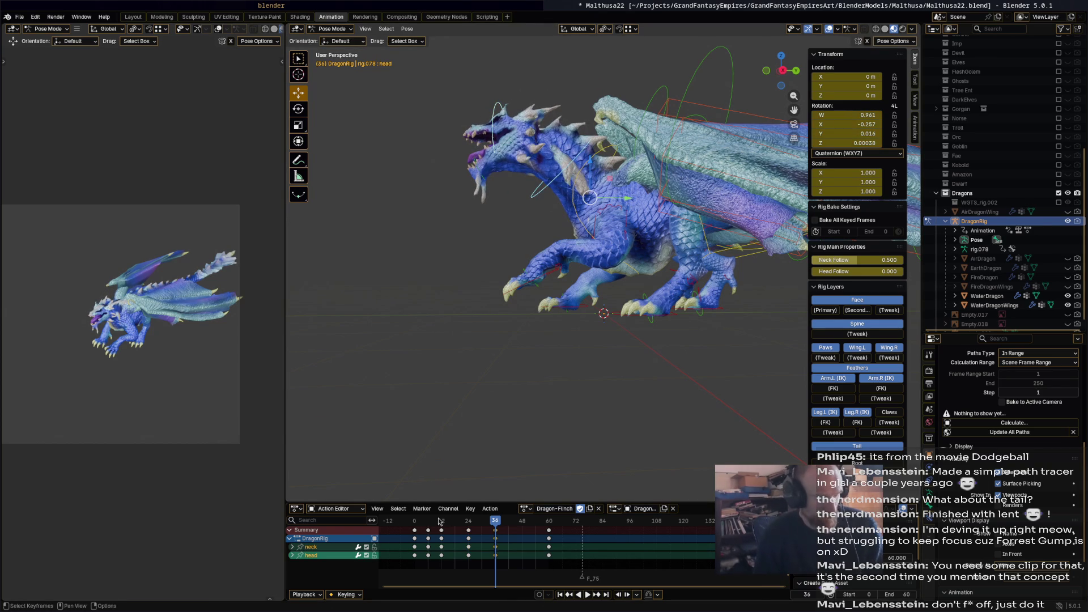
{"action": "left_click_drag", "start_coordinate": [416, 523], "coordinate": [413, 523]}
{"action": "key", "text": "space"}
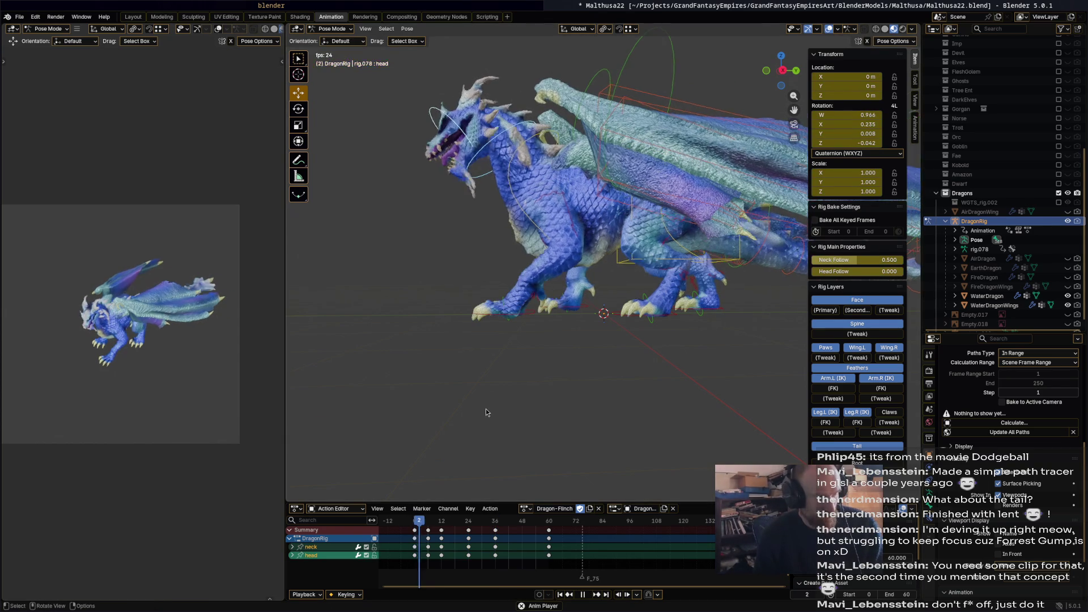
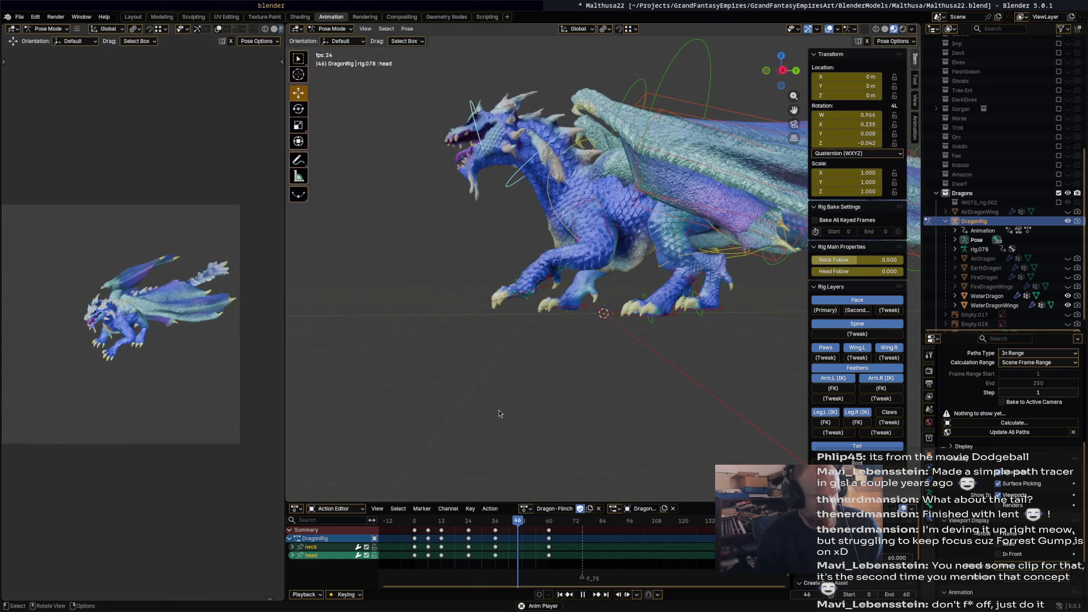
Move and rotate front_foot_ik.L forward into a new pose at frame 25.
{"action": "key", "text": "space"}
{"action": "key", "text": "space"}
{"action": "left_click_drag", "start_coordinate": [451, 528], "coordinate": [471, 530]}
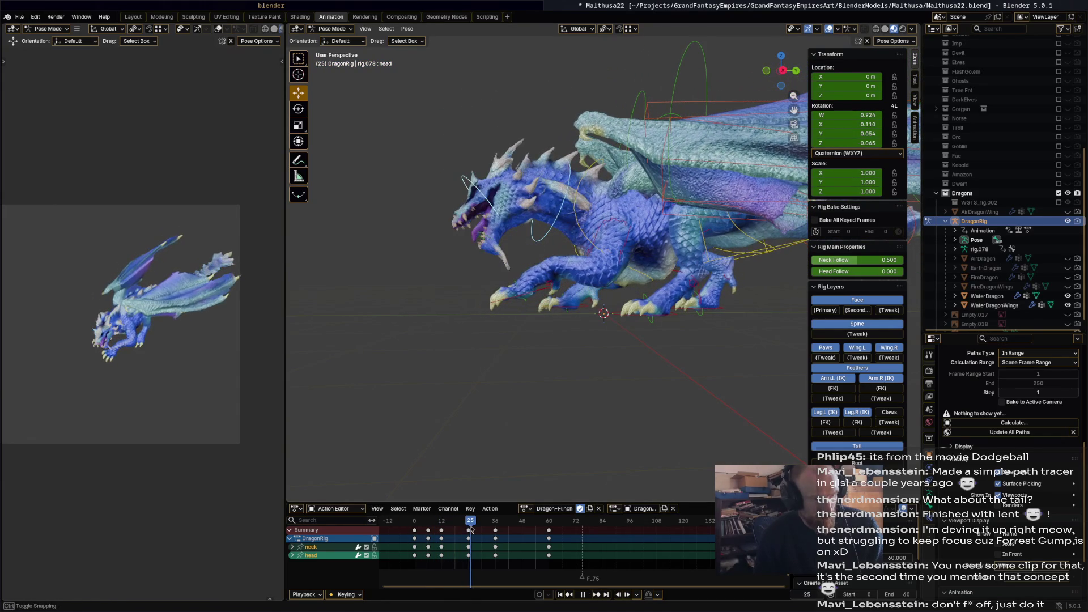
{"action": "left_click", "coordinate": [512, 299]}
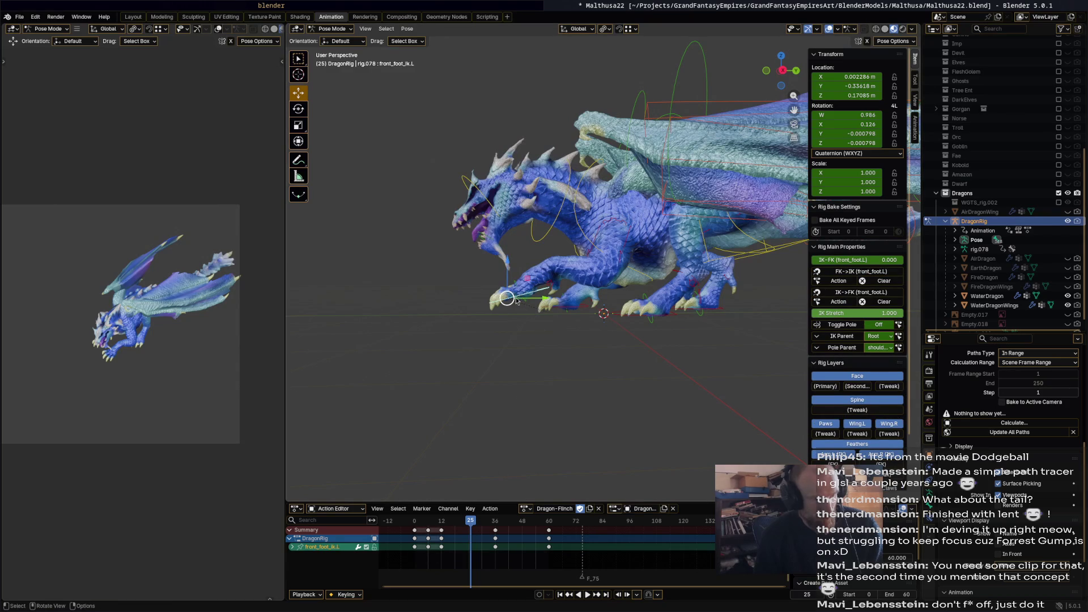
{"action": "left_click_drag", "start_coordinate": [516, 300], "coordinate": [590, 317]}
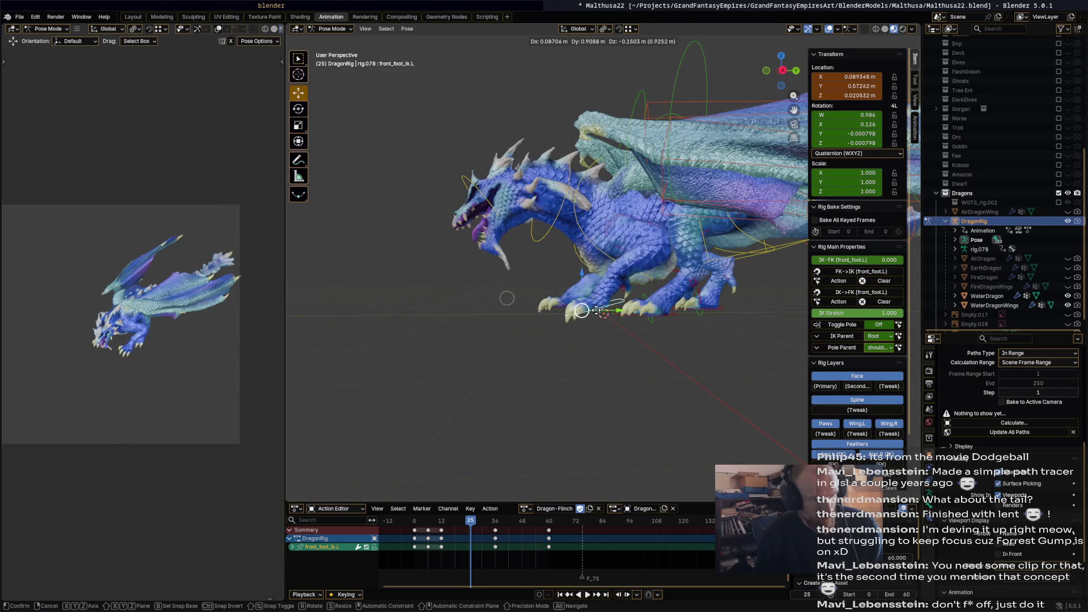
{"action": "left_click", "coordinate": [591, 311]}
{"action": "key", "text": "r"}
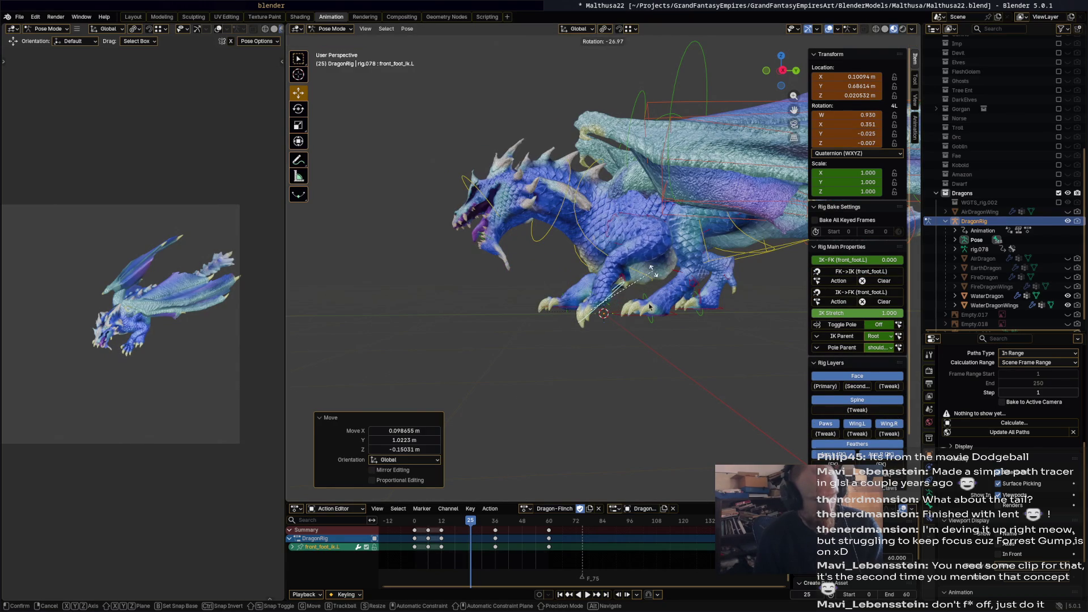
{"action": "left_click", "coordinate": [650, 301]}
At frame 37, move the left front foot, rotate it to -21.1°, and key the pose.
{"action": "left_click_drag", "start_coordinate": [431, 522], "coordinate": [411, 522]}
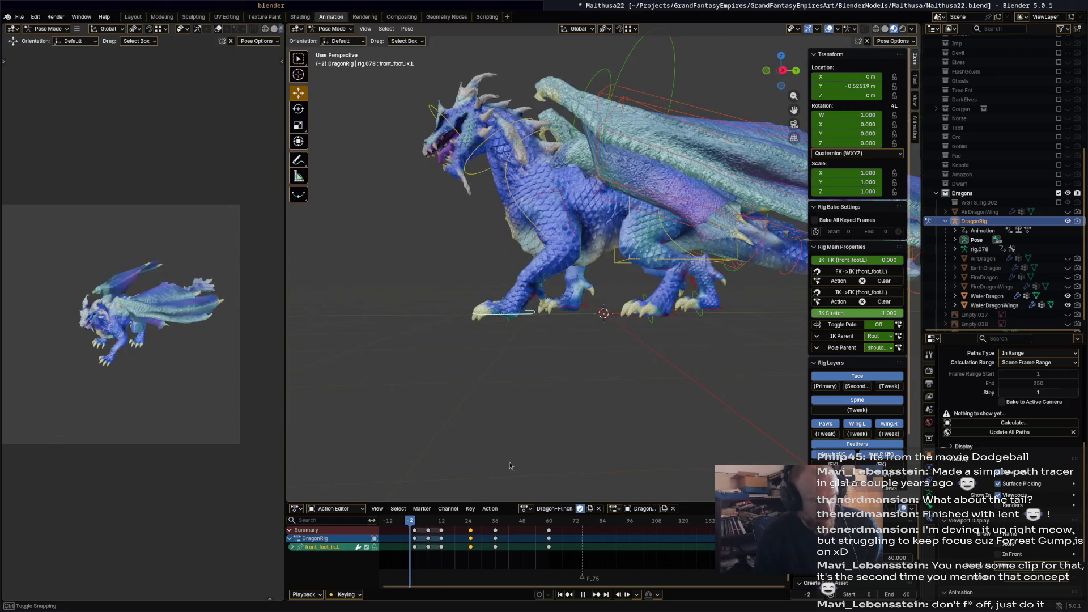
{"action": "key", "text": "space"}
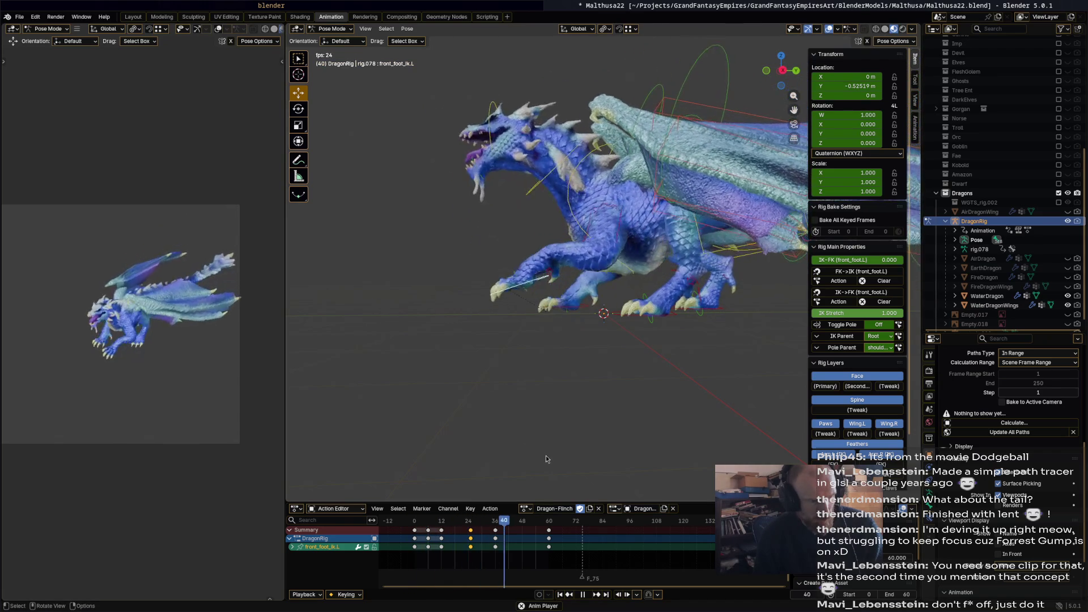
{"action": "left_click_drag", "start_coordinate": [491, 520], "coordinate": [502, 516]}
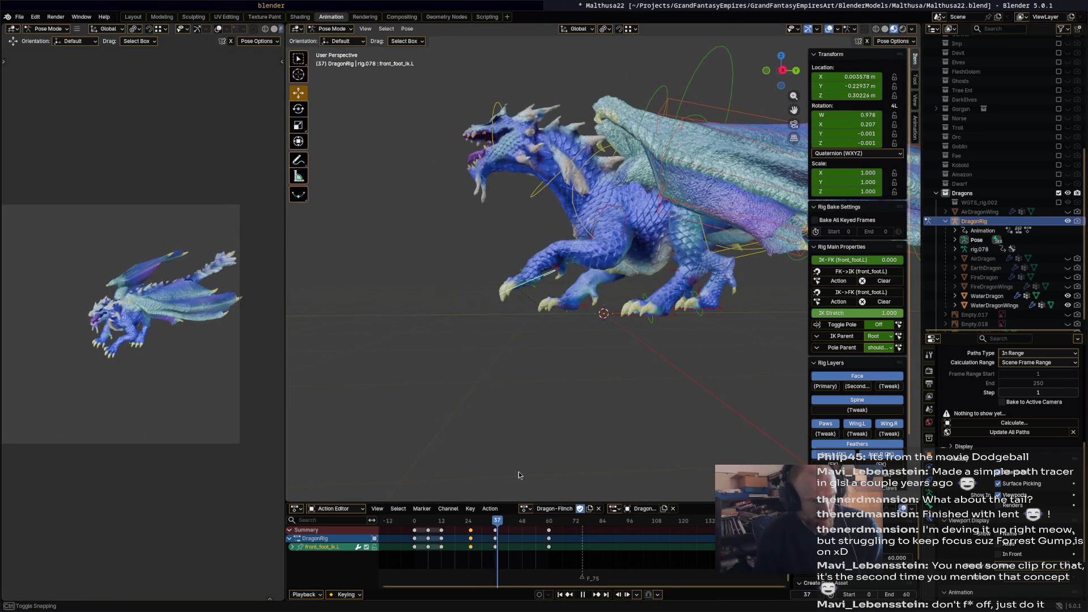
{"action": "key", "text": "g"}
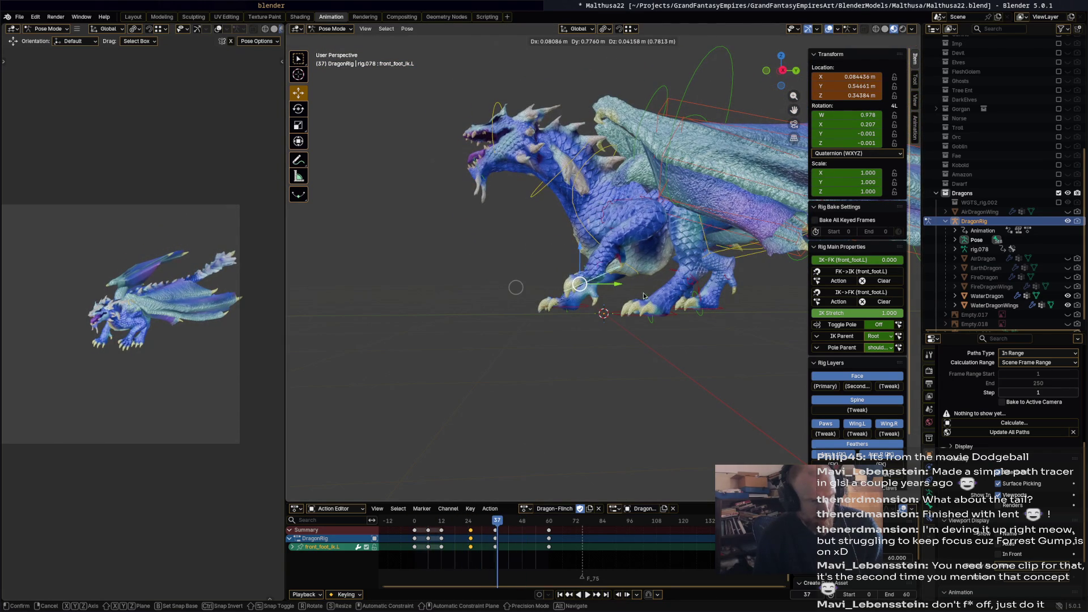
{"action": "left_click", "coordinate": [642, 296]}
{"action": "key", "text": "r"}
{"action": "left_click", "coordinate": [638, 274]}
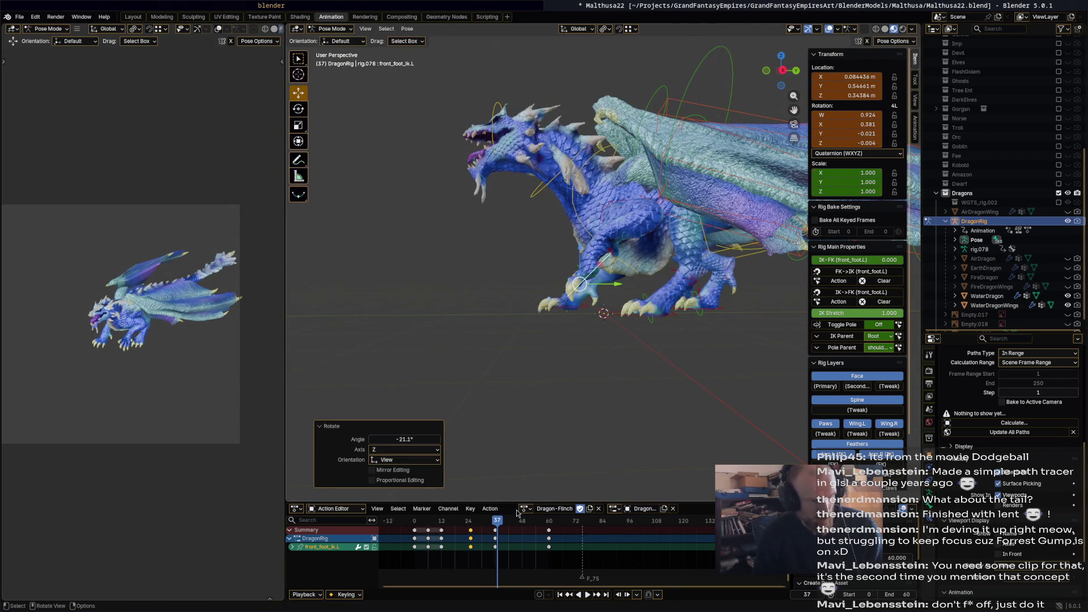
{"action": "key", "text": "i"}
Refine the foot's rotation to -31.3° and its position, then play back the step.
{"action": "key", "text": "space"}
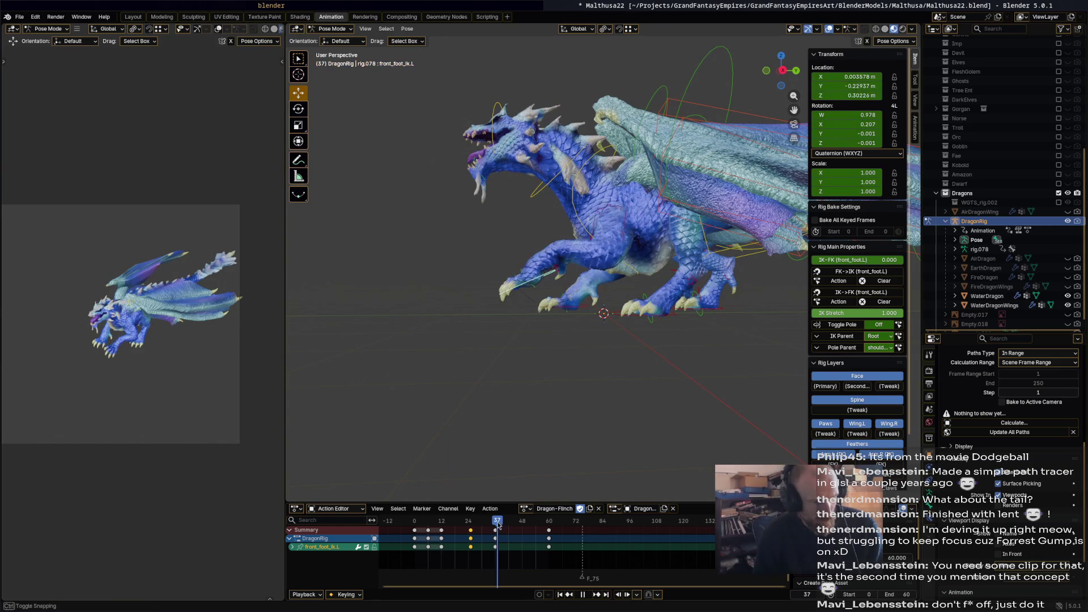
{"action": "key", "text": "space"}
{"action": "key", "text": "r"}
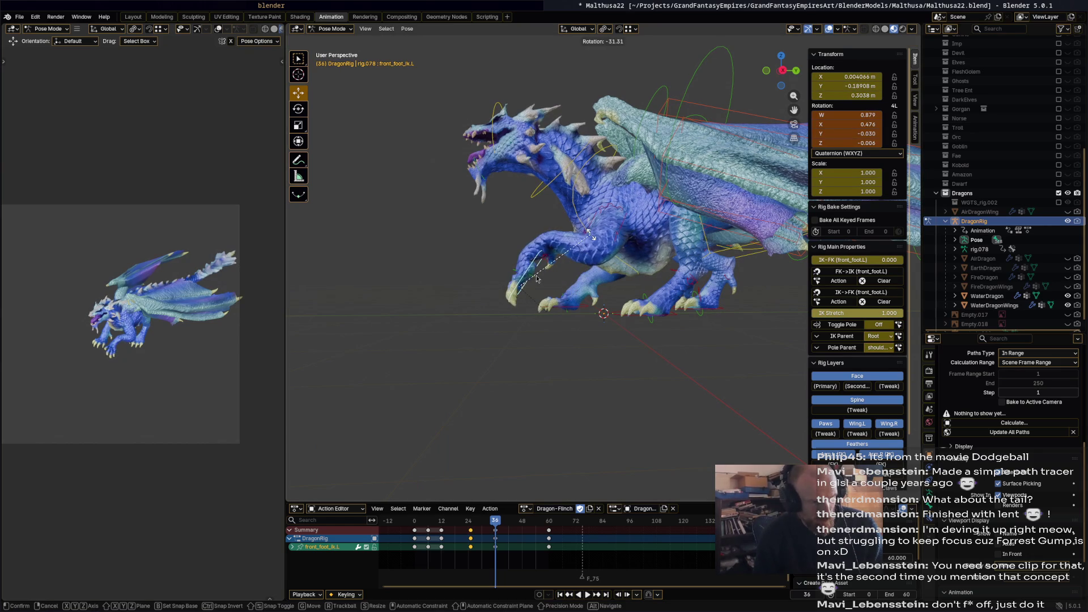
{"action": "left_click", "coordinate": [542, 275]}
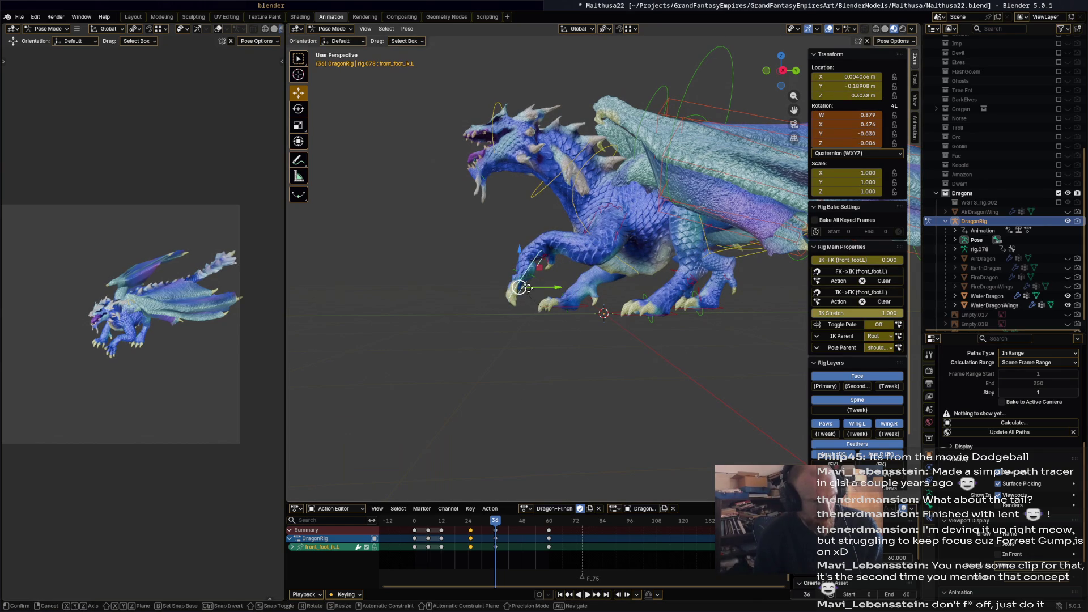
{"action": "key", "text": "g"}
{"action": "left_click", "coordinate": [572, 300]}
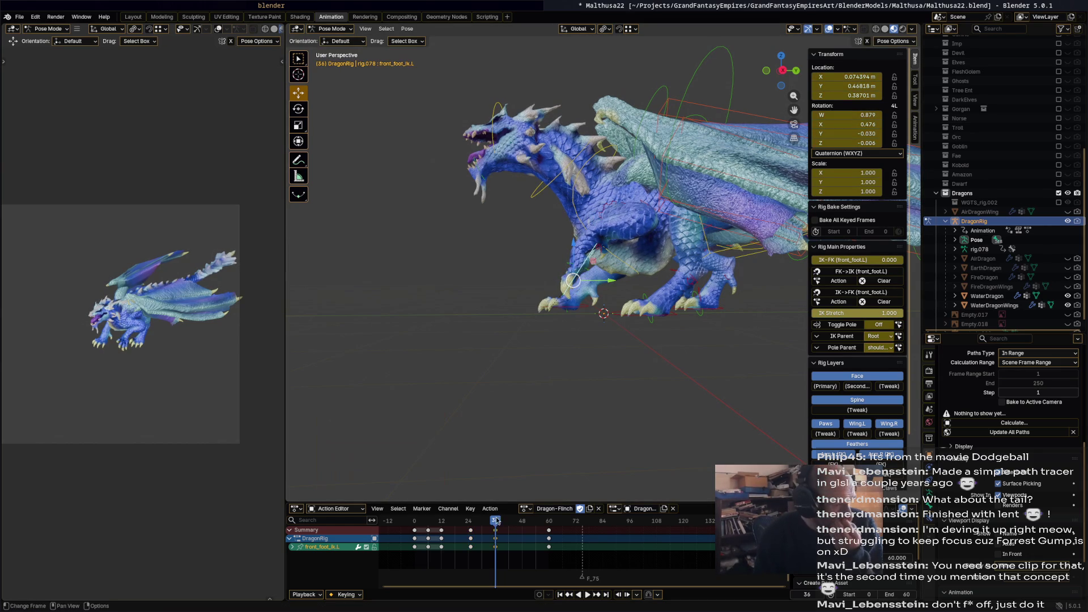
{"action": "left_click_drag", "start_coordinate": [419, 521], "coordinate": [409, 530]}
{"action": "key", "text": "space"}
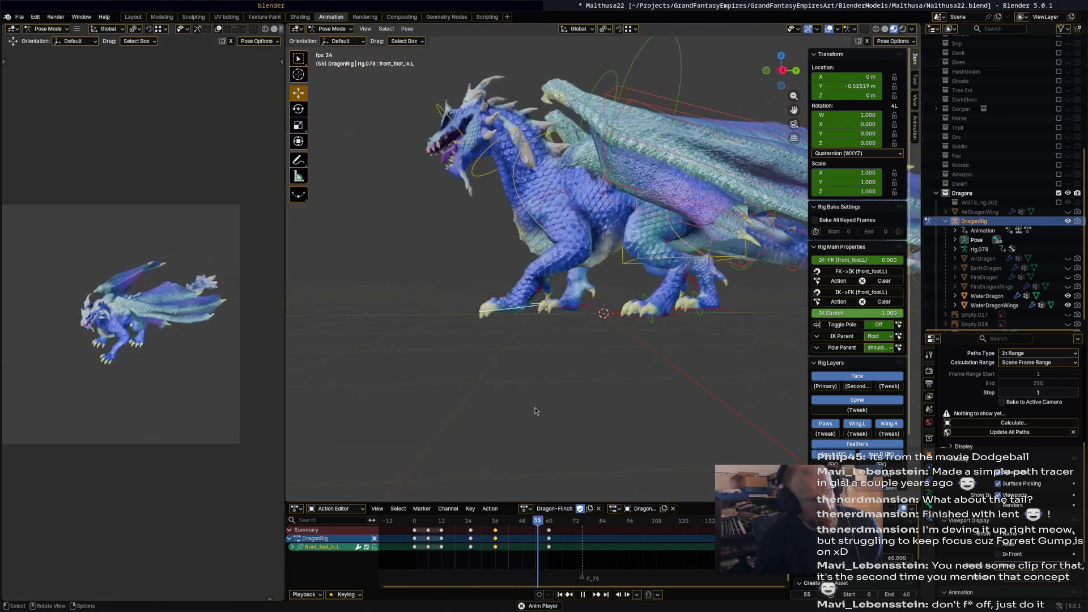
{"action": "key", "text": "space"}
Delete the Wing.L bone's keyframes at frame 6.
{"action": "mouse_move", "coordinate": [505, 487]}
{"action": "middle_mouse_down"}
{"action": "mouse_move", "coordinate": [521, 374]}
{"action": "mouse_move", "coordinate": [591, 390]}
{"action": "mouse_move", "coordinate": [494, 527]}
{"action": "middle_mouse_up"}
{"action": "mouse_move", "coordinate": [449, 522]}
{"action": "left_mouse_down"}
{"action": "mouse_move", "coordinate": [404, 522]}
{"action": "mouse_move", "coordinate": [441, 521]}
{"action": "left_mouse_up"}
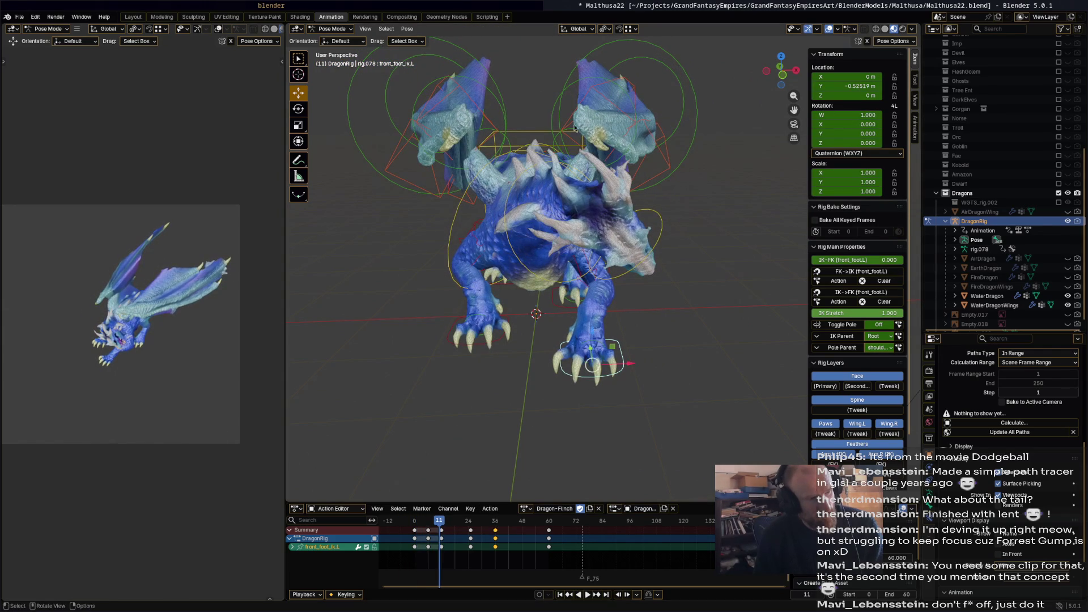
{"action": "mouse_move", "coordinate": [682, 161]}
{"action": "middle_mouse_down"}
{"action": "mouse_move", "coordinate": [559, 158]}
{"action": "mouse_move", "coordinate": [659, 145]}
{"action": "mouse_move", "coordinate": [661, 167]}
{"action": "middle_mouse_up"}
{"action": "left_click", "coordinate": [556, 156]}
{"action": "left_click", "coordinate": [586, 148]}
{"action": "left_click_drag", "start_coordinate": [440, 519], "coordinate": [429, 527]}
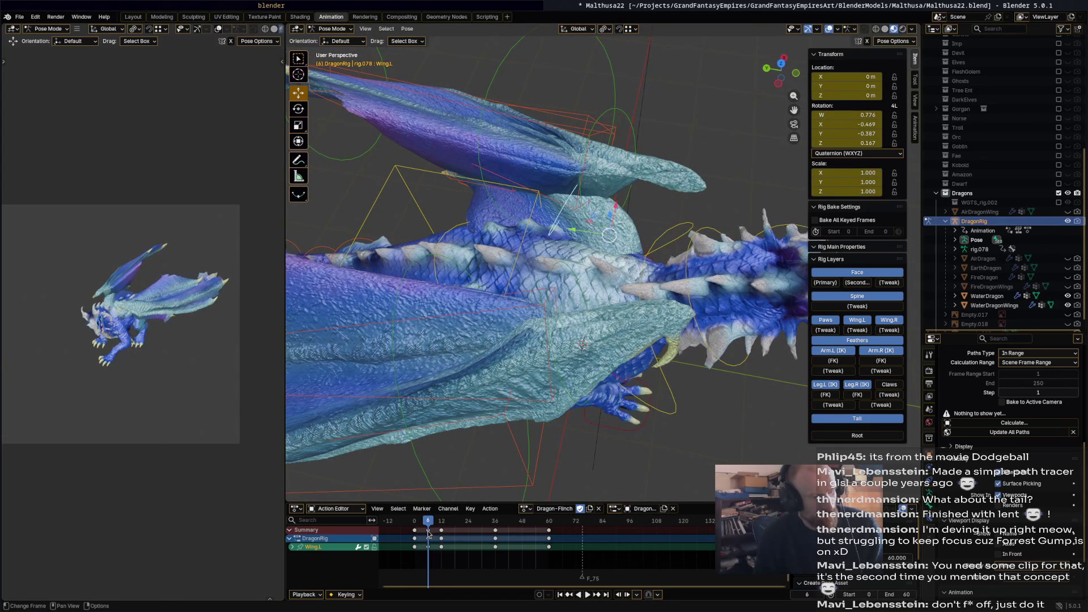
{"action": "key", "text": "x"}
{"action": "left_click", "coordinate": [429, 534]}
At frame 23, rotate the left wing segments Wing.L, Wing.001.L and Wing.002.L.
{"action": "left_click_drag", "start_coordinate": [429, 521], "coordinate": [468, 526]}
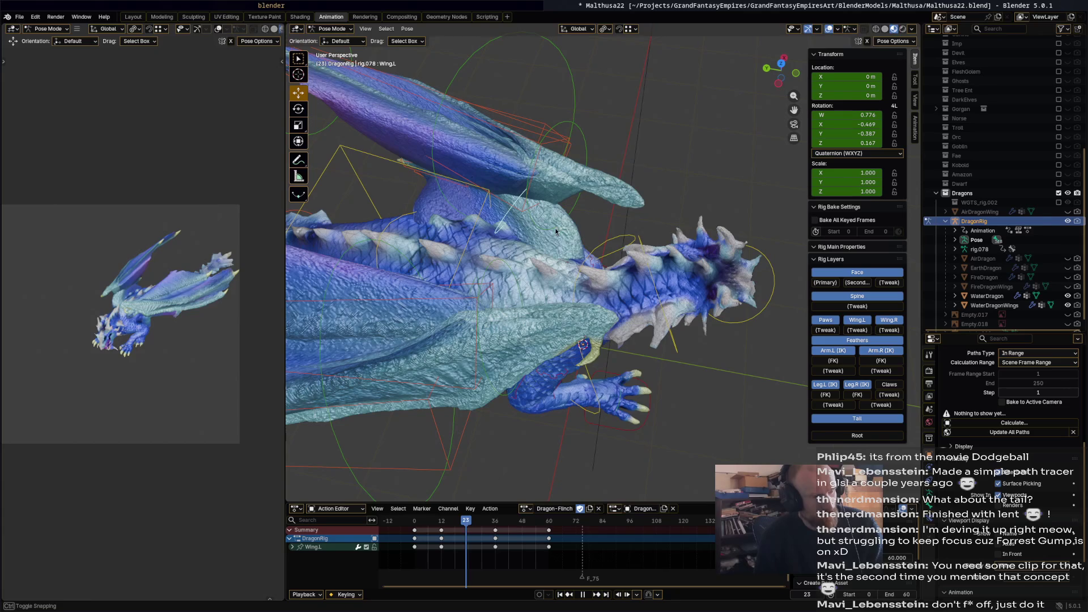
{"action": "key", "text": "r"}
{"action": "left_click", "coordinate": [612, 193]}
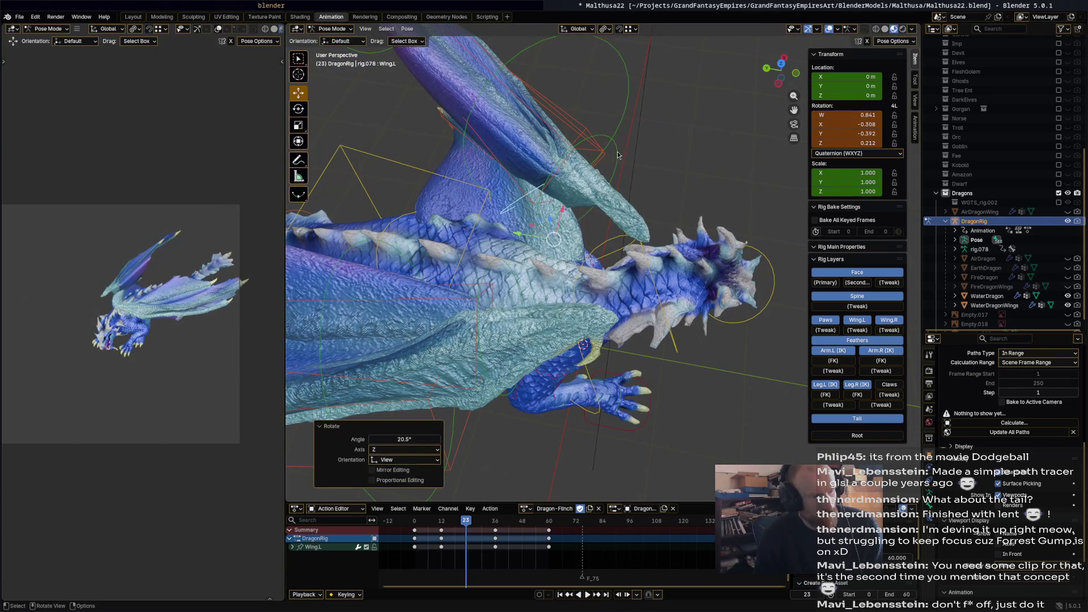
{"action": "left_click", "coordinate": [622, 114]}
{"action": "key", "text": "r"}
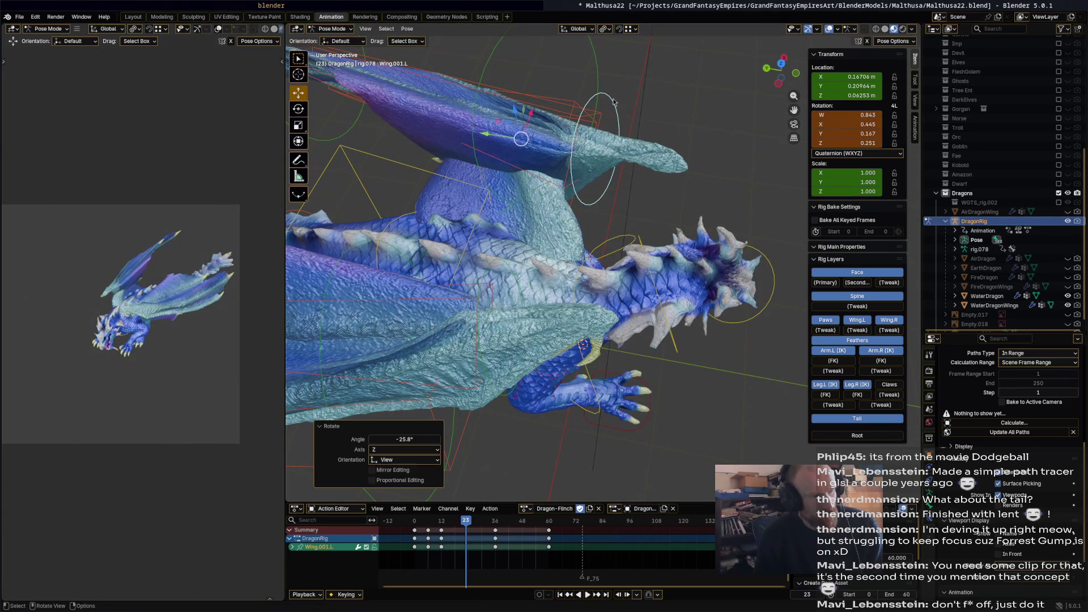
{"action": "left_click", "coordinate": [607, 75]}
{"action": "left_click", "coordinate": [607, 74]}
{"action": "key", "text": "r"}
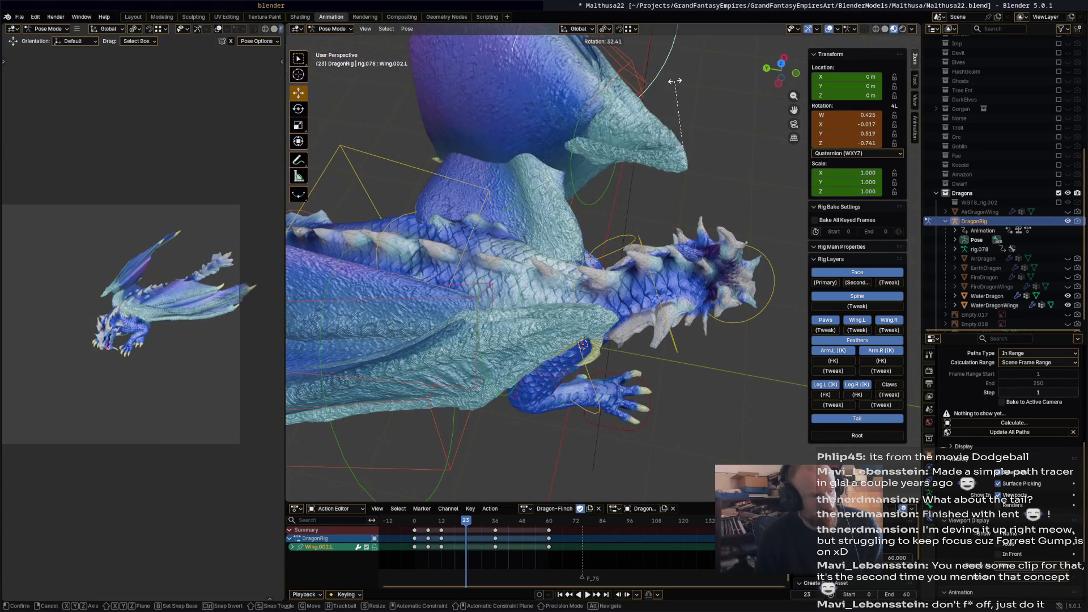
{"action": "left_click", "coordinate": [675, 85]}
Rotate right wing segments Wing.001.R and Wing.002.R (-14° about Z), then select all bones.
{"action": "mouse_move", "coordinate": [675, 85]}
{"action": "middle_mouse_down"}
{"action": "mouse_move", "coordinate": [543, 142]}
{"action": "mouse_move", "coordinate": [534, 172]}
{"action": "mouse_move", "coordinate": [560, 249]}
{"action": "mouse_move", "coordinate": [527, 238]}
{"action": "mouse_move", "coordinate": [510, 192]}
{"action": "middle_mouse_up"}
{"action": "left_click", "coordinate": [521, 221]}
{"action": "key", "text": "r"}
{"action": "left_click", "coordinate": [531, 190]}
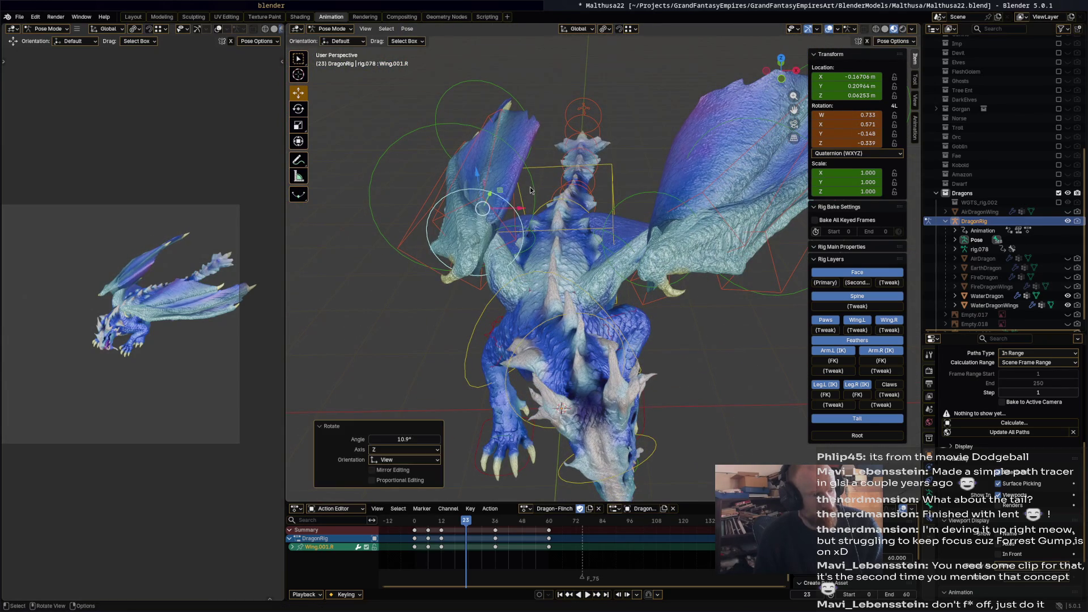
{"action": "left_click", "coordinate": [537, 192]}
{"action": "middle_click_drag", "start_coordinate": [517, 177], "coordinate": [517, 204]}
{"action": "key", "text": "r"}
{"action": "left_click", "coordinate": [586, 128]}
{"action": "mouse_move", "coordinate": [585, 128]}
{"action": "middle_mouse_down"}
{"action": "mouse_move", "coordinate": [284, 227]}
{"action": "mouse_move", "coordinate": [102, 312]}
{"action": "middle_mouse_up"}
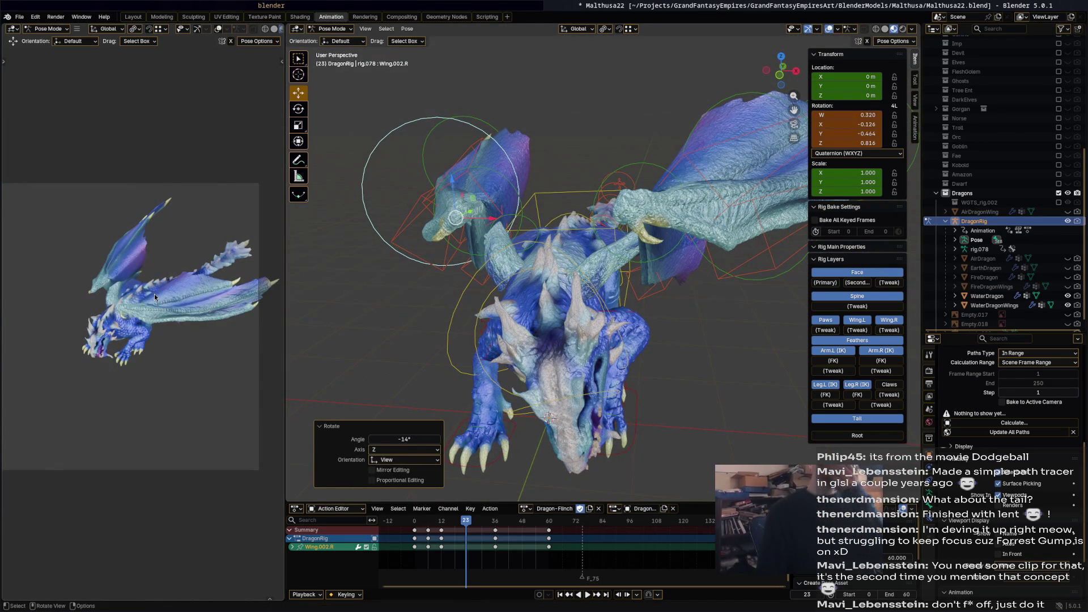
{"action": "mouse_move", "coordinate": [567, 233]}
{"action": "middle_mouse_down"}
{"action": "mouse_move", "coordinate": [595, 214]}
{"action": "mouse_move", "coordinate": [594, 229]}
{"action": "middle_mouse_up"}
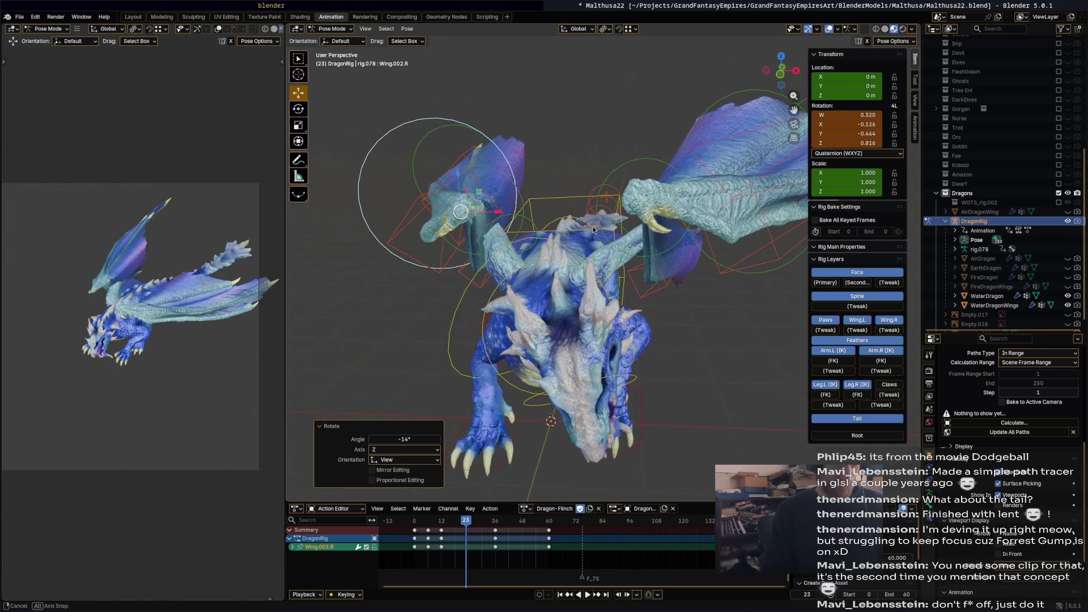
{"action": "key", "text": "a"}
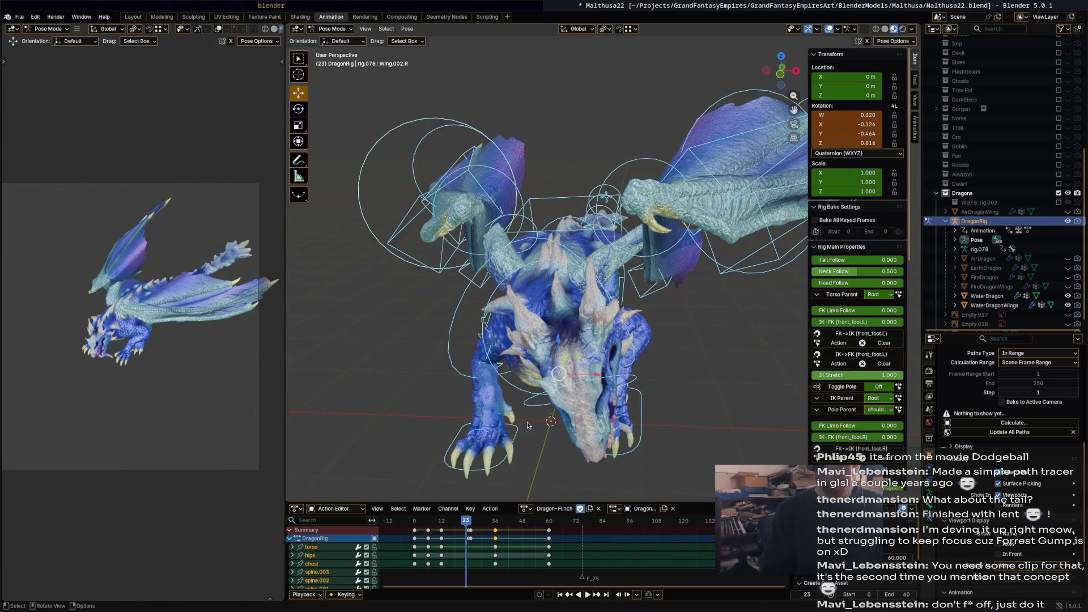
Keyframe every bone at frame 23, shift that key by one frame, and play back the flinch.
{"action": "key", "text": "i"}
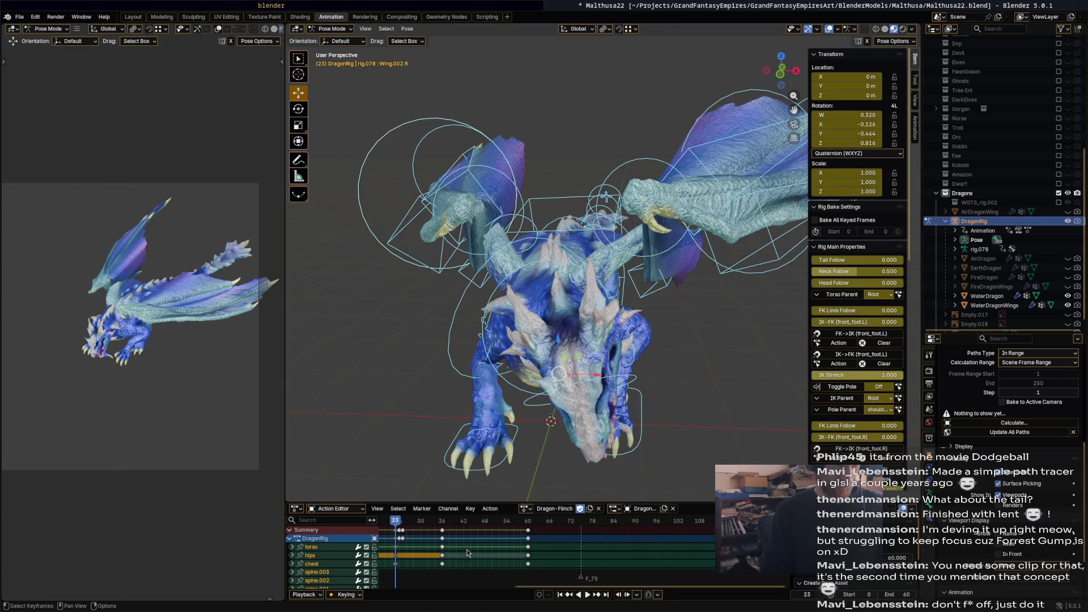
{"action": "scroll", "coordinate": [431, 545], "scroll_direction": "up", "scroll_amount": 3}
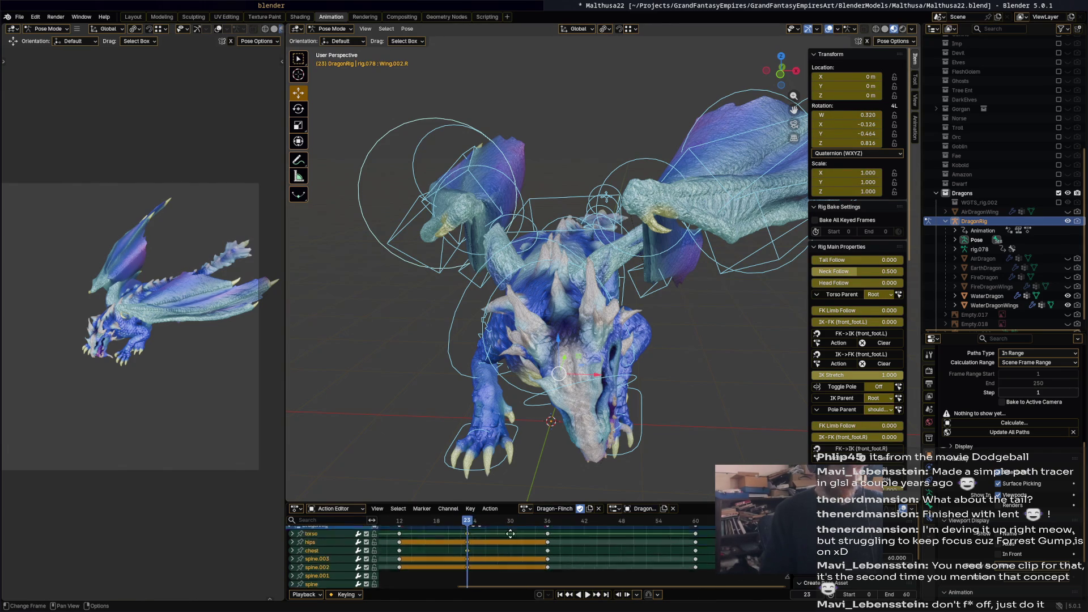
{"action": "mouse_move", "coordinate": [473, 533]}
{"action": "left_mouse_down"}
{"action": "mouse_move", "coordinate": [462, 533]}
{"action": "mouse_move", "coordinate": [474, 526]}
{"action": "left_mouse_up"}
{"action": "key", "text": "space"}
{"action": "scroll", "coordinate": [564, 322], "scroll_direction": "down", "scroll_amount": 4}
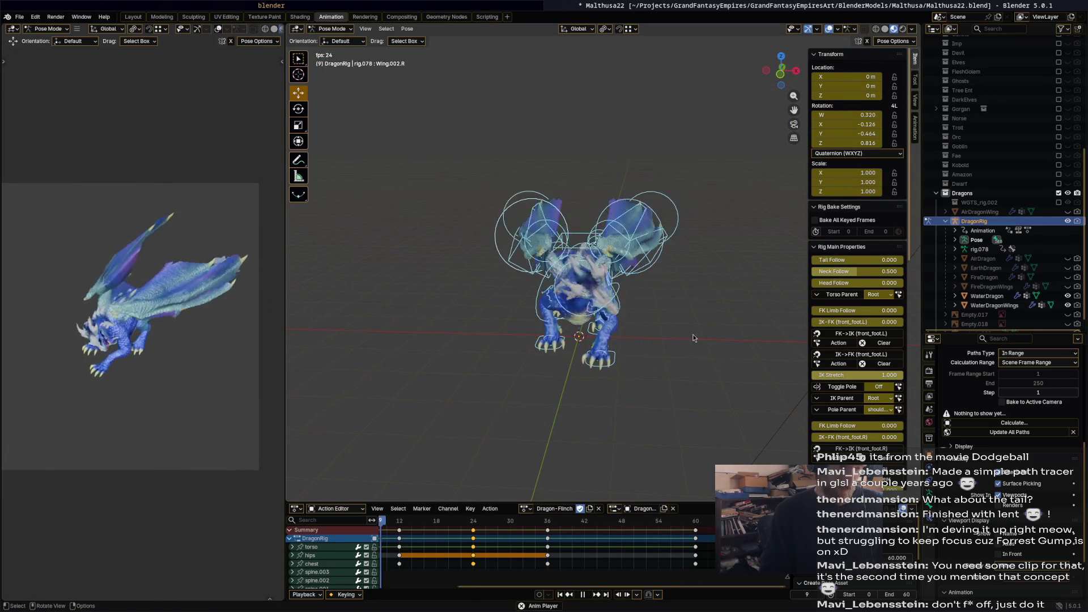
{"action": "key", "text": "Escape"}
{"action": "mouse_move", "coordinate": [634, 361]}
{"action": "middle_mouse_down"}
{"action": "mouse_move", "coordinate": [656, 314]}
{"action": "mouse_move", "coordinate": [694, 286]}
{"action": "mouse_move", "coordinate": [662, 251]}
{"action": "mouse_move", "coordinate": [730, 217]}
{"action": "middle_mouse_up"}
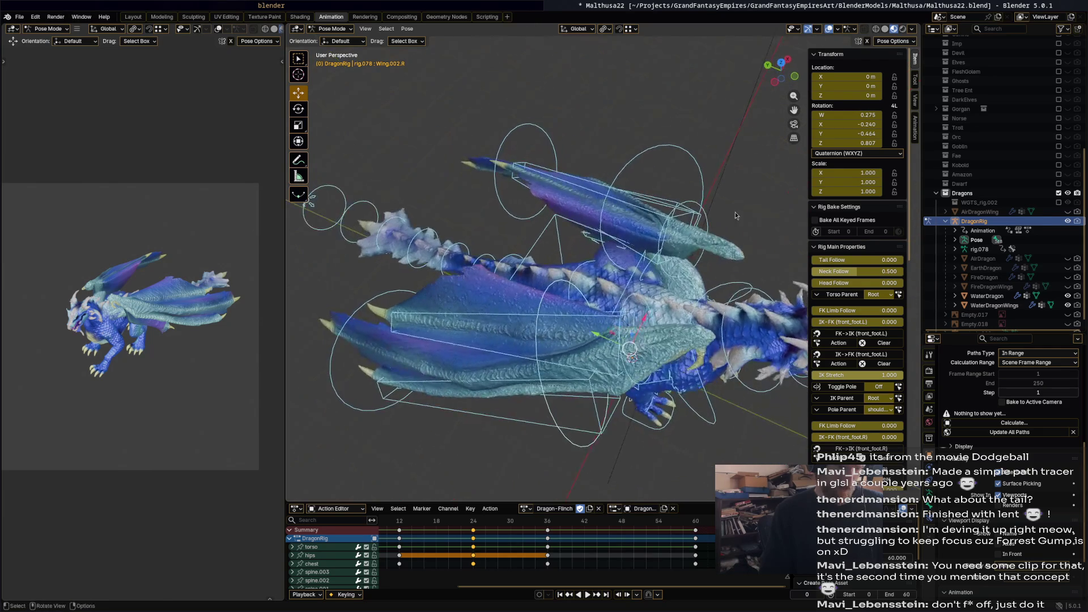
Select the left wing bones and delete their keyframes at frame 36.
{"action": "mouse_move", "coordinate": [739, 165]}
{"action": "left_mouse_down"}
{"action": "mouse_move", "coordinate": [596, 253]}
{"action": "mouse_move", "coordinate": [611, 260]}
{"action": "left_mouse_up"}
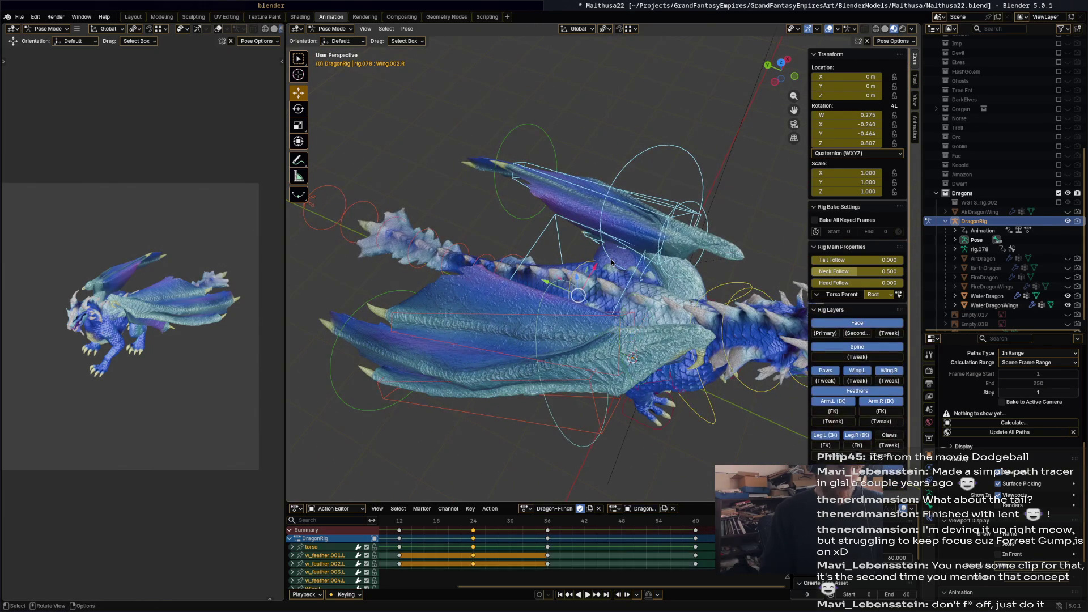
{"action": "left_click", "coordinate": [552, 227], "text": "shift"}
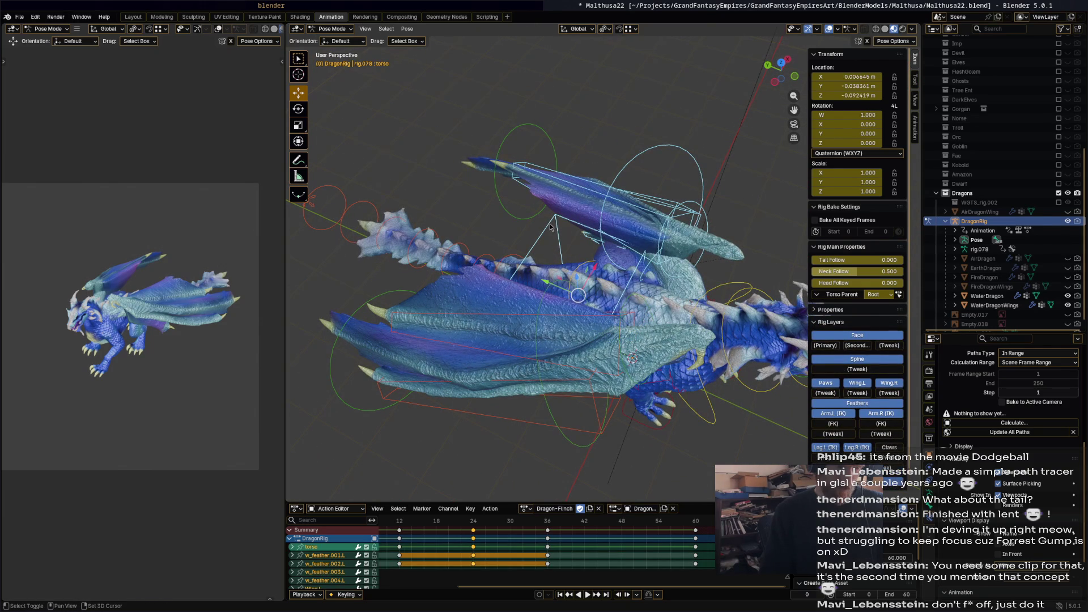
{"action": "left_click", "coordinate": [550, 227], "text": "shift"}
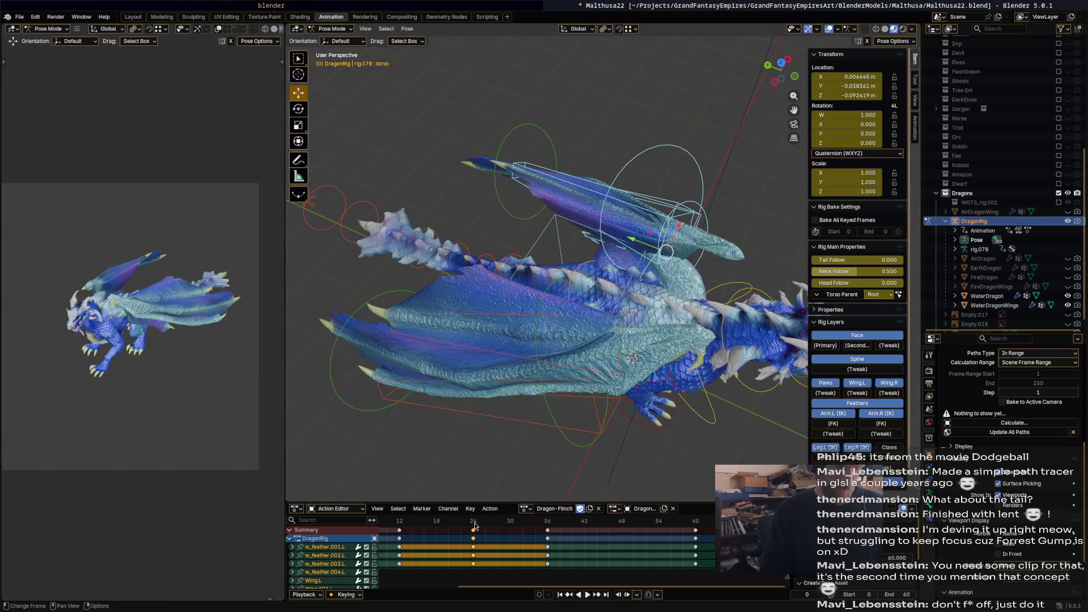
{"action": "key", "text": "ctrl+g"}
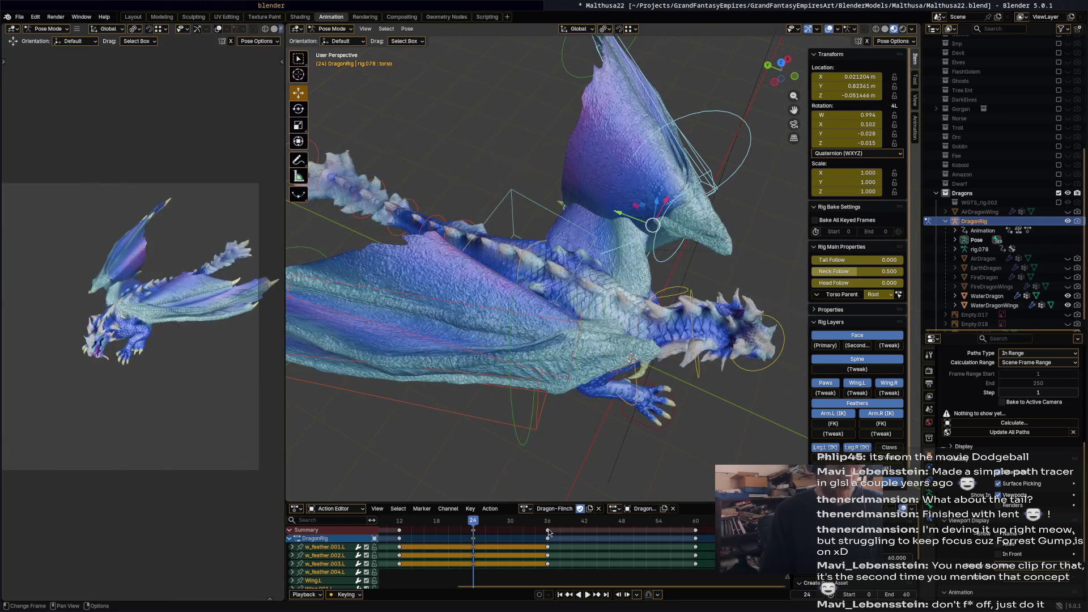
{"action": "left_click", "coordinate": [548, 531]}
{"action": "key", "text": "ctrl+g"}
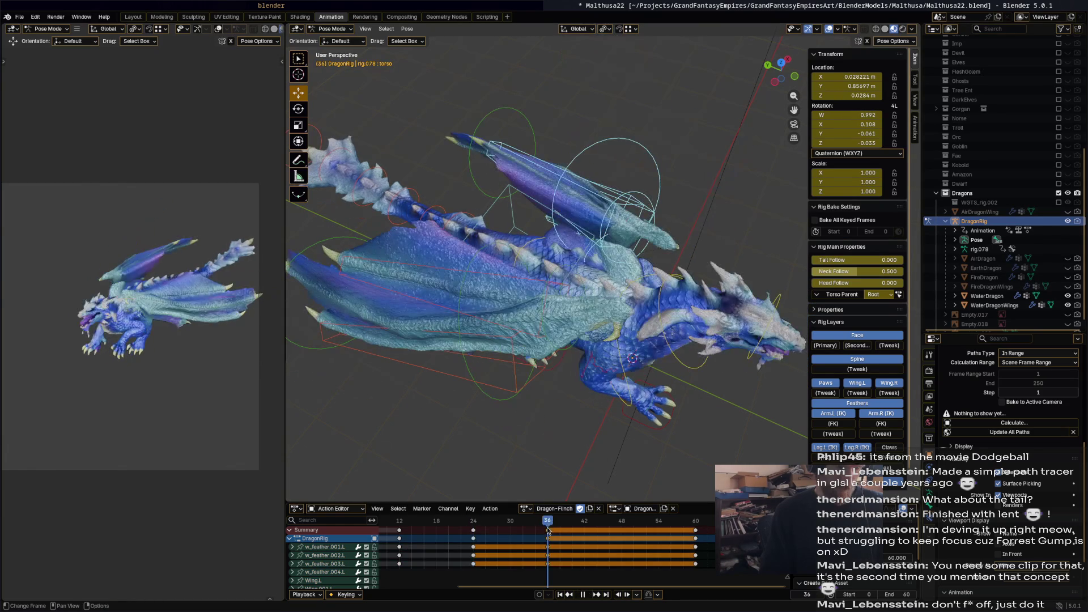
{"action": "key", "text": "x"}
{"action": "left_click", "coordinate": [547, 531]}
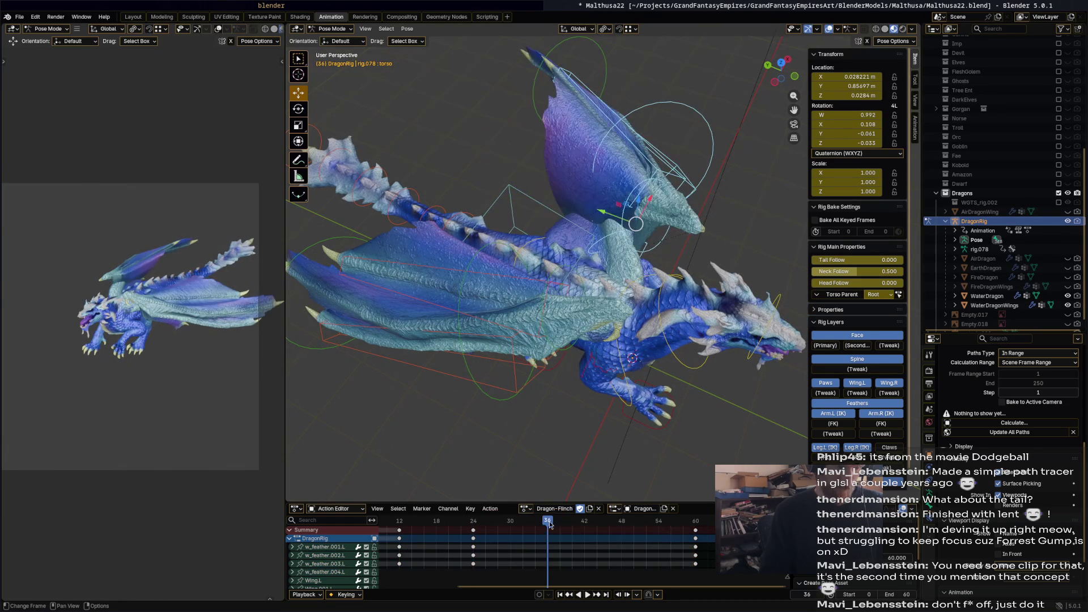
Select the right wing bones without the torso and select their keys from frame 36 onward.
{"action": "mouse_move", "coordinate": [558, 366]}
{"action": "middle_mouse_down"}
{"action": "mouse_move", "coordinate": [517, 156]}
{"action": "mouse_move", "coordinate": [494, 155]}
{"action": "mouse_move", "coordinate": [549, 158]}
{"action": "middle_mouse_up"}
{"action": "left_click_drag", "start_coordinate": [550, 158], "coordinate": [706, 87]}
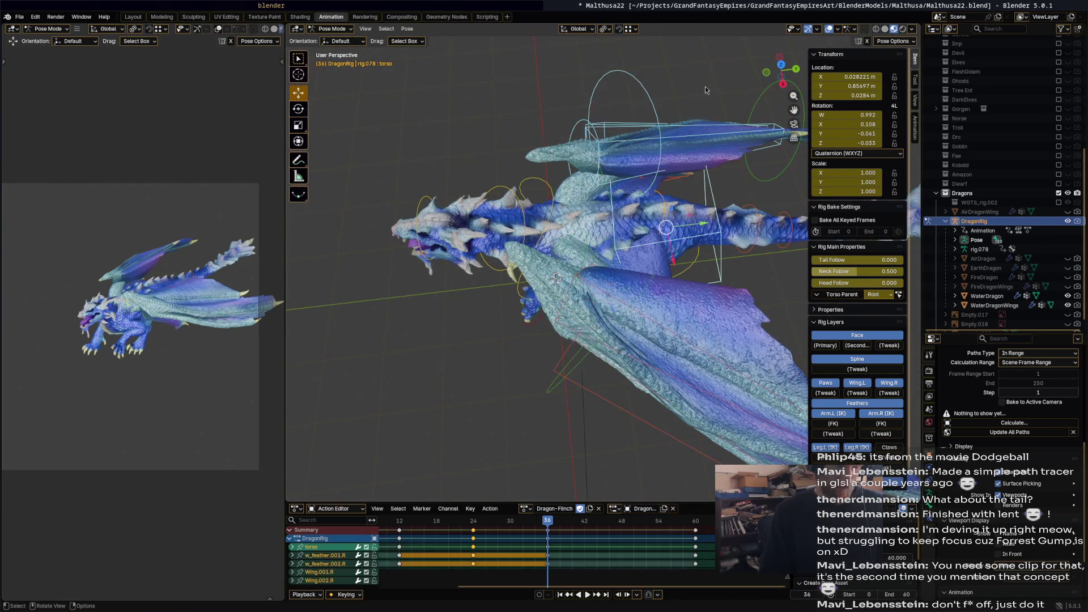
{"action": "left_click", "coordinate": [711, 194], "text": "shift"}
{"action": "left_click", "coordinate": [713, 195], "text": "shift"}
{"action": "left_click", "coordinate": [713, 195], "text": "shift"}
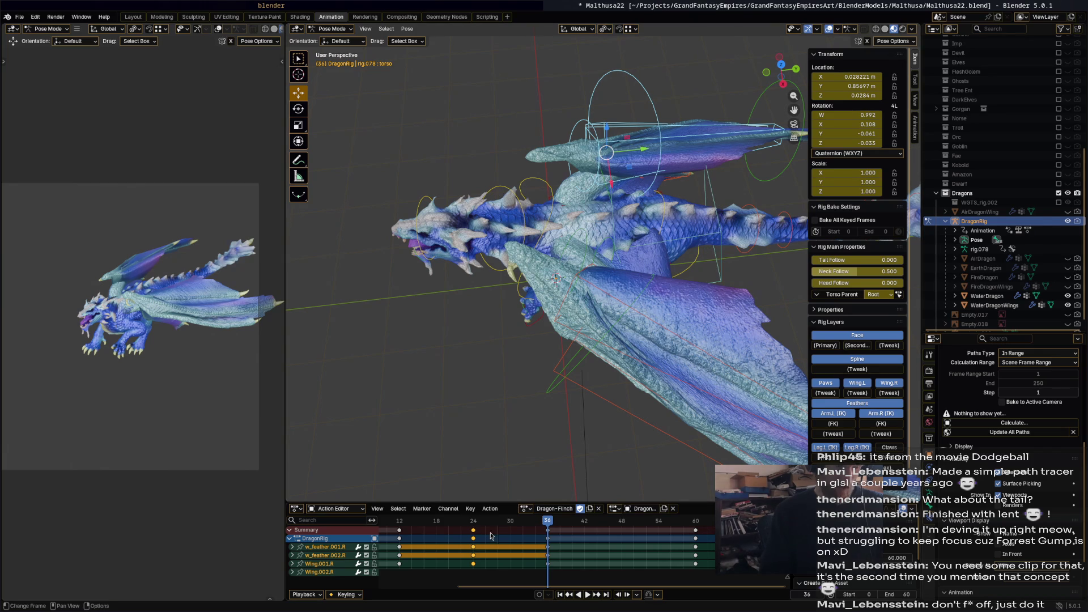
{"action": "key", "text": "bracketright"}
Delete the selected later wing keyframes and play back the animation.
{"action": "key", "text": "x"}
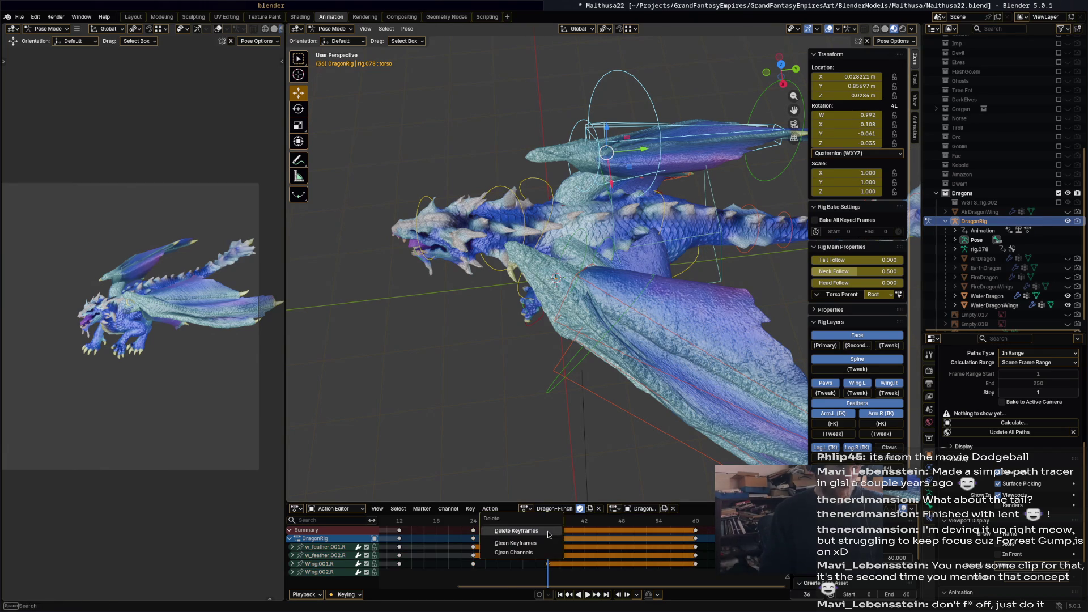
{"action": "left_click", "coordinate": [549, 533]}
{"action": "key", "text": "space"}
{"action": "left_click_drag", "start_coordinate": [527, 524], "coordinate": [408, 526]}
{"action": "middle_click_drag", "start_coordinate": [532, 348], "coordinate": [673, 293]}
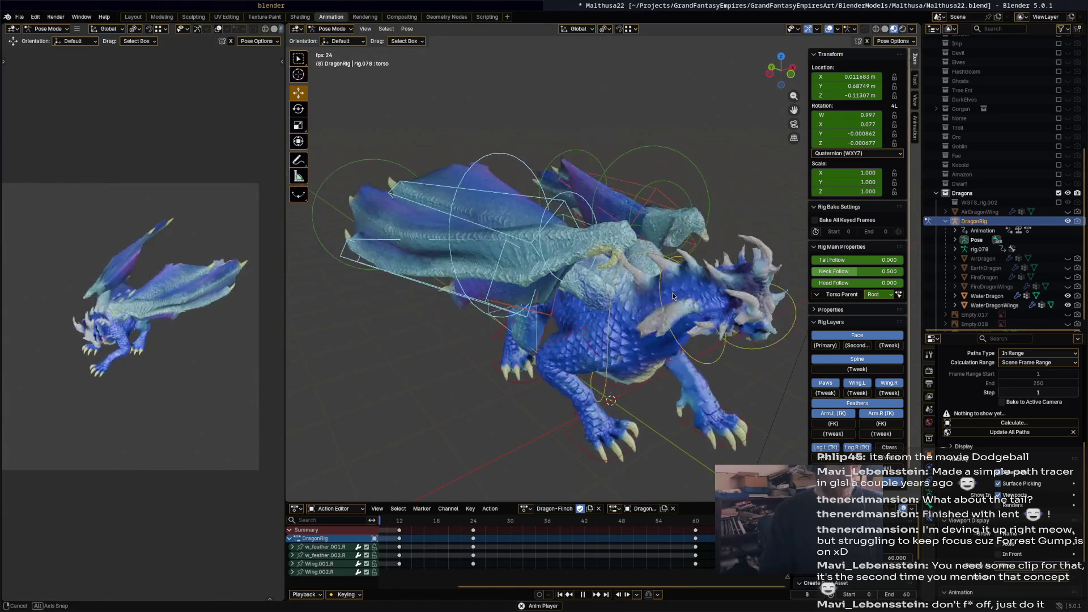
{"action": "middle_click_drag", "start_coordinate": [673, 292], "coordinate": [662, 294]}
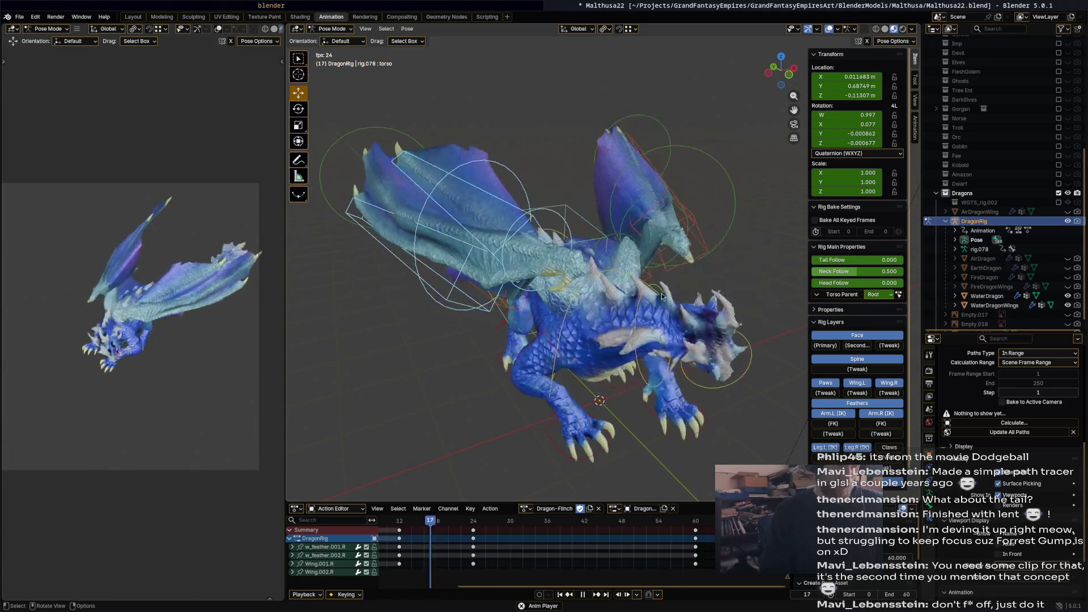
{"action": "key", "text": "space"}
At frame 42, rotate a right wing feather bone into a new angle.
{"action": "left_click_drag", "start_coordinate": [564, 522], "coordinate": [586, 526]}
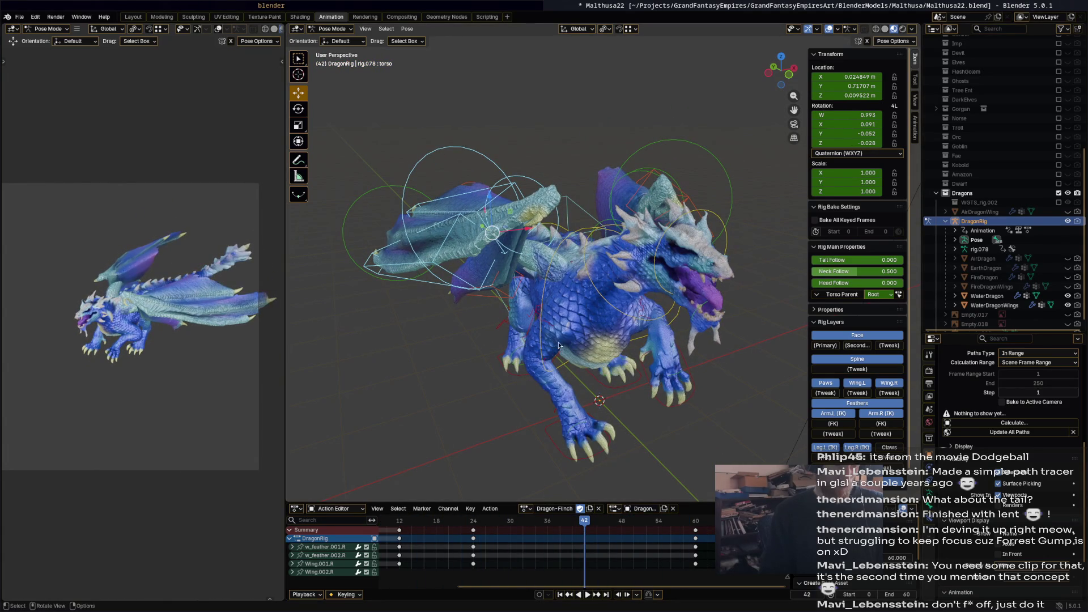
{"action": "middle_click_drag", "start_coordinate": [576, 311], "coordinate": [516, 297]}
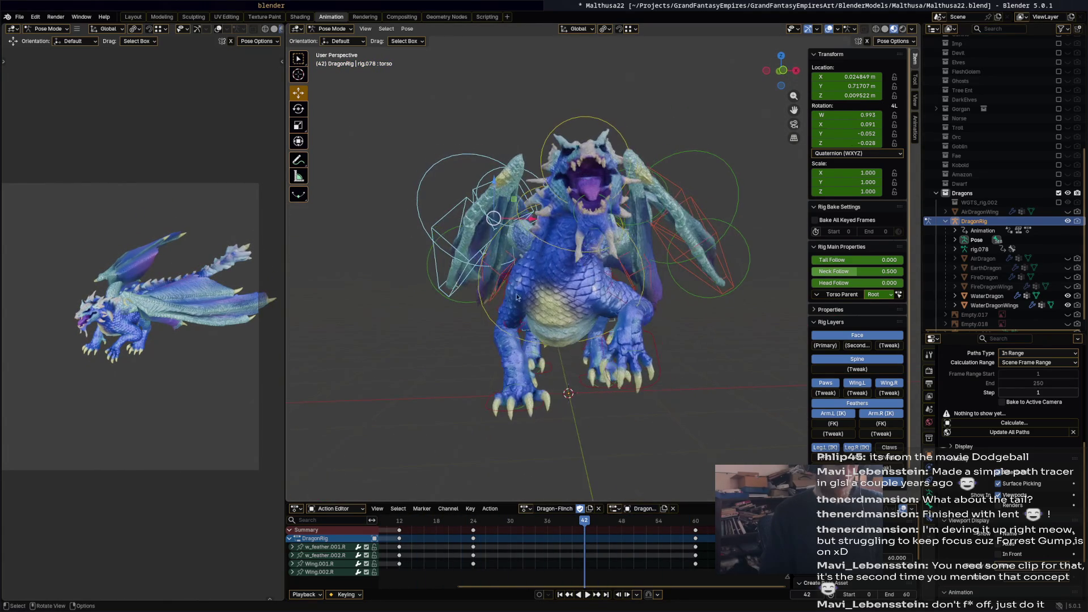
{"action": "left_click", "coordinate": [482, 283]}
{"action": "key", "text": "r"}
{"action": "left_click", "coordinate": [487, 301]}
Twist the chest bone to -13.7° about Z at frame 48 and keyframe it.
{"action": "left_click", "coordinate": [485, 322]}
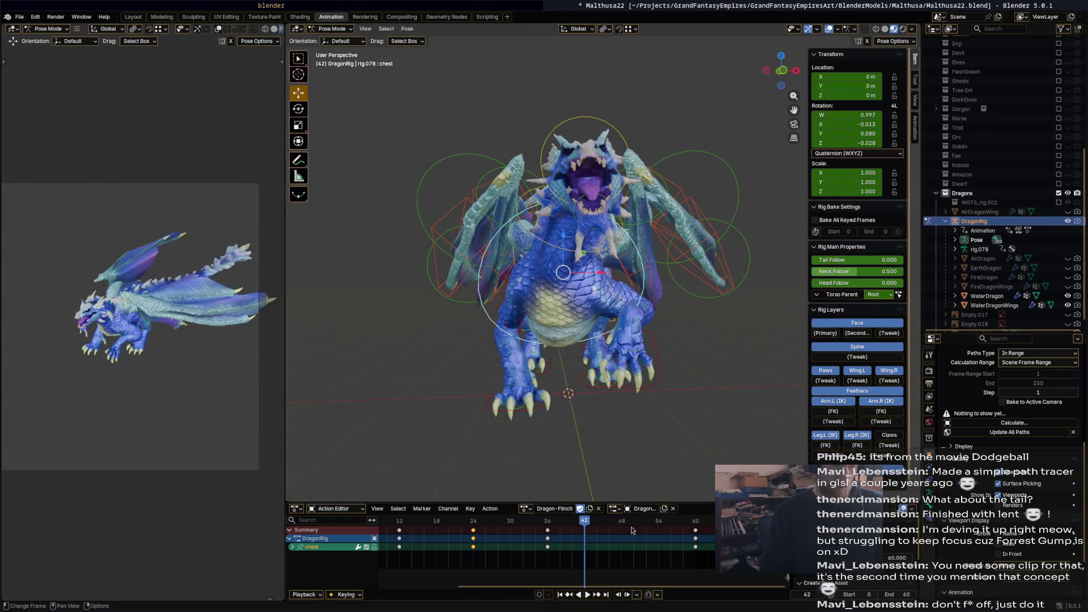
{"action": "left_click_drag", "start_coordinate": [621, 522], "coordinate": [622, 524]}
{"action": "key", "text": "r"}
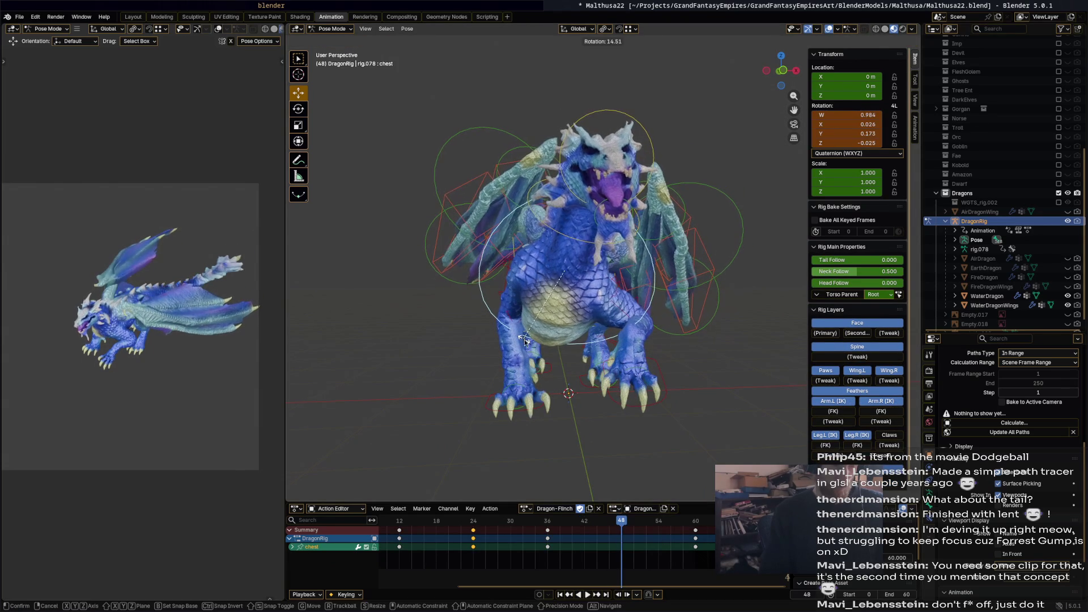
{"action": "left_click", "coordinate": [555, 338]}
{"action": "key", "text": "i"}
{"action": "mouse_move", "coordinate": [556, 349]}
{"action": "middle_mouse_down"}
{"action": "mouse_move", "coordinate": [658, 335]}
{"action": "mouse_move", "coordinate": [656, 522]}
{"action": "middle_mouse_up"}
{"action": "key", "text": "r"}
{"action": "left_click", "coordinate": [703, 302]}
{"action": "key", "text": "i"}
{"action": "mouse_move", "coordinate": [621, 522]}
{"action": "left_mouse_down"}
{"action": "mouse_move", "coordinate": [566, 538]}
{"action": "mouse_move", "coordinate": [652, 549]}
{"action": "left_mouse_up"}
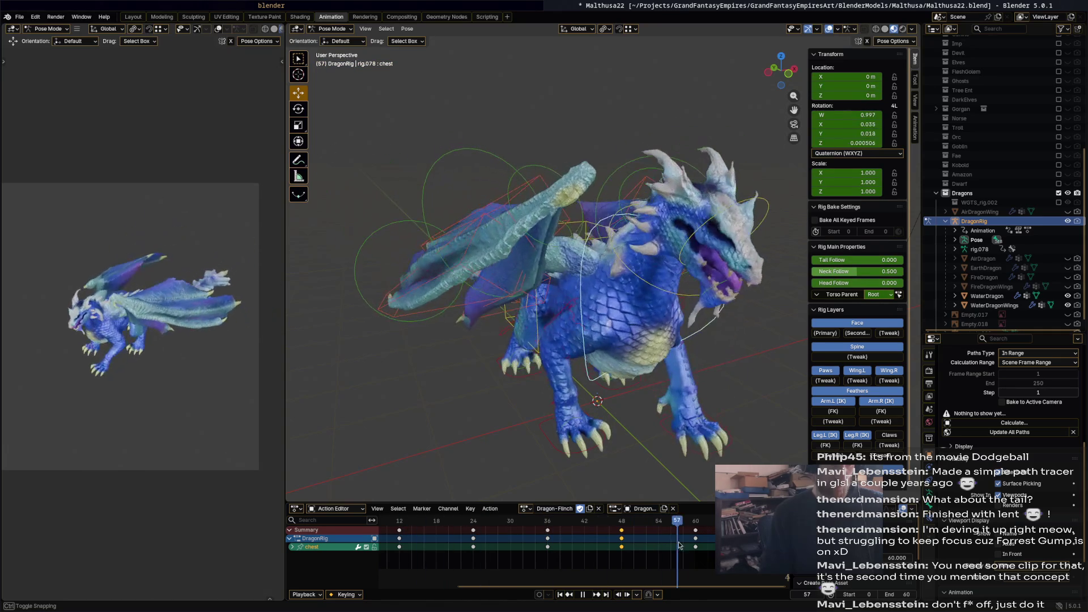
{"action": "middle_click_drag", "start_coordinate": [520, 324], "coordinate": [688, 332]}
{"action": "left_click", "coordinate": [653, 249]}
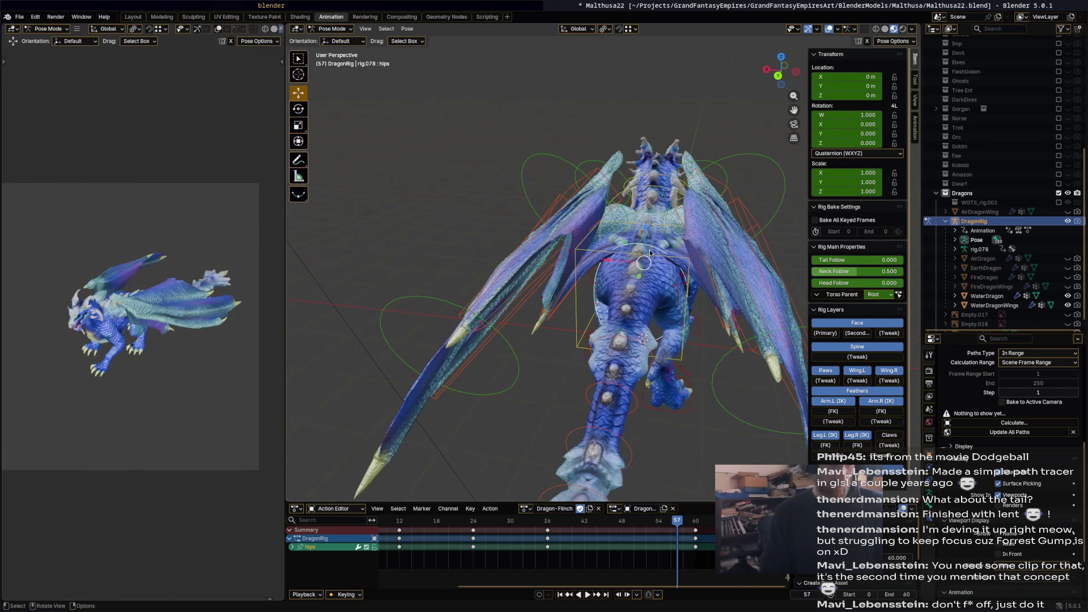
Bend the hips sideways to -51.4°, key them at frame 29, and shift those keys to frame 24.
{"action": "mouse_move", "coordinate": [493, 523]}
{"action": "left_mouse_down"}
{"action": "mouse_move", "coordinate": [444, 522]}
{"action": "mouse_move", "coordinate": [504, 522]}
{"action": "left_mouse_up"}
{"action": "mouse_move", "coordinate": [673, 333]}
{"action": "middle_mouse_down"}
{"action": "mouse_move", "coordinate": [672, 318]}
{"action": "mouse_move", "coordinate": [686, 374]}
{"action": "middle_mouse_up"}
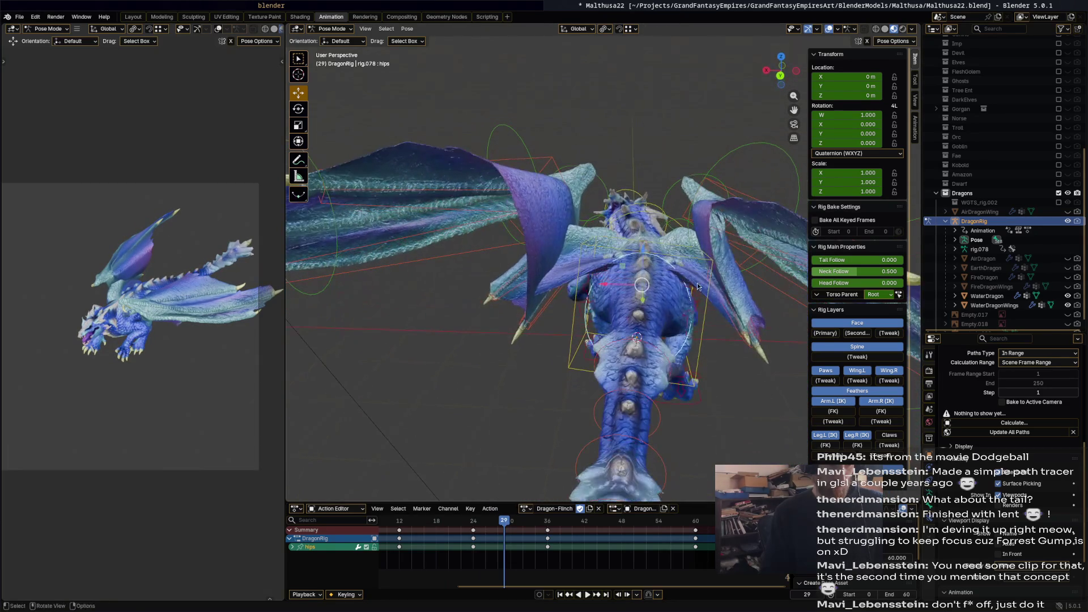
{"action": "key", "text": "r"}
{"action": "left_click", "coordinate": [699, 251]}
{"action": "middle_click_drag", "start_coordinate": [699, 251], "coordinate": [612, 278]}
{"action": "key", "text": "r"}
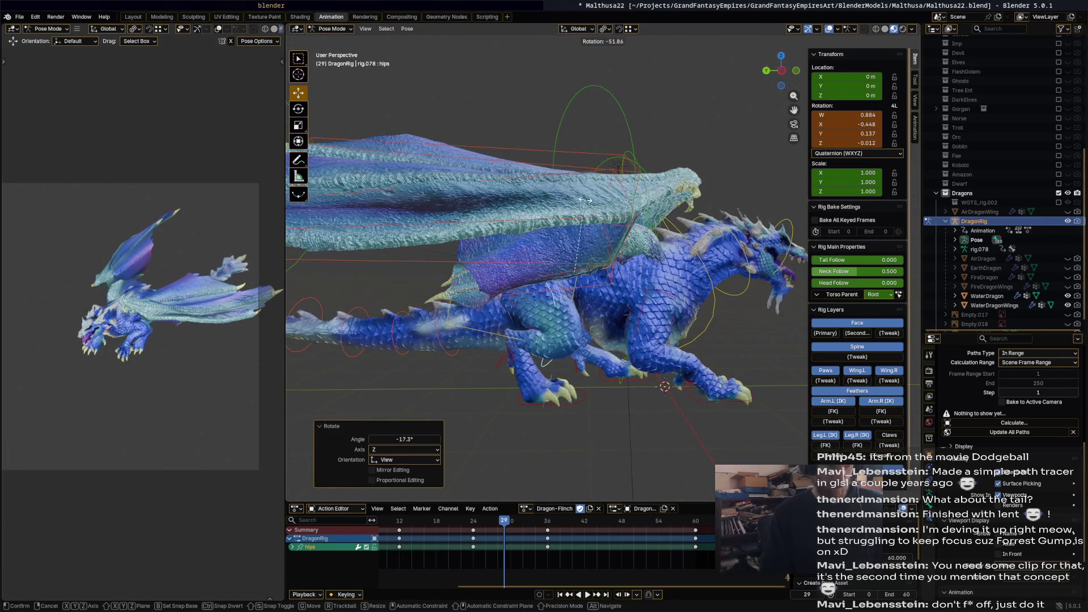
{"action": "left_click", "coordinate": [585, 210]}
{"action": "mouse_move", "coordinate": [633, 347]}
{"action": "middle_mouse_down"}
{"action": "mouse_move", "coordinate": [782, 160]}
{"action": "mouse_move", "coordinate": [629, 359]}
{"action": "middle_mouse_up"}
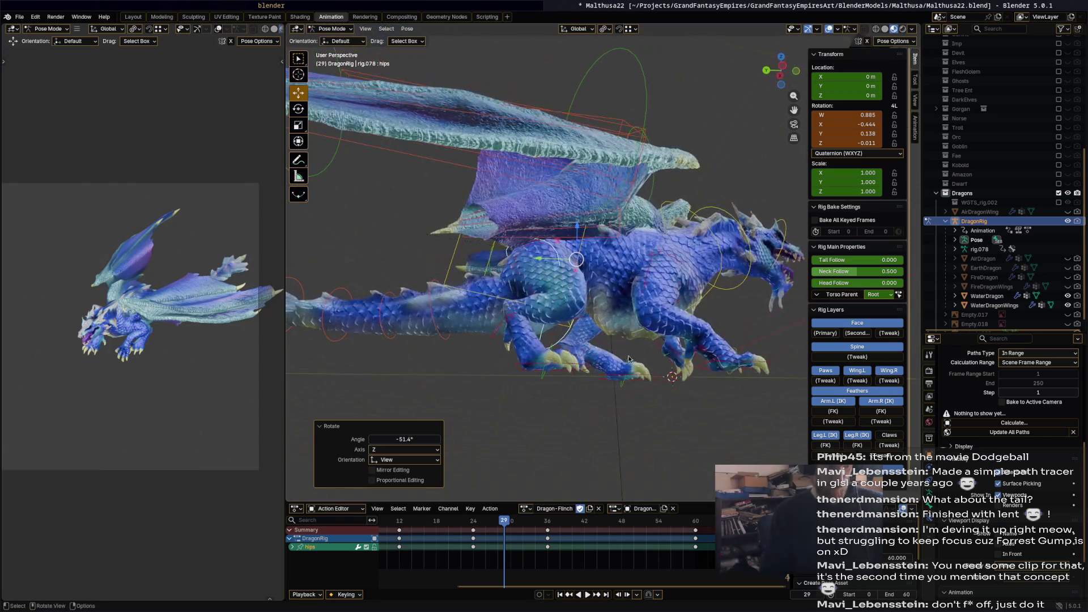
{"action": "key", "text": "i"}
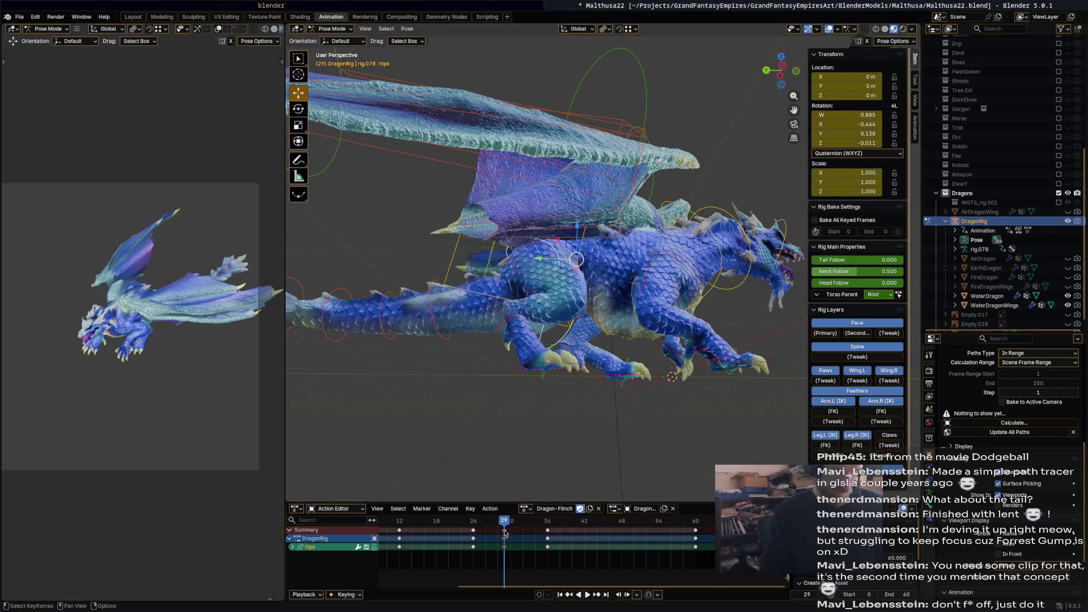
{"action": "left_click_drag", "start_coordinate": [503, 530], "coordinate": [473, 528]}
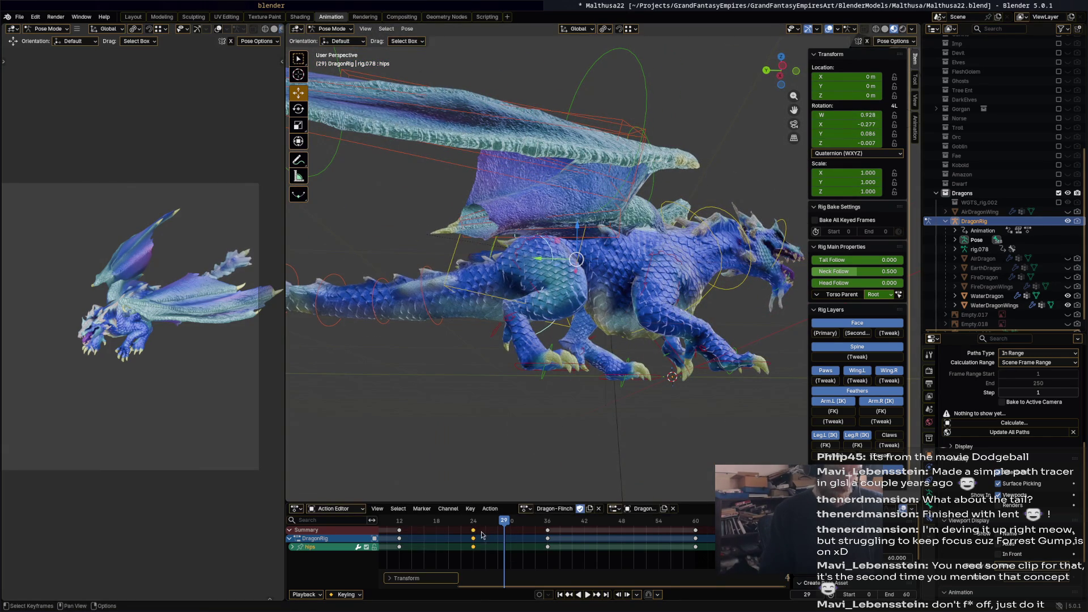
At frame 36, rotate the hips the opposite way and keyframe the pose.
{"action": "key", "text": "space"}
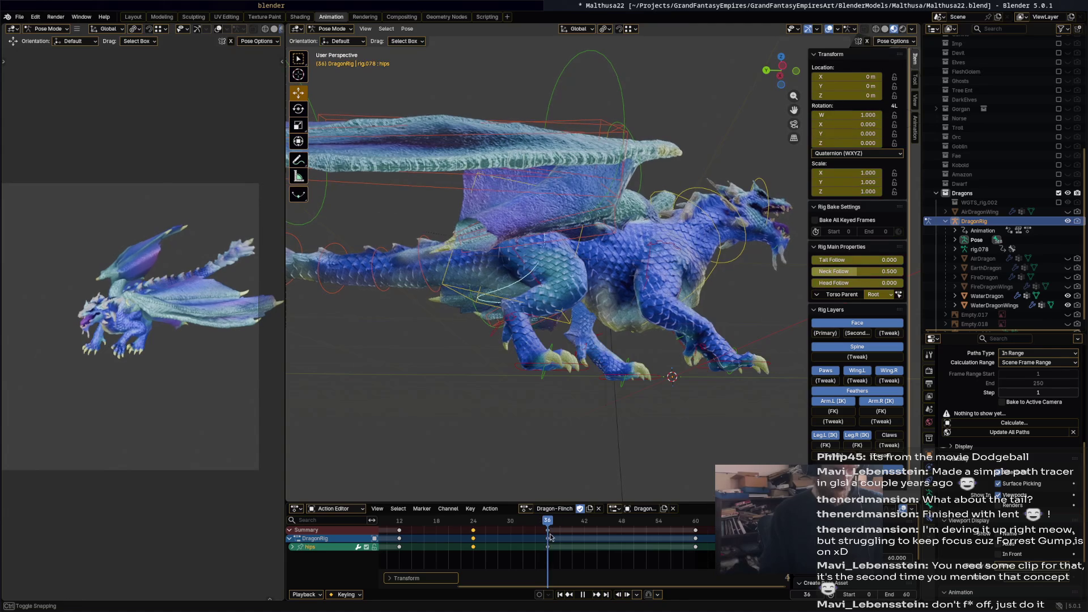
{"action": "key", "text": "space"}
{"action": "key", "text": "r"}
{"action": "left_click", "coordinate": [587, 316]}
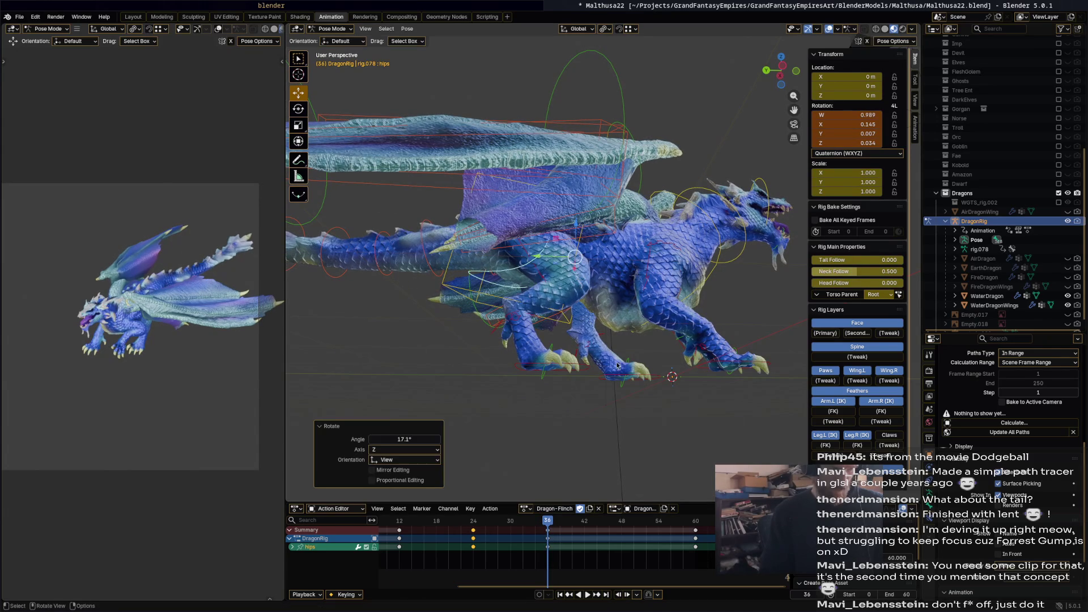
{"action": "mouse_move", "coordinate": [574, 343]}
{"action": "middle_mouse_down"}
{"action": "mouse_move", "coordinate": [681, 443]}
{"action": "mouse_move", "coordinate": [729, 392]}
{"action": "mouse_move", "coordinate": [678, 412]}
{"action": "mouse_move", "coordinate": [660, 389]}
{"action": "mouse_move", "coordinate": [718, 331]}
{"action": "middle_mouse_up"}
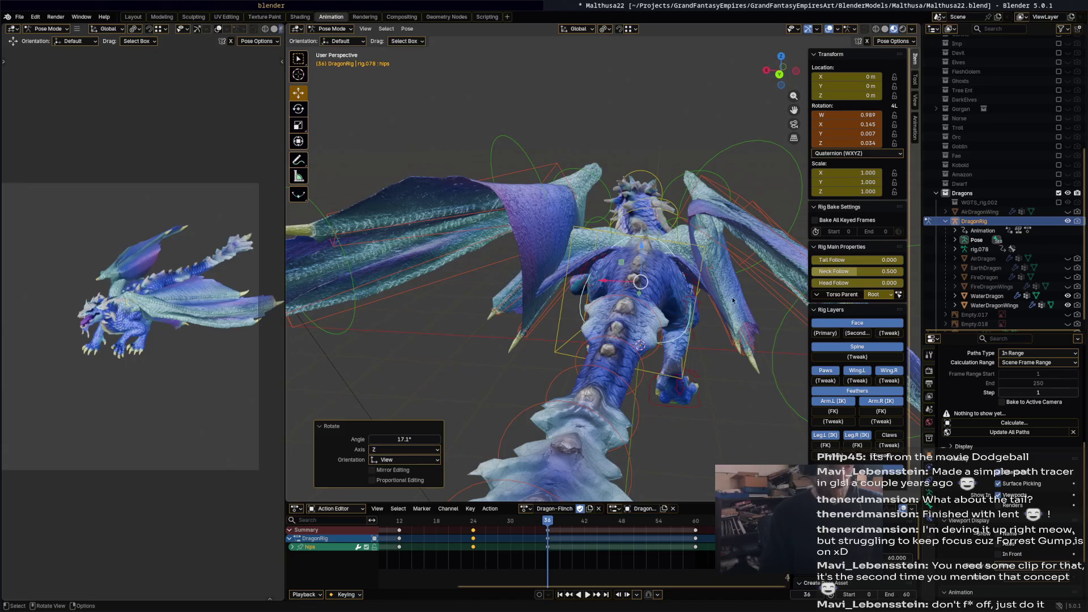
{"action": "key", "text": "r"}
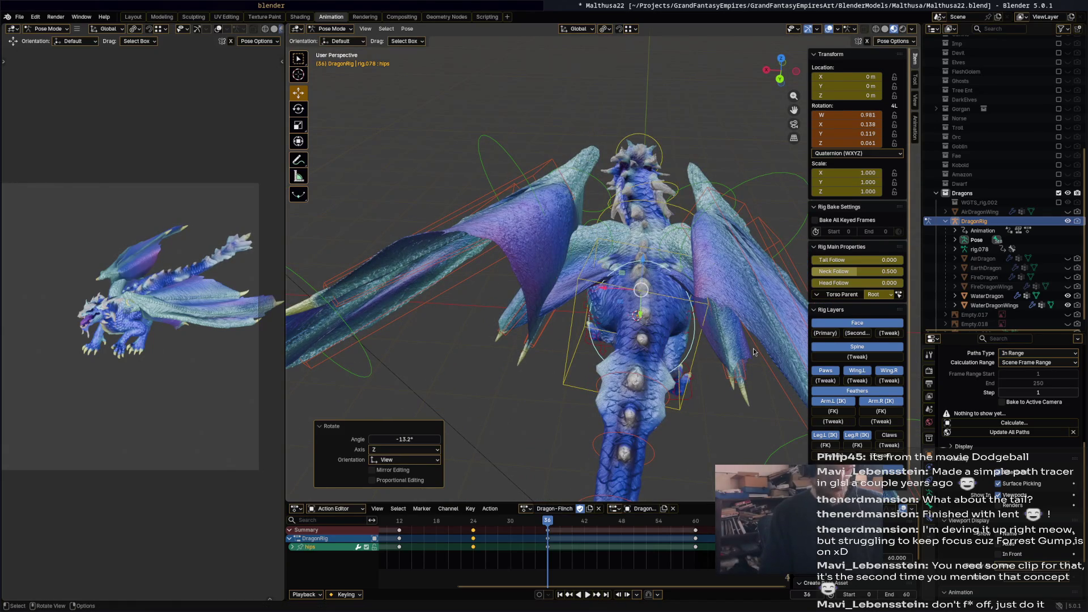
{"action": "key", "text": "i"}
Review the sway, try and undo another hips rotation at frame 24, and replay.
{"action": "key", "text": "space"}
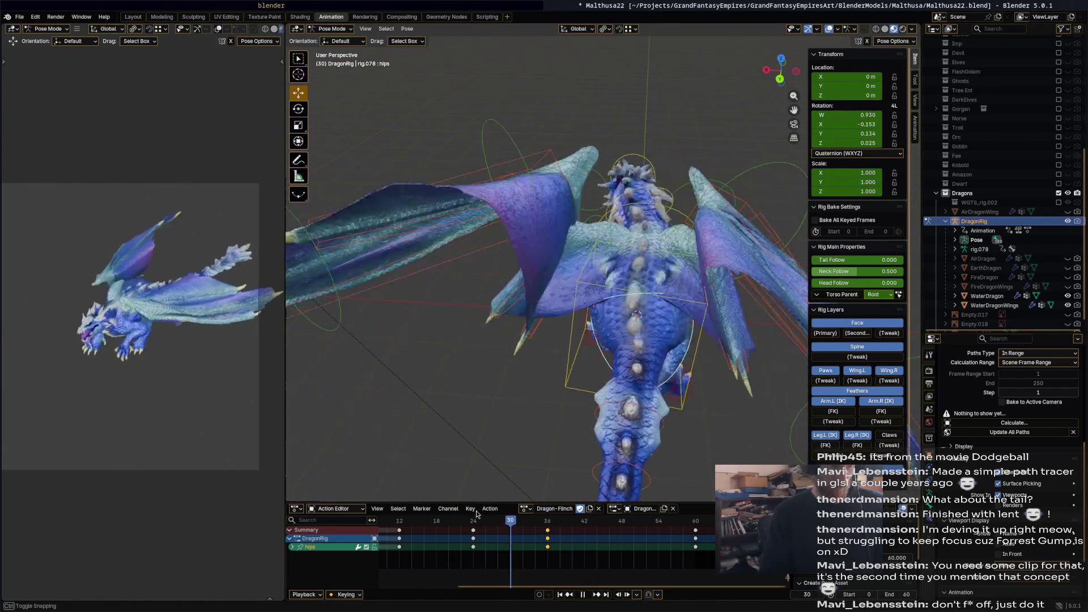
{"action": "key", "text": "space"}
{"action": "mouse_move", "coordinate": [619, 392]}
{"action": "middle_mouse_down"}
{"action": "mouse_move", "coordinate": [521, 334]}
{"action": "mouse_move", "coordinate": [604, 386]}
{"action": "mouse_move", "coordinate": [610, 416]}
{"action": "mouse_move", "coordinate": [548, 481]}
{"action": "mouse_move", "coordinate": [512, 444]}
{"action": "mouse_move", "coordinate": [535, 401]}
{"action": "mouse_move", "coordinate": [566, 391]}
{"action": "mouse_move", "coordinate": [628, 412]}
{"action": "mouse_move", "coordinate": [696, 390]}
{"action": "middle_mouse_up"}
{"action": "key", "text": "r"}
{"action": "left_click", "coordinate": [509, 329]}
{"action": "key", "text": "ctrl+z"}
{"action": "key", "text": "space"}
{"action": "key", "text": "space"}
Rotate a left wing feather bone and key its pose at frame 42.
{"action": "middle_click_drag", "start_coordinate": [567, 173], "coordinate": [673, 262]}
{"action": "left_click", "coordinate": [640, 249]}
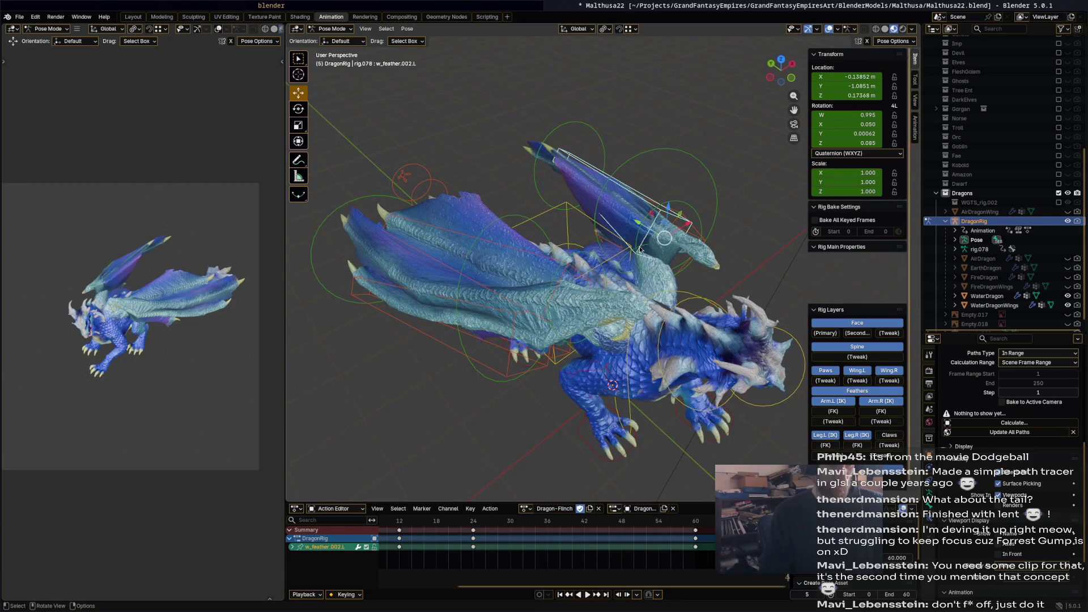
{"action": "left_click_drag", "start_coordinate": [517, 526], "coordinate": [584, 526]}
{"action": "mouse_move", "coordinate": [640, 289]}
{"action": "middle_mouse_down"}
{"action": "mouse_move", "coordinate": [692, 258]}
{"action": "mouse_move", "coordinate": [715, 284]}
{"action": "mouse_move", "coordinate": [707, 312]}
{"action": "mouse_move", "coordinate": [699, 302]}
{"action": "middle_mouse_up"}
{"action": "key", "text": "r"}
{"action": "left_click", "coordinate": [712, 261]}
{"action": "key", "text": "i"}
Lift the right wing with two rotations and key it at frame 42.
{"action": "mouse_move", "coordinate": [659, 433]}
{"action": "middle_mouse_down"}
{"action": "mouse_move", "coordinate": [617, 372]}
{"action": "mouse_move", "coordinate": [499, 397]}
{"action": "mouse_move", "coordinate": [553, 280]}
{"action": "middle_mouse_up"}
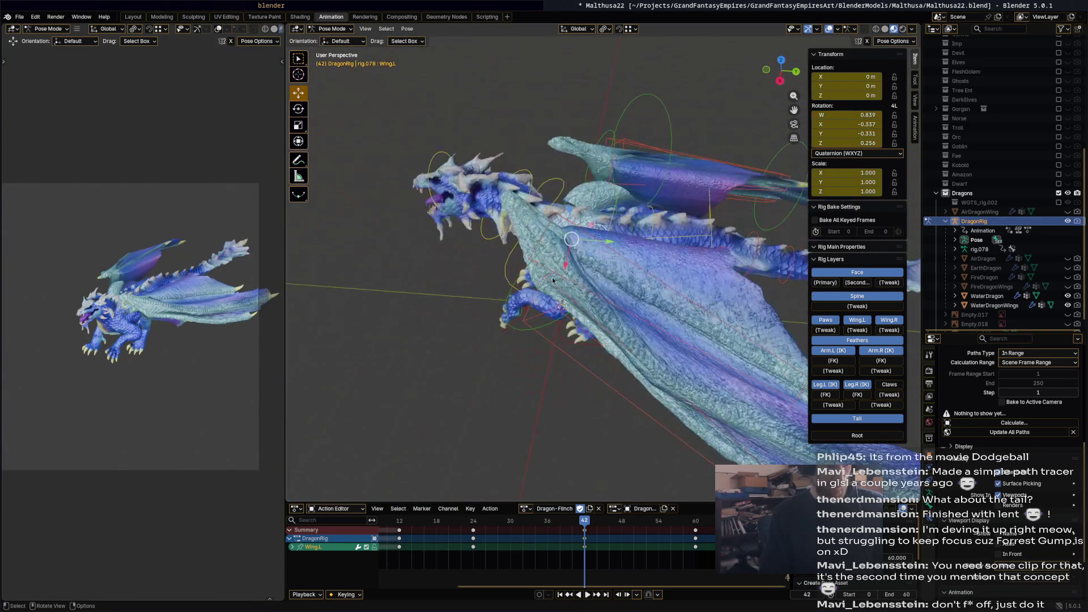
{"action": "key", "text": "r"}
{"action": "left_click", "coordinate": [617, 204]}
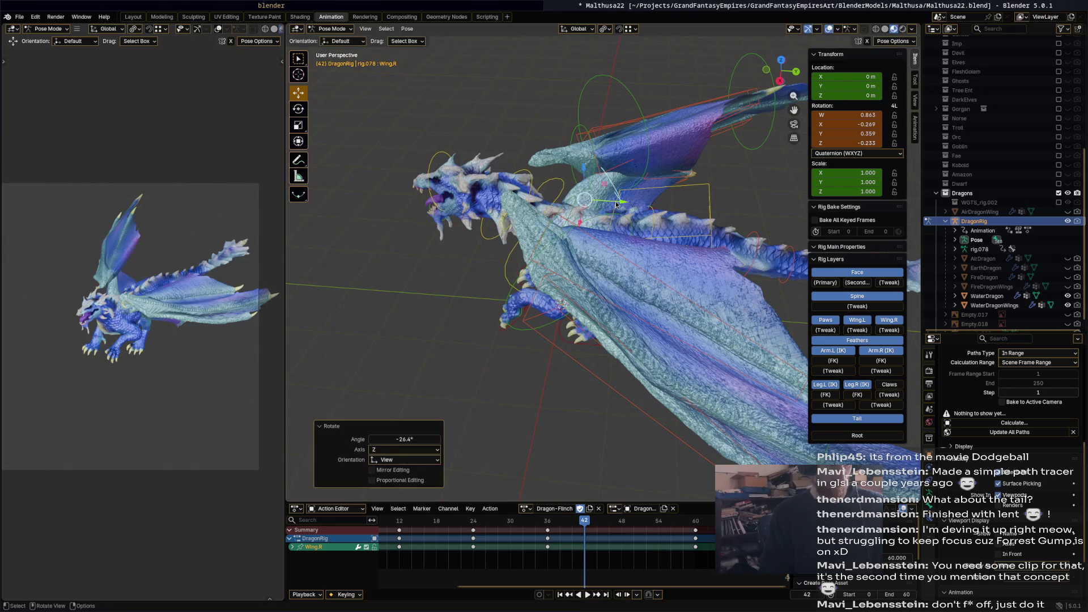
{"action": "key", "text": "r"}
{"action": "left_click", "coordinate": [652, 224]}
{"action": "middle_click_drag", "start_coordinate": [652, 223], "coordinate": [606, 248]}
{"action": "key", "text": "i"}
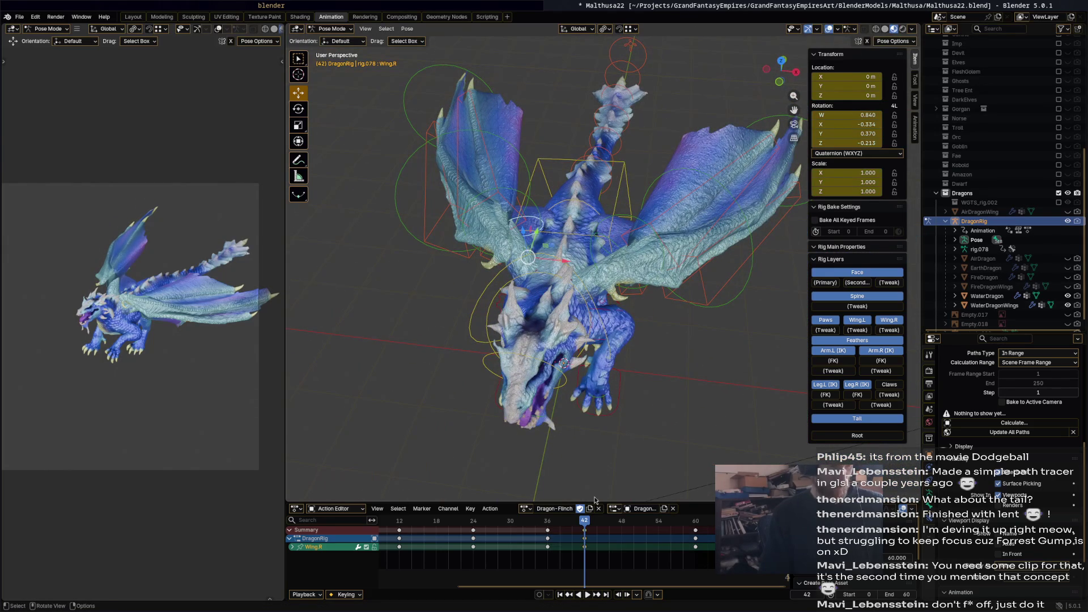
Play and scrub between frames 15 and 34 to review the flinch motion.
{"action": "key", "text": "space"}
{"action": "left_click_drag", "start_coordinate": [568, 524], "coordinate": [422, 522]}
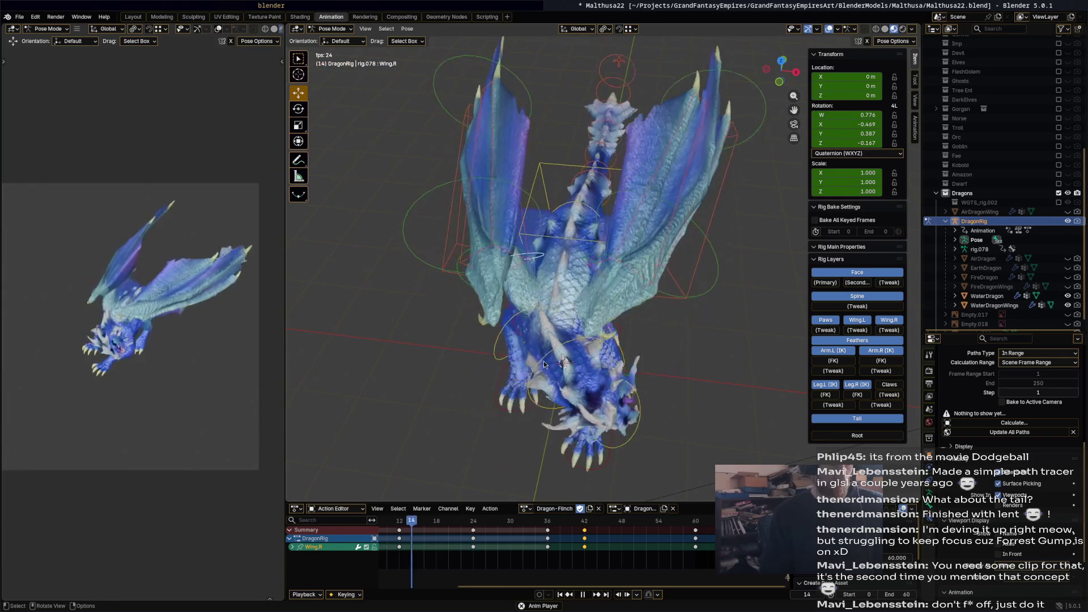
{"action": "left_click_drag", "start_coordinate": [571, 521], "coordinate": [547, 524]}
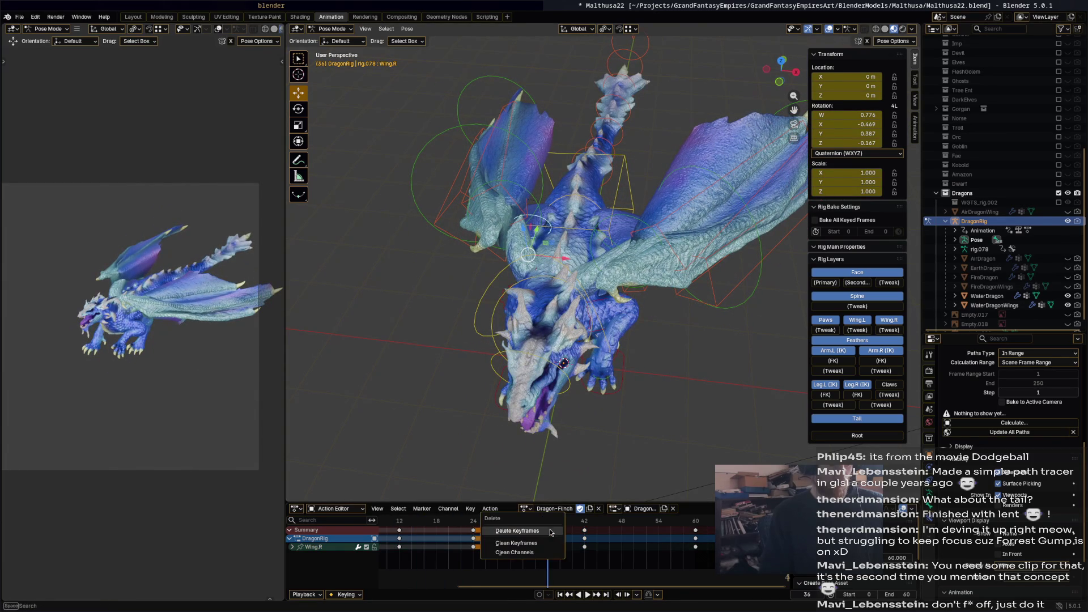
{"action": "left_click_drag", "start_coordinate": [548, 524], "coordinate": [418, 521]}
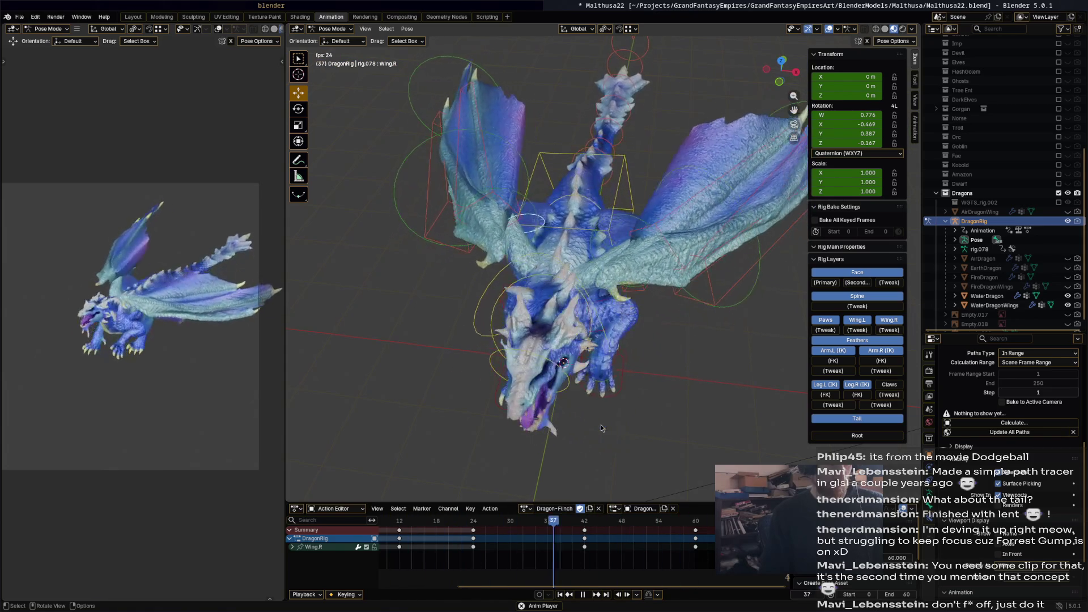
{"action": "key", "text": "space"}
Select the spine.002 tail bone and step back to frame 28.
{"action": "mouse_move", "coordinate": [601, 424]}
{"action": "middle_mouse_down"}
{"action": "mouse_move", "coordinate": [406, 323]}
{"action": "mouse_move", "coordinate": [510, 333]}
{"action": "mouse_move", "coordinate": [429, 245]}
{"action": "middle_mouse_up"}
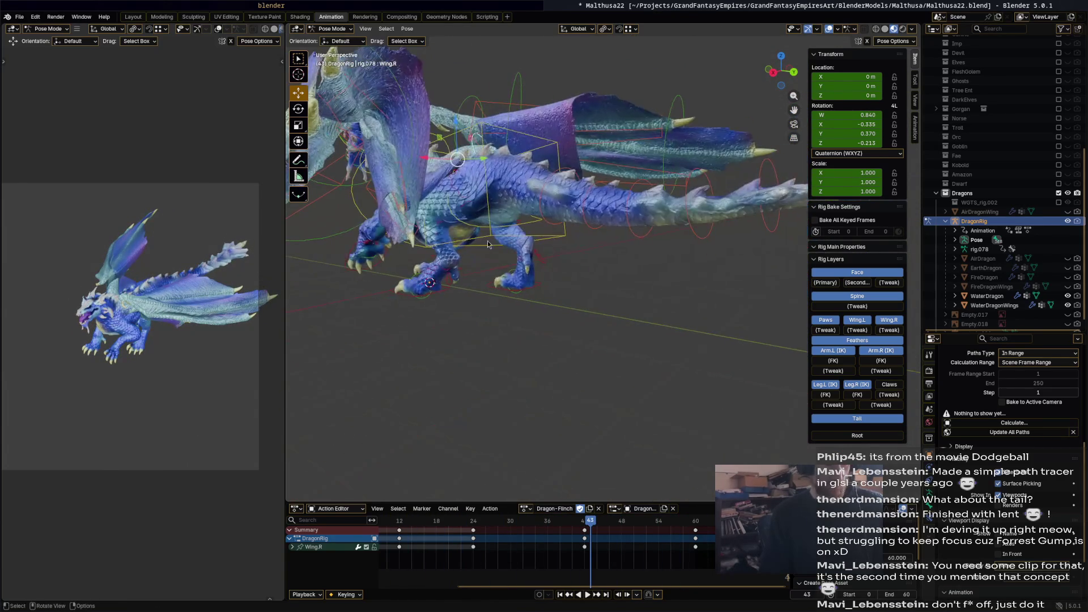
{"action": "middle_click_drag", "start_coordinate": [584, 185], "coordinate": [591, 183]}
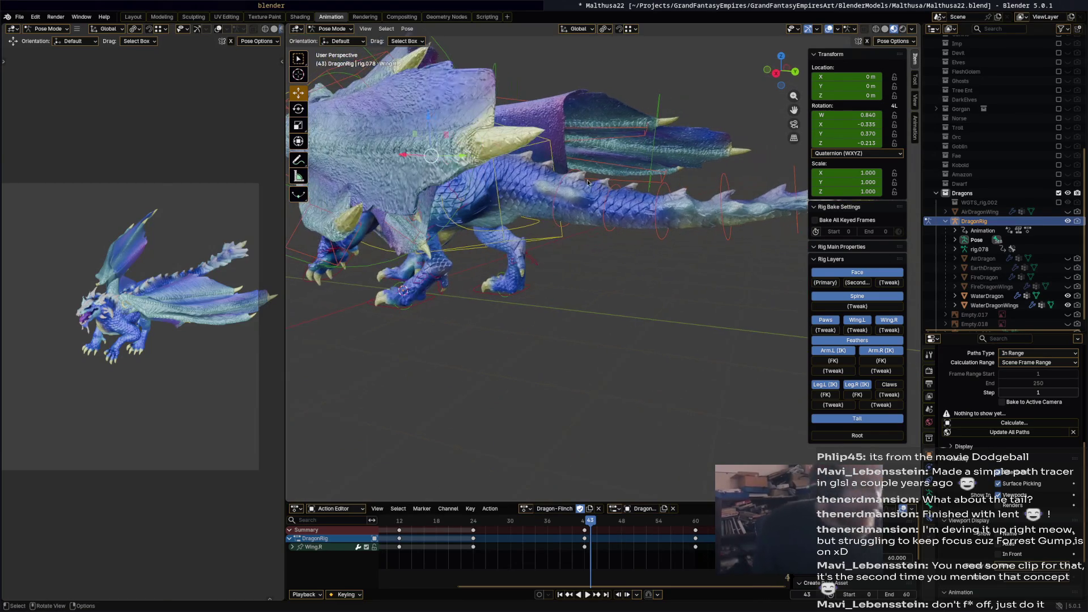
{"action": "left_click", "coordinate": [578, 174]}
{"action": "mouse_move", "coordinate": [493, 525]}
{"action": "left_mouse_down"}
{"action": "mouse_move", "coordinate": [403, 522]}
{"action": "mouse_move", "coordinate": [499, 523]}
{"action": "mouse_move", "coordinate": [432, 522]}
{"action": "mouse_move", "coordinate": [473, 521]}
{"action": "left_mouse_up"}
At frame 24, bend spine.002 upward and swing the spine.012 tail tip 62.3°.
{"action": "middle_click_drag", "start_coordinate": [604, 388], "coordinate": [680, 298]}
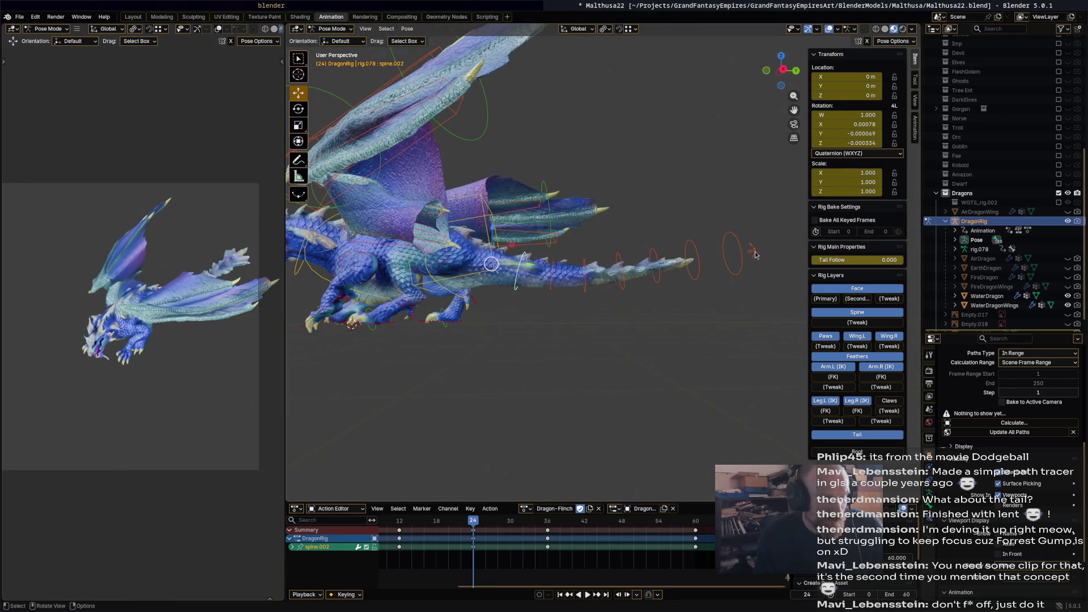
{"action": "key", "text": "r"}
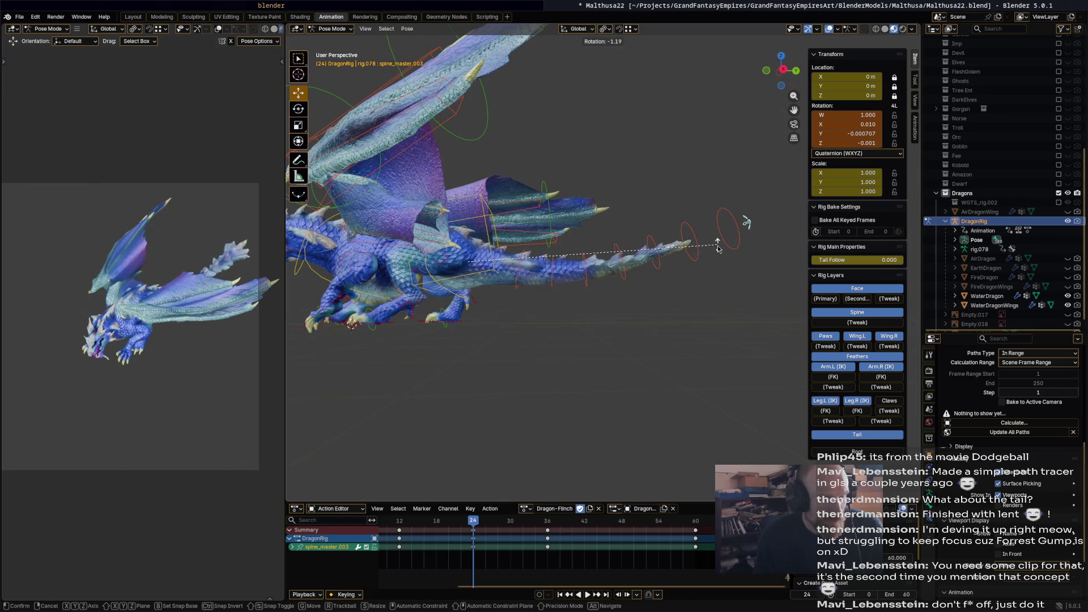
{"action": "left_click", "coordinate": [580, 292]}
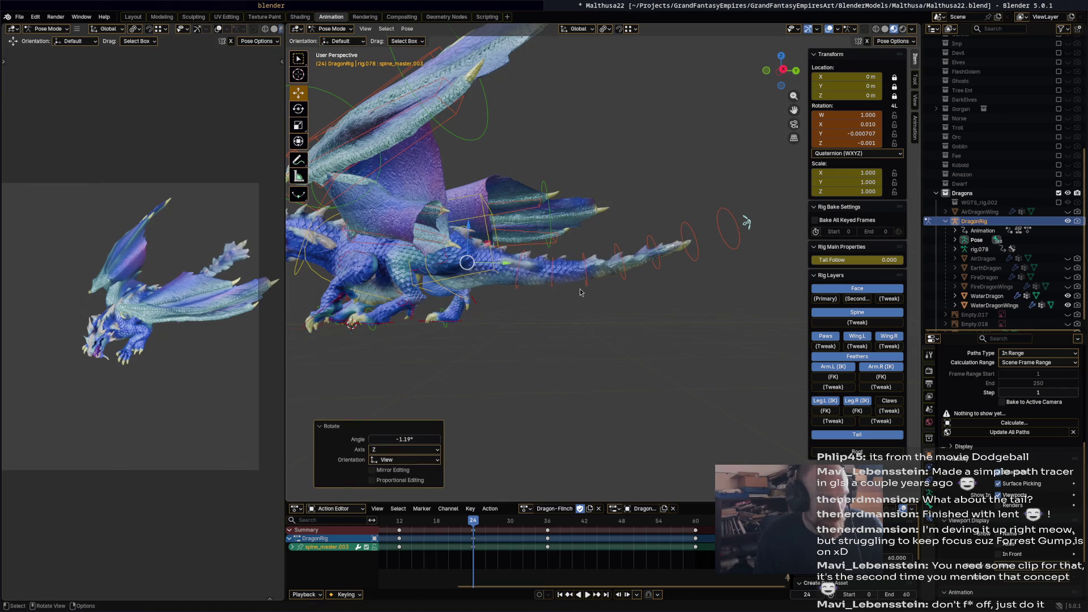
{"action": "left_click", "coordinate": [524, 262]}
{"action": "key", "text": "r"}
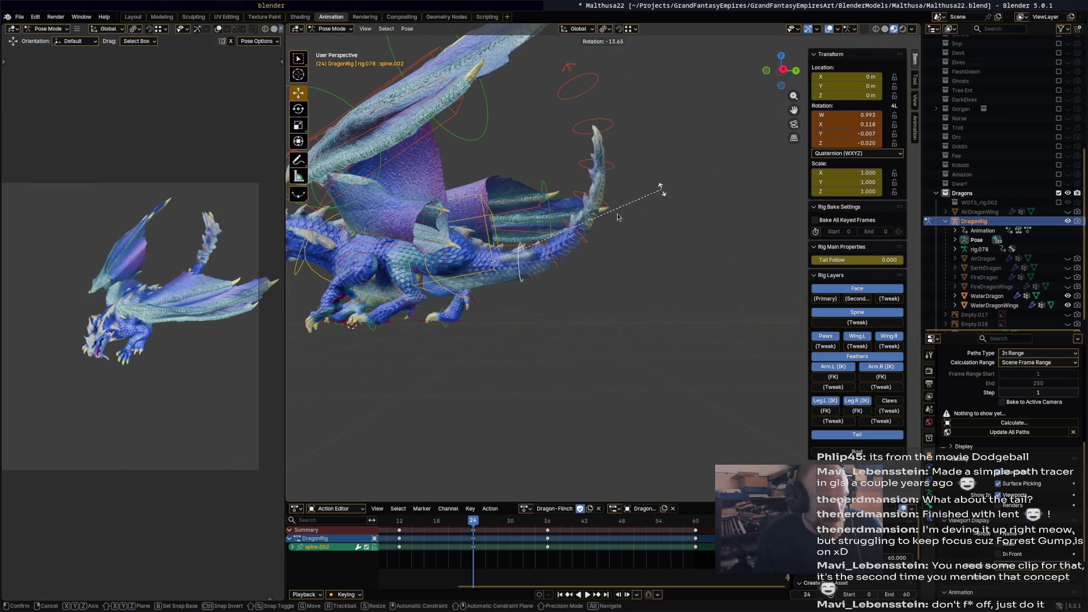
{"action": "left_click", "coordinate": [620, 219]}
{"action": "left_click", "coordinate": [608, 207]}
{"action": "key", "text": "r"}
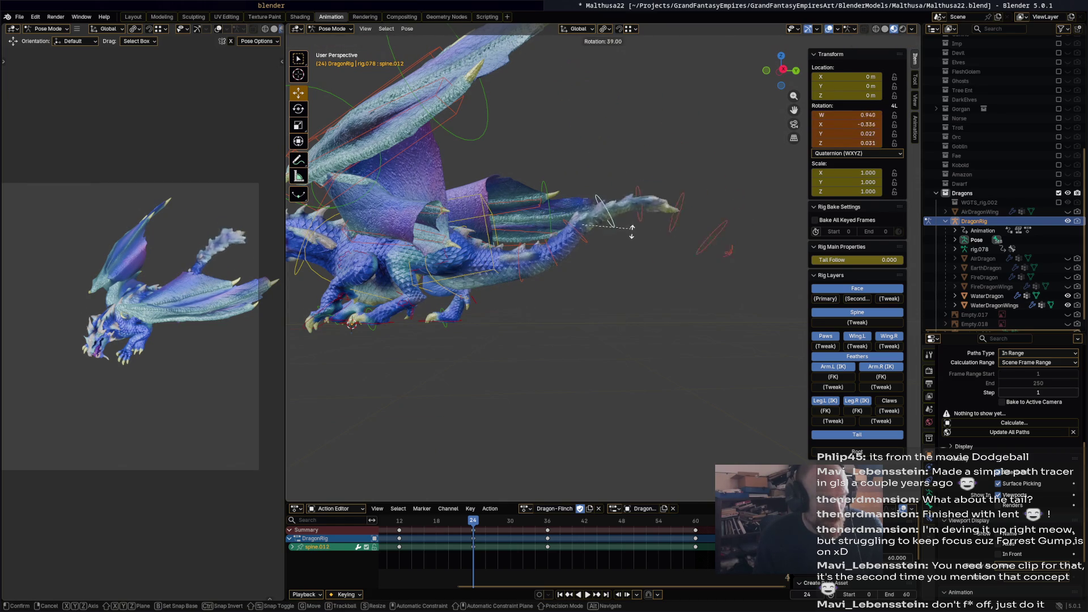
{"action": "left_click", "coordinate": [621, 251]}
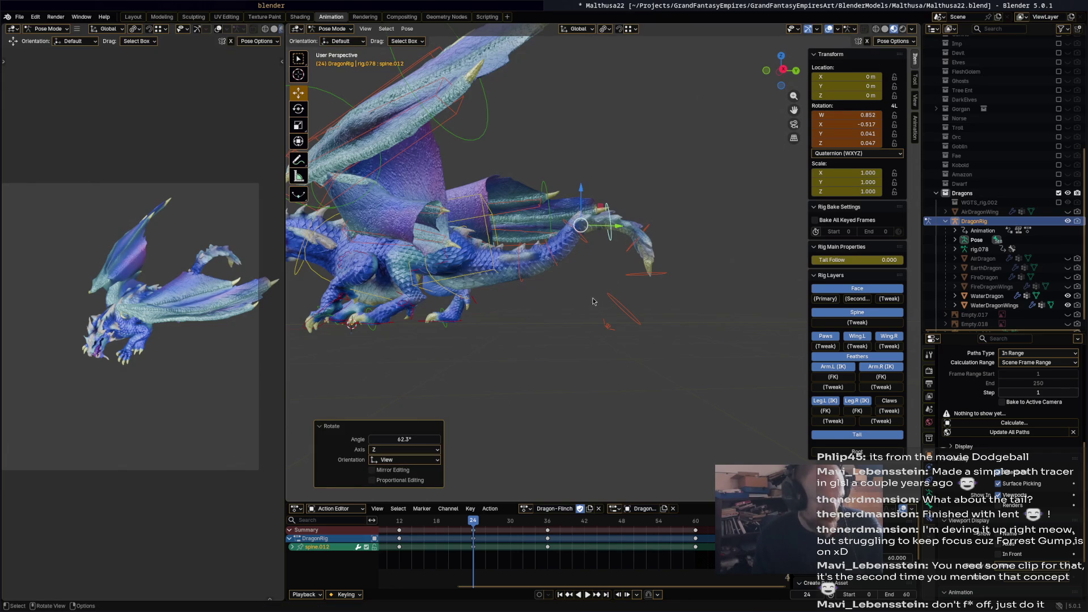
{"action": "key", "text": "a"}
At frame 36, lower spine.002 by 9.56° and turn the spine.012 tip to -35.3°.
{"action": "left_click_drag", "start_coordinate": [490, 525], "coordinate": [548, 525]}
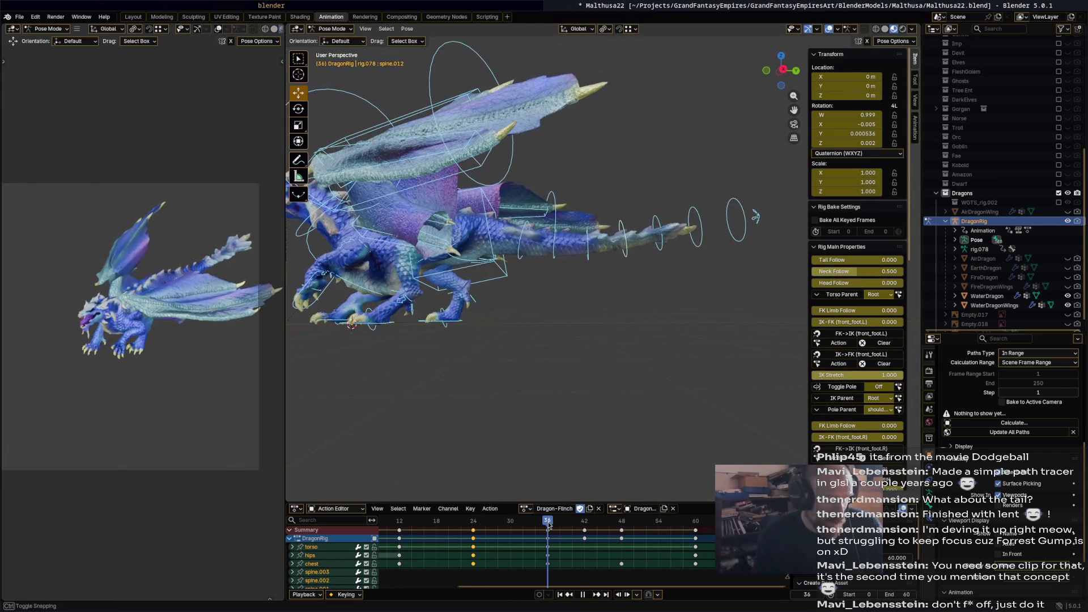
{"action": "left_click", "coordinate": [524, 238]}
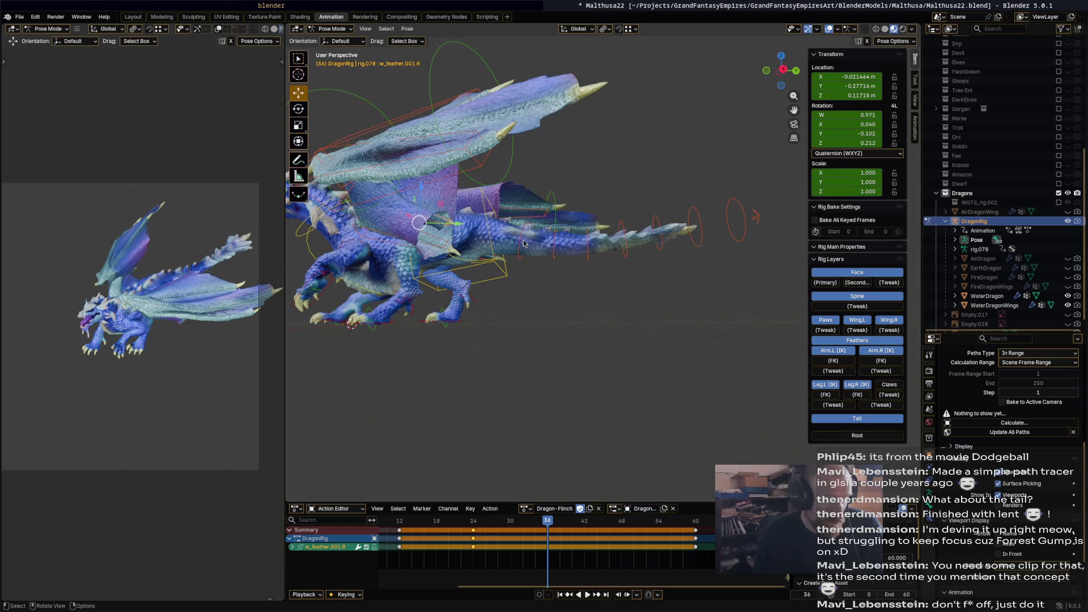
{"action": "left_click", "coordinate": [676, 270]}
{"action": "key", "text": "r"}
{"action": "left_click", "coordinate": [621, 279]}
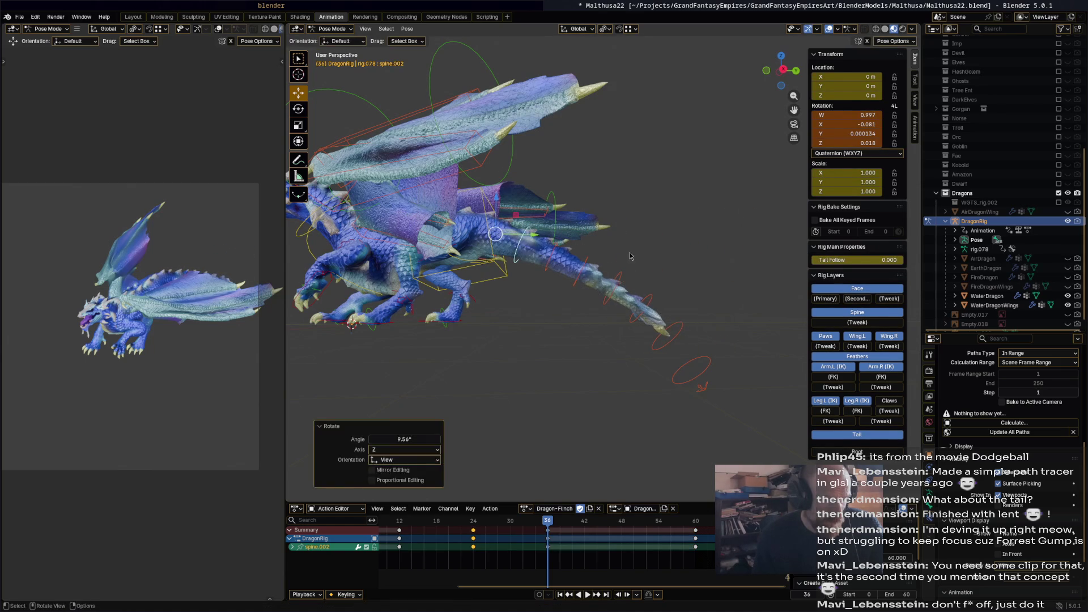
{"action": "left_click", "coordinate": [631, 260]}
{"action": "key", "text": "r"}
{"action": "left_click", "coordinate": [630, 244]}
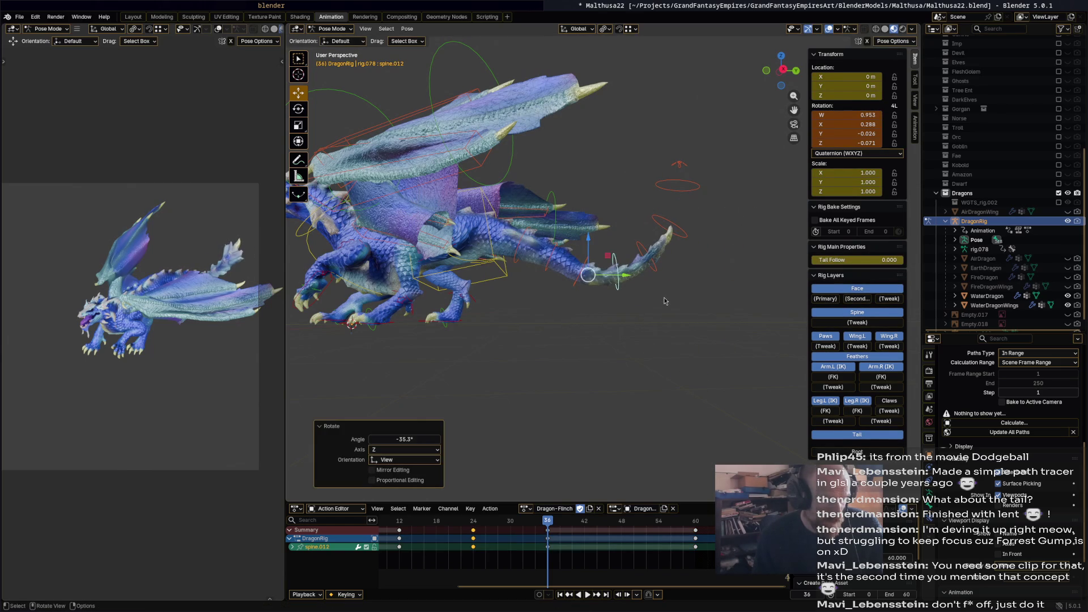
{"action": "key", "text": "a"}
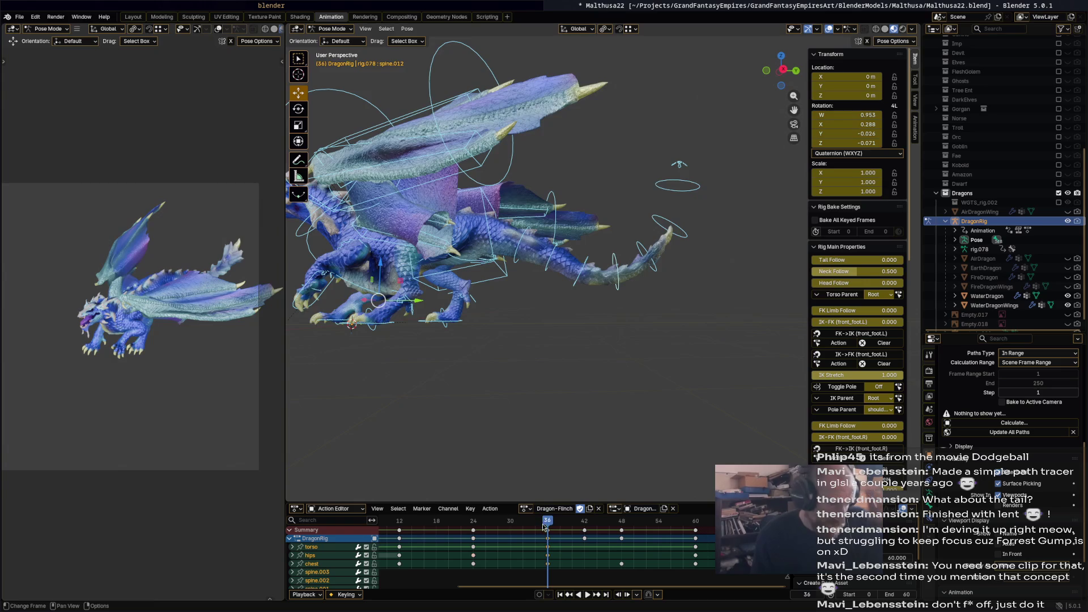
Rework frame 24 with a -10.3° spine.002 bend and a -52.8° spine.014 tip rotation.
{"action": "key", "text": "space"}
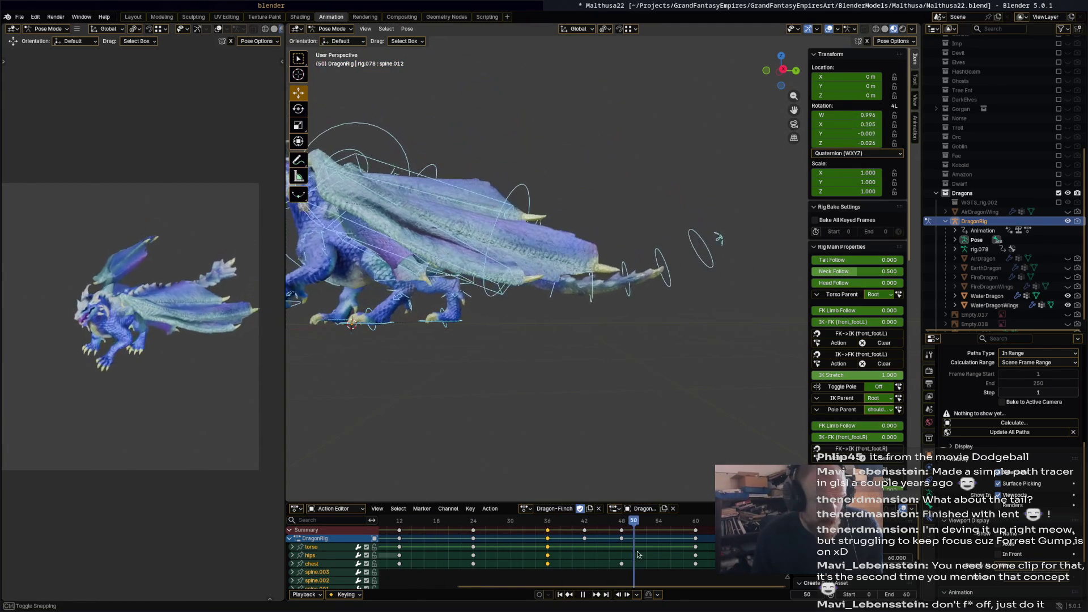
{"action": "mouse_move", "coordinate": [457, 547]}
{"action": "left_mouse_down"}
{"action": "mouse_move", "coordinate": [583, 547]}
{"action": "mouse_move", "coordinate": [513, 537]}
{"action": "left_mouse_up"}
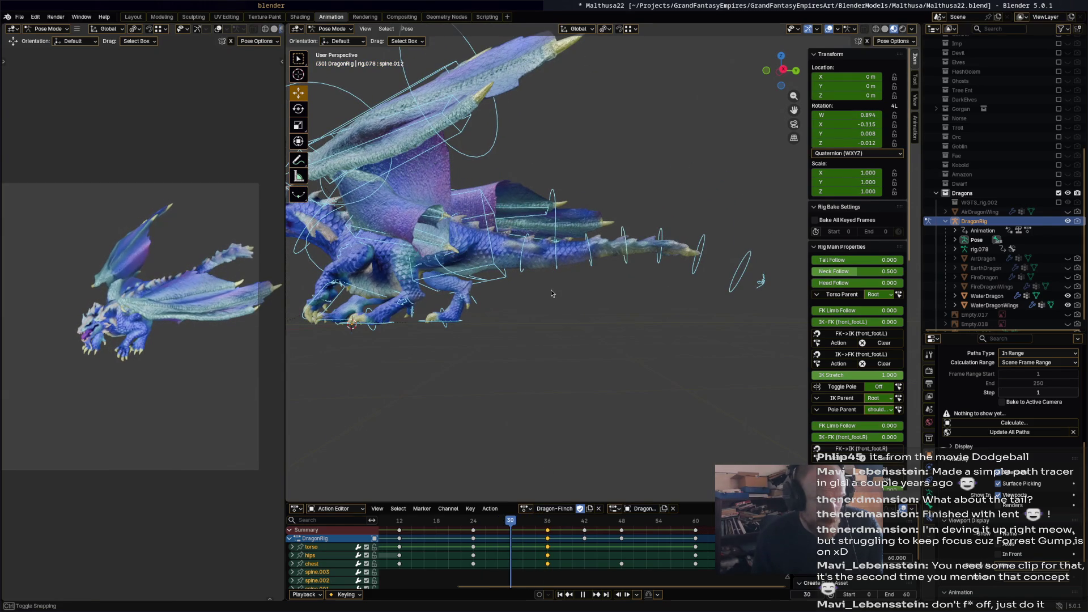
{"action": "left_click", "coordinate": [527, 252]}
{"action": "key", "text": "r"}
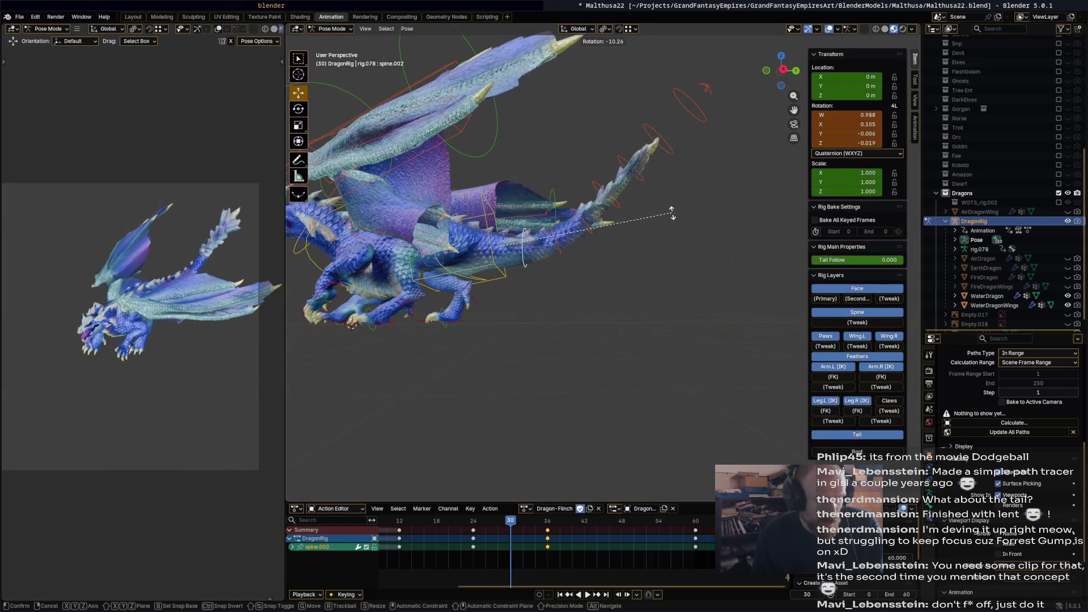
{"action": "left_click", "coordinate": [672, 212]}
{"action": "left_click", "coordinate": [661, 143]}
{"action": "key", "text": "r"}
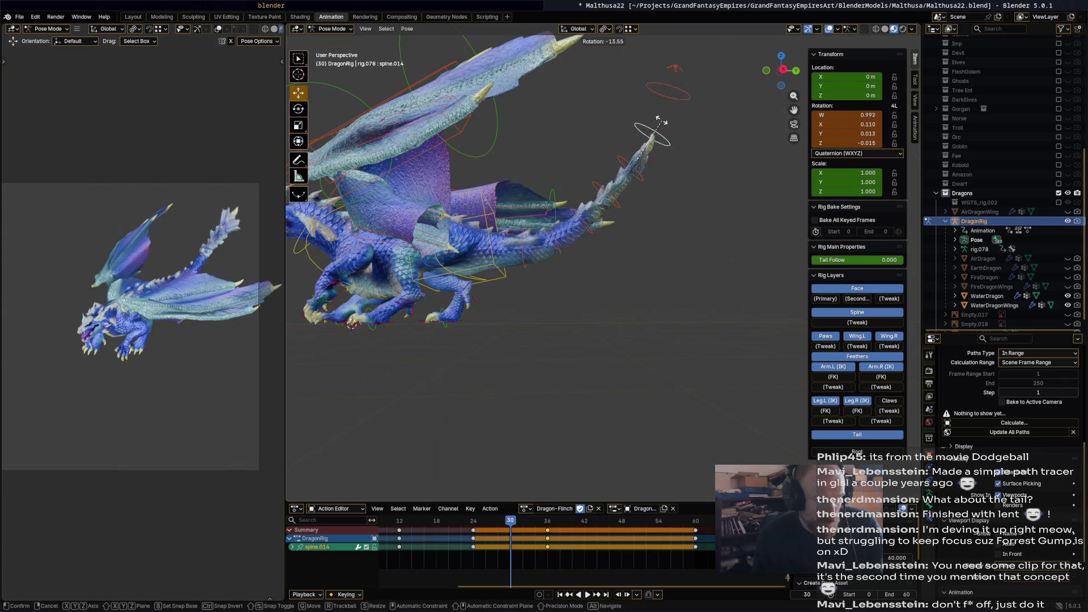
{"action": "left_click", "coordinate": [692, 189]}
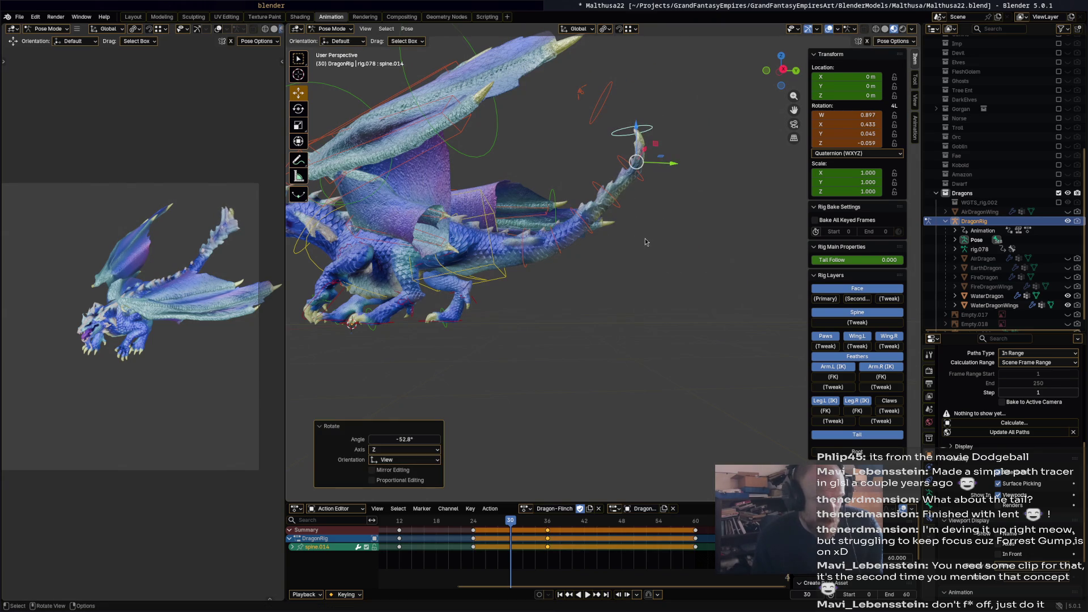
{"action": "key", "text": "a"}
Play back the tail animation, then box-select all the tail bones.
{"action": "left_click_drag", "start_coordinate": [515, 526], "coordinate": [541, 521]}
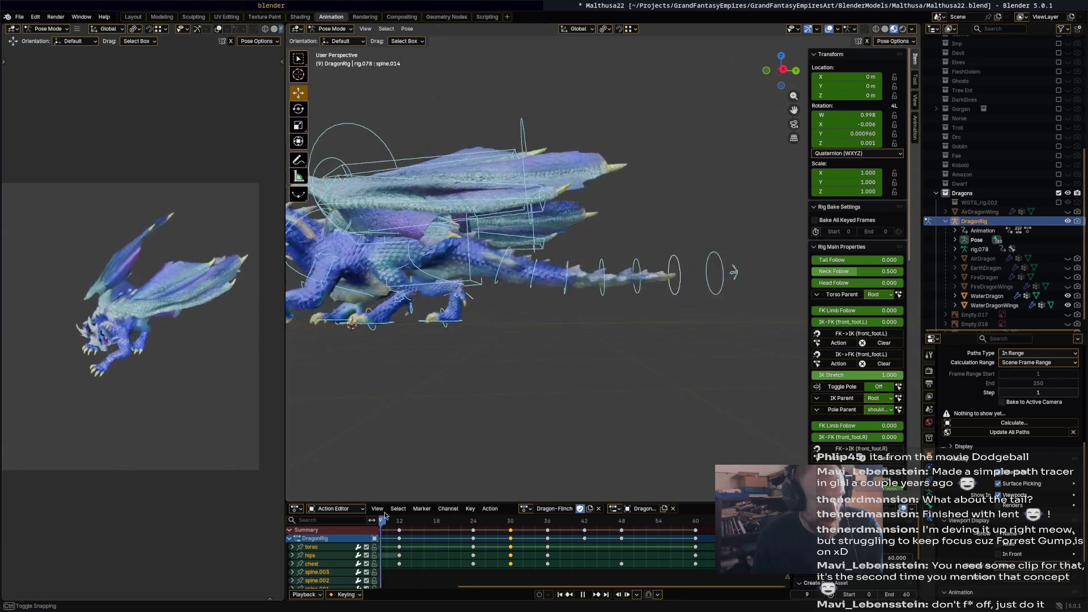
{"action": "mouse_move", "coordinate": [591, 520]}
{"action": "left_mouse_down"}
{"action": "mouse_move", "coordinate": [390, 501]}
{"action": "mouse_move", "coordinate": [662, 527]}
{"action": "left_mouse_up"}
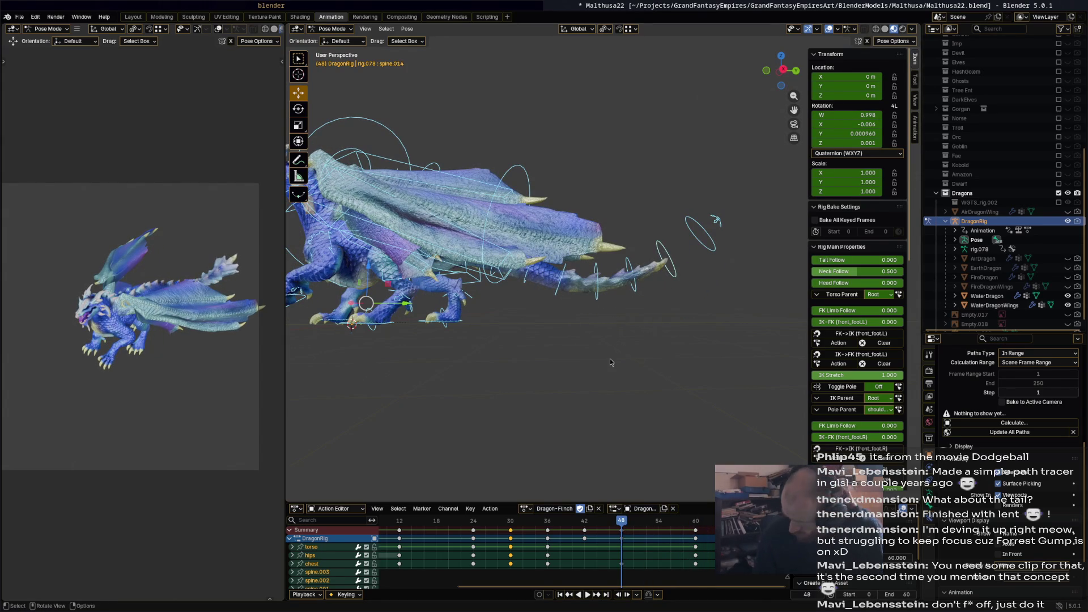
{"action": "key", "text": "space"}
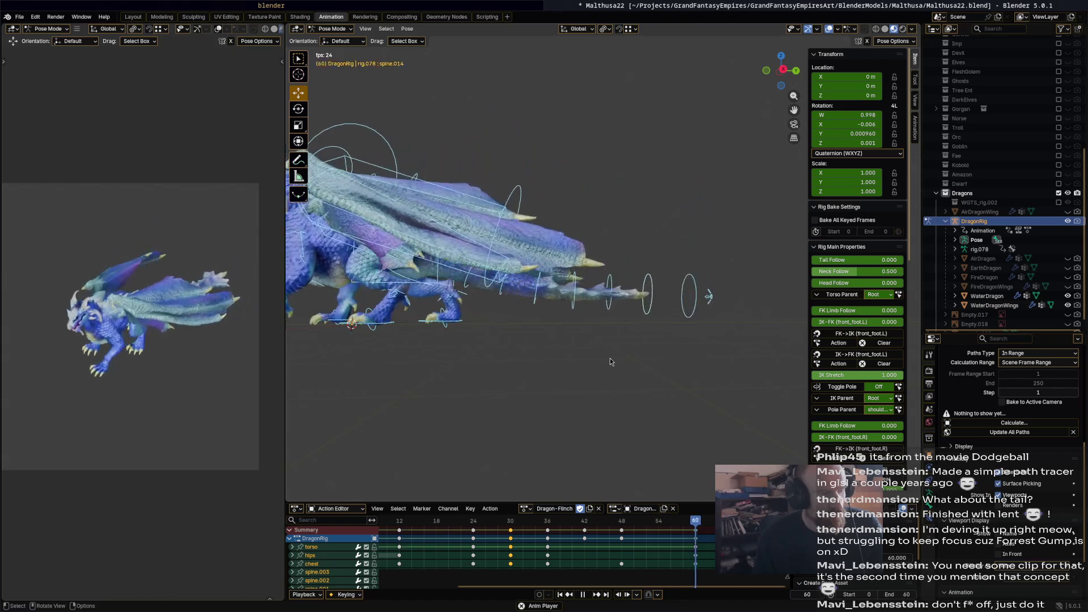
{"action": "key", "text": "space"}
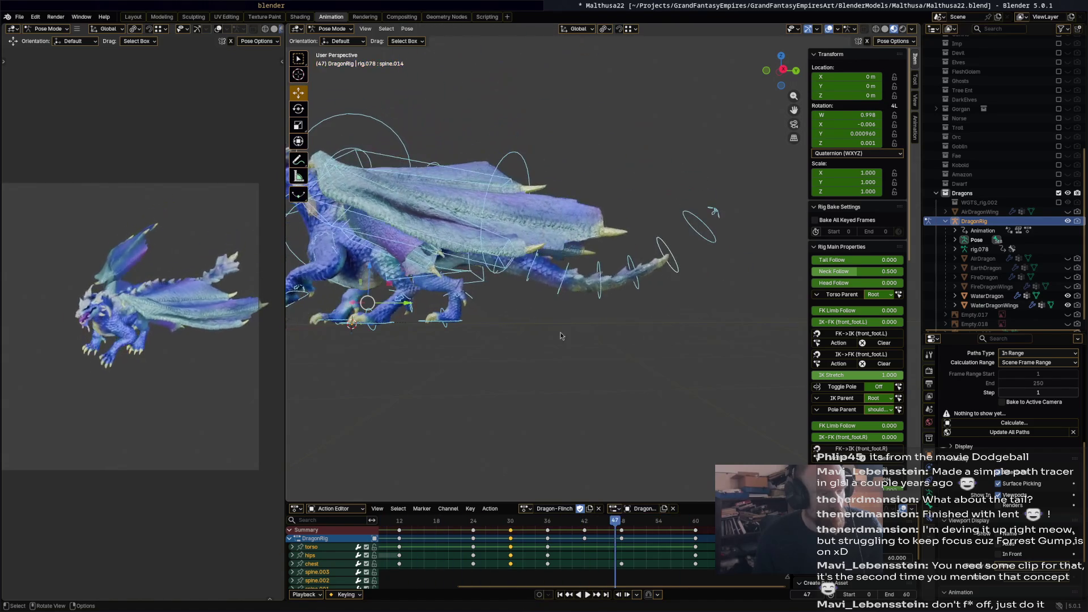
{"action": "left_click", "coordinate": [569, 540]}
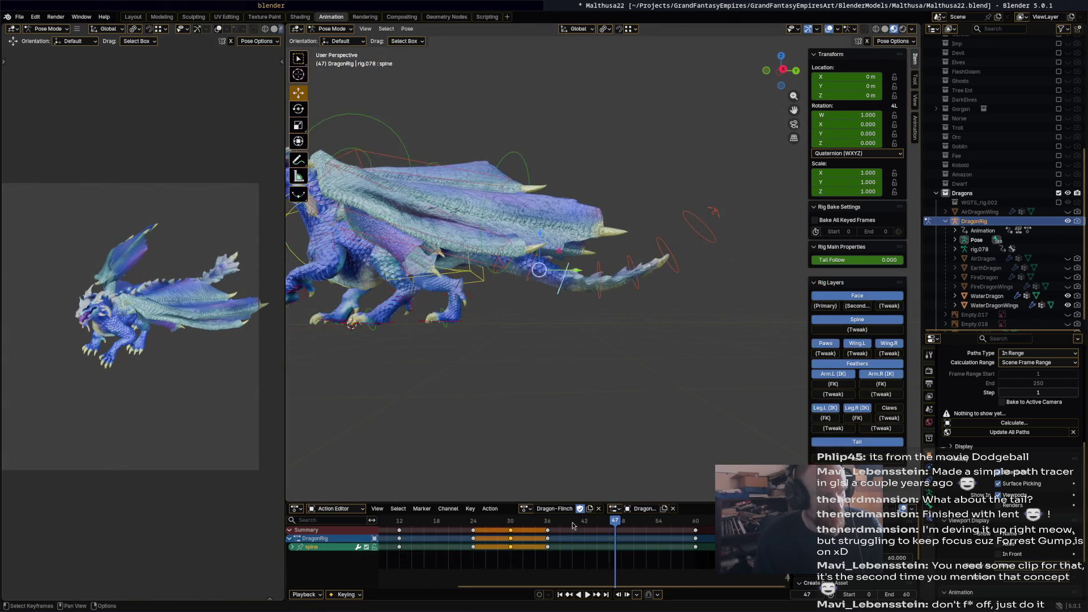
{"action": "key", "text": "space"}
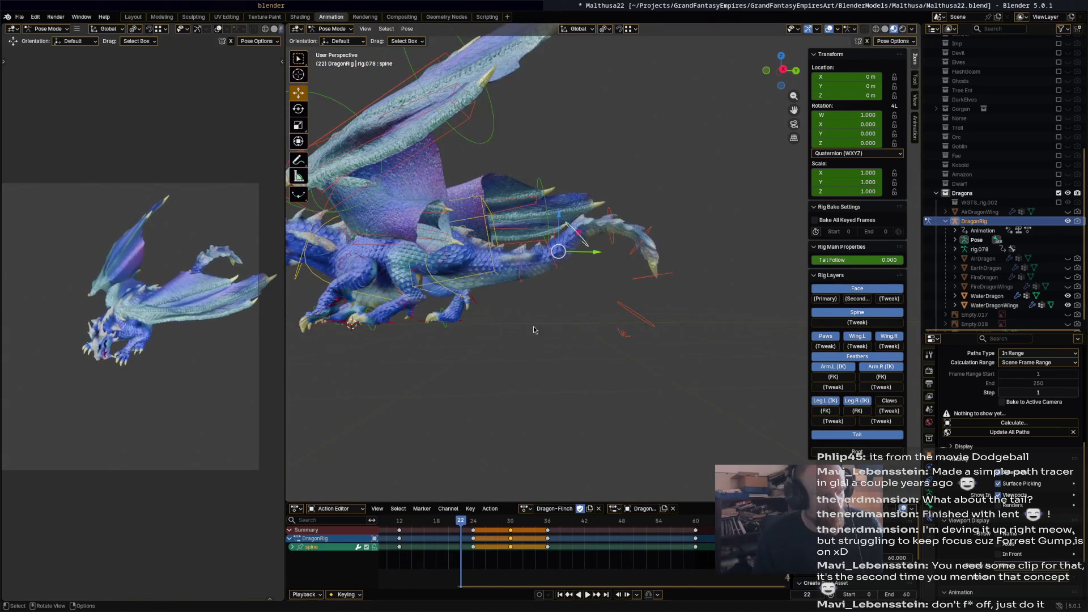
{"action": "middle_click_drag", "start_coordinate": [569, 316], "coordinate": [552, 346]}
{"action": "mouse_move", "coordinate": [521, 361]}
{"action": "left_mouse_down"}
{"action": "mouse_move", "coordinate": [748, 236]}
{"action": "mouse_move", "coordinate": [741, 247]}
{"action": "left_mouse_up"}
{"action": "mouse_move", "coordinate": [458, 527]}
{"action": "left_mouse_down"}
{"action": "mouse_move", "coordinate": [570, 543]}
{"action": "mouse_move", "coordinate": [553, 540]}
{"action": "left_mouse_up"}
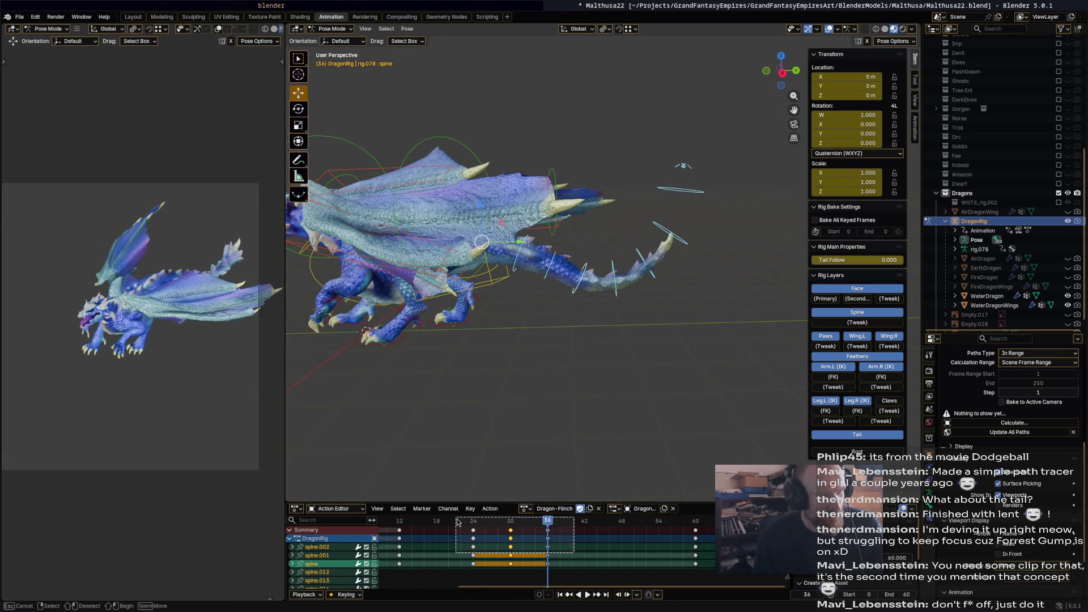
Show all tail keys as Graph Editor curves and apply Smooth (Gaussian) five times.
{"action": "key", "text": "a"}
{"action": "key", "text": "ctrl+Tab"}
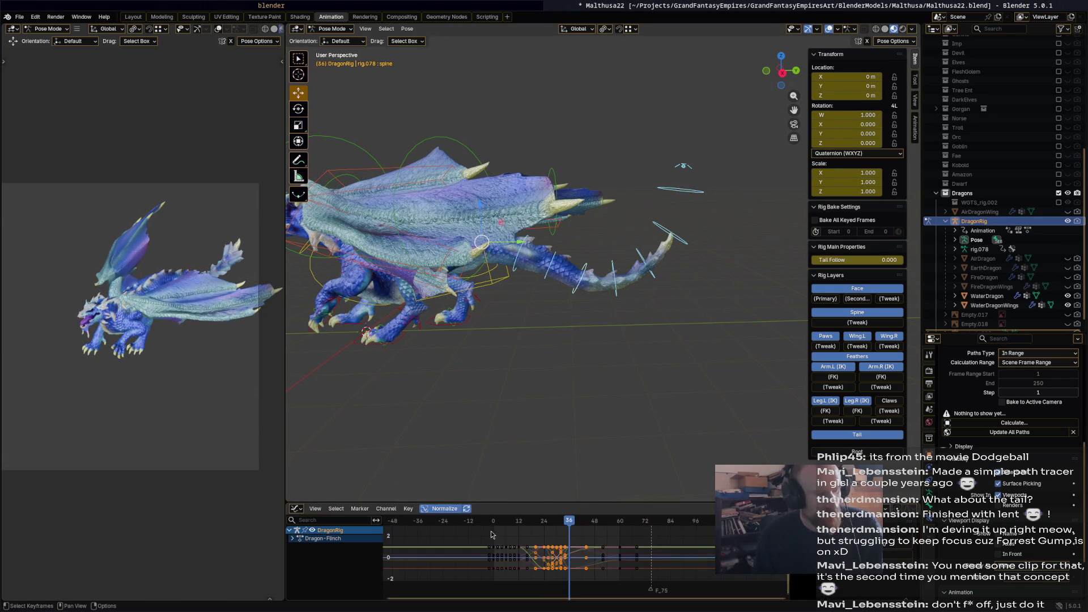
{"action": "left_click", "coordinate": [408, 509]}
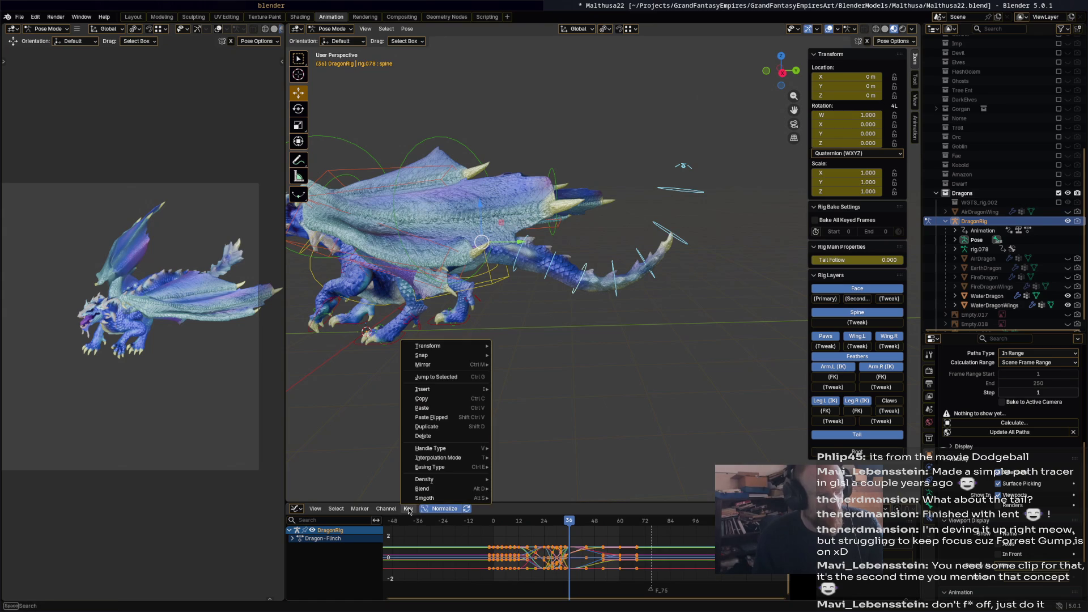
{"action": "left_click", "coordinate": [518, 498]}
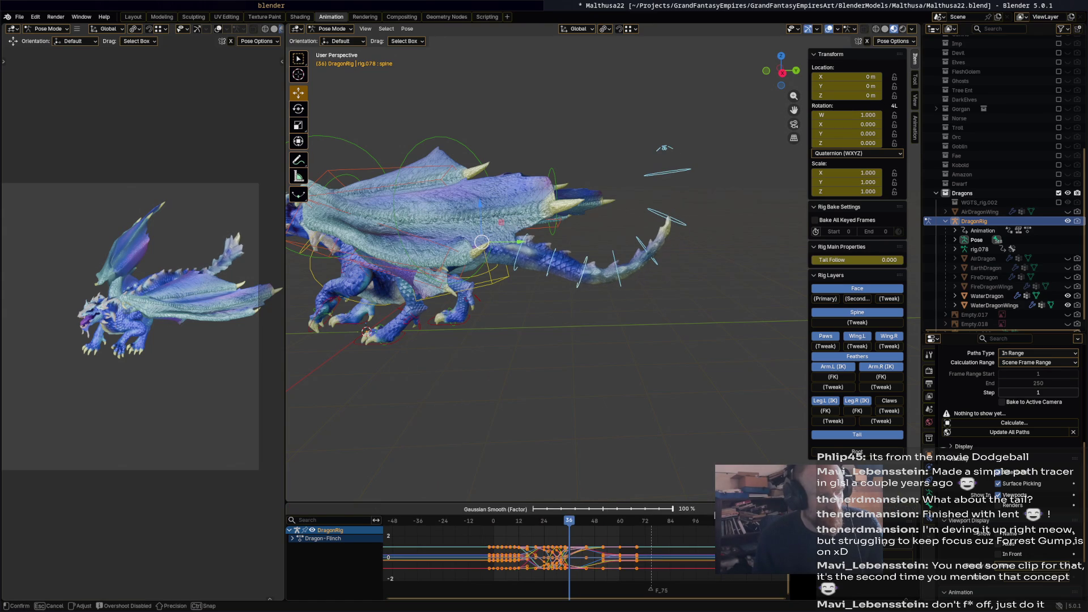
{"action": "left_click", "coordinate": [405, 510]}
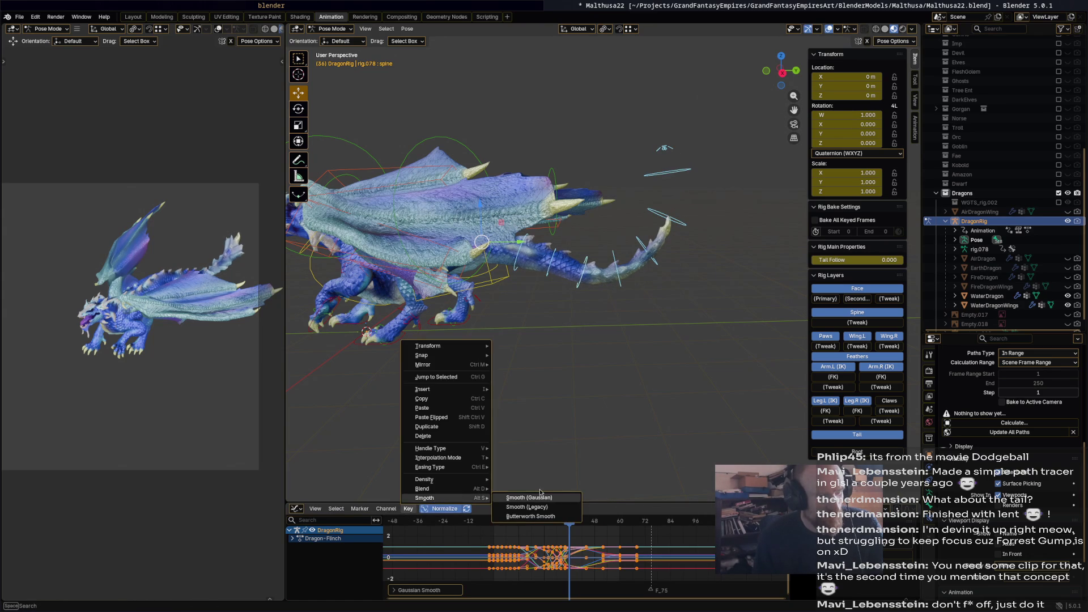
{"action": "left_click", "coordinate": [533, 498]}
{"action": "left_click", "coordinate": [408, 512]}
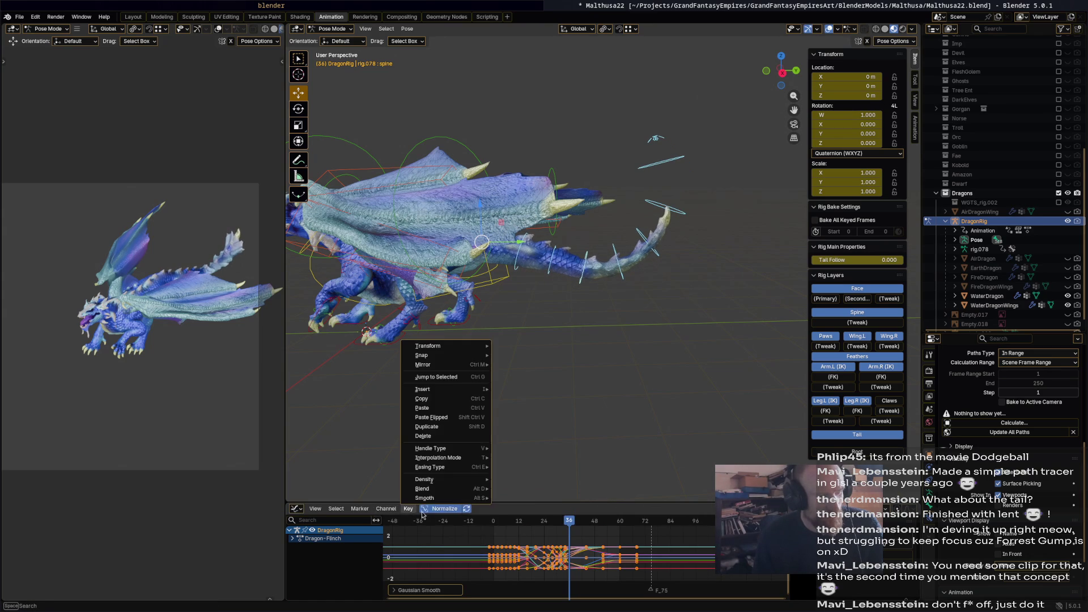
{"action": "left_click", "coordinate": [516, 498]}
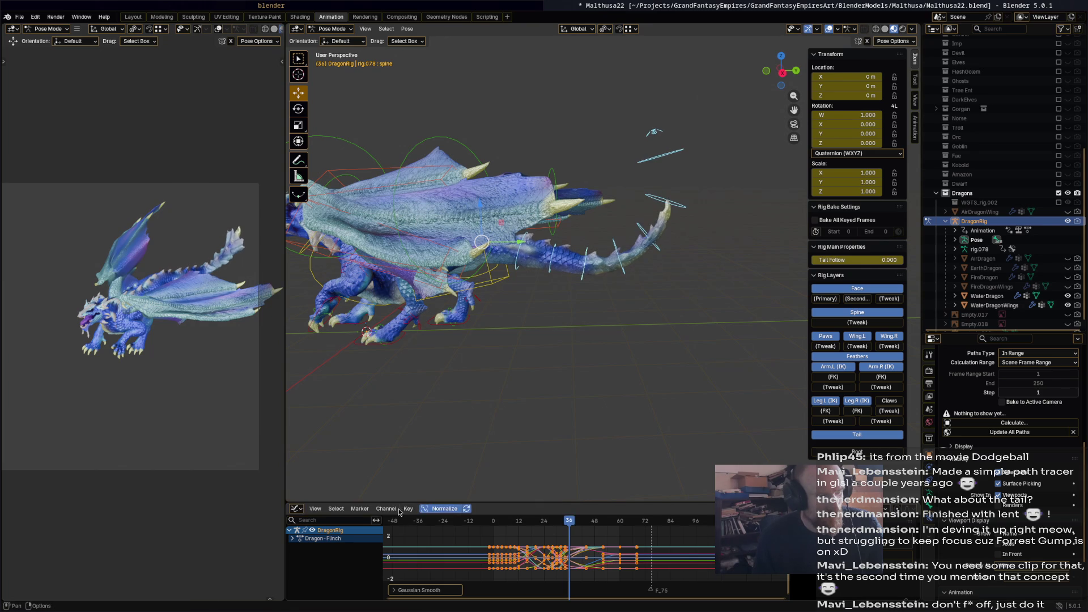
{"action": "left_click", "coordinate": [408, 509]}
{"action": "left_click", "coordinate": [521, 497]}
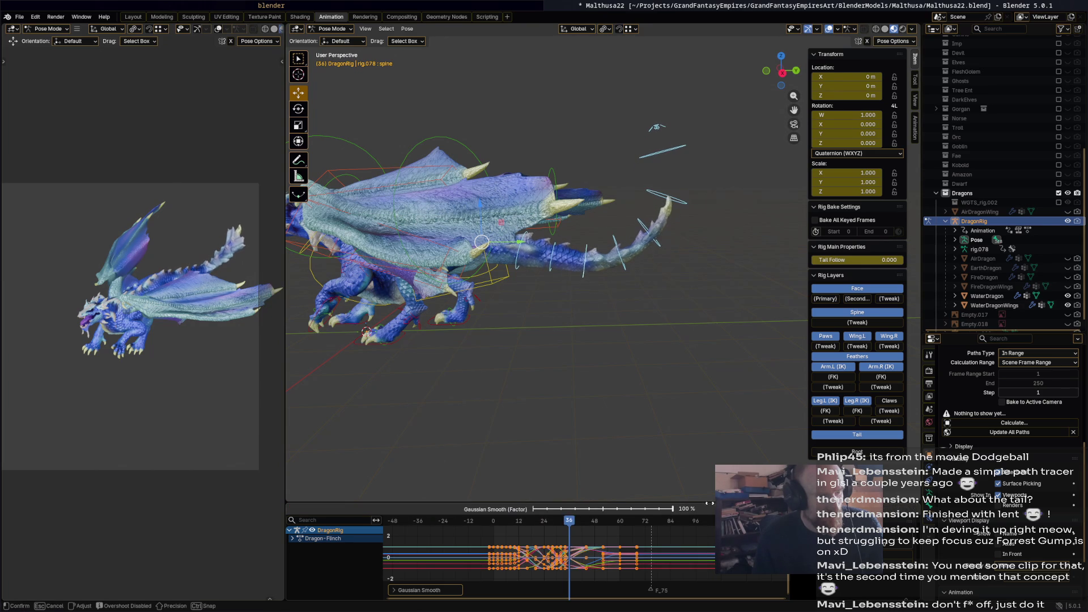
{"action": "left_click", "coordinate": [409, 510]}
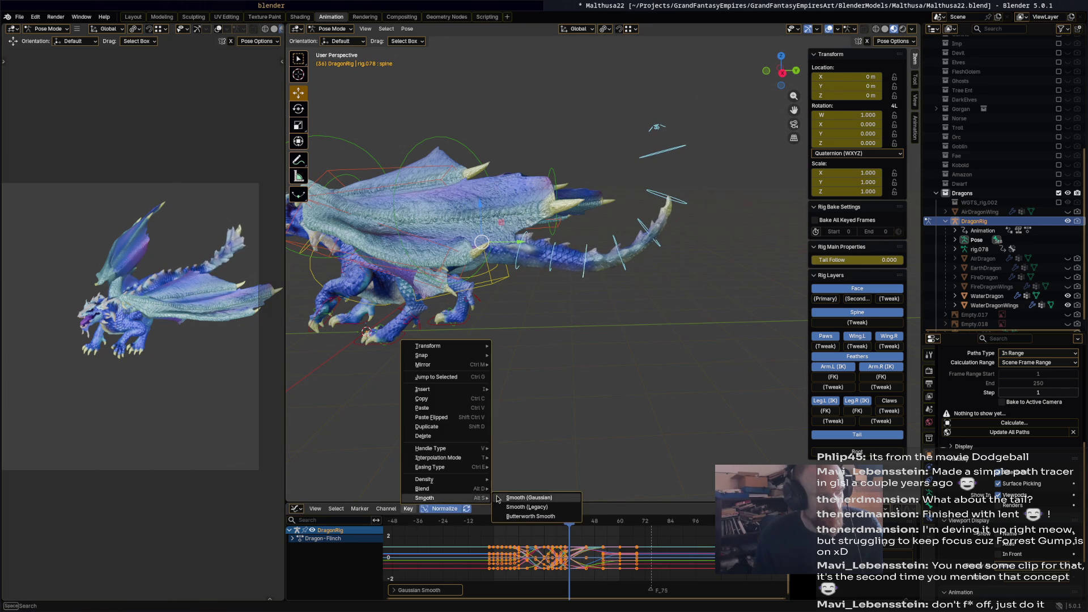
{"action": "left_click", "coordinate": [501, 498]}
Preview the result, then apply Smooth (Legacy) to the tail curves and play back to check.
{"action": "key", "text": "space"}
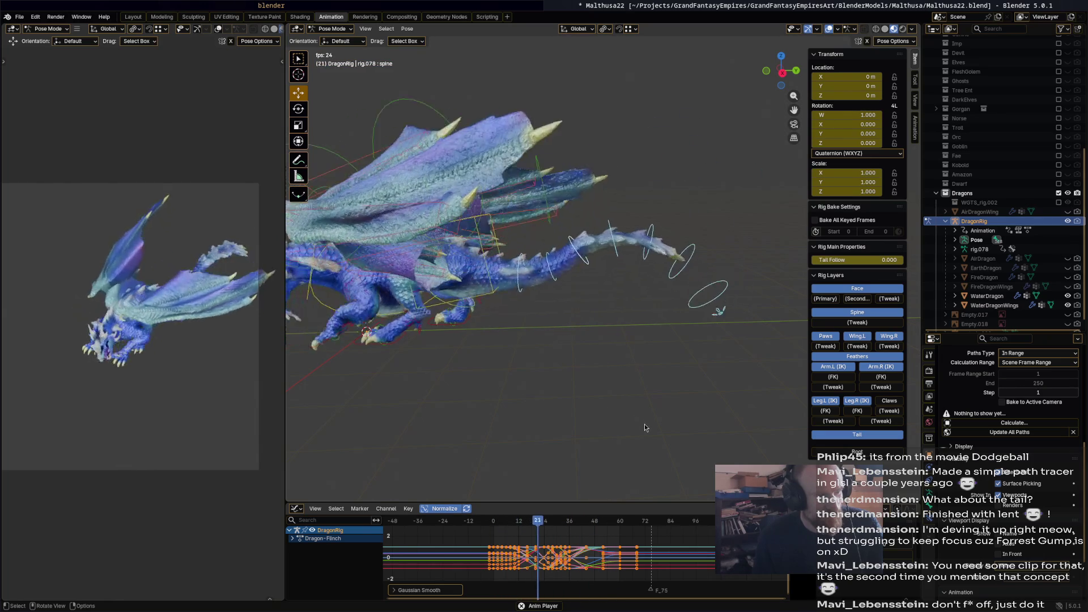
{"action": "mouse_move", "coordinate": [645, 428]}
{"action": "middle_mouse_down"}
{"action": "mouse_move", "coordinate": [663, 348]}
{"action": "mouse_move", "coordinate": [690, 356]}
{"action": "mouse_move", "coordinate": [619, 360]}
{"action": "mouse_move", "coordinate": [679, 345]}
{"action": "middle_mouse_up"}
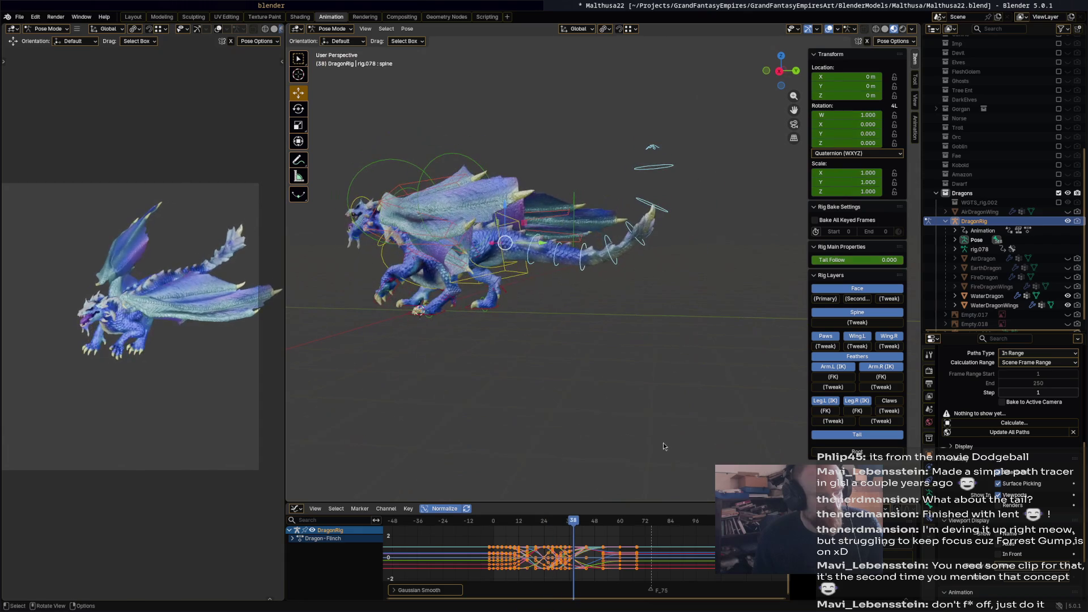
{"action": "middle_click_drag", "start_coordinate": [650, 399], "coordinate": [498, 493]}
{"action": "left_click", "coordinate": [412, 510]}
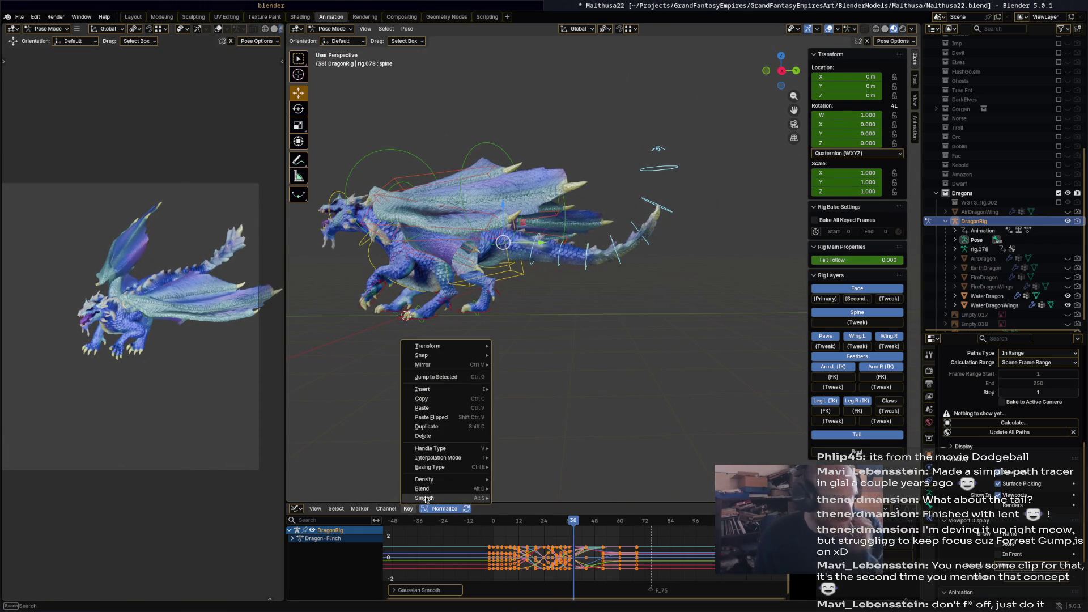
{"action": "mouse_move", "coordinate": [478, 498]}
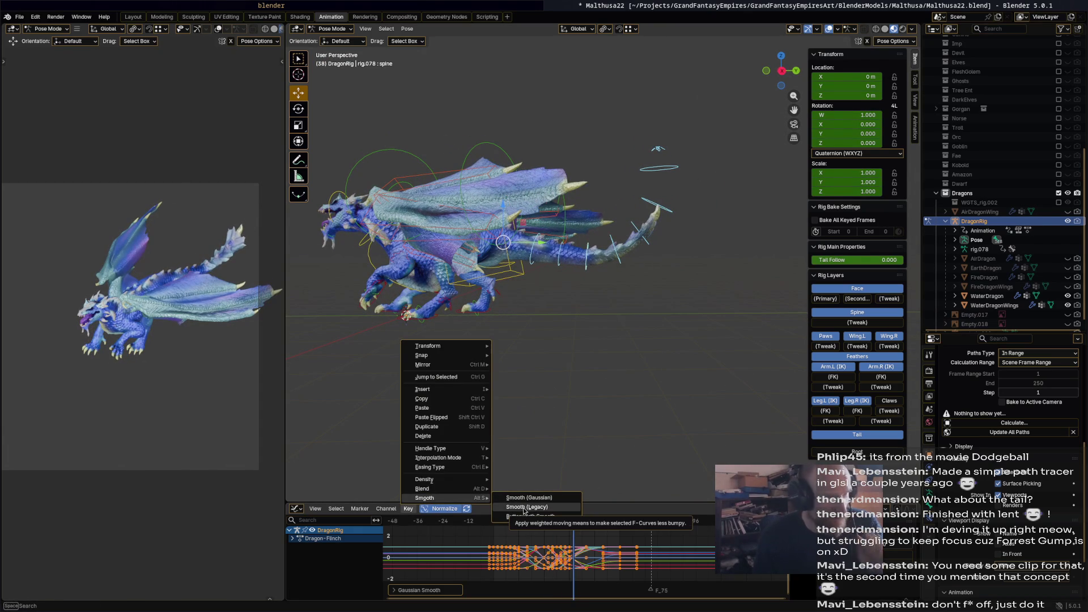
{"action": "left_click", "coordinate": [525, 507]}
{"action": "key", "text": "space"}
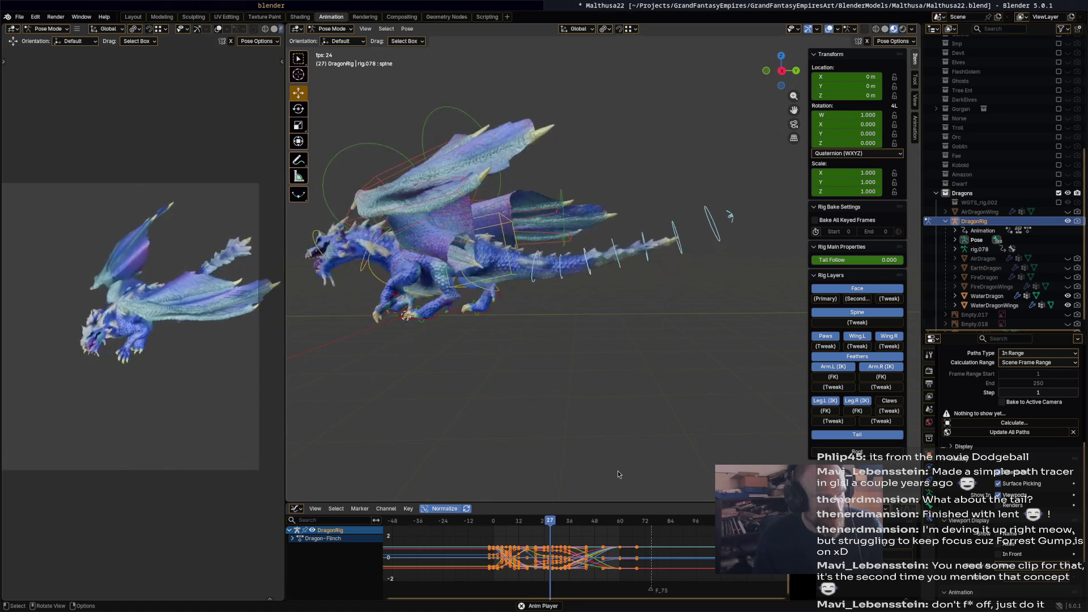
{"action": "key", "text": "space"}
{"action": "left_click", "coordinate": [704, 345]}
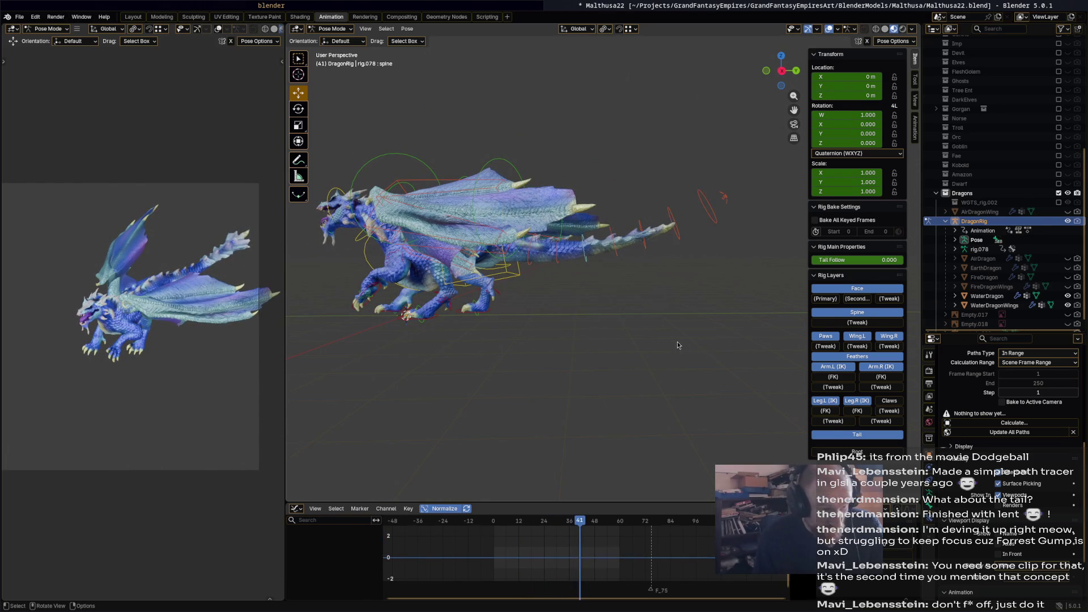
Return to the Action Editor and bring the playhead back to about frame 22.
{"action": "key", "text": "a"}
{"action": "key", "text": "ctrl+Tab"}
{"action": "key", "text": "ctrl+Tab"}
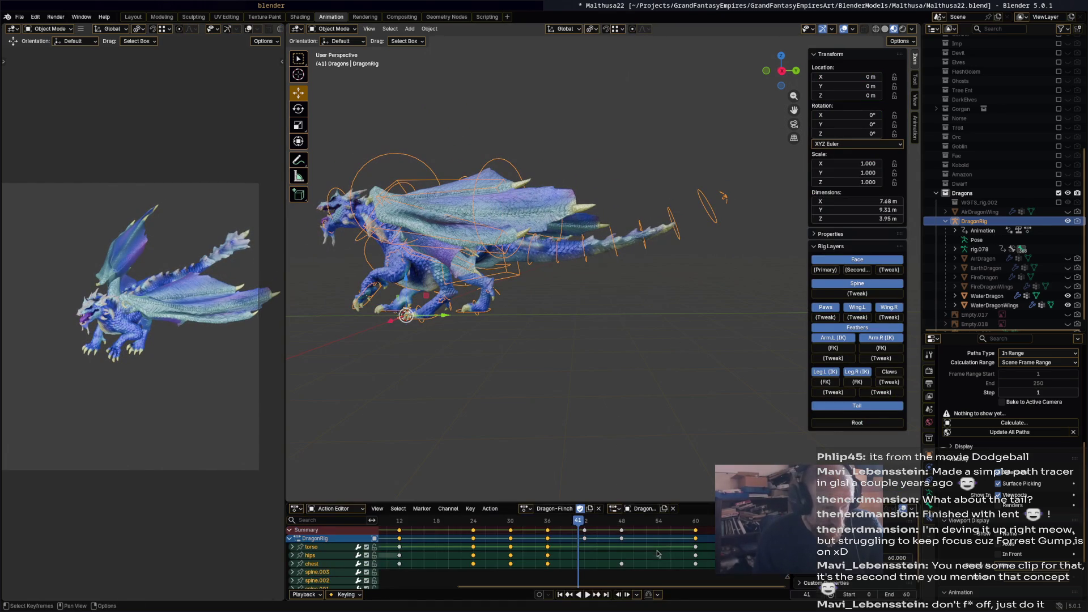
{"action": "key", "text": "ctrl+Tab"}
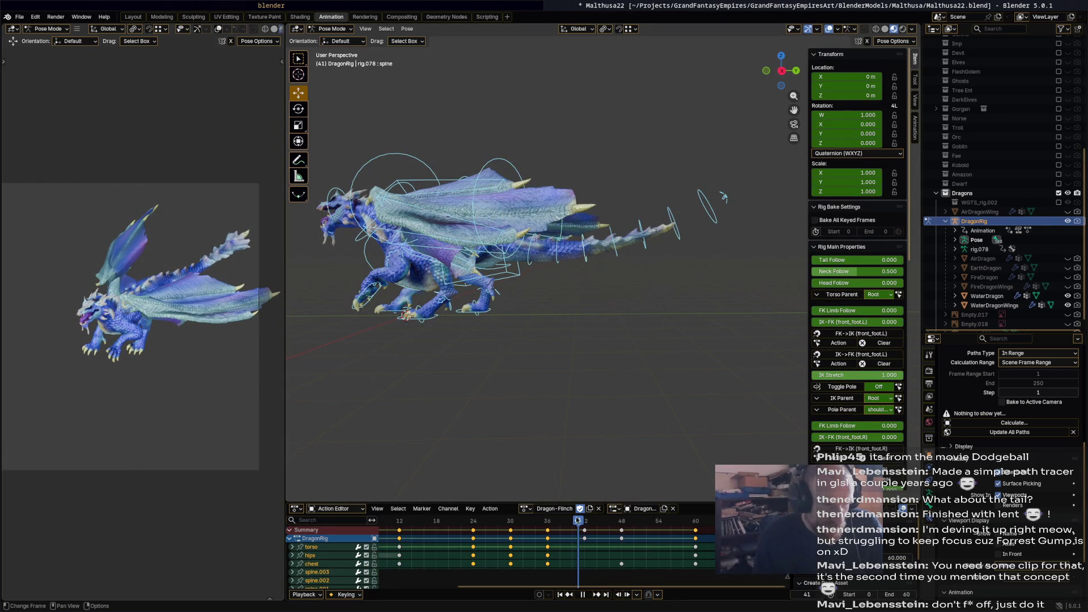
{"action": "key", "text": "space"}
{"action": "mouse_move", "coordinate": [501, 528]}
{"action": "left_mouse_down"}
{"action": "mouse_move", "coordinate": [462, 530]}
{"action": "mouse_move", "coordinate": [475, 533]}
{"action": "left_mouse_up"}
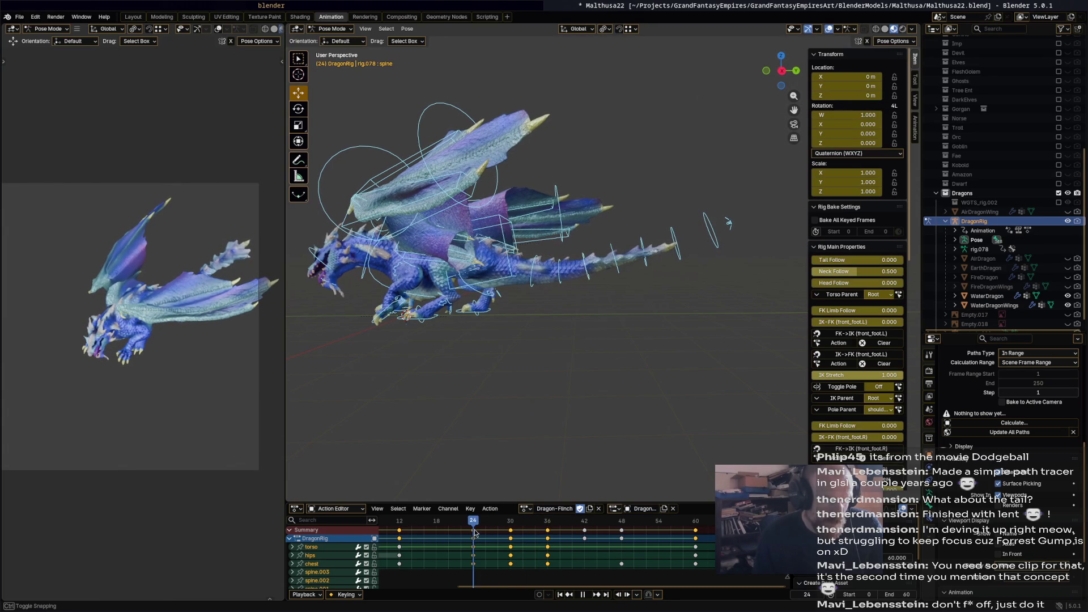
Re-pose spine.002, spine and spine.013, then key the tail pose at frame 24.
{"action": "left_click", "coordinate": [533, 272]}
{"action": "key", "text": "r"}
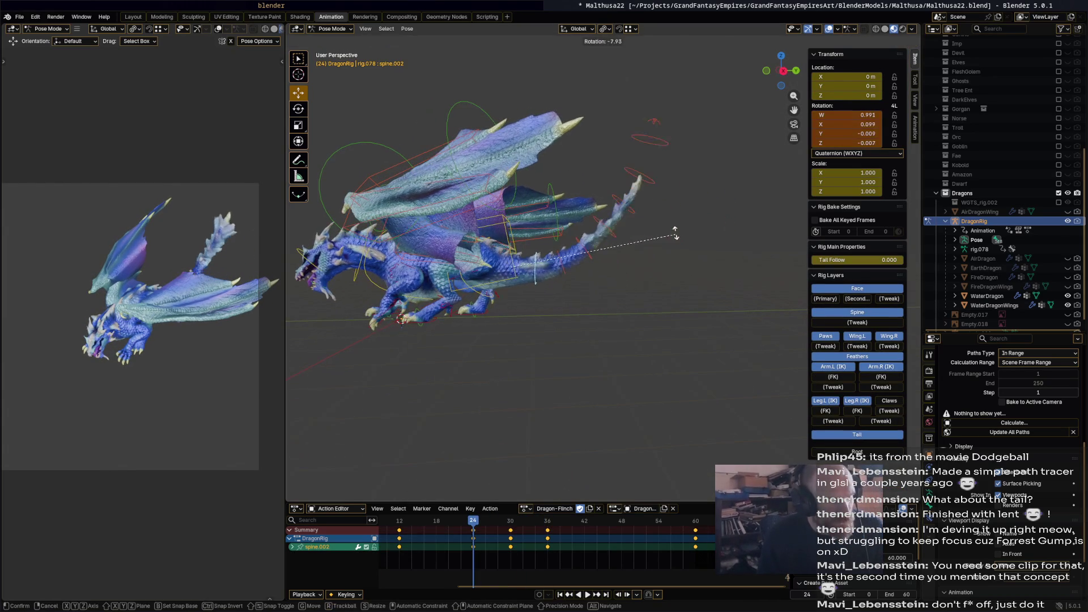
{"action": "left_click", "coordinate": [592, 255]}
{"action": "left_click", "coordinate": [612, 272]}
{"action": "key", "text": "r"}
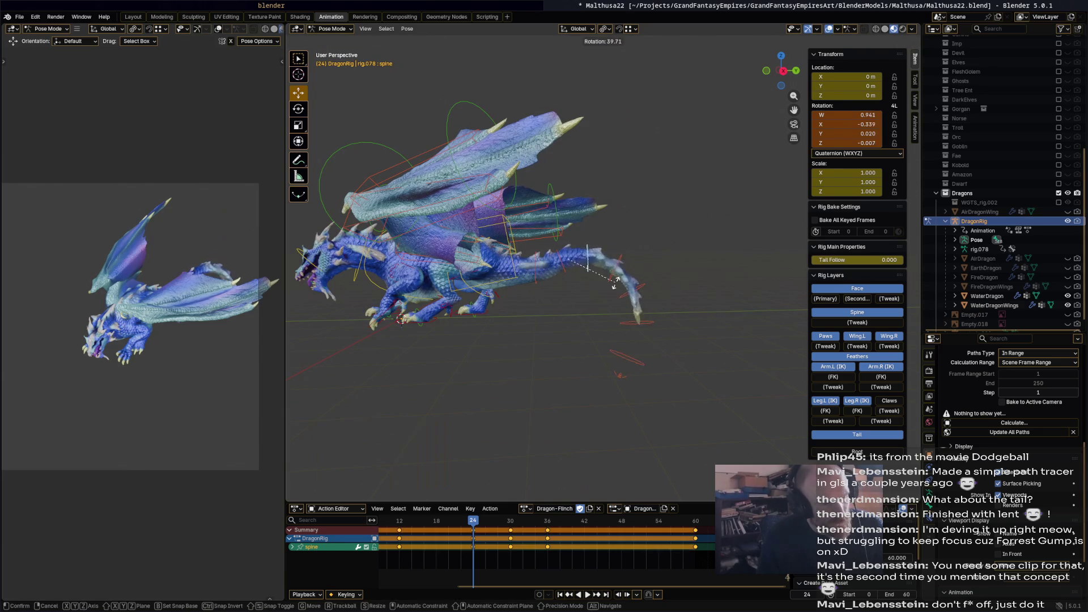
{"action": "left_click", "coordinate": [642, 286]}
{"action": "left_click", "coordinate": [644, 282]}
{"action": "key", "text": "r"}
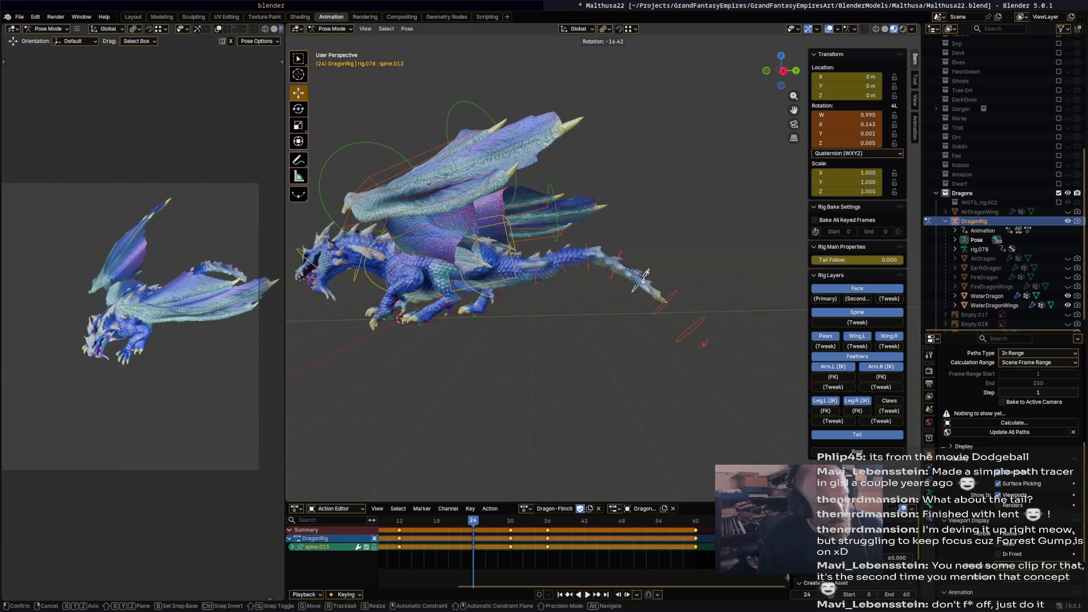
{"action": "left_click", "coordinate": [651, 311]}
{"action": "left_click_drag", "start_coordinate": [526, 339], "coordinate": [746, 265]}
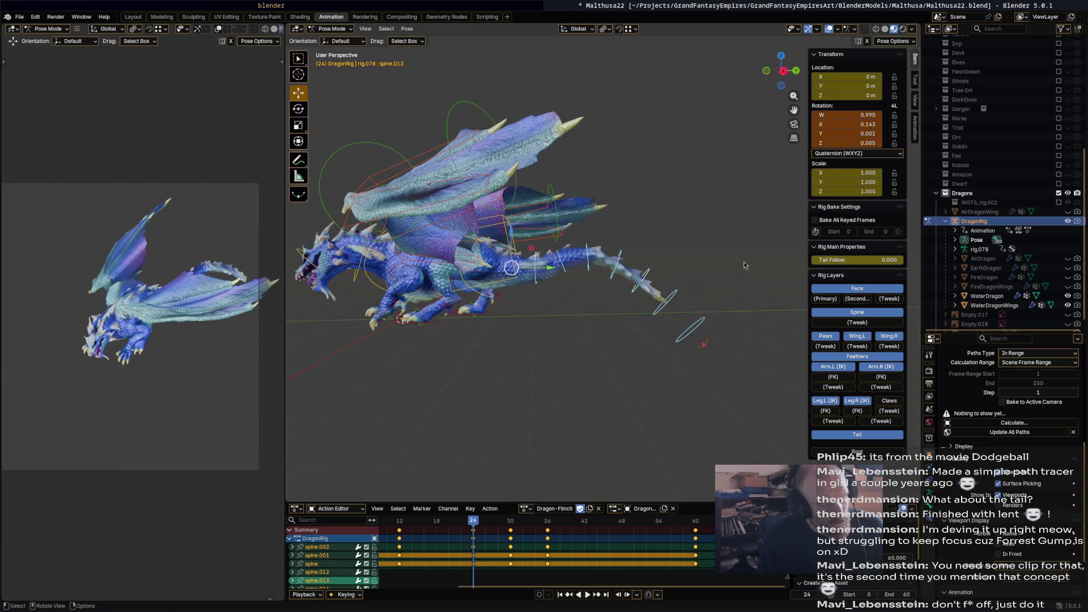
{"action": "key", "text": "i"}
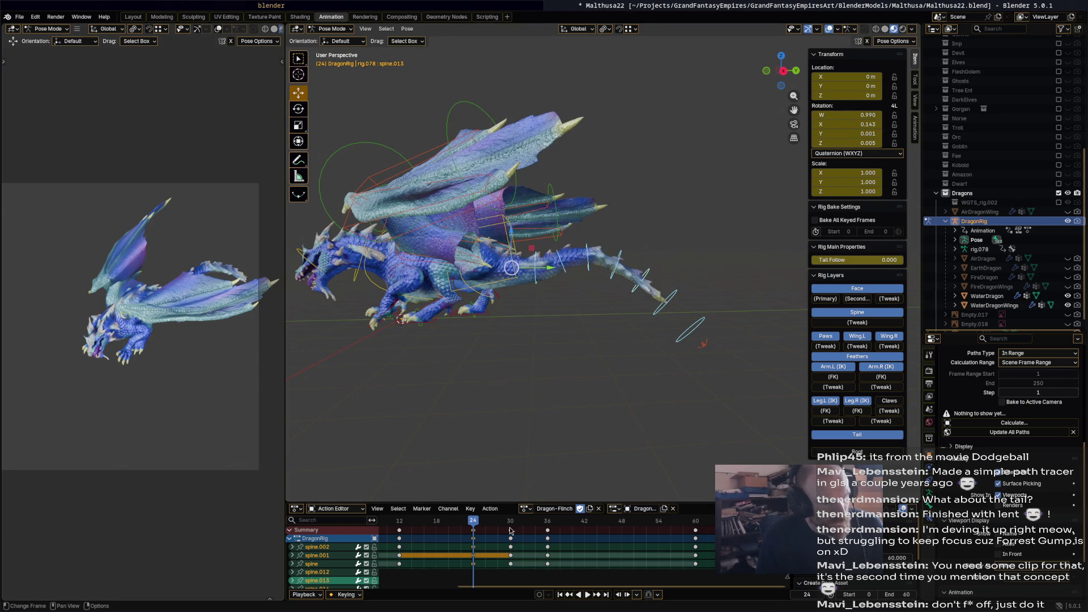
Delete the tail keyframes at frames 30 and 36.
{"action": "key", "text": "space"}
{"action": "left_click", "coordinate": [512, 534]}
{"action": "key", "text": "x"}
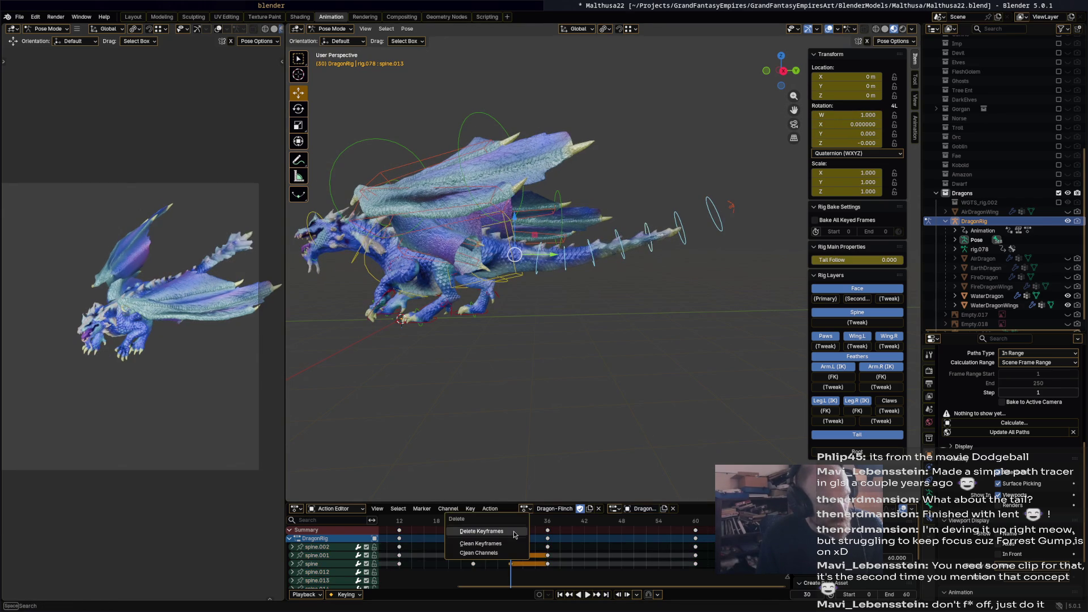
{"action": "left_click", "coordinate": [527, 531]}
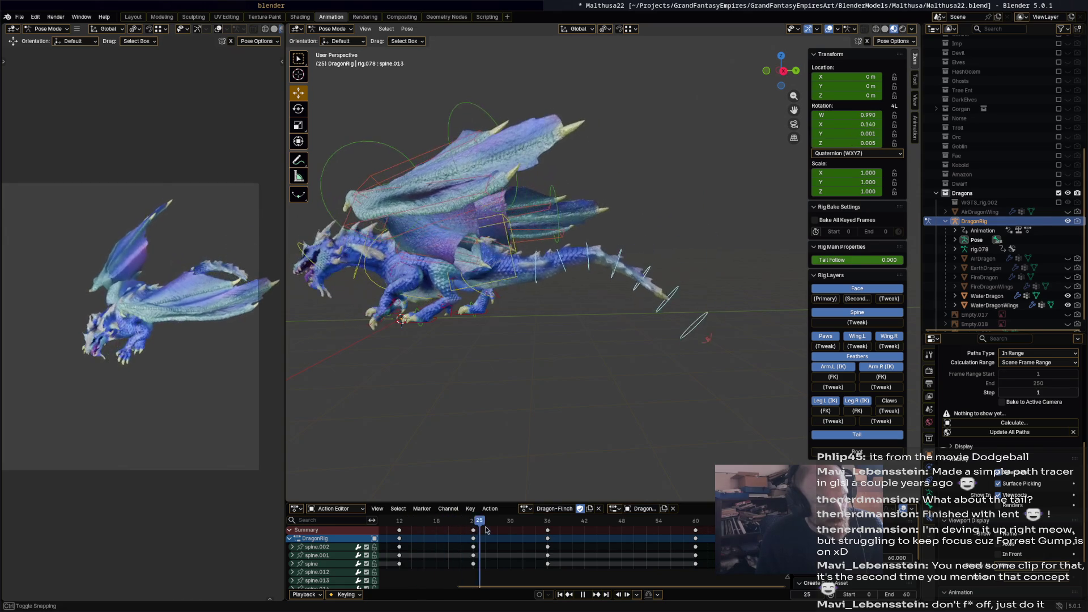
{"action": "mouse_move", "coordinate": [505, 531]}
{"action": "left_mouse_down"}
{"action": "mouse_move", "coordinate": [542, 531]}
{"action": "mouse_move", "coordinate": [462, 527]}
{"action": "mouse_move", "coordinate": [579, 530]}
{"action": "left_mouse_up"}
{"action": "left_click", "coordinate": [549, 531]}
{"action": "key", "text": "x"}
{"action": "left_click", "coordinate": [524, 524]}
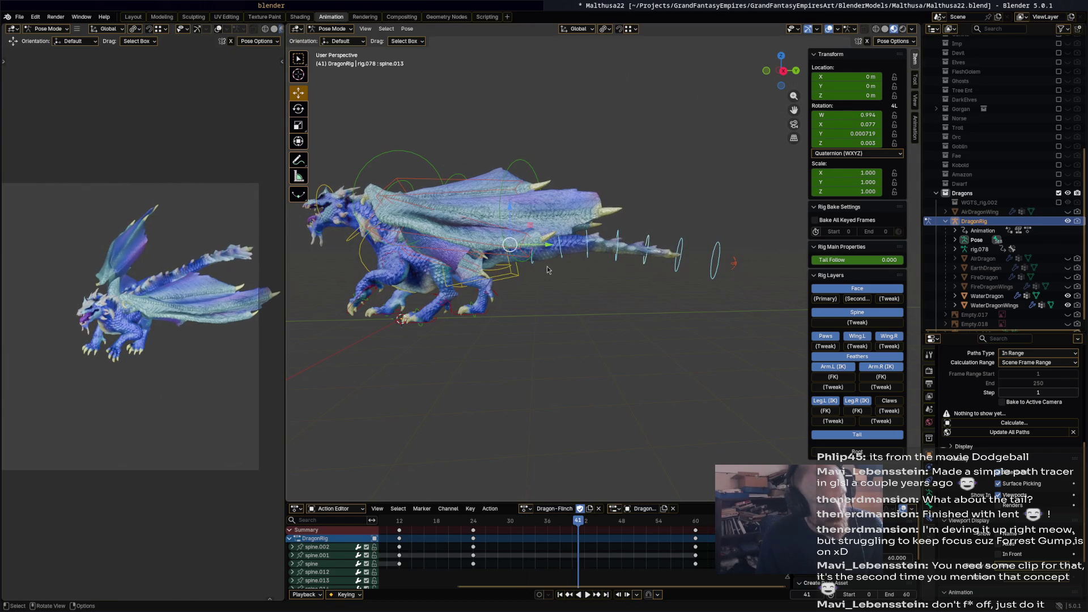
Lift the tail with spine.002, bend spine.012 down, and shift the frame-41 keys to frame 42.
{"action": "left_click", "coordinate": [710, 258]}
{"action": "key", "text": "r"}
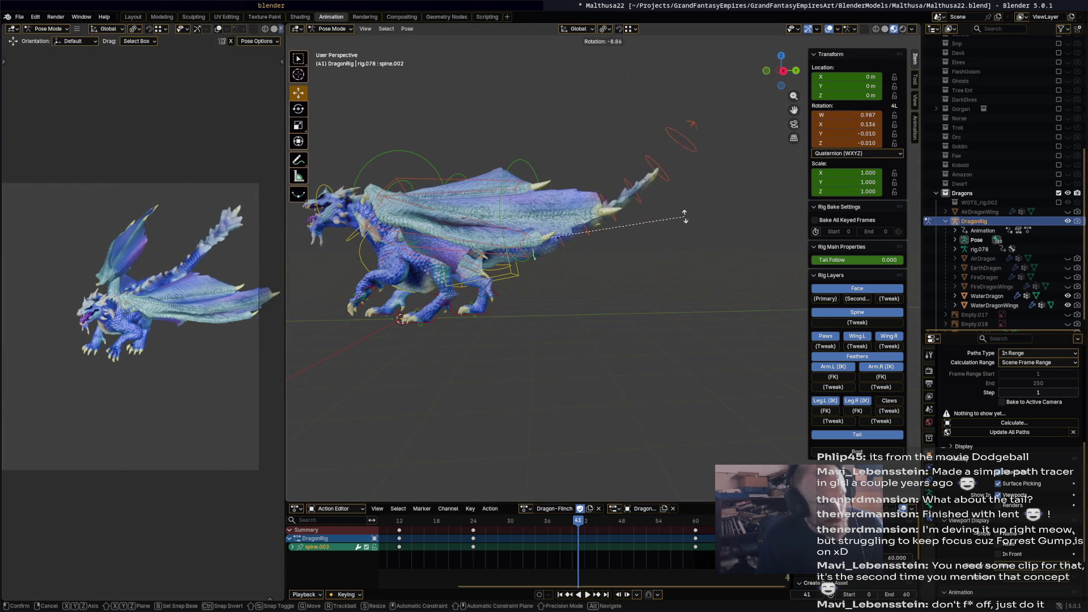
{"action": "left_click", "coordinate": [653, 220]}
{"action": "left_click", "coordinate": [658, 224]}
{"action": "key", "text": "r"}
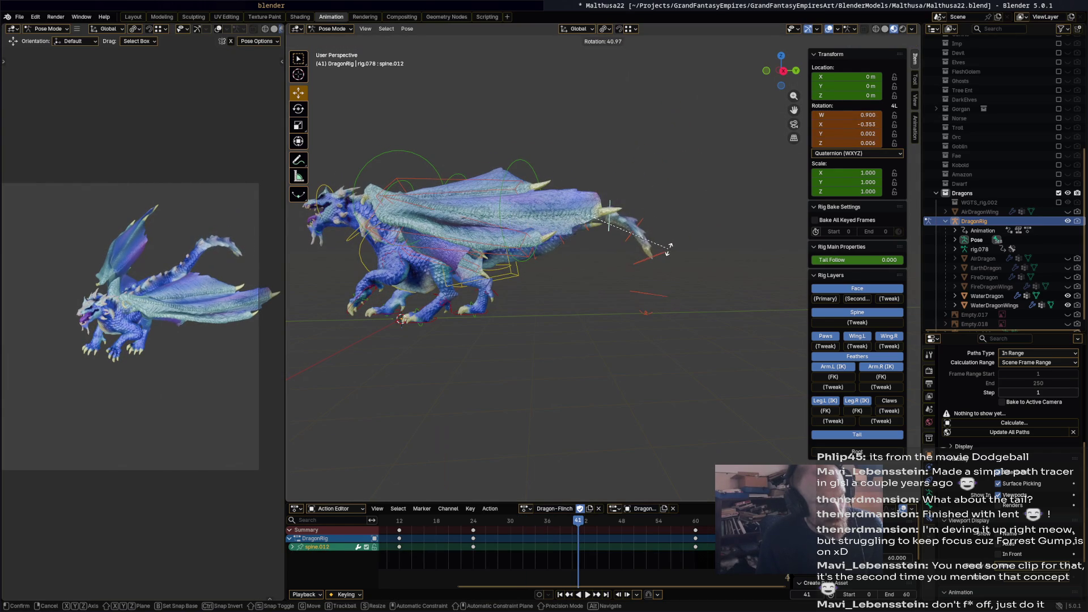
{"action": "left_click", "coordinate": [671, 249]}
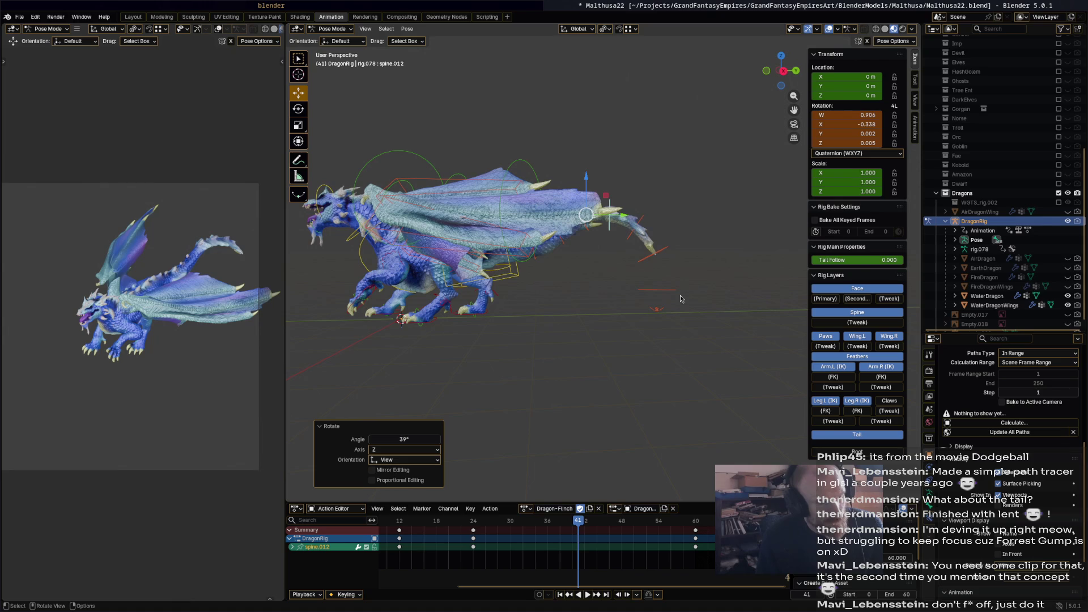
{"action": "key", "text": "a"}
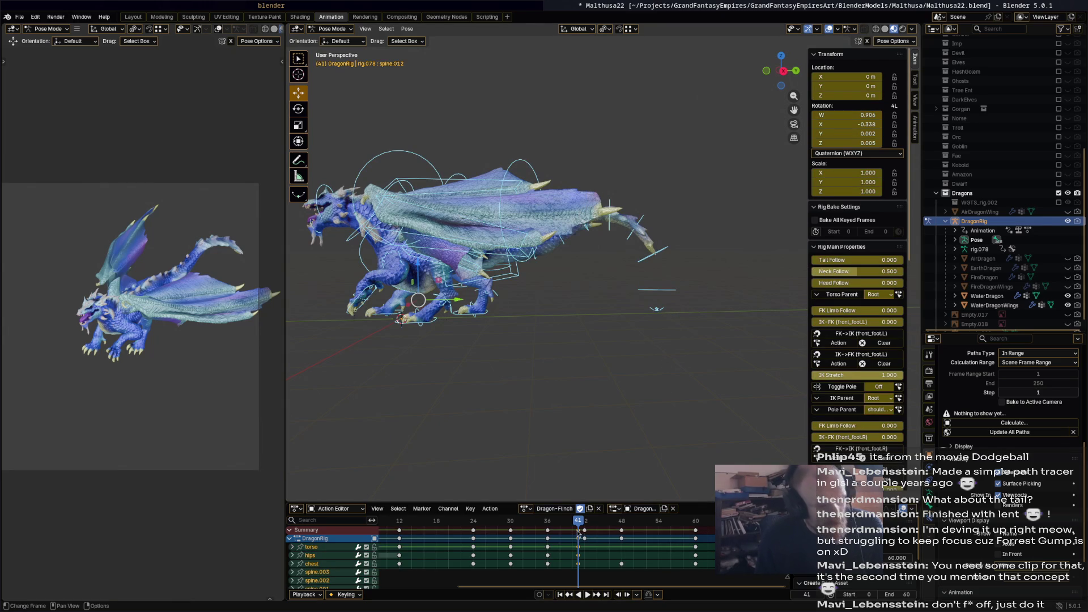
{"action": "mouse_move", "coordinate": [586, 531]}
{"action": "left_mouse_down"}
{"action": "mouse_move", "coordinate": [567, 527]}
{"action": "mouse_move", "coordinate": [658, 533]}
{"action": "left_mouse_up"}
{"action": "key", "text": "space"}
{"action": "key", "text": "space"}
Rotate spine.012 to -25.1° and key it at frame 54, then play back to review.
{"action": "left_click", "coordinate": [677, 246]}
{"action": "key", "text": "r"}
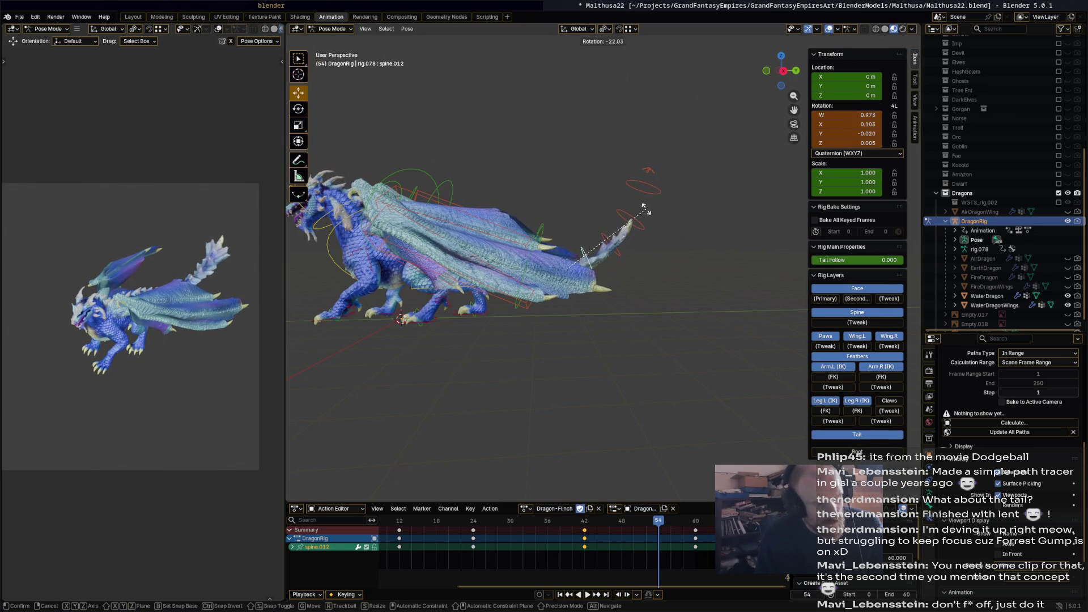
{"action": "left_click", "coordinate": [655, 231]}
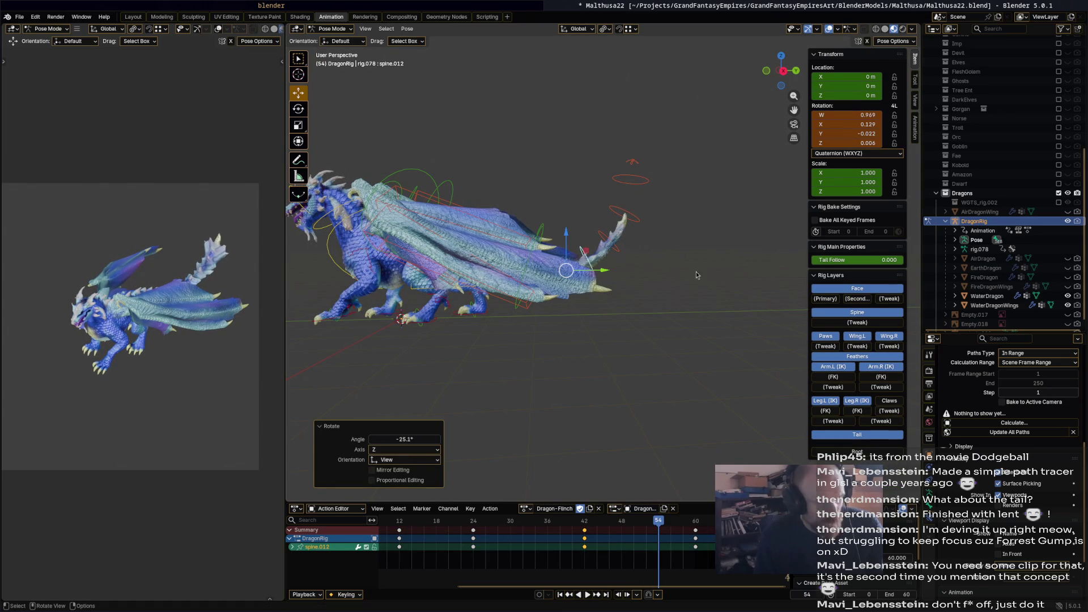
{"action": "key", "text": "i"}
{"action": "middle_click_drag", "start_coordinate": [713, 339], "coordinate": [656, 327]}
{"action": "key", "text": "space"}
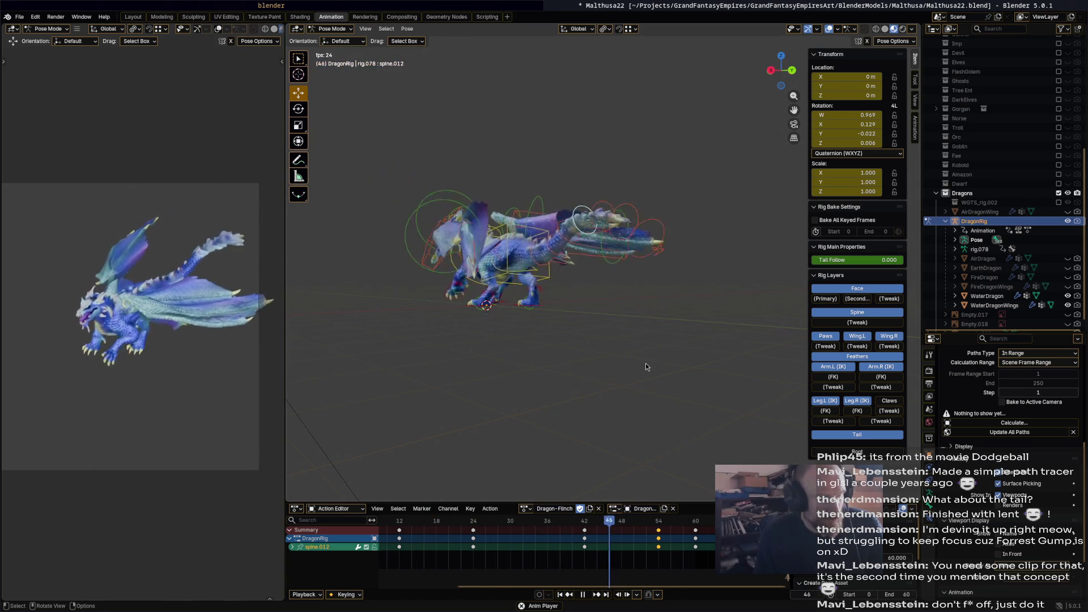
{"action": "key", "text": "space"}
{"action": "middle_click_drag", "start_coordinate": [636, 363], "coordinate": [644, 298]}
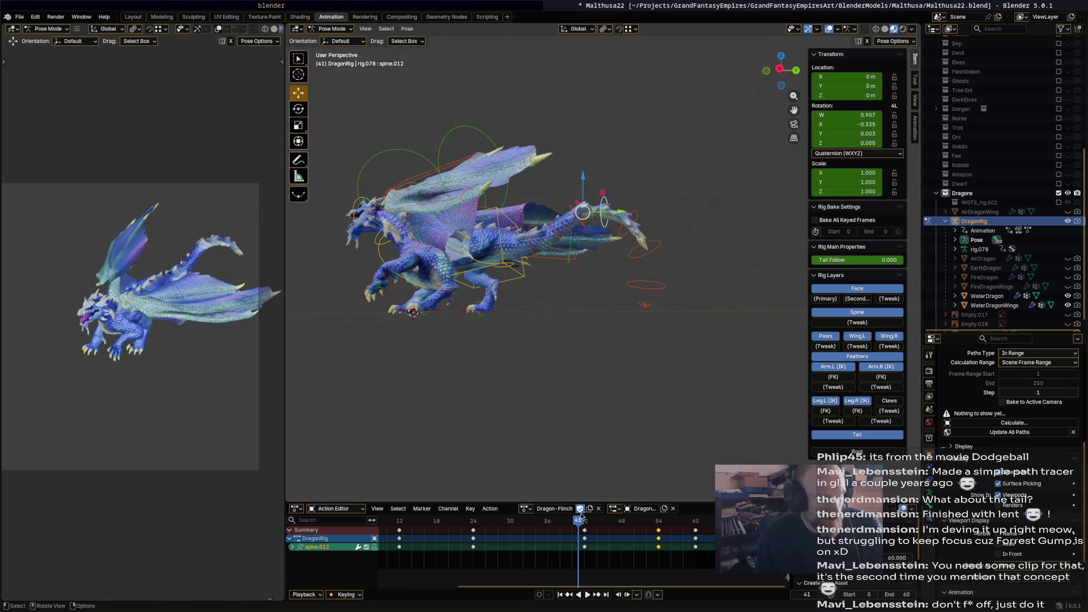
Rotate the w_feather.002.R feather bone and raise the tail at spine.001.
{"action": "key", "text": "space"}
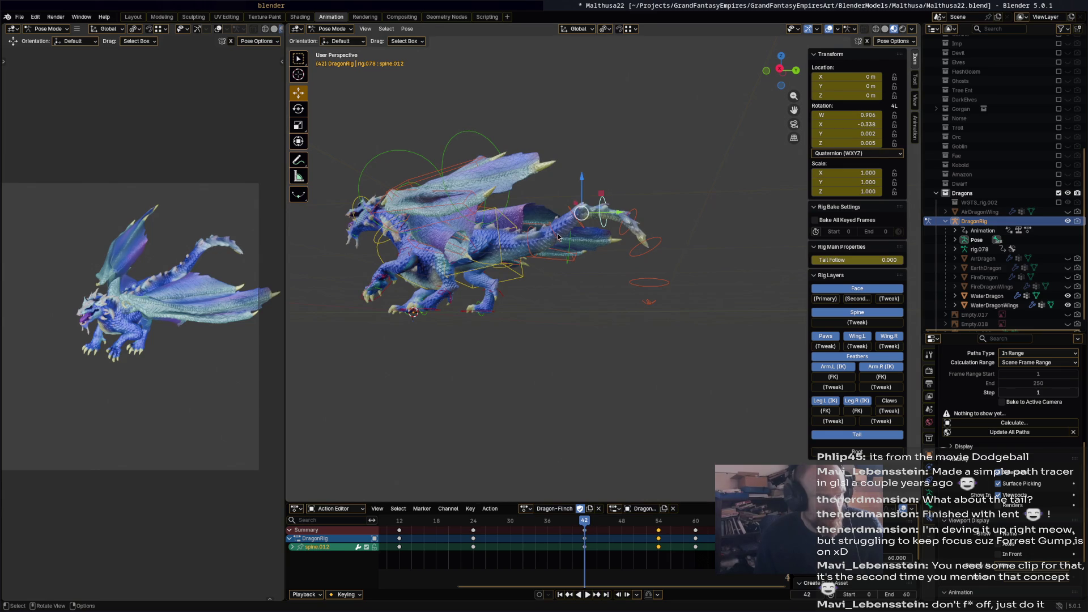
{"action": "left_click", "coordinate": [558, 237]}
{"action": "key", "text": "r"}
{"action": "left_click", "coordinate": [553, 239]}
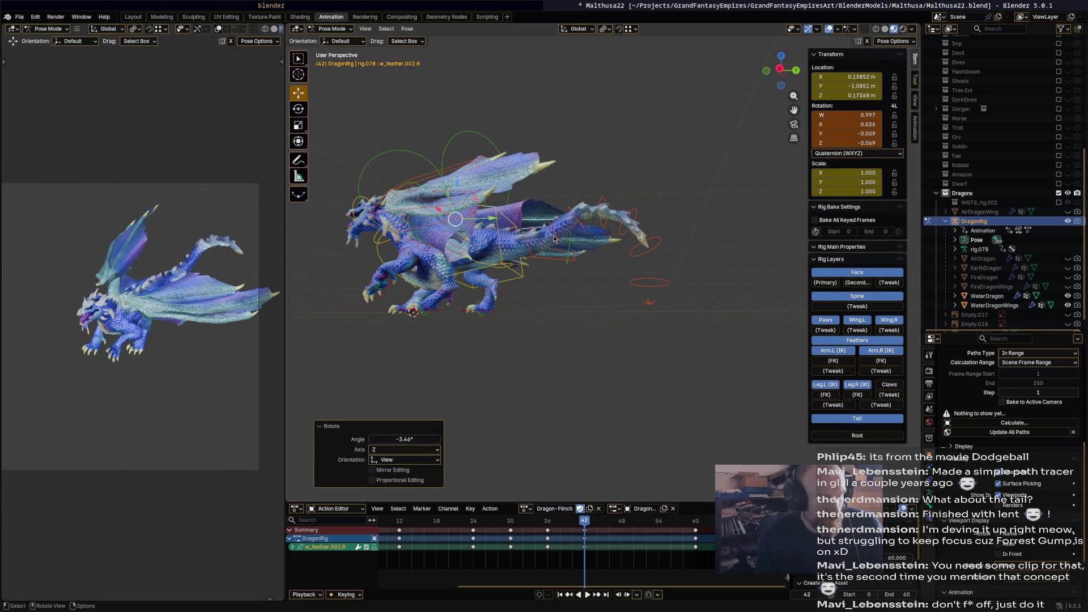
{"action": "left_click", "coordinate": [554, 235]}
{"action": "key", "text": "r"}
{"action": "left_click", "coordinate": [569, 211]}
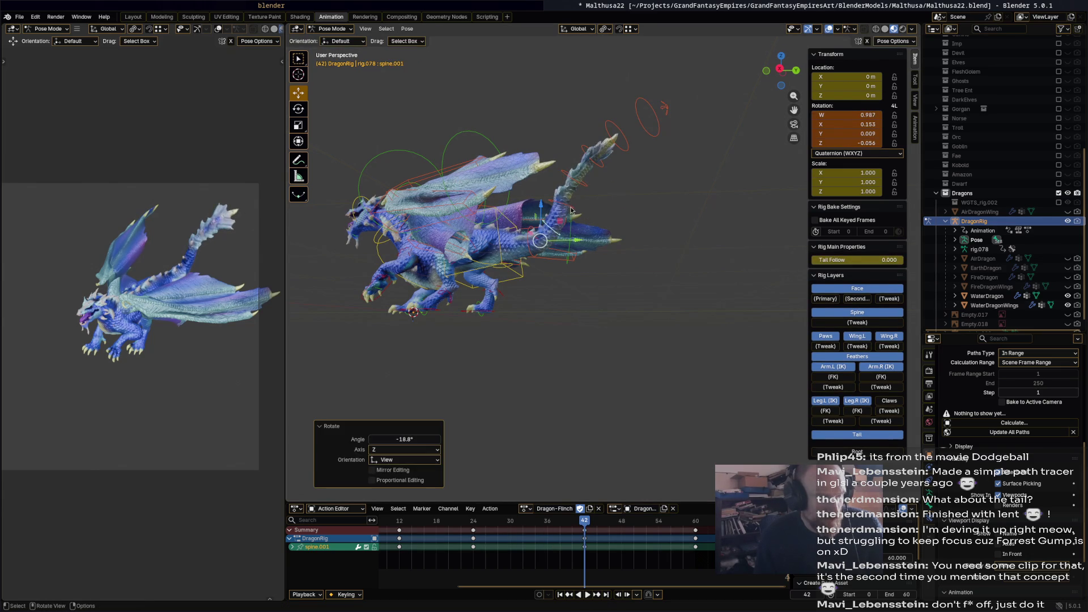
Bend the spine bone 28.3° and rotate the spine.014 tail tip -29.8°.
{"action": "left_click", "coordinate": [575, 214]}
{"action": "key", "text": "r"}
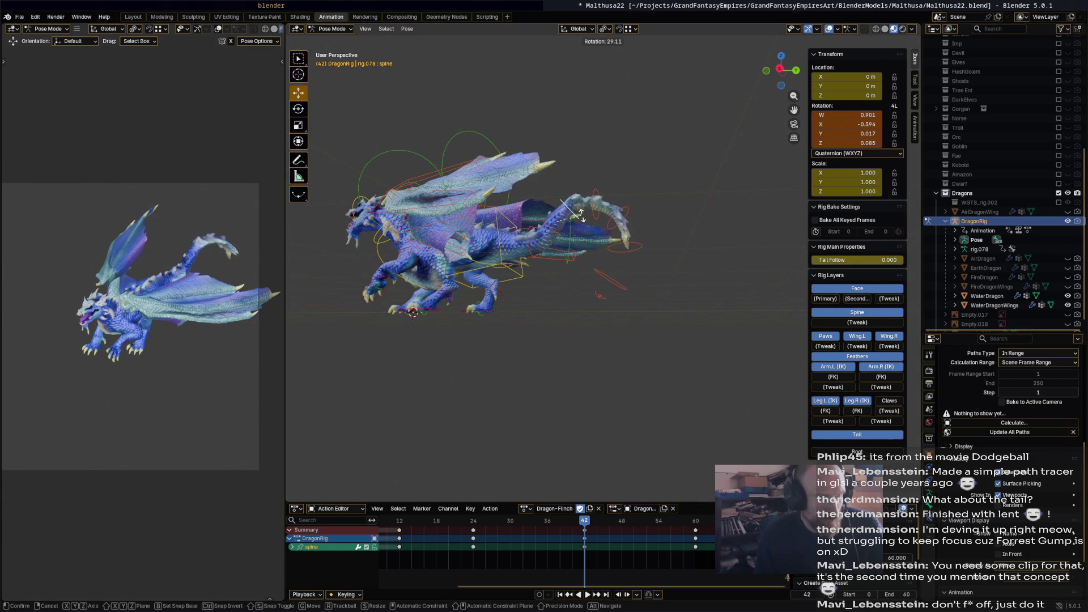
{"action": "left_click", "coordinate": [581, 215]}
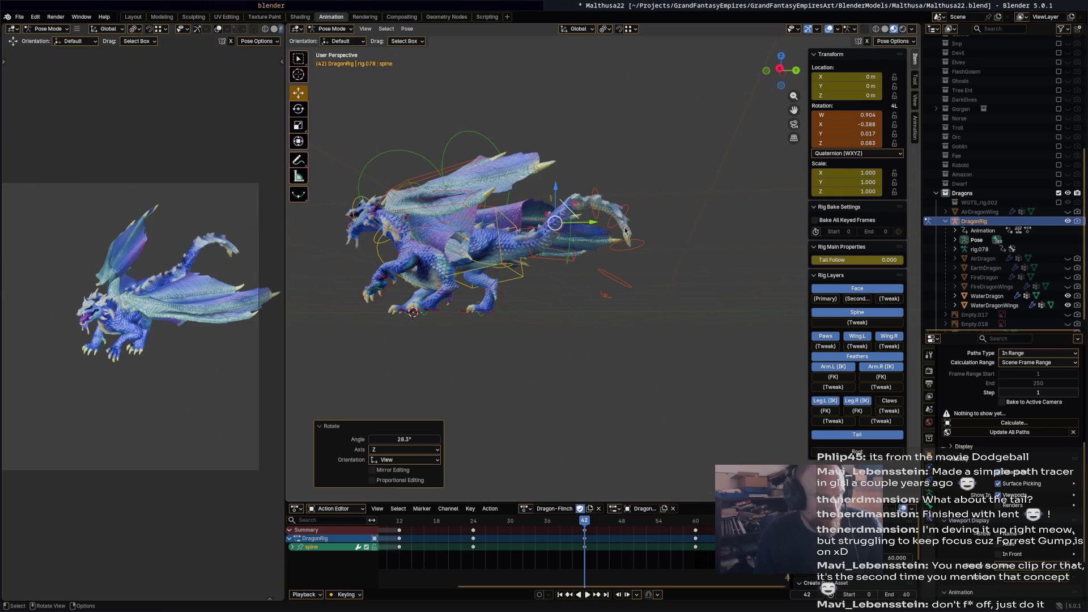
{"action": "left_click", "coordinate": [648, 247]}
{"action": "key", "text": "r"}
{"action": "left_click", "coordinate": [696, 255]}
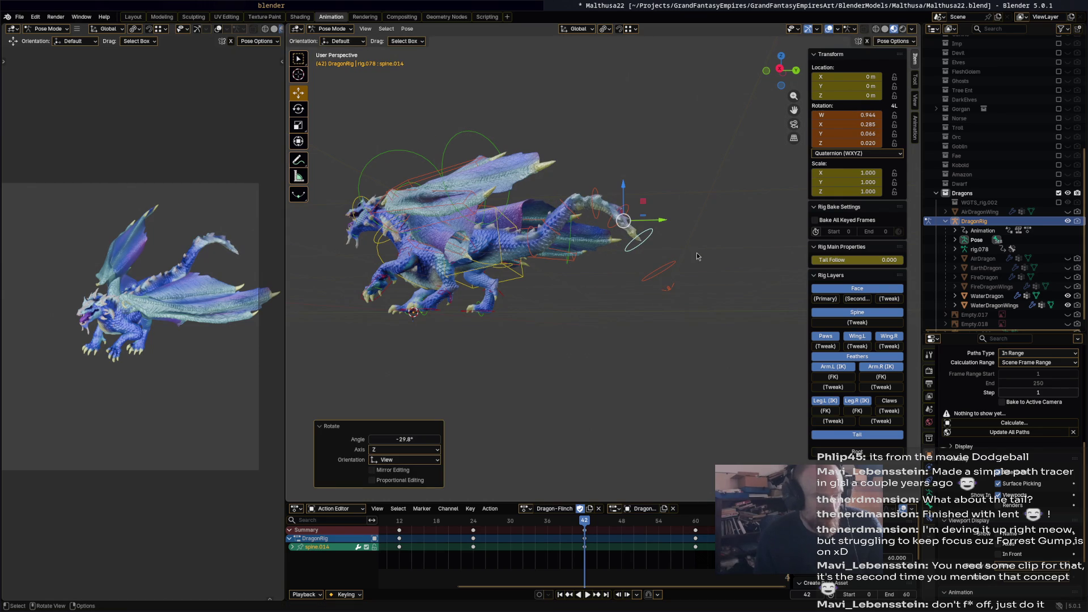
Select all bones and play back the flinch to review the new tail poses.
{"action": "key", "text": "a"}
{"action": "key", "text": "space"}
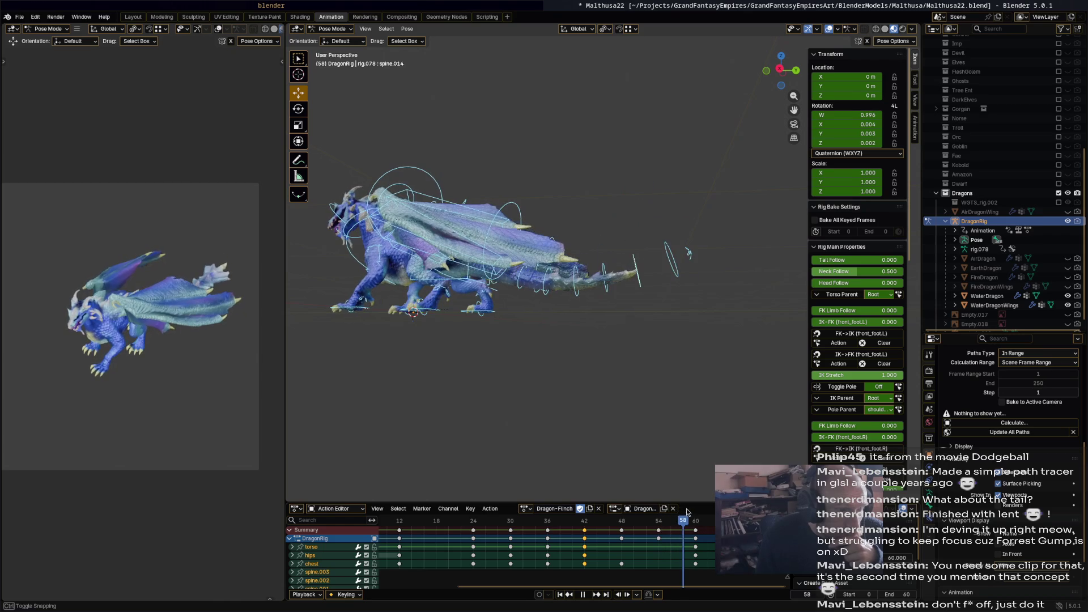
{"action": "left_click", "coordinate": [554, 519]}
{"action": "left_click_drag", "start_coordinate": [554, 516], "coordinate": [692, 513]}
{"action": "key", "text": "space"}
{"action": "mouse_move", "coordinate": [566, 441]}
{"action": "middle_mouse_down"}
{"action": "mouse_move", "coordinate": [591, 399]}
{"action": "mouse_move", "coordinate": [604, 243]}
{"action": "mouse_move", "coordinate": [615, 333]}
{"action": "middle_mouse_up"}
Rotate spine.002 by -6.79°, keyframe it, and replay the tail motion.
{"action": "left_click", "coordinate": [604, 242]}
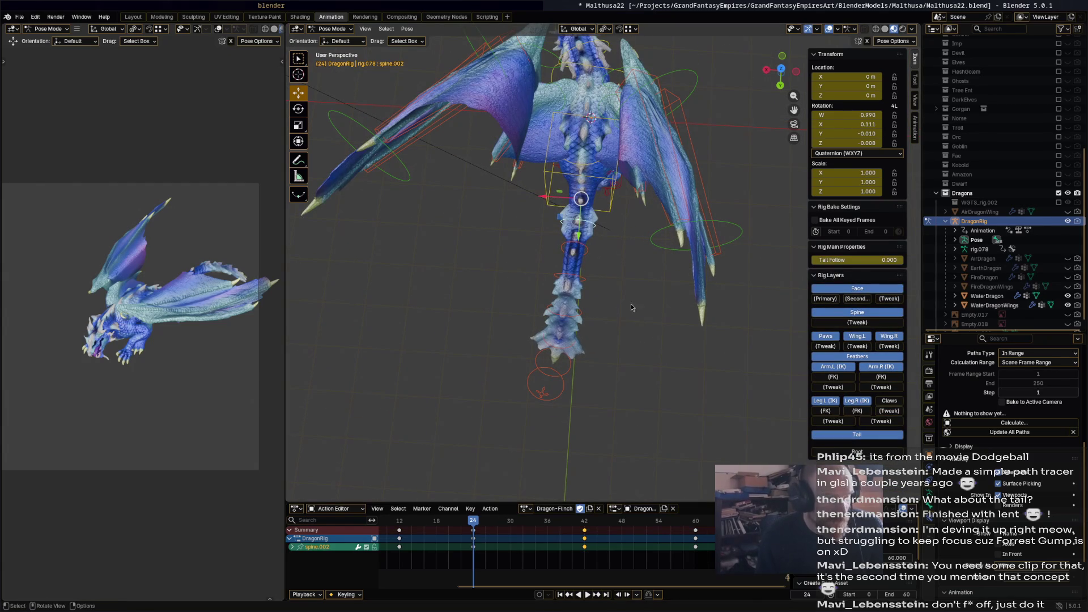
{"action": "key", "text": "r"}
{"action": "left_click", "coordinate": [660, 288]}
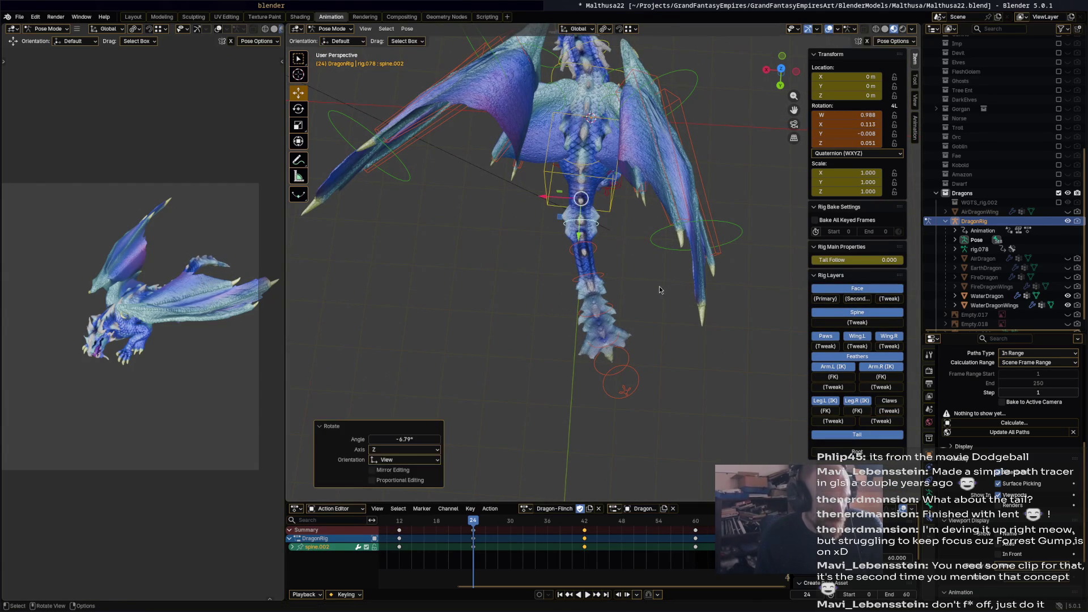
{"action": "key", "text": "i"}
{"action": "key", "text": "space"}
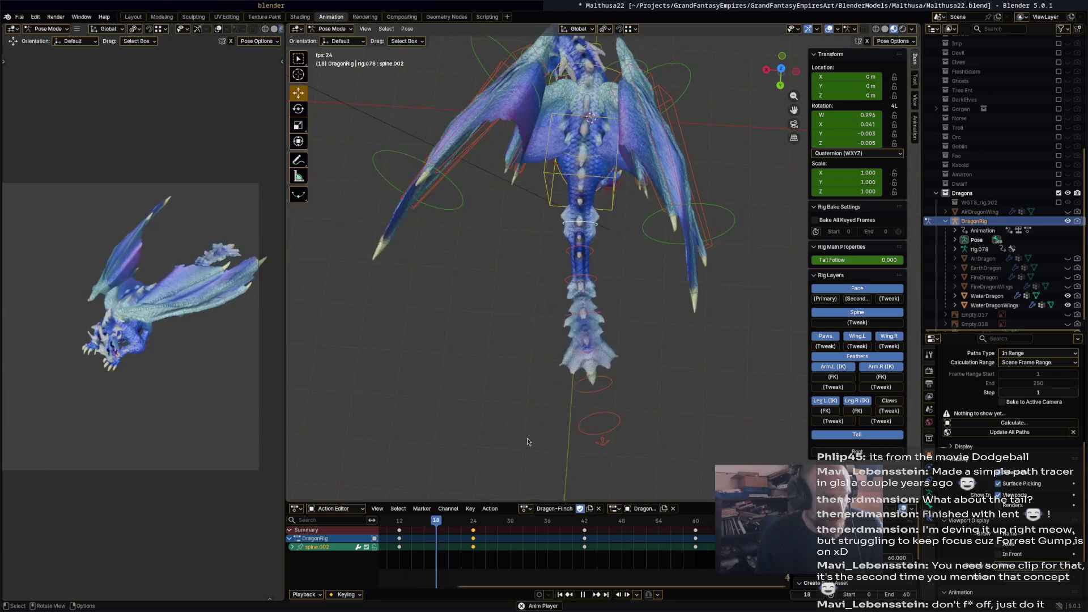
{"action": "key", "text": "space"}
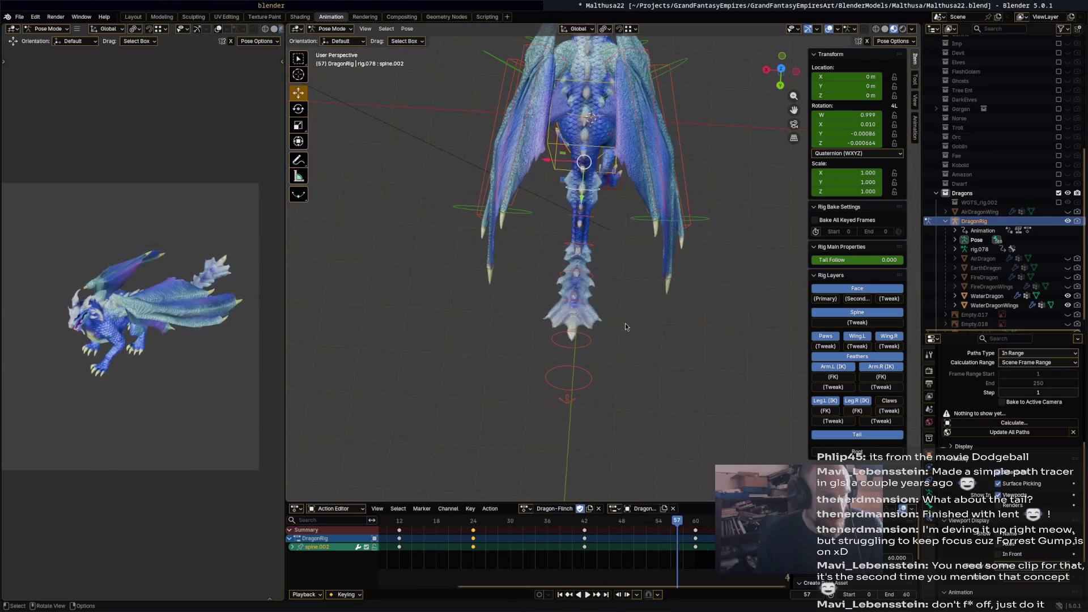
Bend the tail at spine.012 and keyframe the pose at frame 42.
{"action": "left_click", "coordinate": [586, 280]}
{"action": "key", "text": "space"}
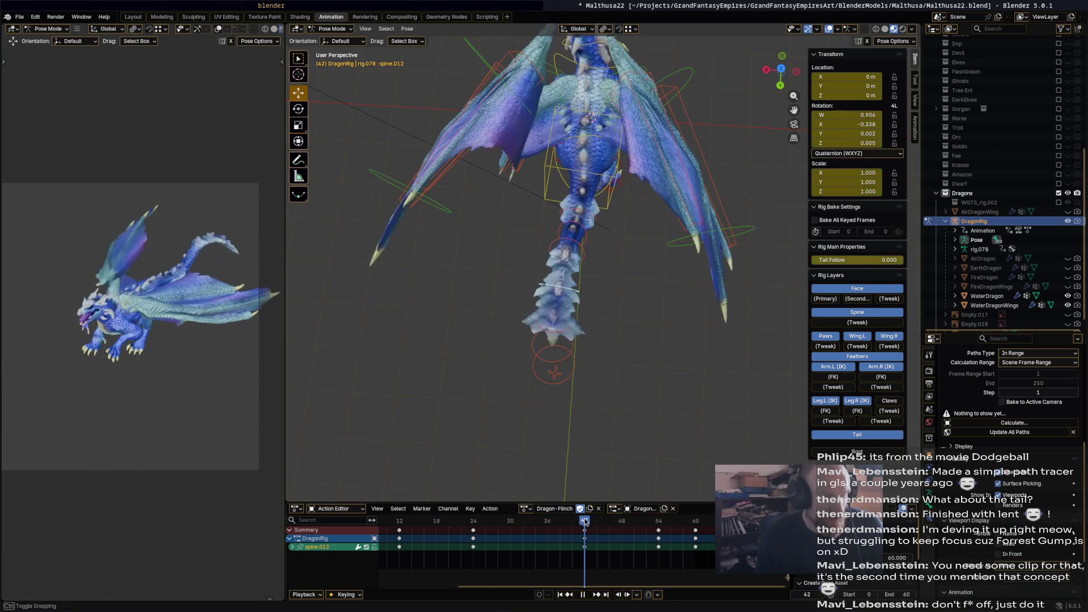
{"action": "key", "text": "Escape"}
{"action": "key", "text": "r"}
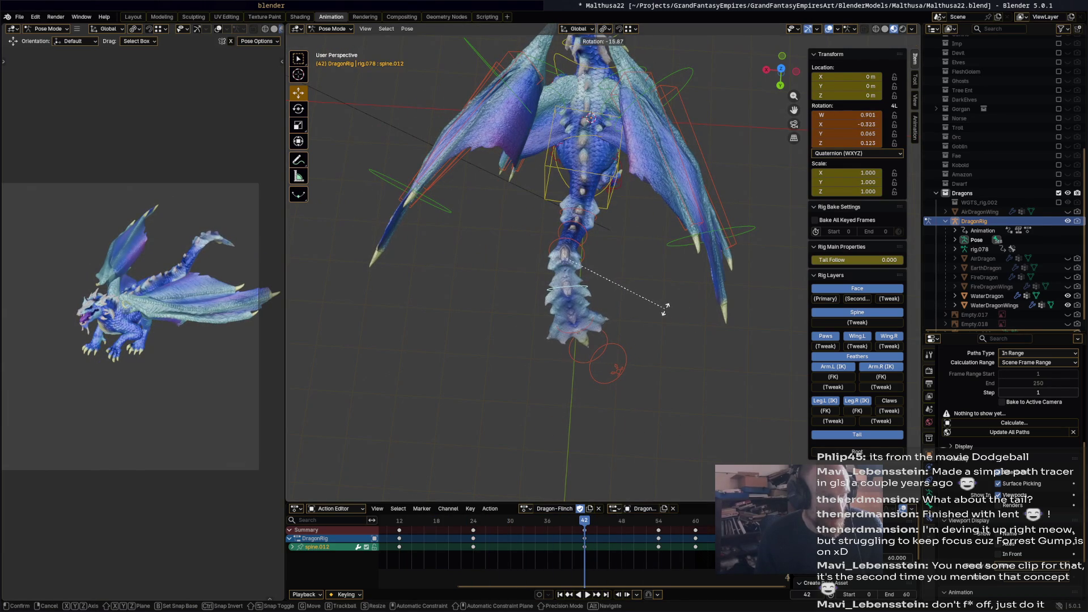
{"action": "left_click", "coordinate": [668, 316]}
{"action": "key", "text": "i"}
Rotate the tail 16.9° at frame 24 and keyframe that pose.
{"action": "left_click_drag", "start_coordinate": [585, 520], "coordinate": [473, 520]}
{"action": "key", "text": "r"}
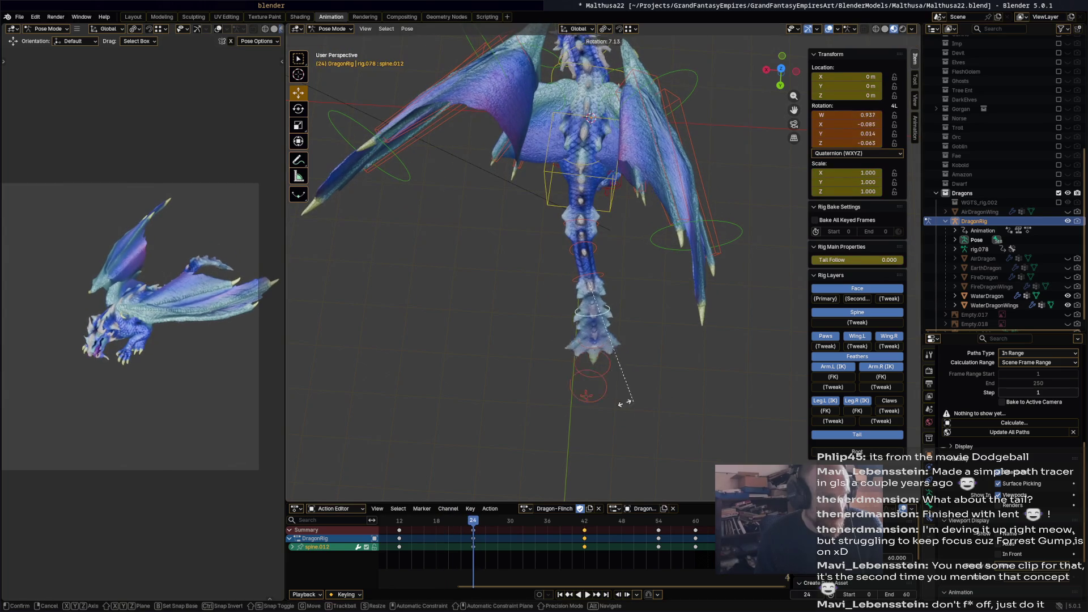
{"action": "left_click", "coordinate": [612, 404]}
{"action": "key", "text": "i"}
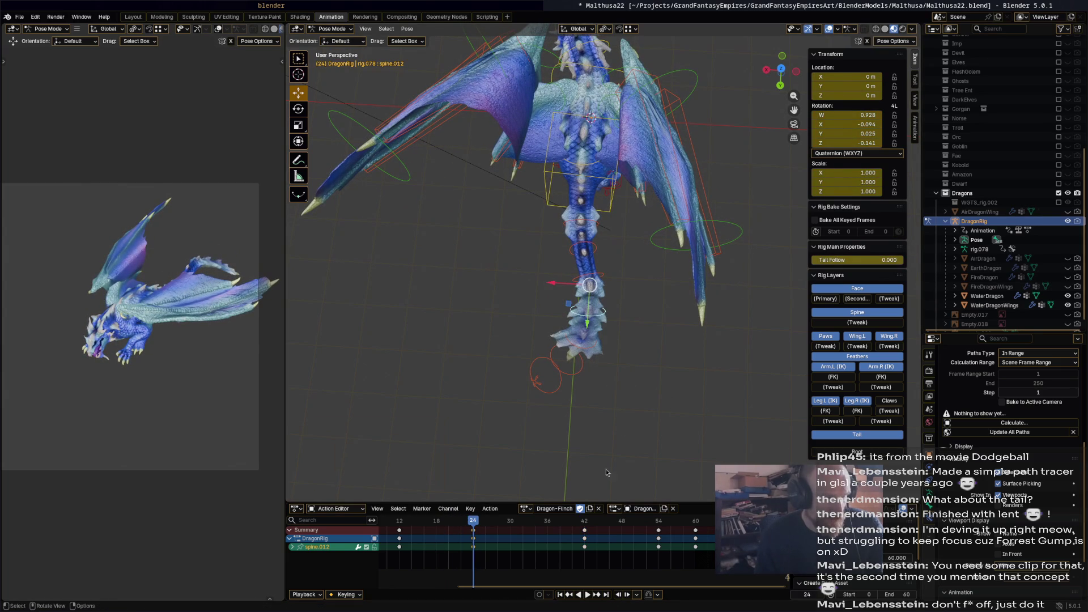
{"action": "mouse_move", "coordinate": [486, 525]}
{"action": "left_mouse_down"}
{"action": "mouse_move", "coordinate": [418, 520]}
{"action": "mouse_move", "coordinate": [699, 522]}
{"action": "left_mouse_up"}
{"action": "middle_click_drag", "start_coordinate": [572, 421], "coordinate": [617, 366]}
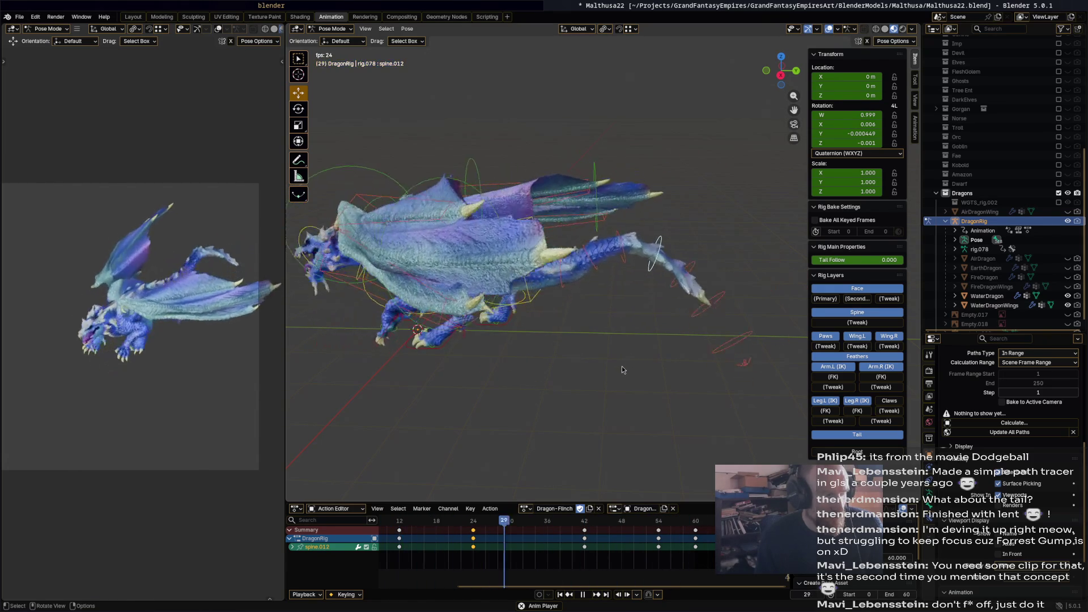
Save, twist spine.012 about the global Y axis, replay the flinch, and save again.
{"action": "key", "text": "space"}
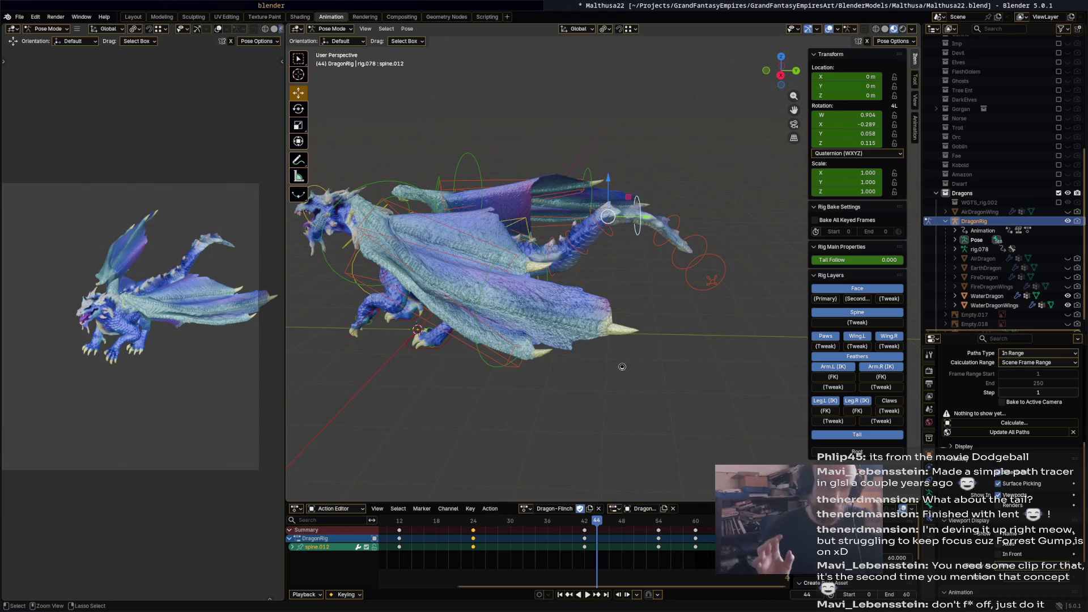
{"action": "key", "text": "ctrl+s"}
{"action": "middle_click_drag", "start_coordinate": [621, 370], "coordinate": [569, 366]}
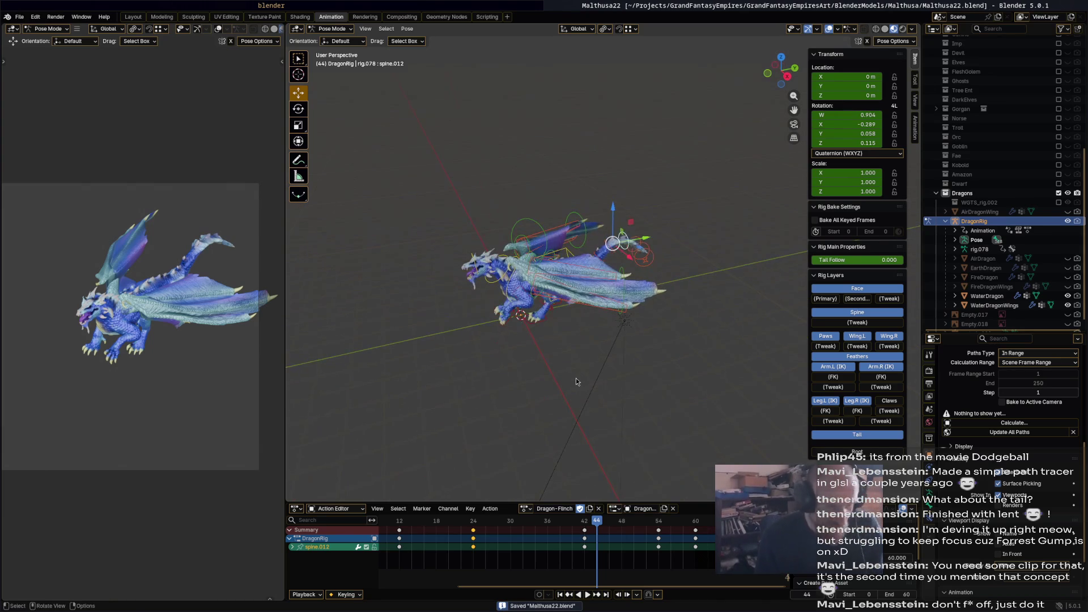
{"action": "key", "text": "r"}
{"action": "key", "text": "shift+y"}
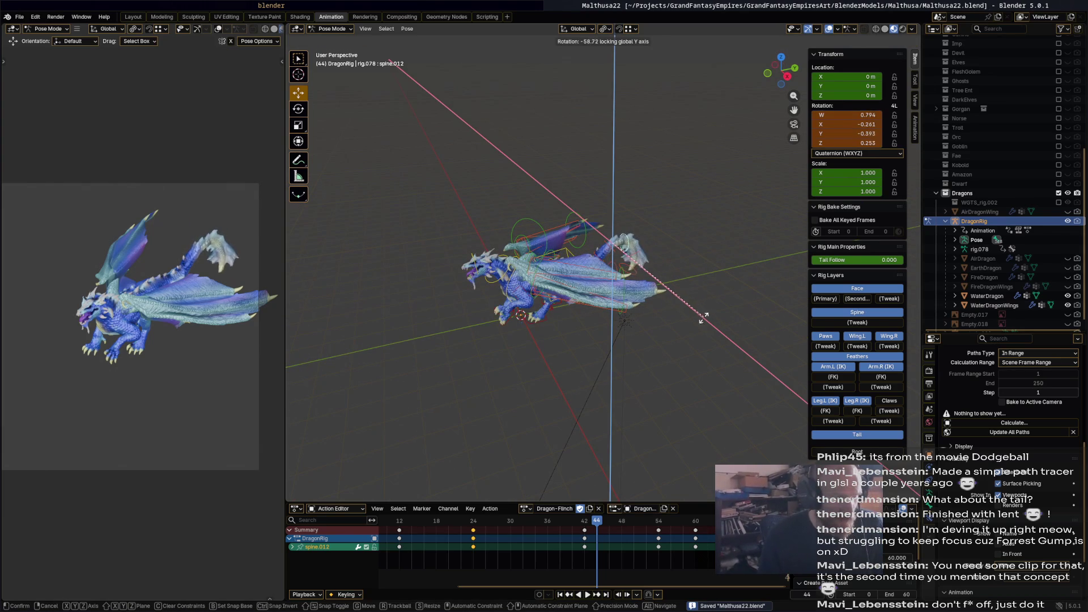
{"action": "left_click", "coordinate": [687, 362]}
{"action": "key", "text": "Up"}
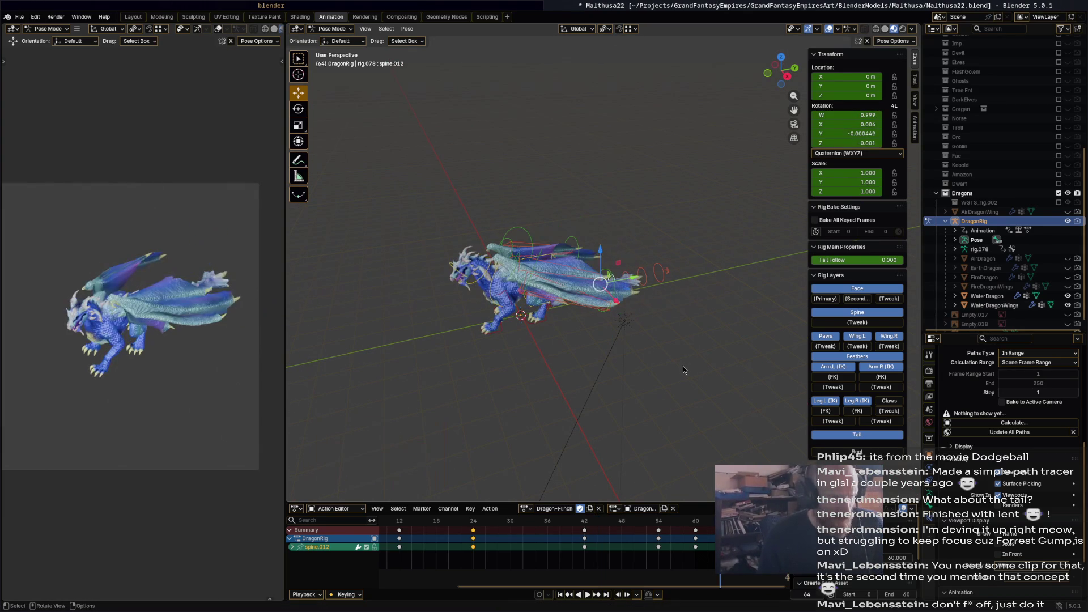
{"action": "key", "text": "space"}
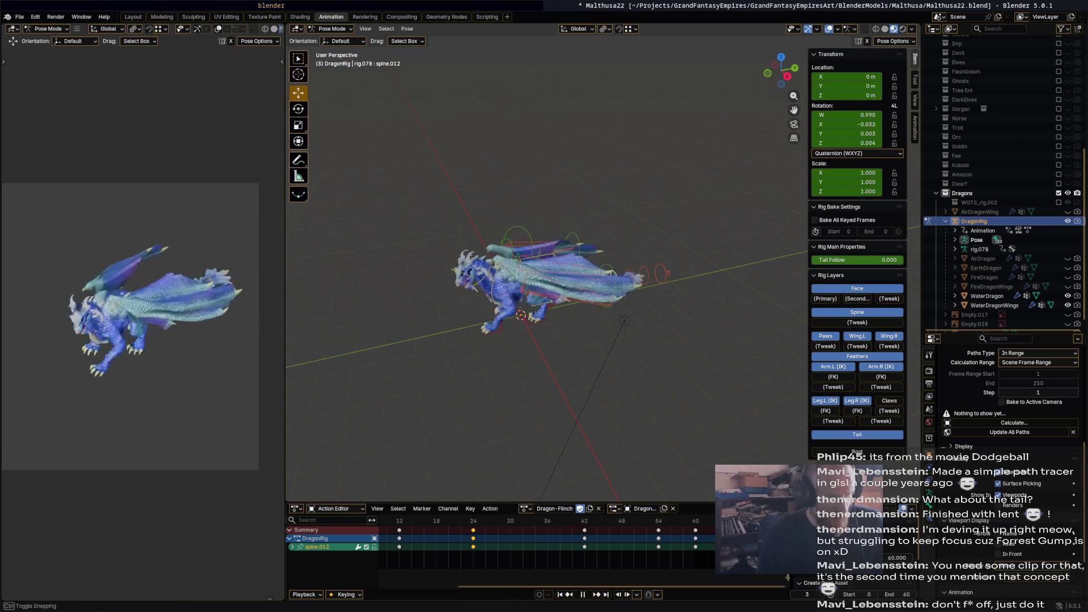
{"action": "left_click", "coordinate": [664, 412]}
{"action": "key", "text": "ctrl+s"}
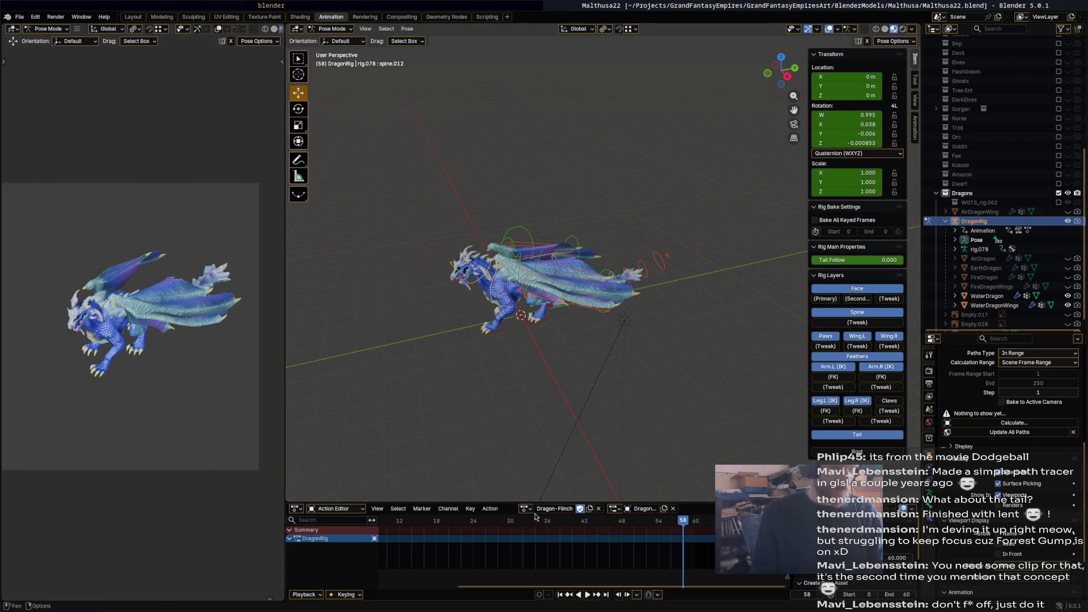
Duplicate Dragon-Flinch, rename the copy to Dragon-Death, and enable its Fake User shield.
{"action": "left_click", "coordinate": [590, 508]}
{"action": "double_click", "coordinate": [553, 508]}
{"action": "type", "text": "dEA"}
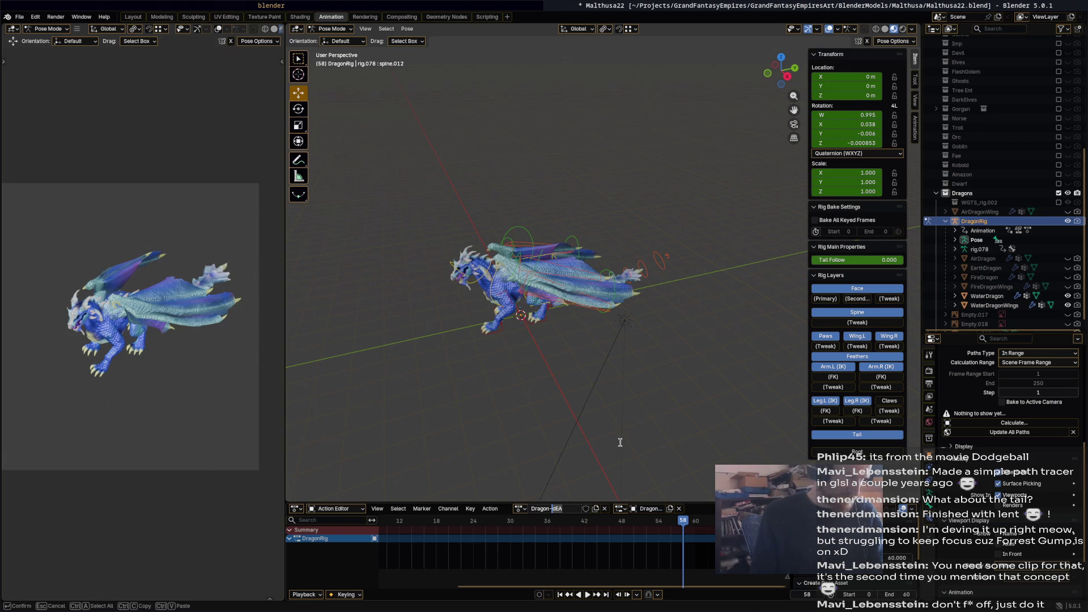
{"action": "type", "text": "Death"}
{"action": "key", "text": "Return"}
{"action": "left_click", "coordinate": [581, 509]}
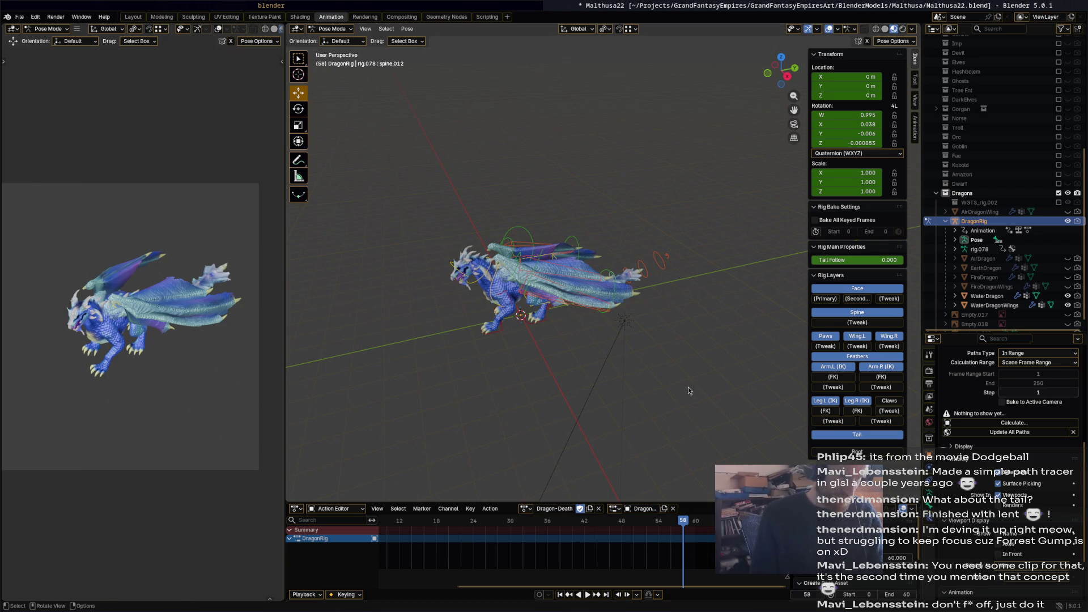
Select all bones and play Dragon-Death from frame 14 to review it.
{"action": "key", "text": "a"}
{"action": "left_click_drag", "start_coordinate": [509, 525], "coordinate": [416, 530]}
{"action": "key", "text": "space"}
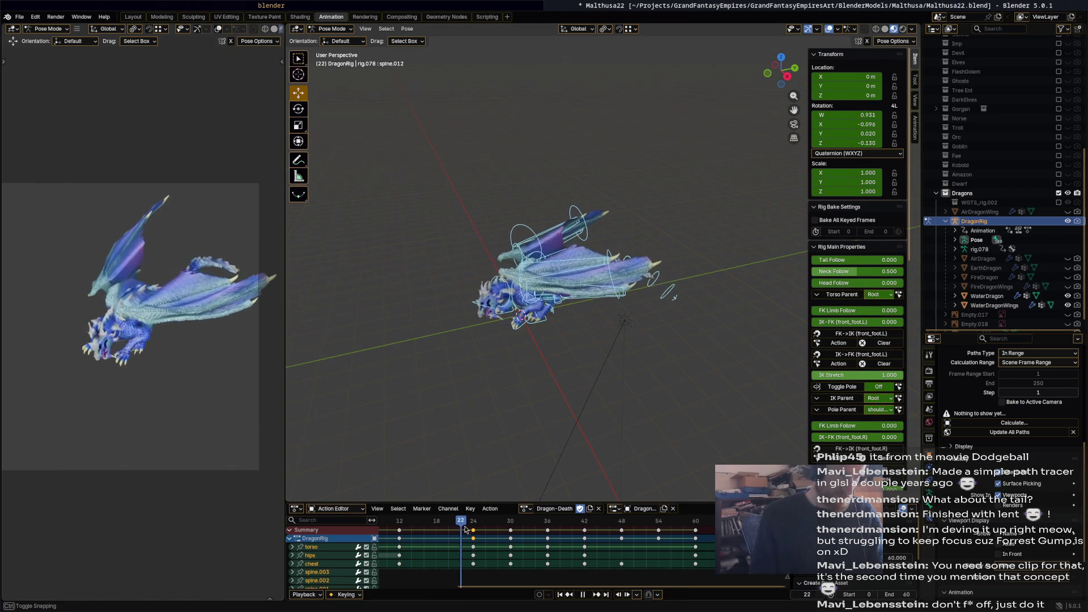
{"action": "key", "text": "Escape"}
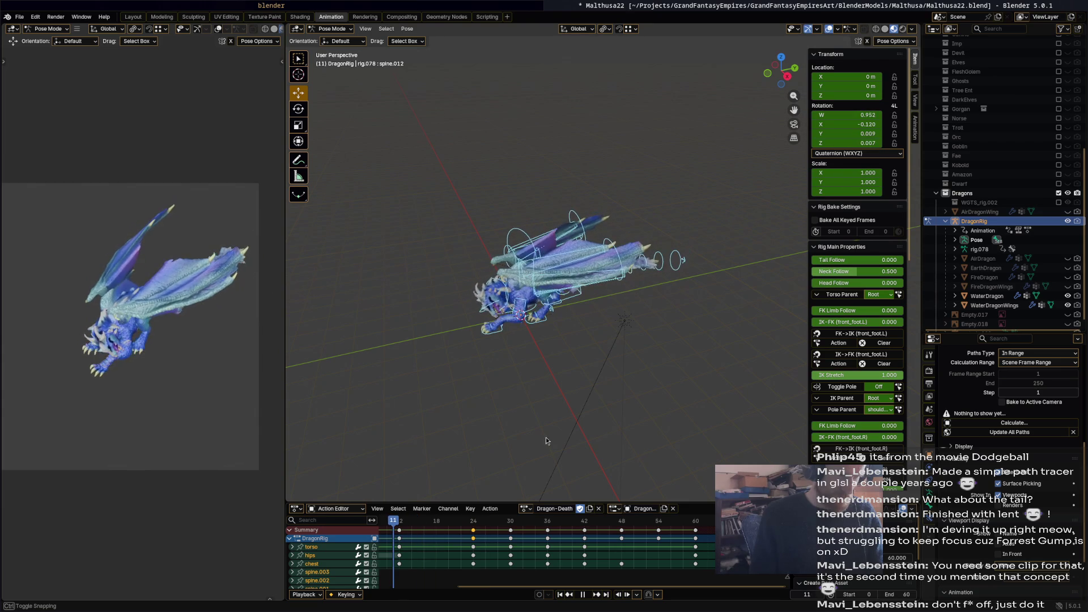
{"action": "mouse_move", "coordinate": [544, 374]}
{"action": "middle_mouse_down"}
{"action": "mouse_move", "coordinate": [559, 389]}
{"action": "mouse_move", "coordinate": [549, 396]}
{"action": "middle_mouse_up"}
{"action": "scroll", "coordinate": [526, 536], "scroll_direction": "right", "scroll_amount": 2, "text": "ctrl"}
{"action": "scroll", "coordinate": [657, 542], "scroll_direction": "down", "scroll_amount": 3}
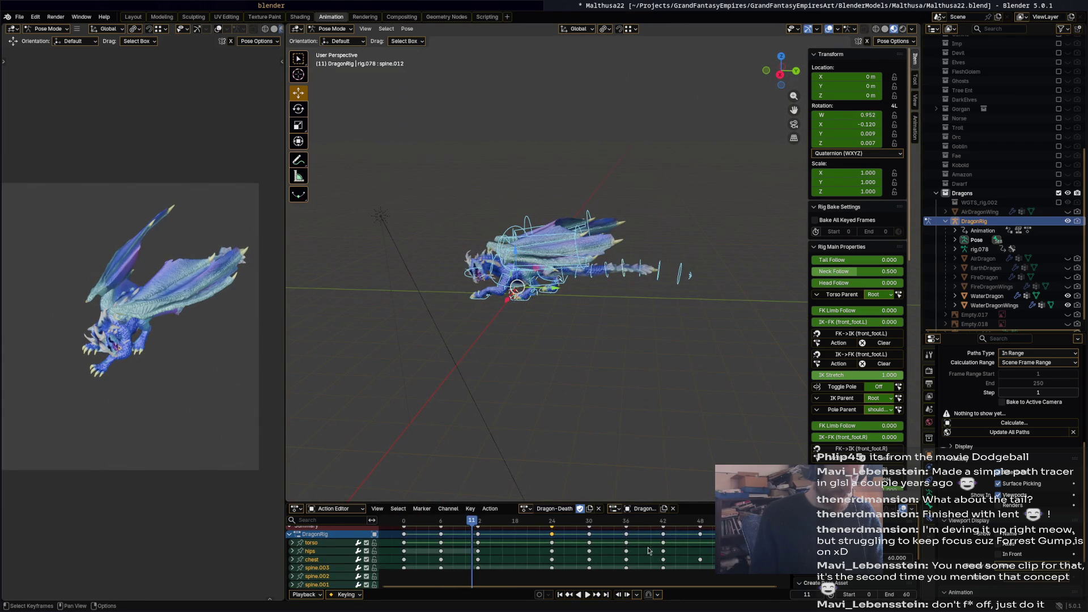
{"action": "middle_click_drag", "start_coordinate": [630, 547], "coordinate": [632, 548]}
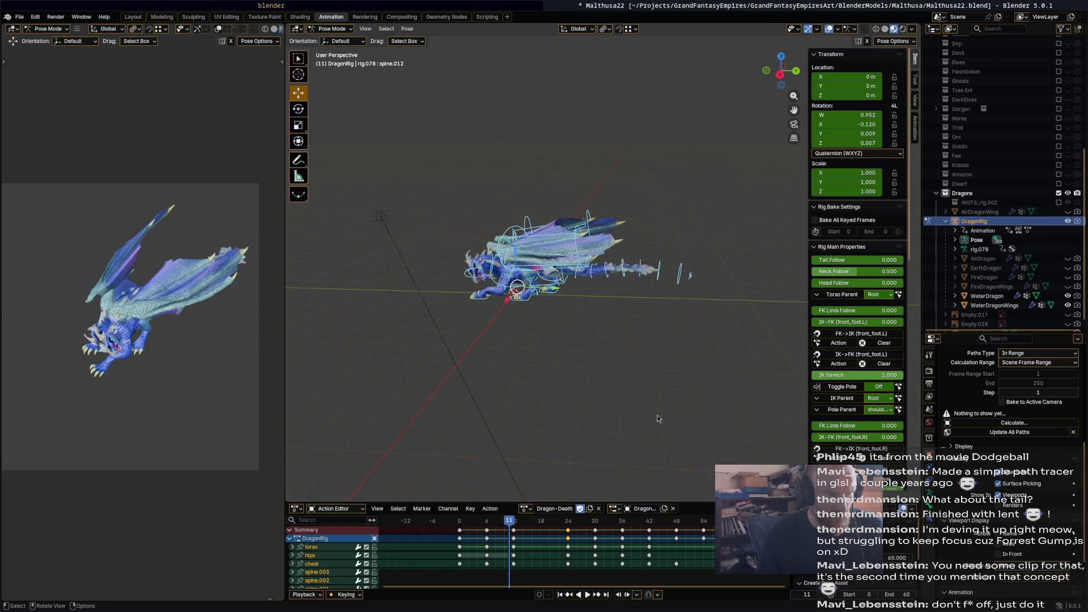
{"action": "middle_click_drag", "start_coordinate": [597, 406], "coordinate": [664, 406], "text": "shift"}
{"action": "scroll", "coordinate": [638, 346], "scroll_direction": "up", "scroll_amount": 2}
{"action": "middle_click_drag", "start_coordinate": [639, 350], "coordinate": [648, 352]}
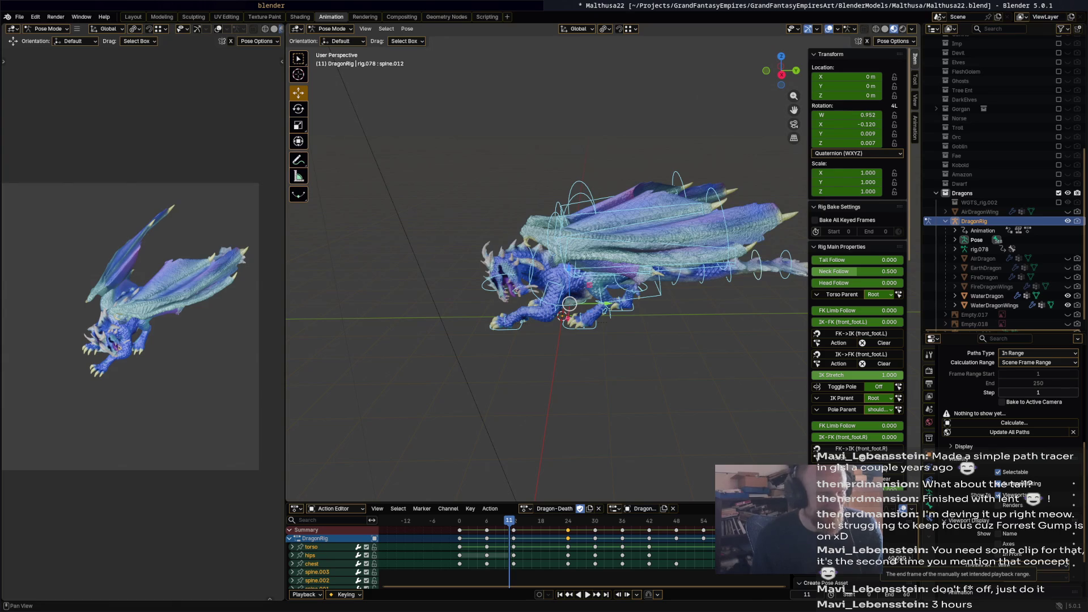
Replay the death animation, then set the playback end frame to 120.
{"action": "left_click", "coordinate": [891, 593]}
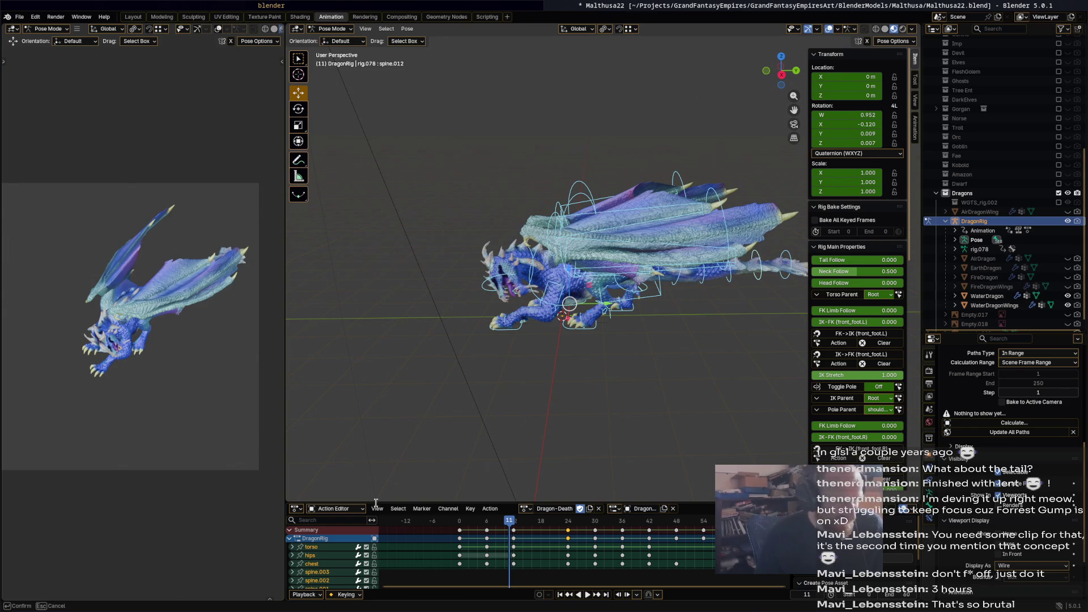
{"action": "mouse_move", "coordinate": [506, 522]}
{"action": "left_mouse_down"}
{"action": "mouse_move", "coordinate": [481, 522]}
{"action": "mouse_move", "coordinate": [615, 532]}
{"action": "mouse_move", "coordinate": [476, 538]}
{"action": "mouse_move", "coordinate": [459, 527]}
{"action": "left_mouse_up"}
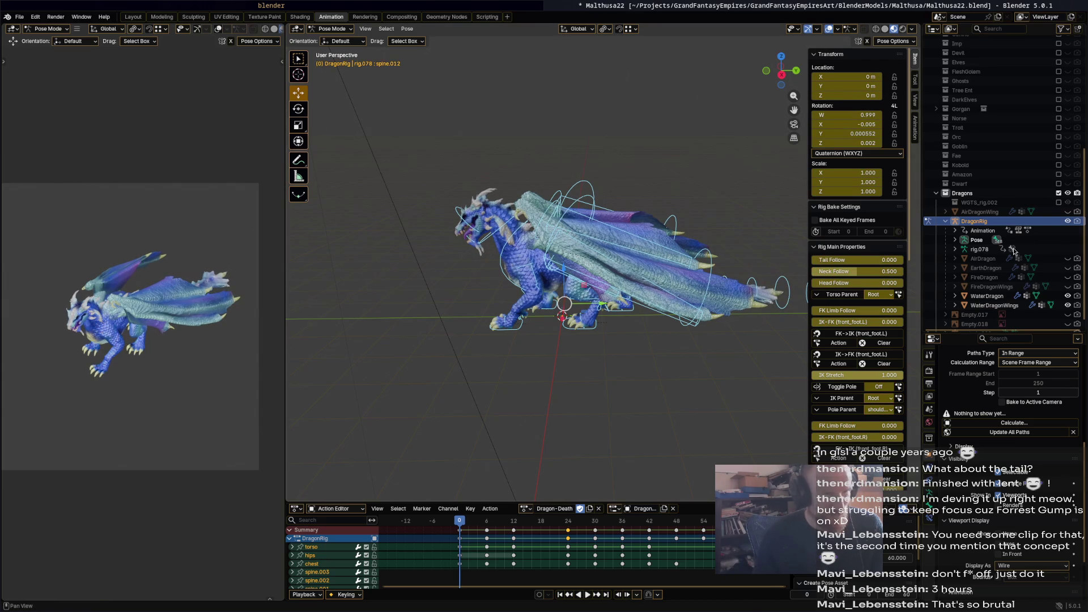
{"action": "key", "text": "space"}
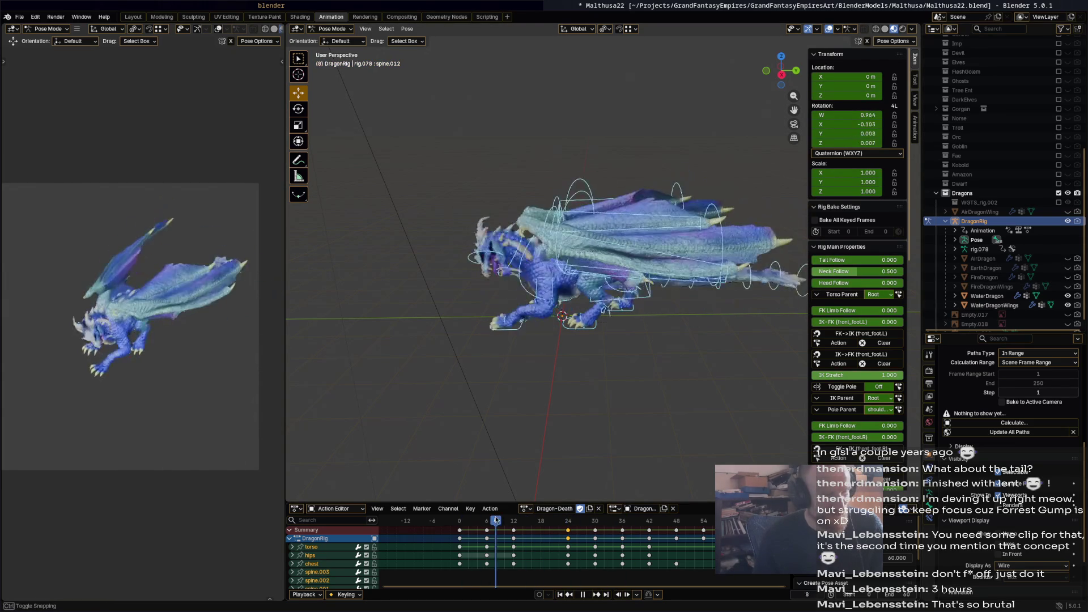
{"action": "left_click_drag", "start_coordinate": [484, 528], "coordinate": [459, 529]}
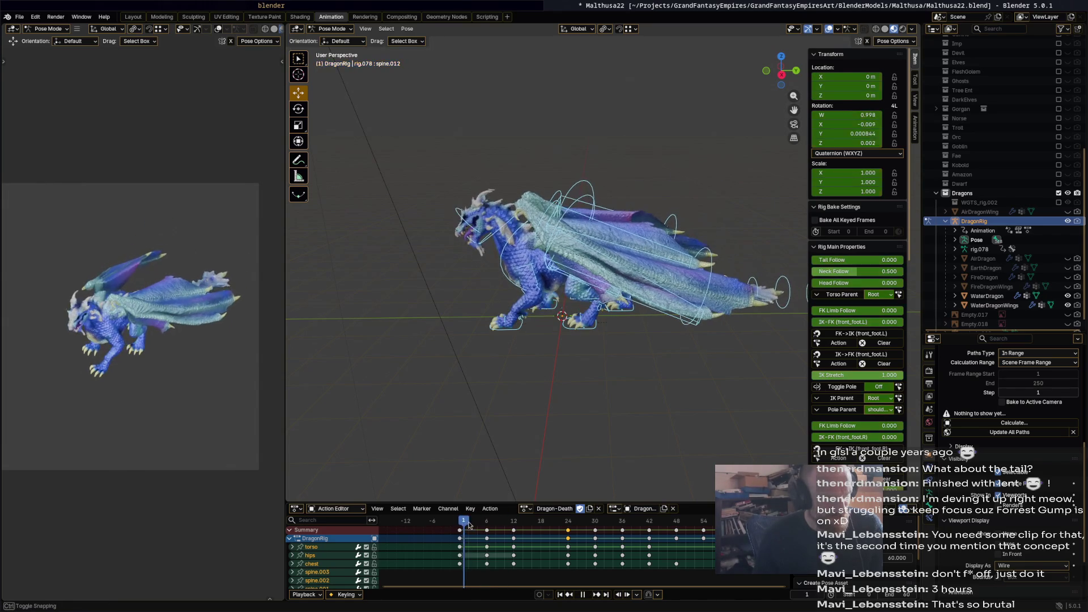
{"action": "key", "text": "space"}
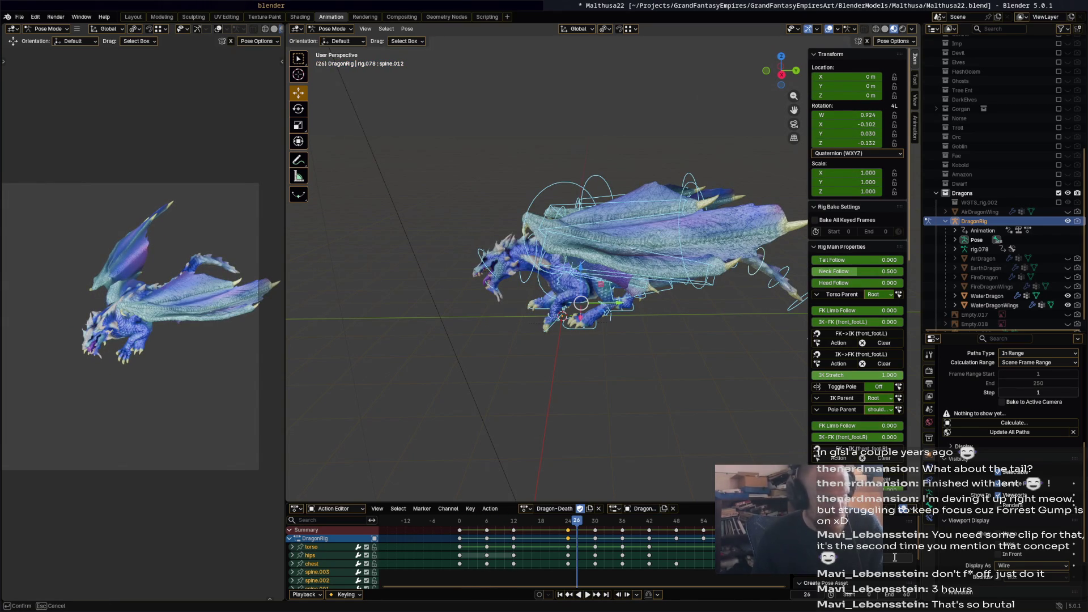
{"action": "left_click", "coordinate": [888, 595]}
{"action": "type", "text": "120"}
{"action": "key", "text": "Return"}
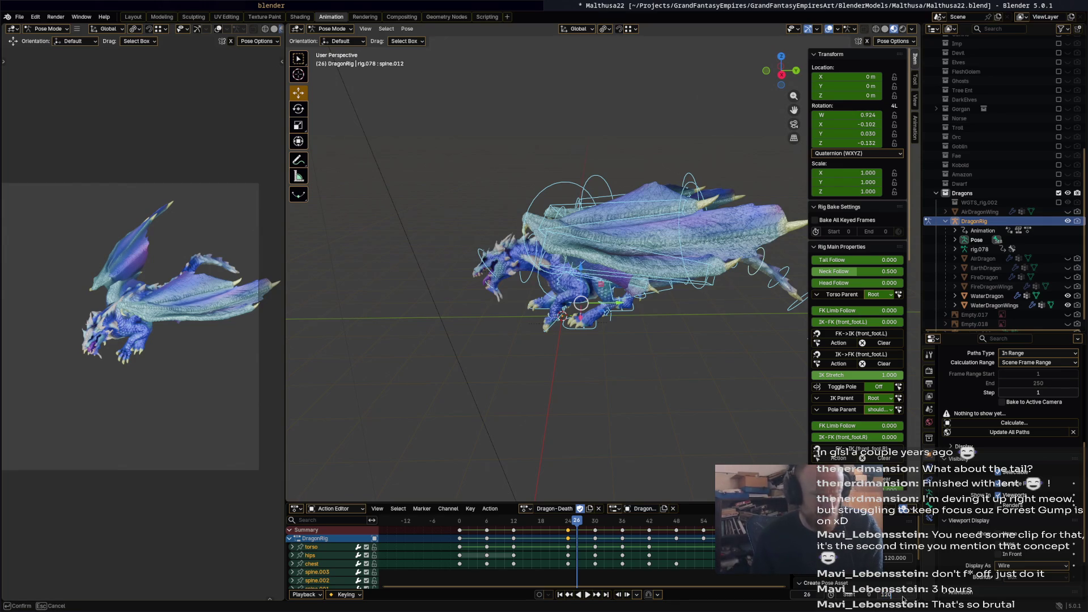
Scrub to about frame 40 and delete the Dragon-Death keyframes after frame 36.
{"action": "scroll", "coordinate": [622, 532], "scroll_direction": "down", "scroll_amount": 3}
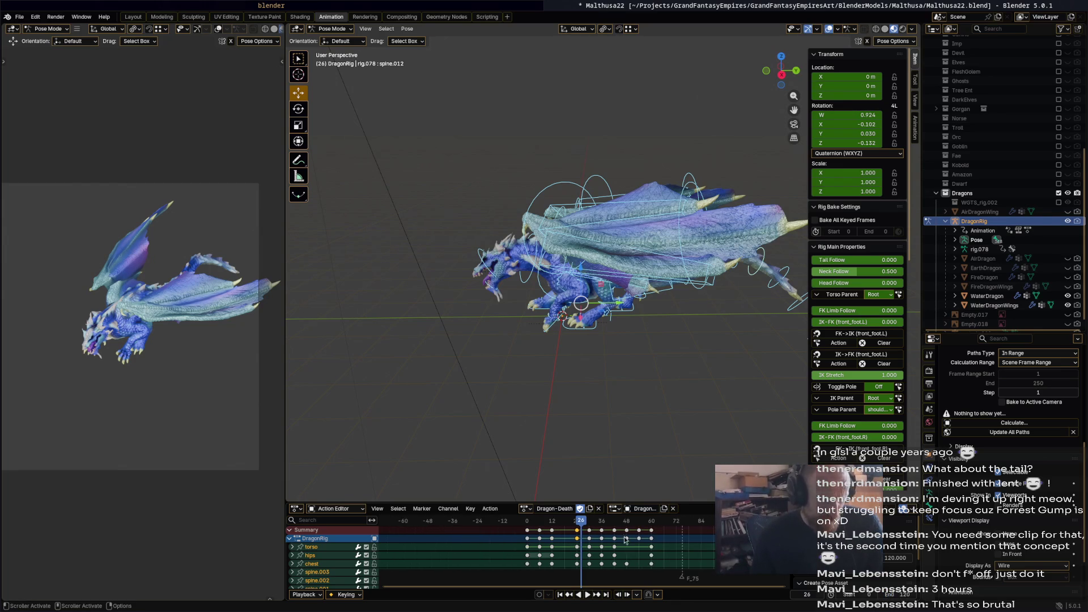
{"action": "mouse_move", "coordinate": [527, 533]}
{"action": "left_mouse_down"}
{"action": "mouse_move", "coordinate": [491, 524]}
{"action": "mouse_move", "coordinate": [586, 530]}
{"action": "left_mouse_up"}
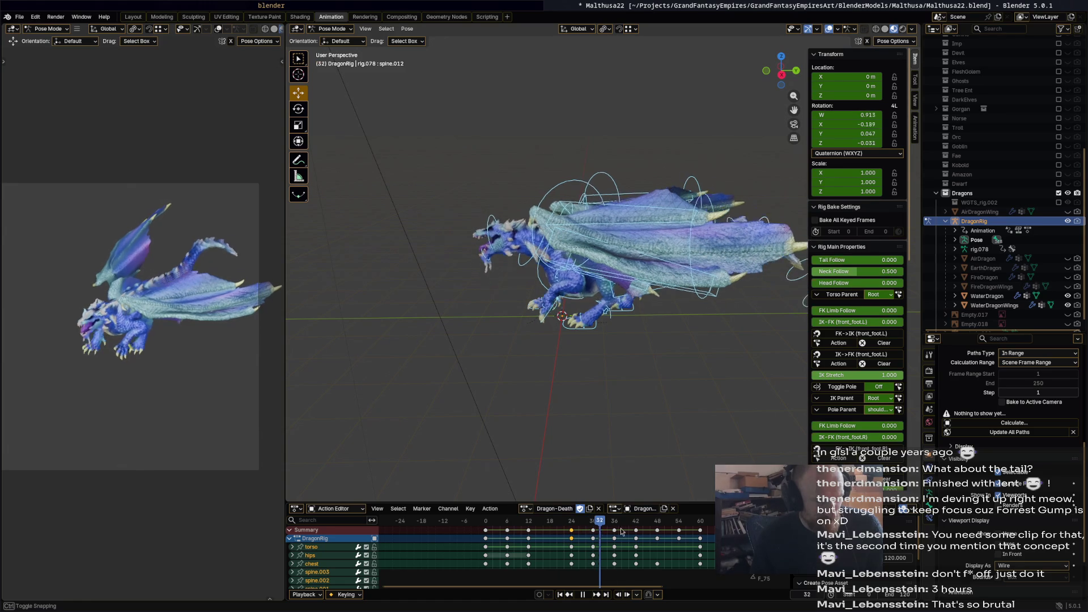
{"action": "left_click_drag", "start_coordinate": [628, 530], "coordinate": [709, 561]}
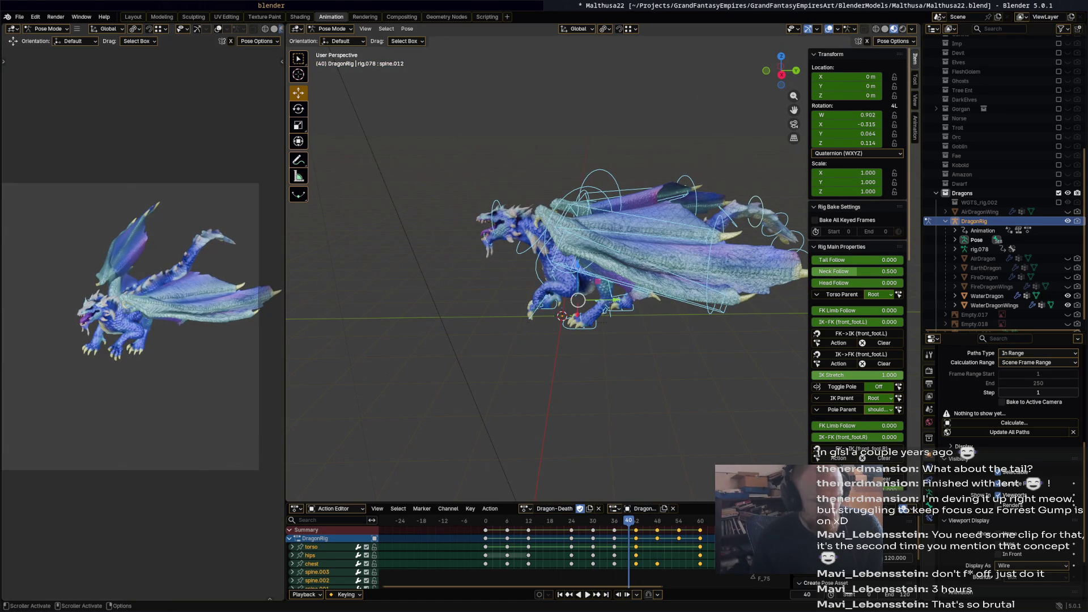
{"action": "key", "text": "x"}
{"action": "left_click", "coordinate": [690, 521]}
{"action": "mouse_move", "coordinate": [572, 530]}
{"action": "left_mouse_down"}
{"action": "mouse_move", "coordinate": [491, 530]}
{"action": "mouse_move", "coordinate": [636, 529]}
{"action": "left_mouse_up"}
{"action": "mouse_move", "coordinate": [627, 408]}
{"action": "middle_mouse_down"}
{"action": "mouse_move", "coordinate": [617, 352]}
{"action": "mouse_move", "coordinate": [664, 262]}
{"action": "middle_mouse_up"}
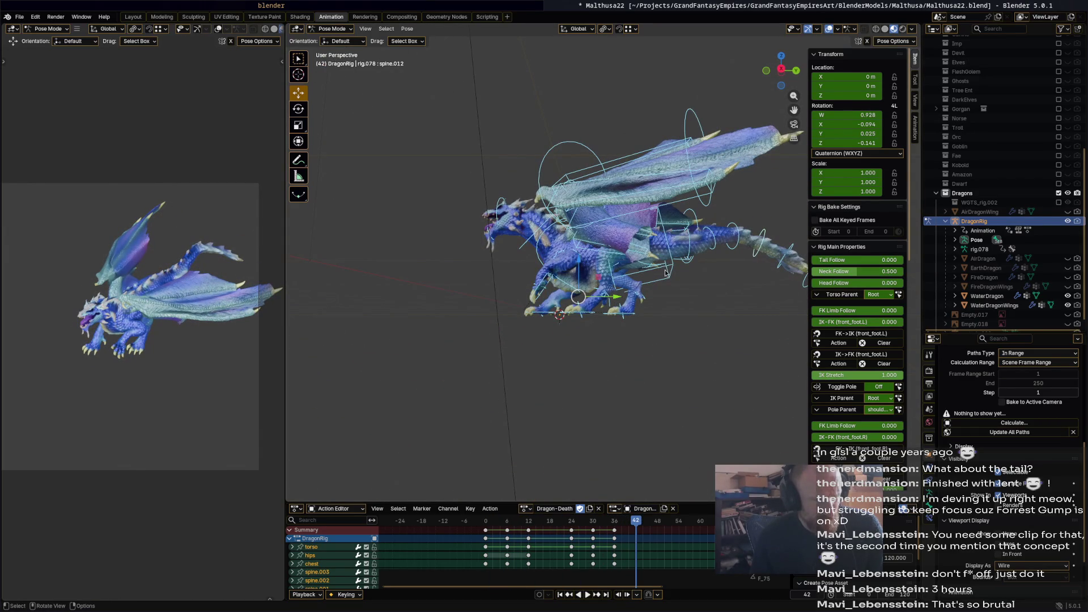
{"action": "left_click", "coordinate": [668, 273]}
Rotate the torso 23° and the chest 18.9°, plus a small extra chest turn.
{"action": "key", "text": "r"}
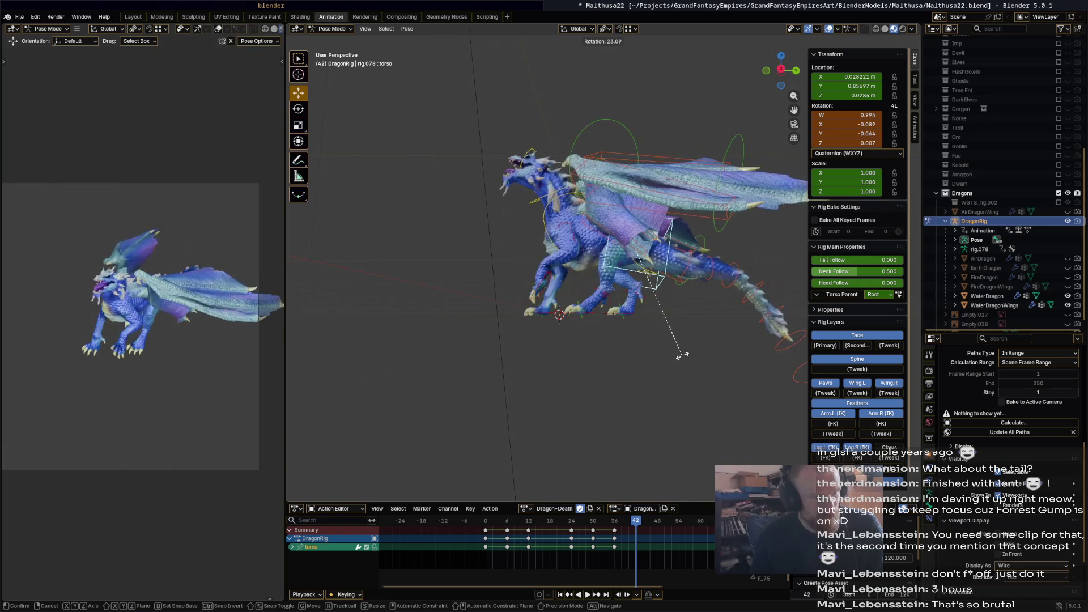
{"action": "left_click", "coordinate": [561, 204]}
{"action": "left_click", "coordinate": [563, 196]}
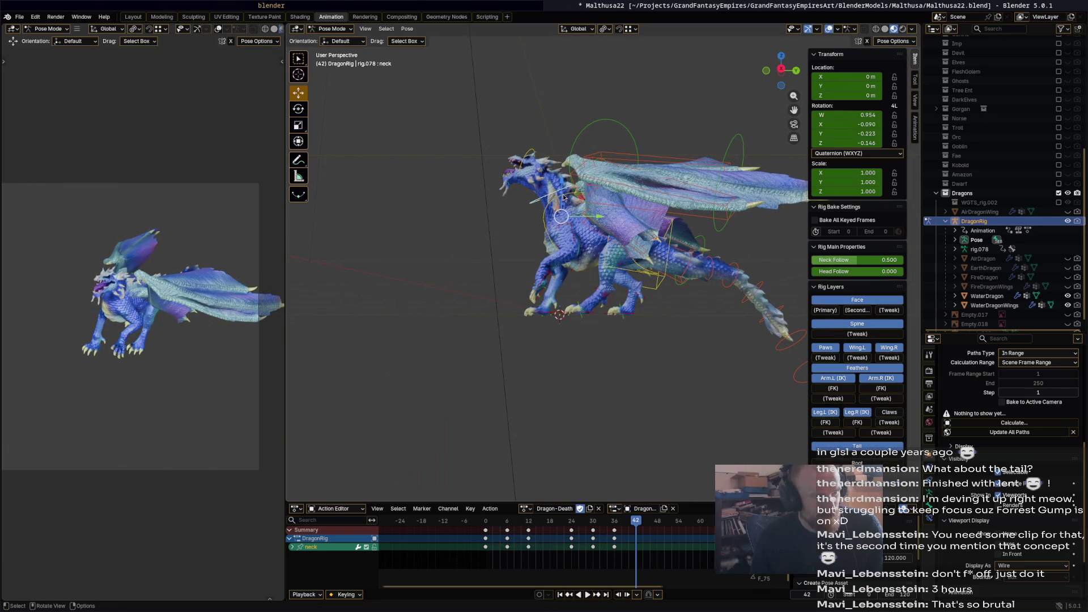
{"action": "left_click", "coordinate": [610, 225]}
{"action": "key", "text": "r"}
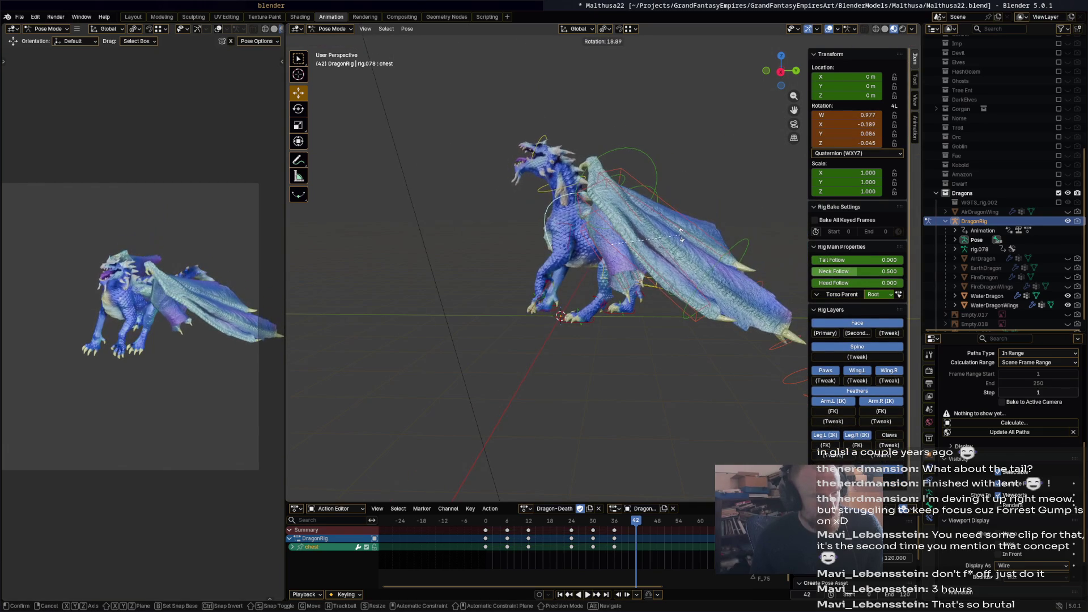
{"action": "left_click", "coordinate": [682, 236]}
{"action": "mouse_move", "coordinate": [638, 257]}
{"action": "middle_mouse_down"}
{"action": "mouse_move", "coordinate": [723, 269]}
{"action": "mouse_move", "coordinate": [752, 261]}
{"action": "middle_mouse_up"}
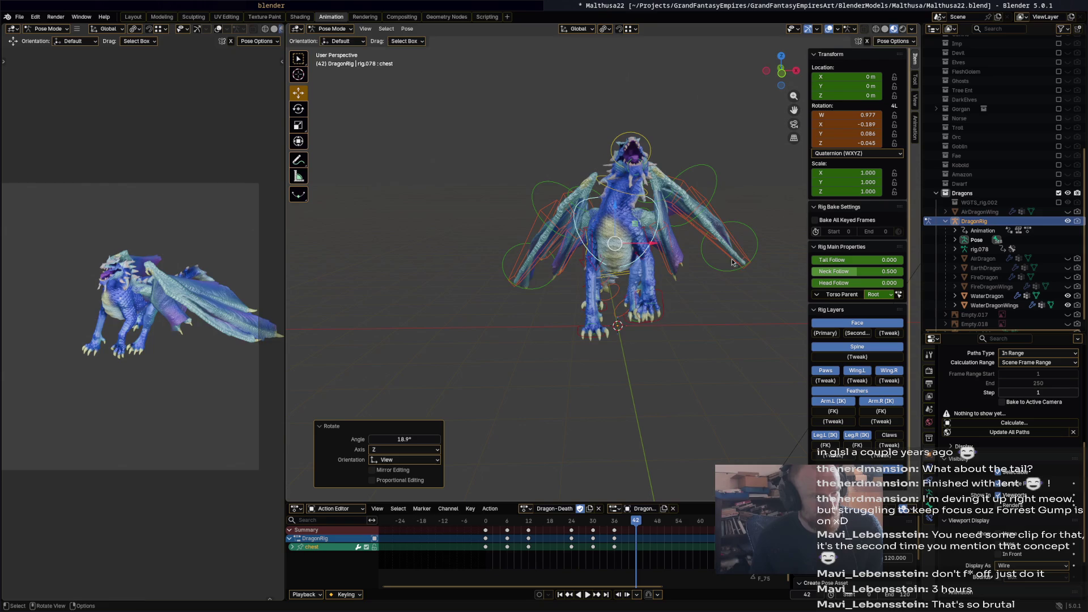
{"action": "key", "text": "r"}
{"action": "left_click", "coordinate": [709, 247]}
{"action": "middle_click_drag", "start_coordinate": [655, 271], "coordinate": [732, 255]}
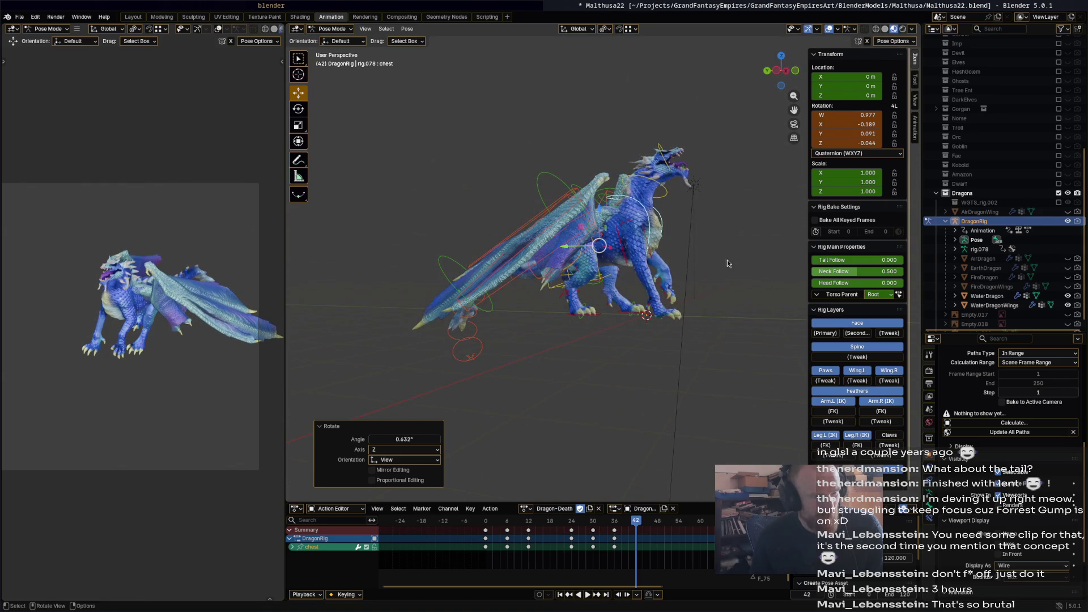
Turn the right front foot IK 43.2° and lift it, then shift the torso slightly.
{"action": "left_click", "coordinate": [711, 314]}
{"action": "key", "text": "r"}
{"action": "left_click", "coordinate": [671, 310]}
{"action": "key", "text": "g"}
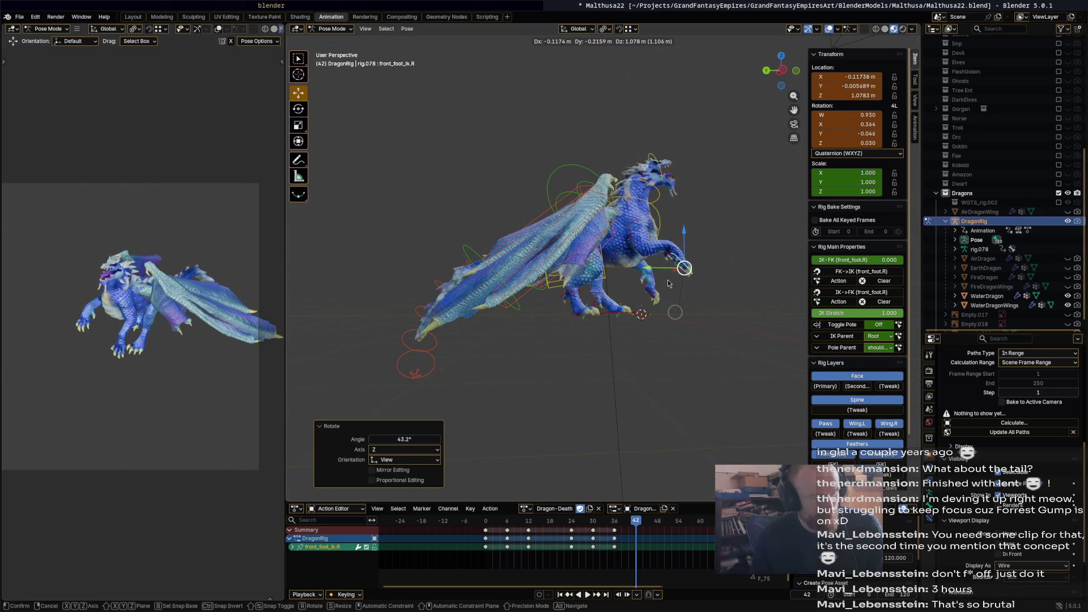
{"action": "left_click", "coordinate": [678, 274]}
{"action": "middle_click_drag", "start_coordinate": [631, 296], "coordinate": [600, 282]}
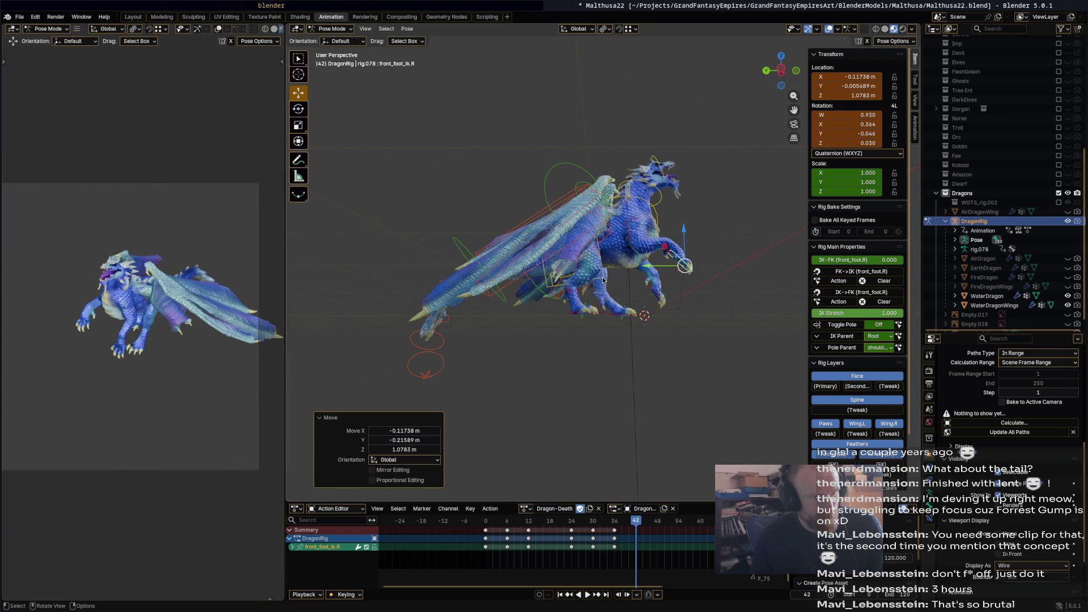
{"action": "left_click", "coordinate": [604, 282]}
{"action": "key", "text": "g"}
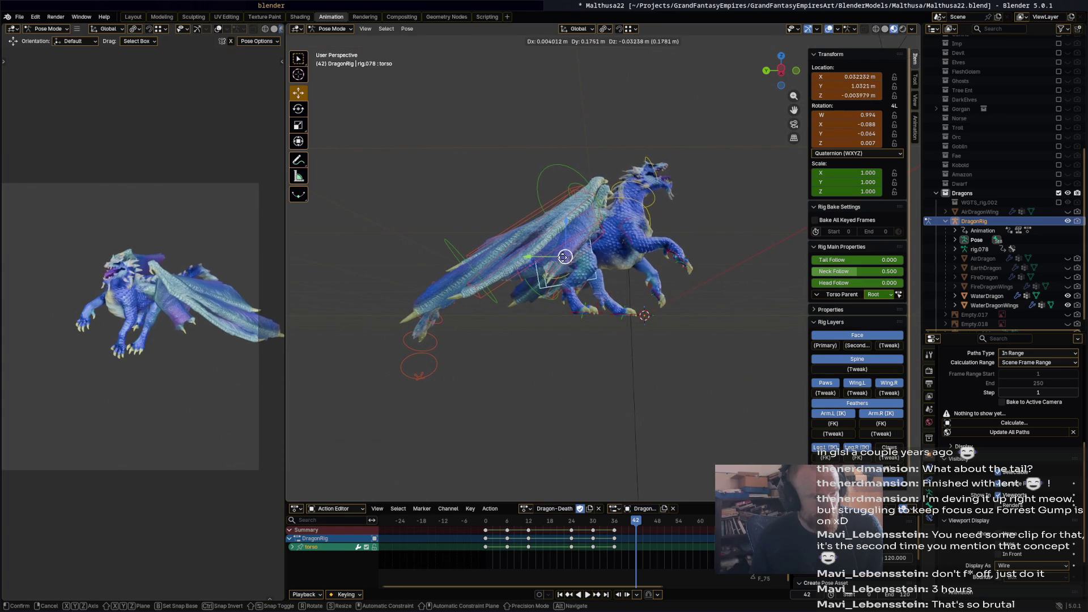
{"action": "left_click", "coordinate": [647, 343]}
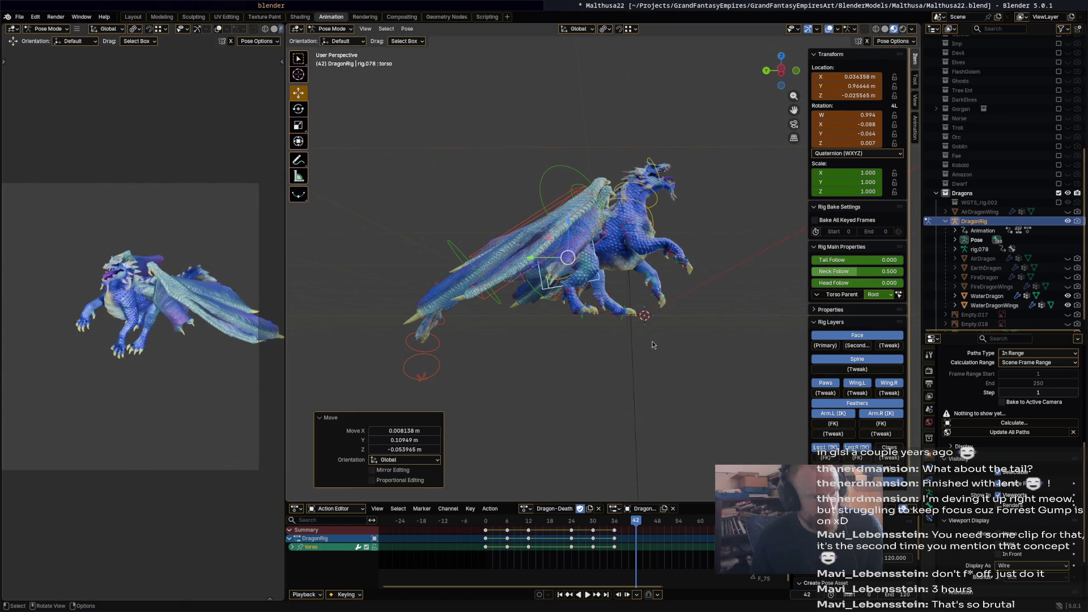
{"action": "mouse_move", "coordinate": [656, 342]}
{"action": "middle_mouse_down"}
{"action": "mouse_move", "coordinate": [614, 362]}
{"action": "mouse_move", "coordinate": [566, 362]}
{"action": "mouse_move", "coordinate": [646, 368]}
{"action": "middle_mouse_up"}
Select all bones, go to frame 48, and slide foot_ik.L 1.4031 m along Y.
{"action": "key", "text": "a"}
{"action": "left_click", "coordinate": [657, 525]}
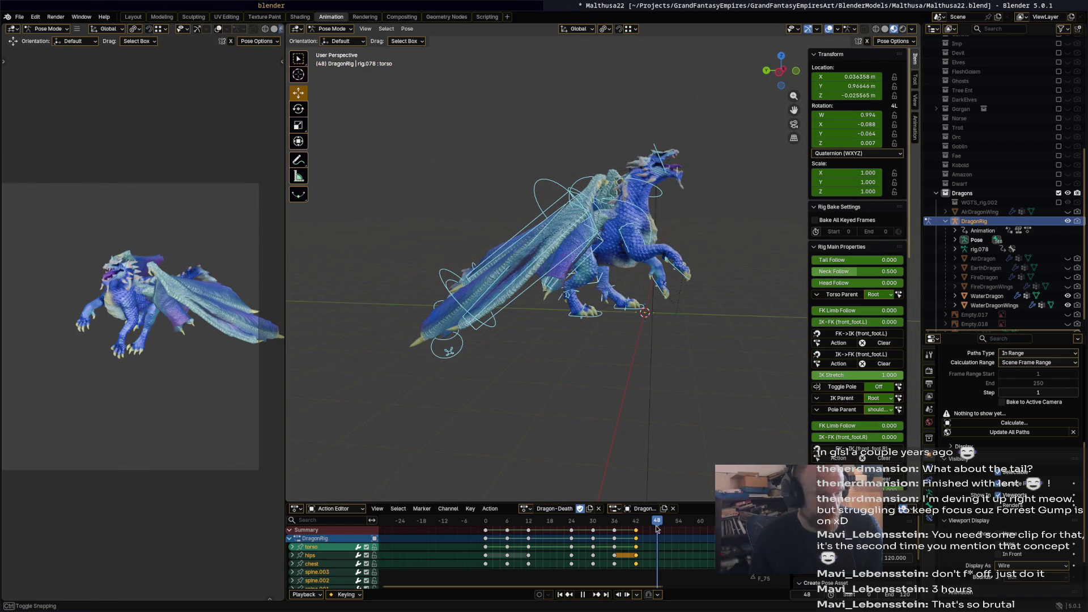
{"action": "left_click", "coordinate": [632, 314]}
{"action": "key", "text": "g"}
{"action": "key", "text": "y"}
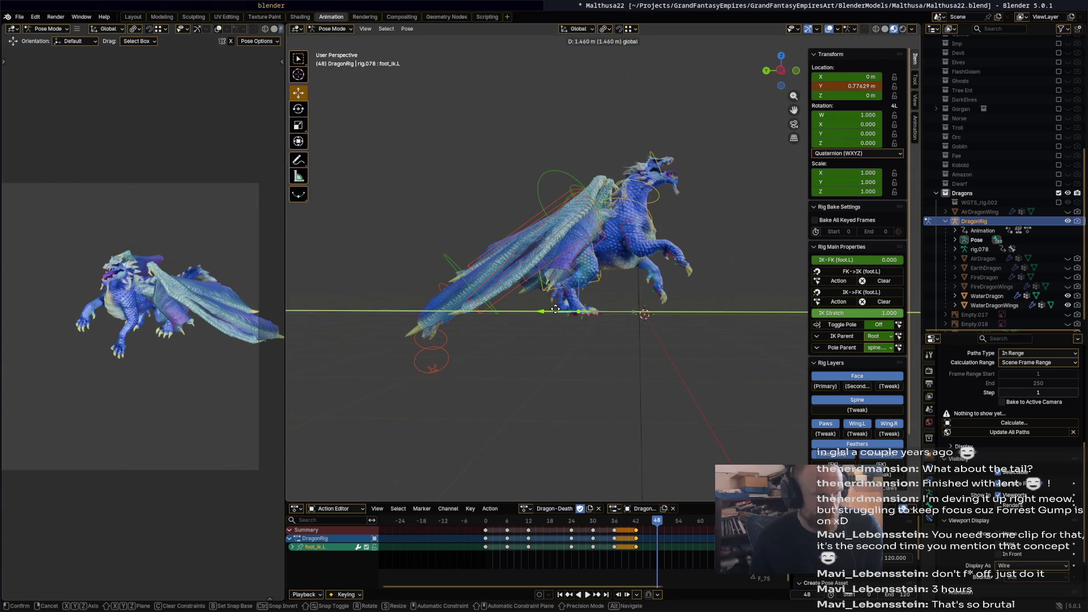
{"action": "left_click", "coordinate": [616, 264]}
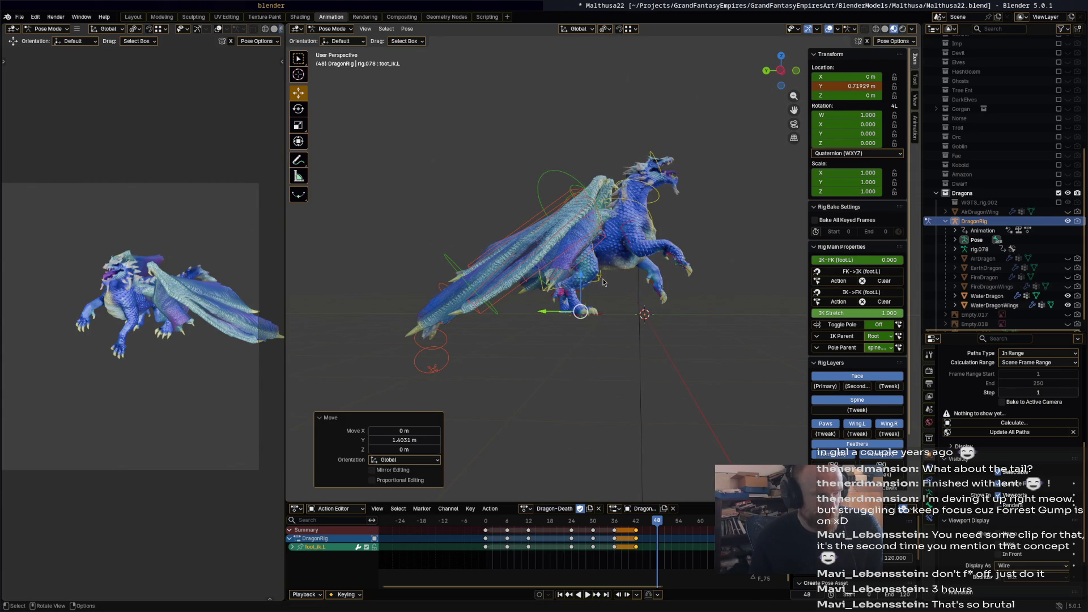
{"action": "left_click", "coordinate": [604, 282]}
Tilt the torso -6.27° and move both front foot IK bones together.
{"action": "key", "text": "g"}
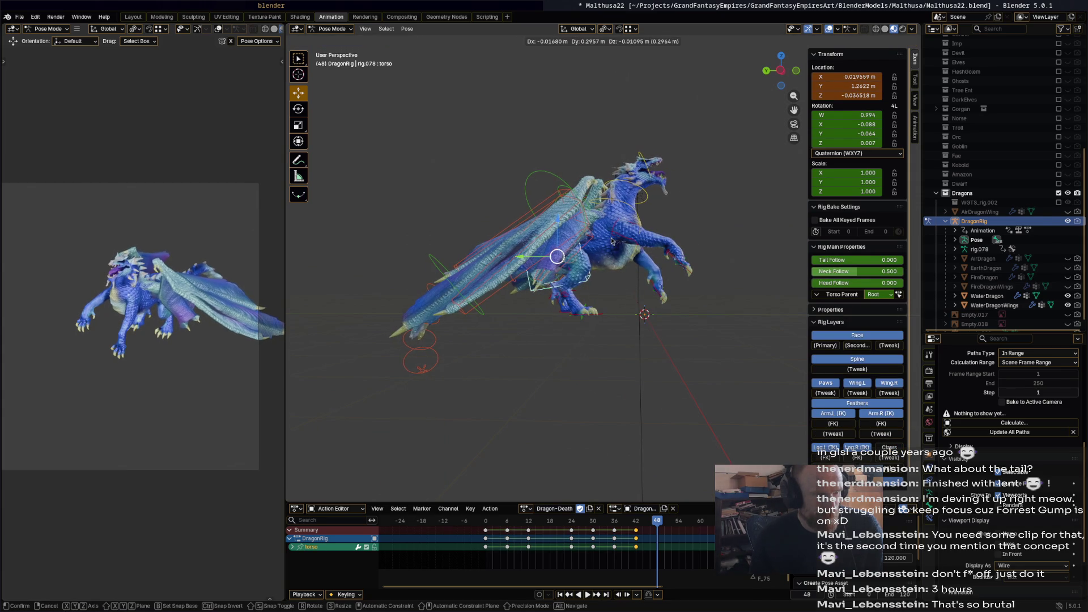
{"action": "key", "text": "r"}
{"action": "left_click", "coordinate": [677, 269]}
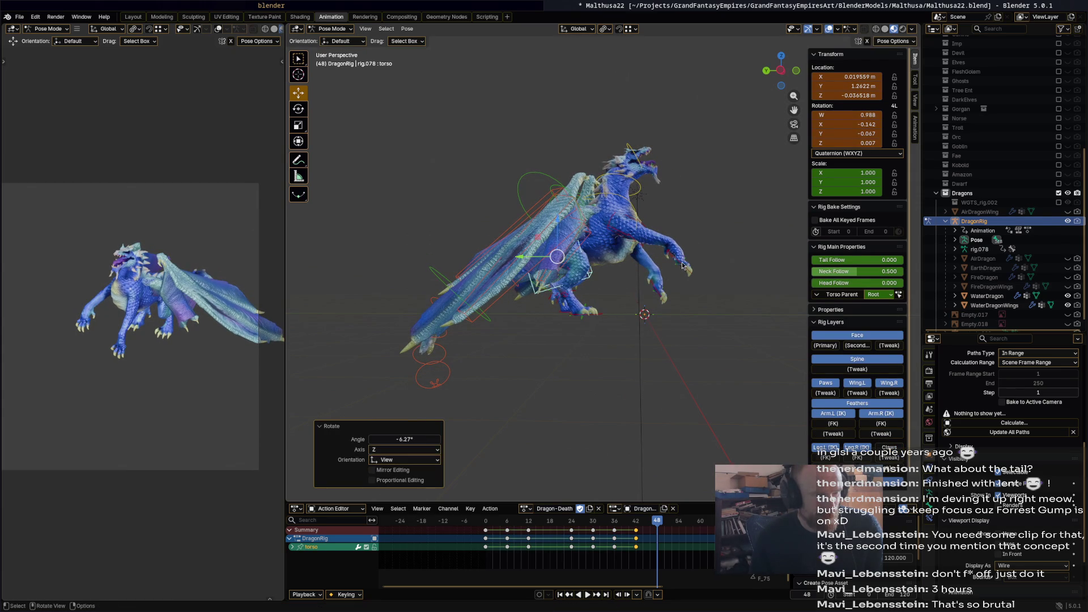
{"action": "left_click", "coordinate": [683, 267]}
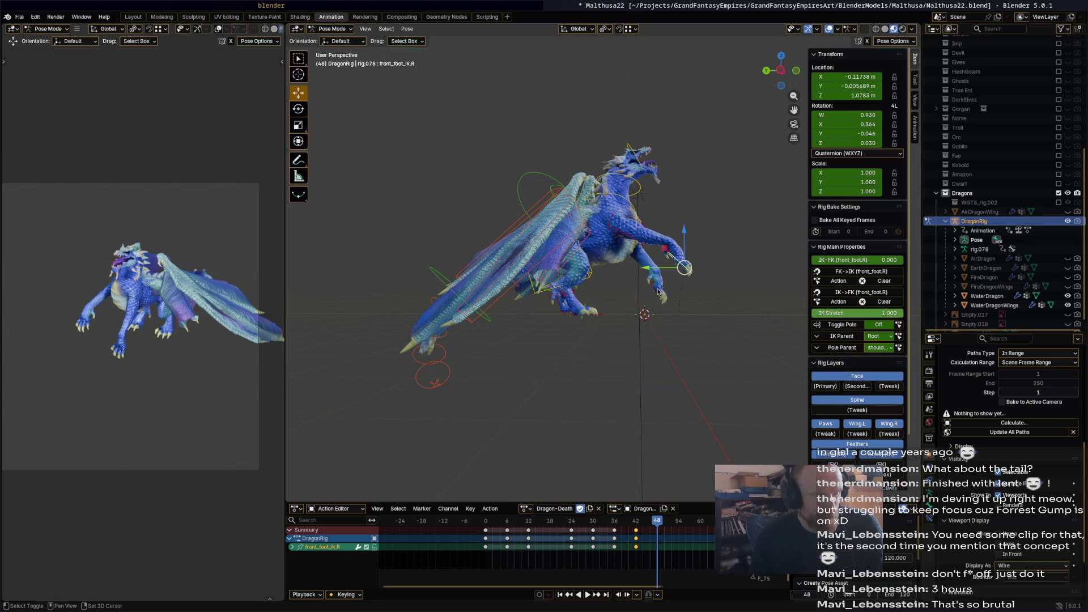
{"action": "left_click", "coordinate": [675, 282], "text": "shift"}
{"action": "key", "text": "g"}
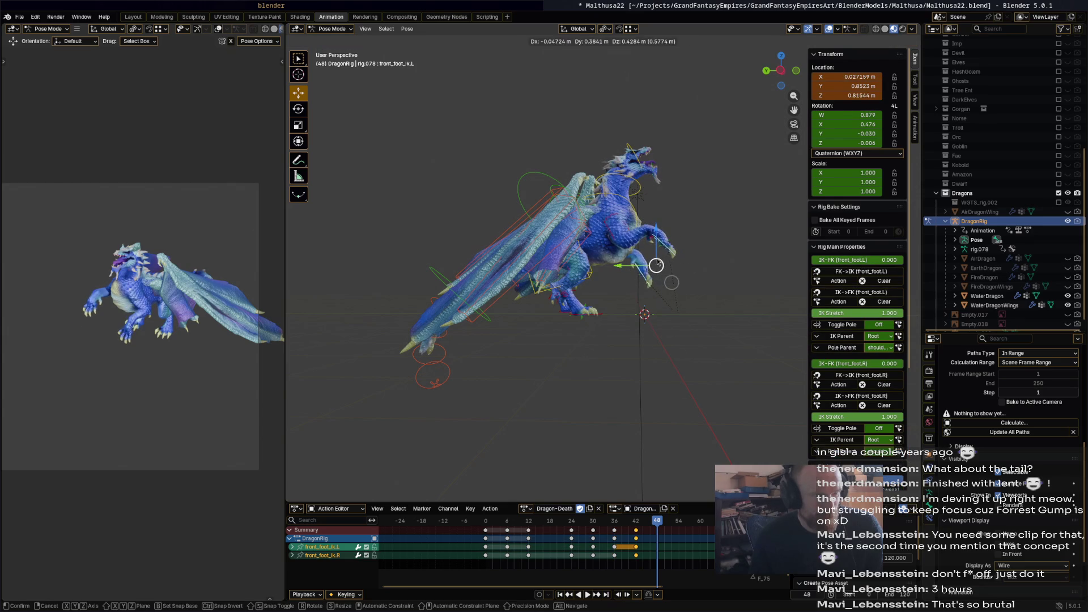
{"action": "left_click", "coordinate": [657, 261]}
Move the right front foot IK and rotate it -74.4°.
{"action": "left_click", "coordinate": [666, 252]}
{"action": "key", "text": "b"}
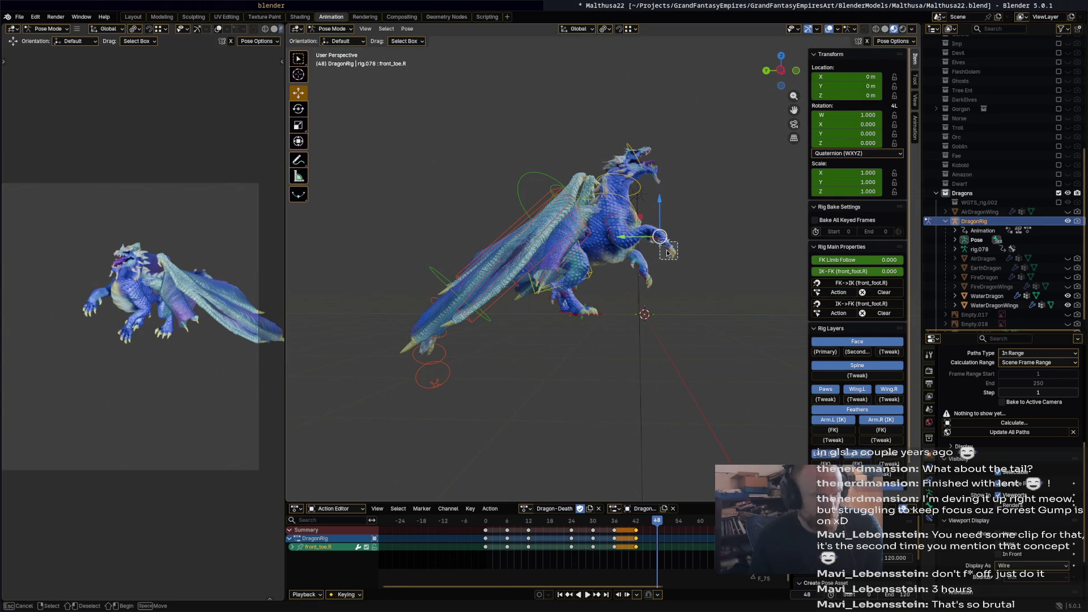
{"action": "left_click_drag", "start_coordinate": [667, 255], "coordinate": [662, 252]}
{"action": "key", "text": "g"}
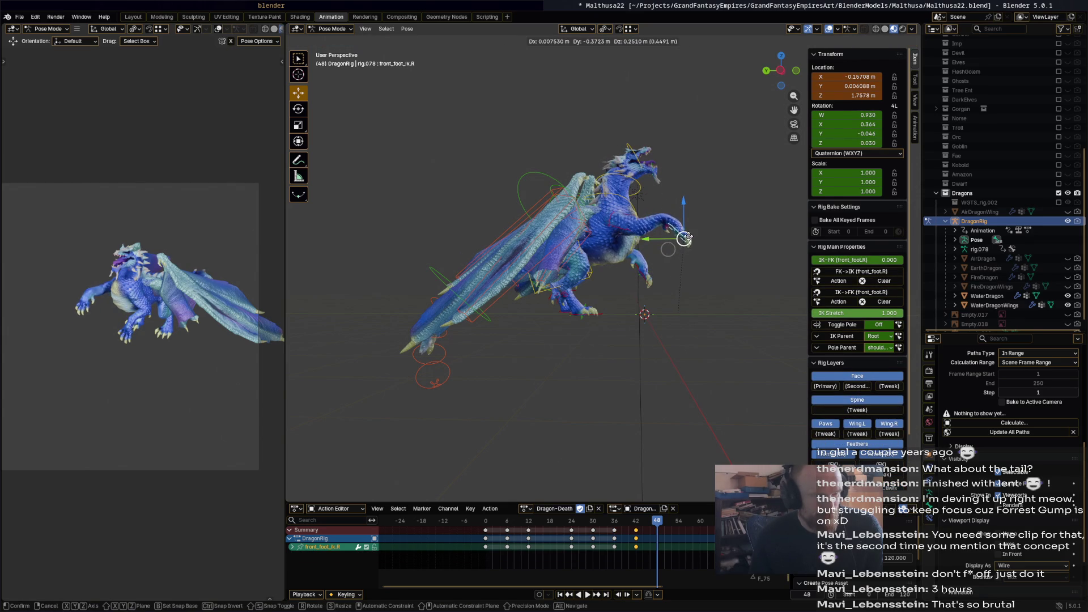
{"action": "left_click", "coordinate": [689, 236]}
{"action": "key", "text": "r"}
{"action": "left_click", "coordinate": [684, 210]}
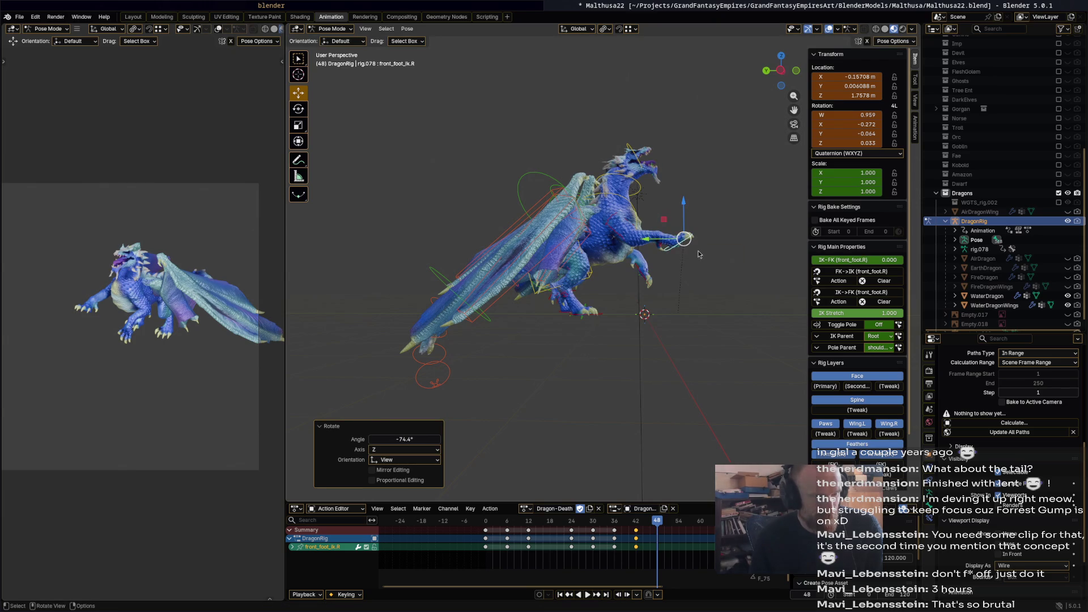
{"action": "mouse_move", "coordinate": [657, 522]}
{"action": "left_mouse_down"}
{"action": "mouse_move", "coordinate": [518, 527]}
{"action": "mouse_move", "coordinate": [663, 523]}
{"action": "mouse_move", "coordinate": [645, 521]}
{"action": "left_mouse_up"}
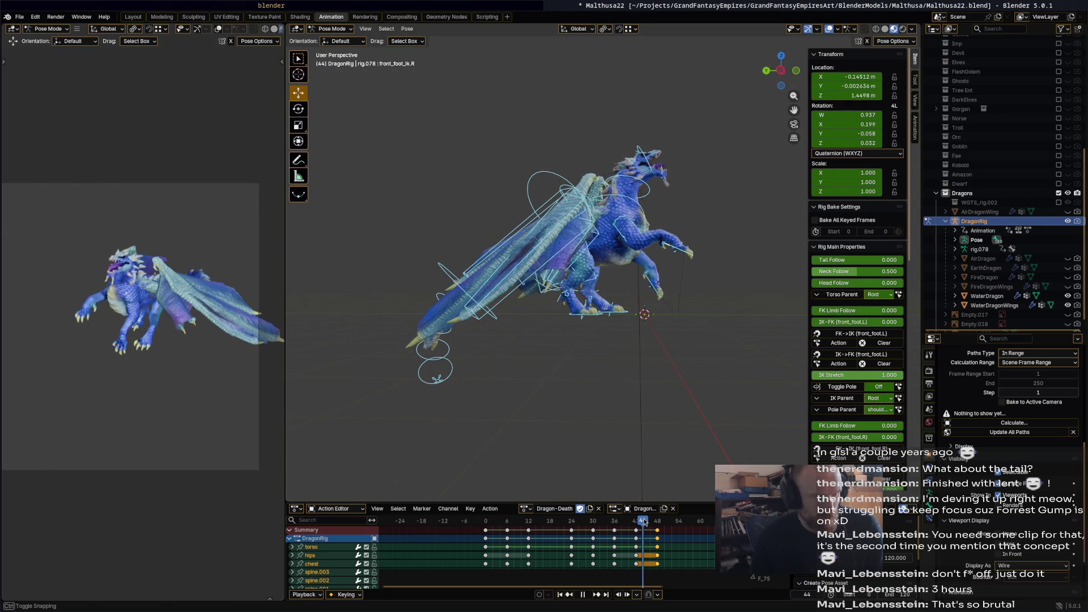
Reposition foot_ik.L, turn it 36.4°, keyframe it at frame 42, and play back.
{"action": "left_click", "coordinate": [623, 311]}
{"action": "left_click_drag", "start_coordinate": [640, 522], "coordinate": [636, 525]}
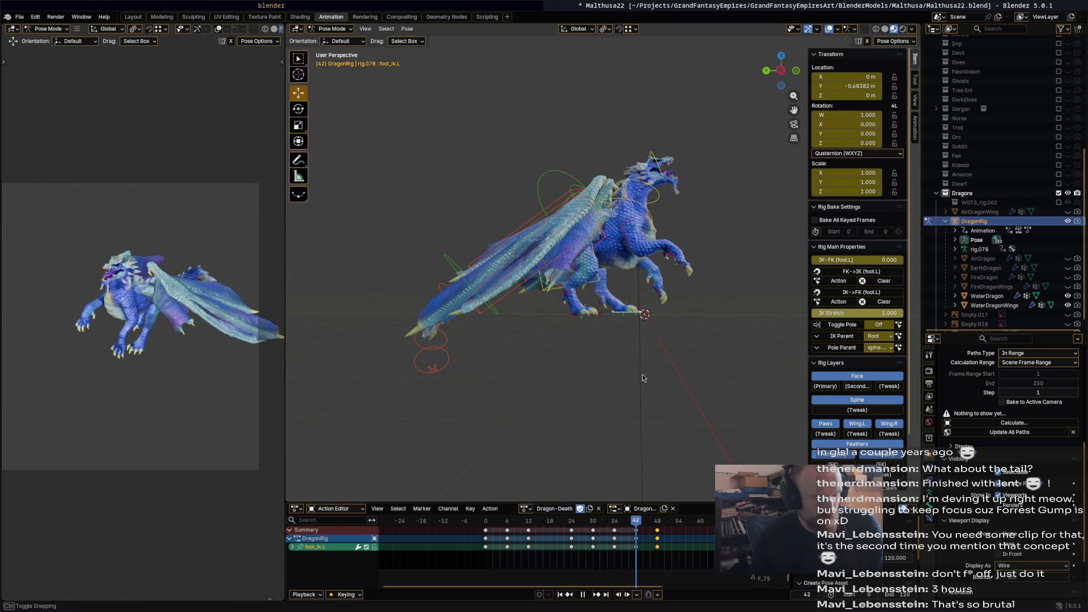
{"action": "left_click_drag", "start_coordinate": [631, 313], "coordinate": [615, 309]}
{"action": "key", "text": "r"}
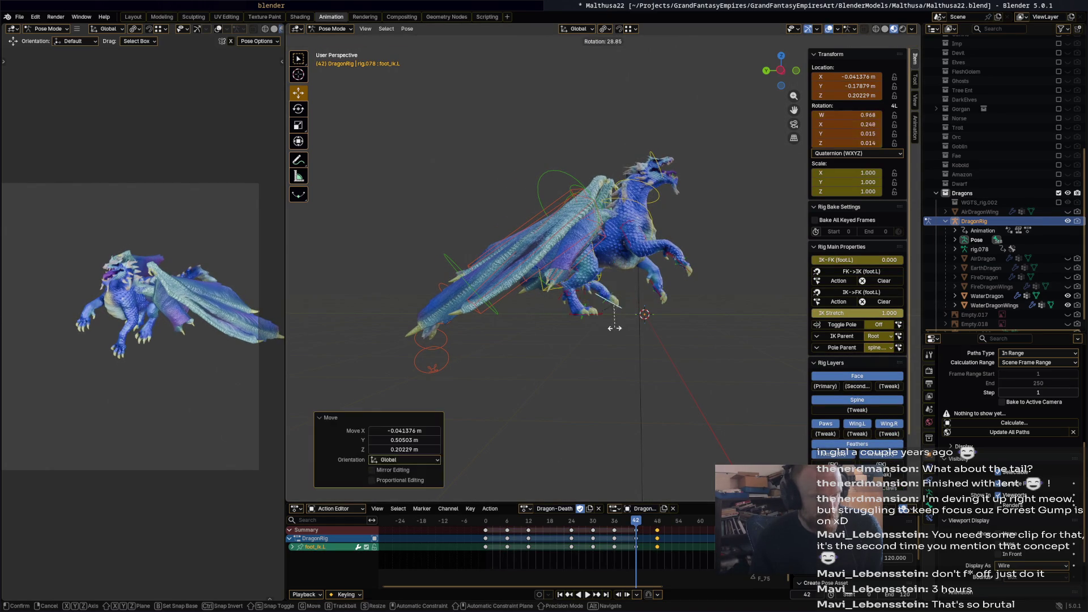
{"action": "left_click", "coordinate": [613, 330]}
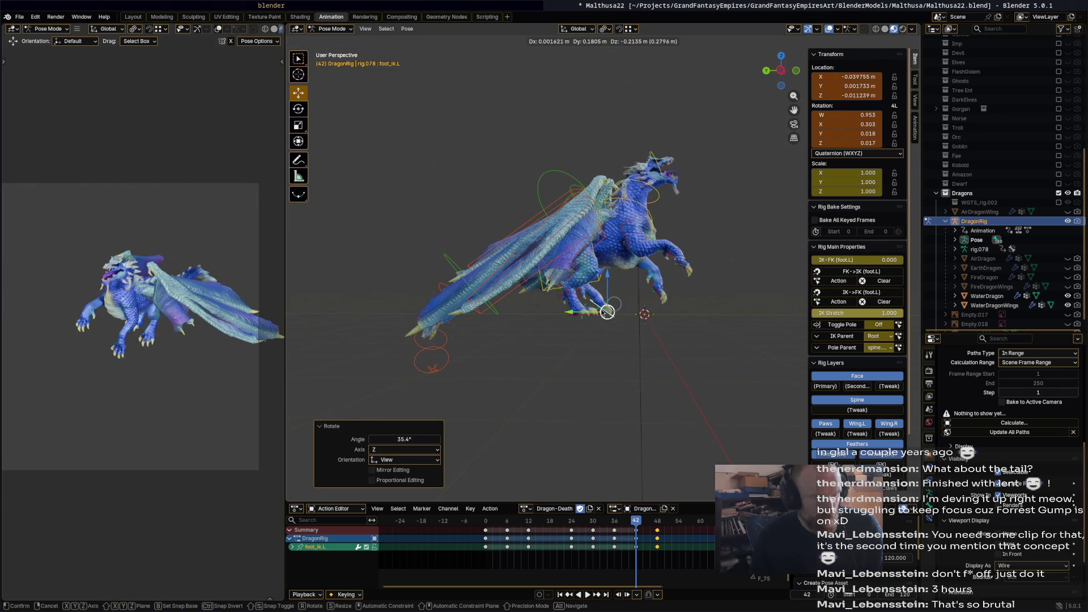
{"action": "key", "text": "i"}
{"action": "key", "text": "space"}
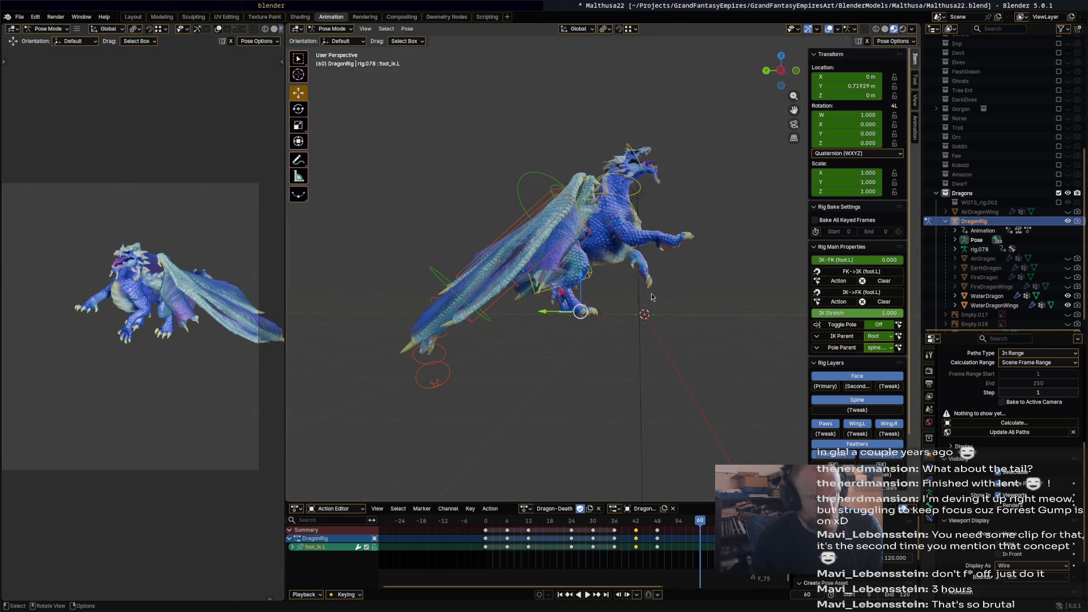
Tilt the torso control, rotate it 31.8° and shift it at frame 60.
{"action": "middle_click_drag", "start_coordinate": [652, 307], "coordinate": [541, 324]}
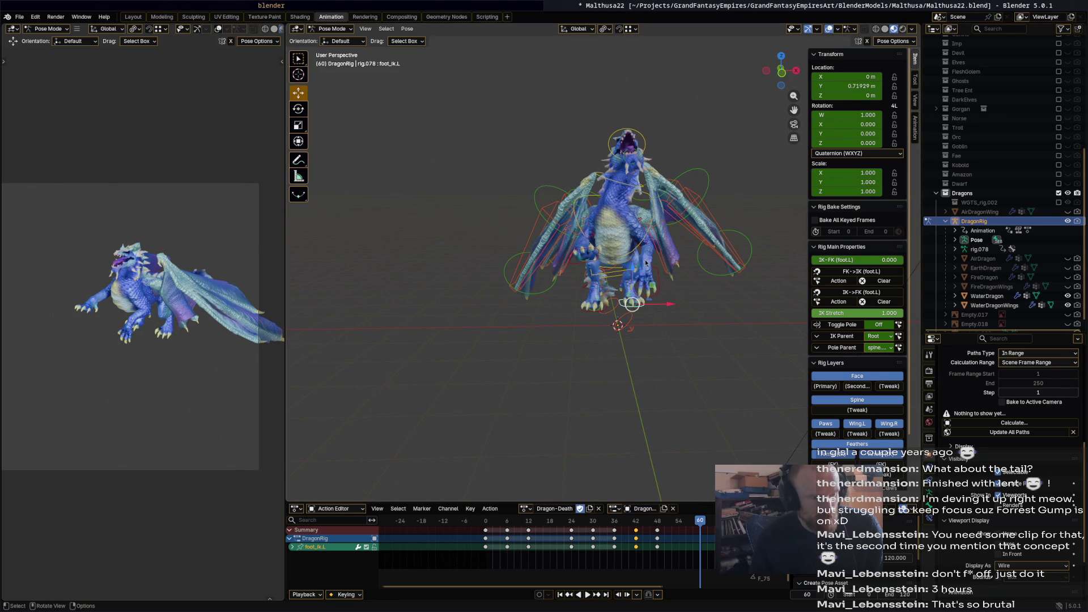
{"action": "mouse_move", "coordinate": [644, 271]}
{"action": "middle_mouse_down"}
{"action": "mouse_move", "coordinate": [635, 299]}
{"action": "mouse_move", "coordinate": [672, 270]}
{"action": "mouse_move", "coordinate": [692, 316]}
{"action": "middle_mouse_up"}
{"action": "left_click", "coordinate": [636, 282]}
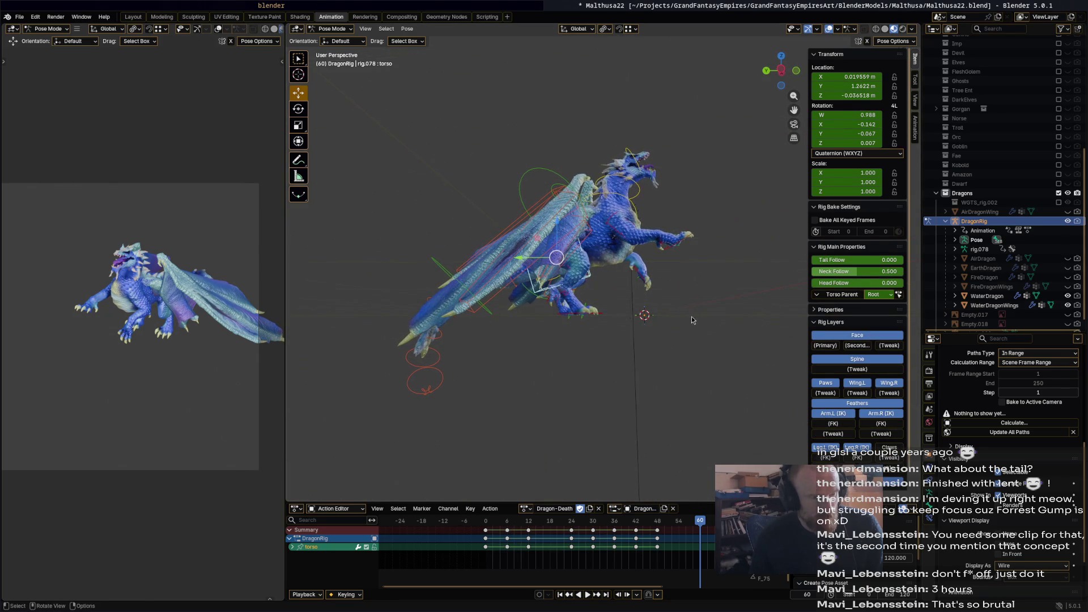
{"action": "key", "text": "r"}
{"action": "left_click", "coordinate": [668, 386]}
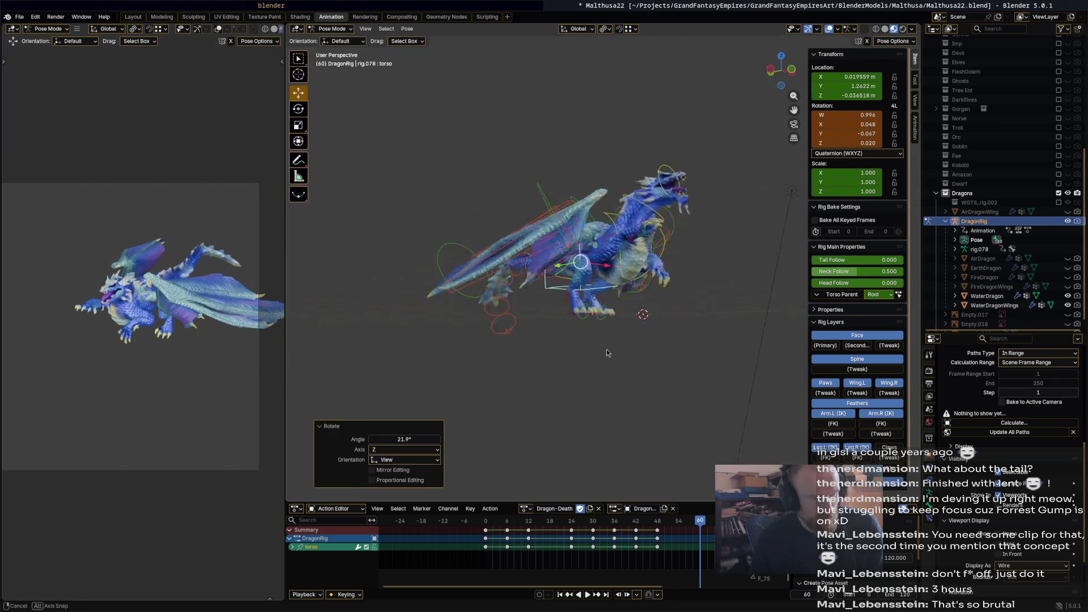
{"action": "middle_click_drag", "start_coordinate": [668, 386], "coordinate": [583, 355]}
{"action": "key", "text": "r"}
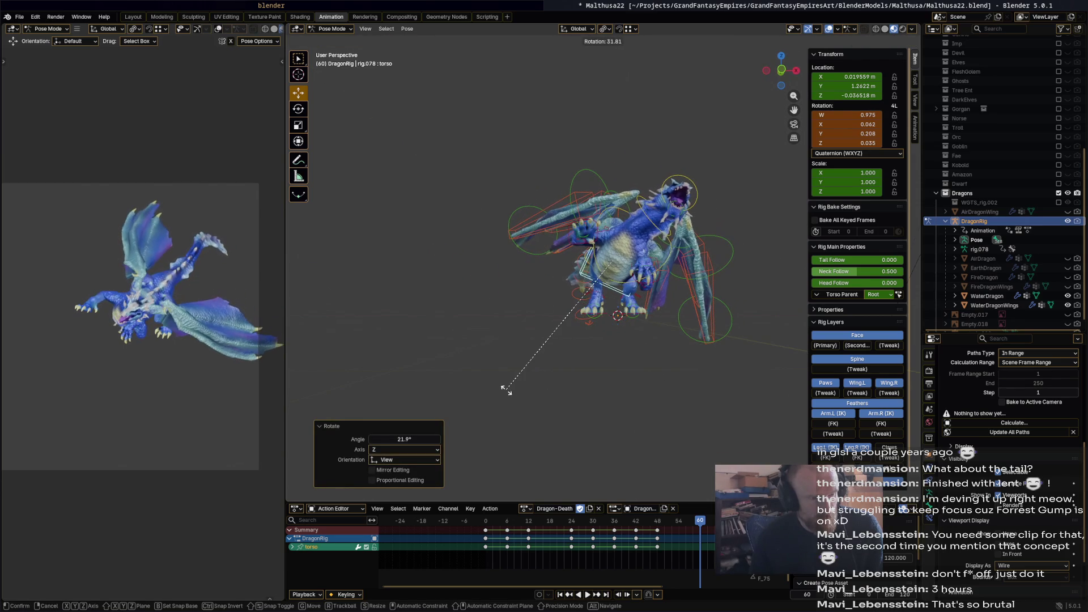
{"action": "left_click", "coordinate": [580, 341]}
{"action": "key", "text": "g"}
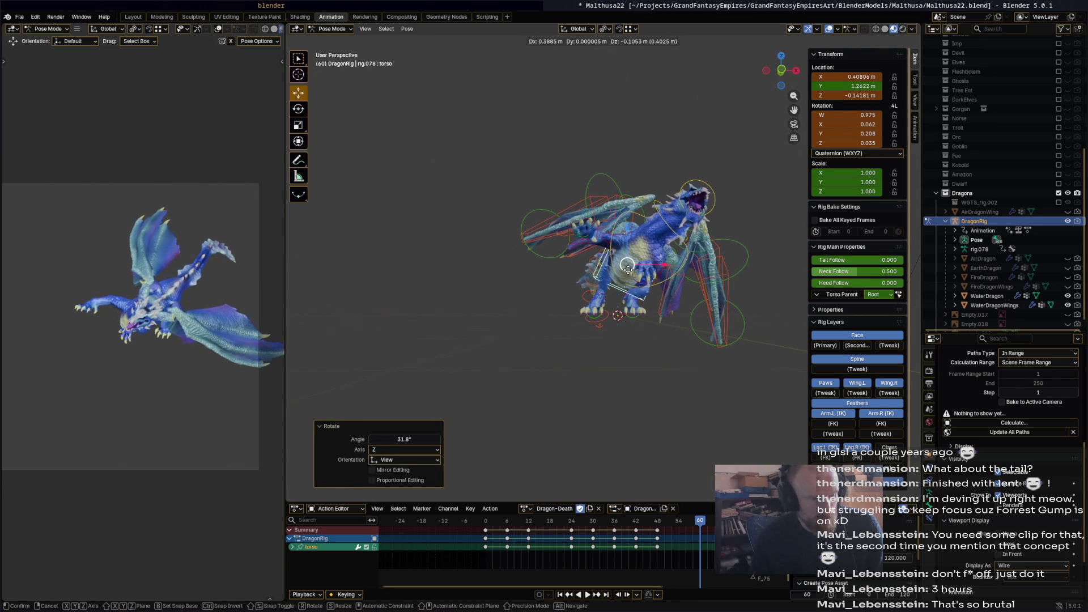
{"action": "left_click", "coordinate": [617, 318]}
Move the front_foot_ik.L control and rotate it 62.3°.
{"action": "mouse_move", "coordinate": [618, 317]}
{"action": "middle_mouse_down"}
{"action": "mouse_move", "coordinate": [628, 299]}
{"action": "mouse_move", "coordinate": [589, 281]}
{"action": "middle_mouse_up"}
{"action": "left_click", "coordinate": [572, 300]}
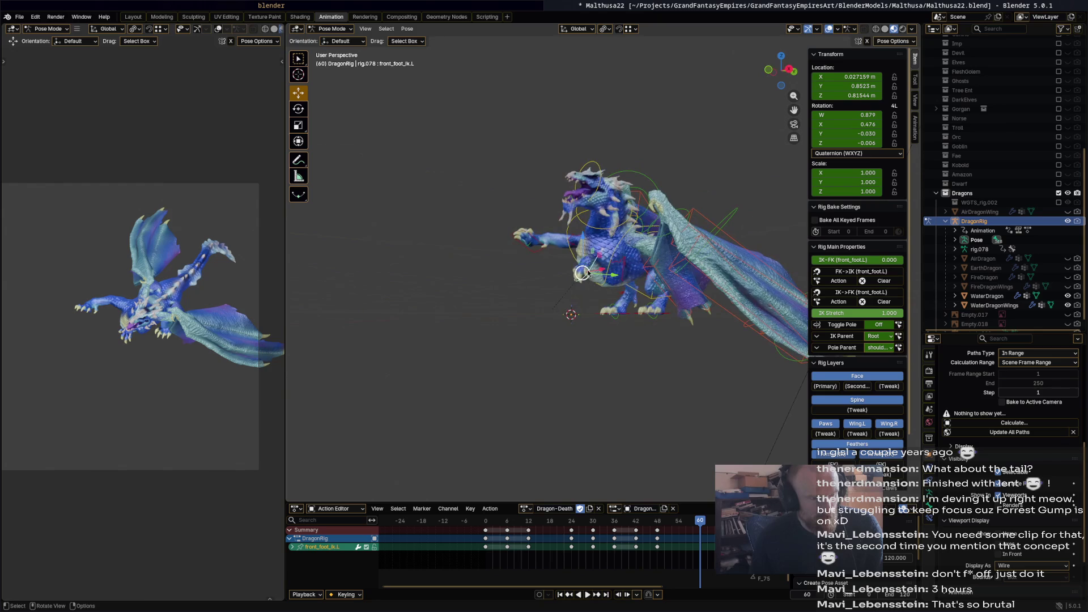
{"action": "key", "text": "g"}
{"action": "left_click", "coordinate": [573, 325]}
{"action": "key", "text": "r"}
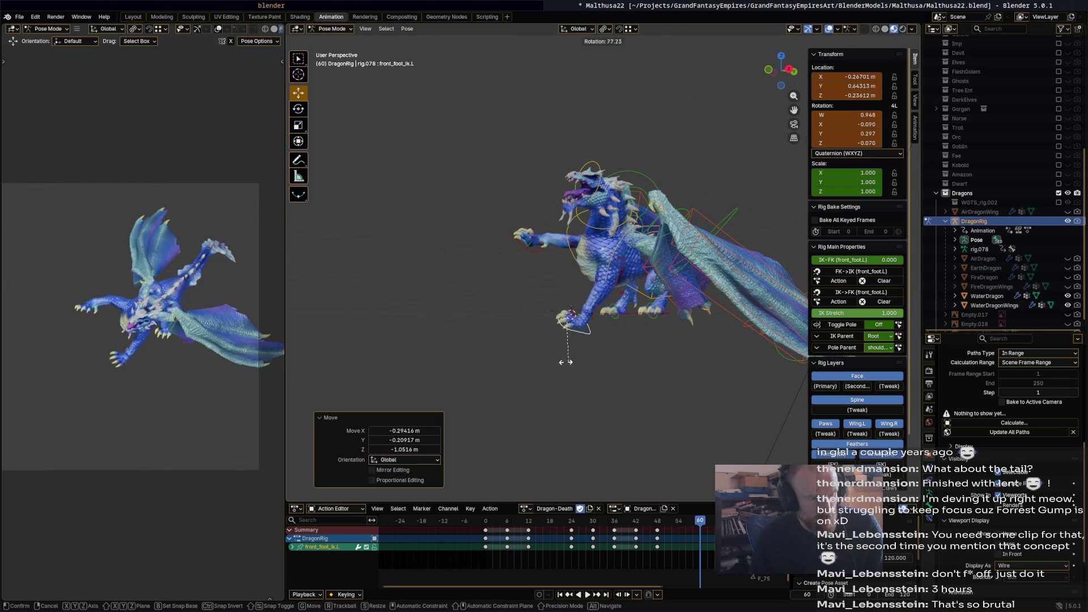
{"action": "left_click", "coordinate": [575, 353]}
Rotate the chest -13.9° then 31.6°, and the hips -13.1°.
{"action": "middle_click_drag", "start_coordinate": [636, 351], "coordinate": [562, 360]}
{"action": "left_click", "coordinate": [684, 272]}
{"action": "key", "text": "r"}
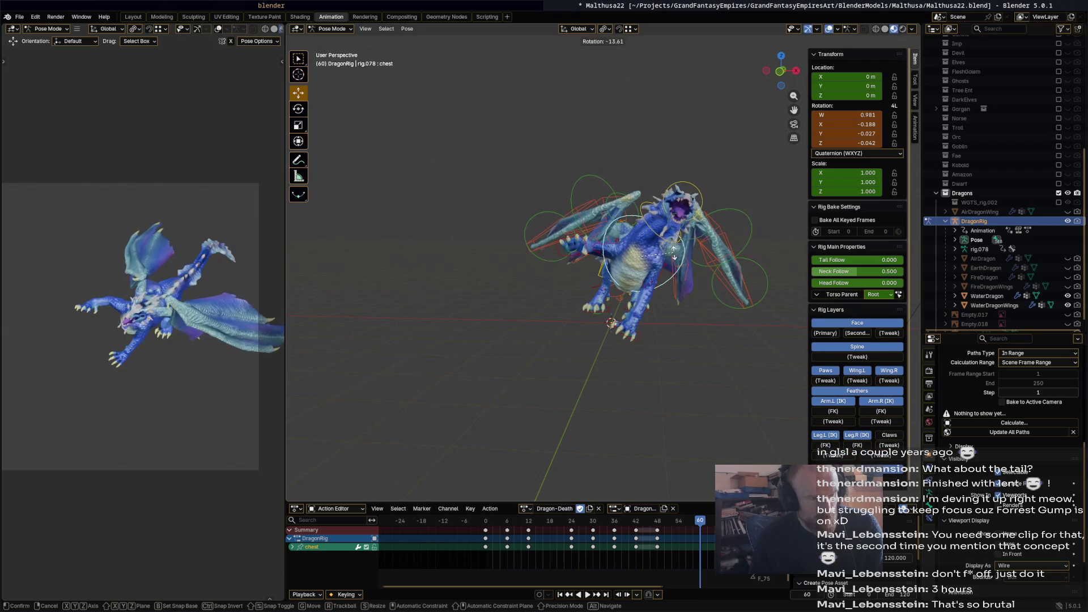
{"action": "left_click", "coordinate": [670, 266]}
{"action": "mouse_move", "coordinate": [669, 266]}
{"action": "middle_mouse_down"}
{"action": "mouse_move", "coordinate": [590, 283]}
{"action": "mouse_move", "coordinate": [599, 288]}
{"action": "middle_mouse_up"}
{"action": "key", "text": "r"}
{"action": "left_click", "coordinate": [596, 290]}
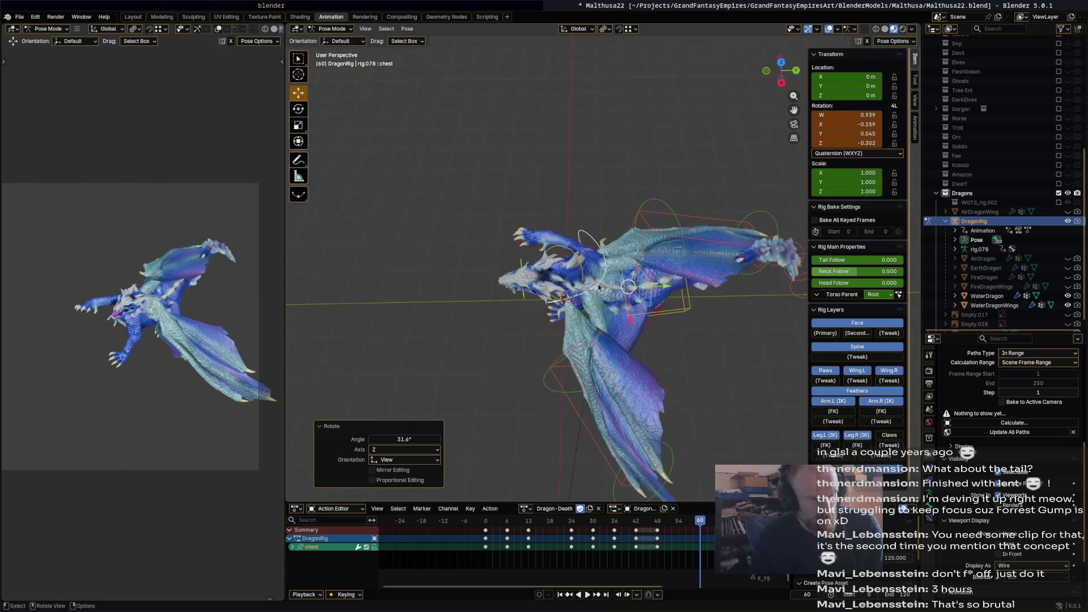
{"action": "left_click", "coordinate": [653, 300]}
{"action": "key", "text": "r"}
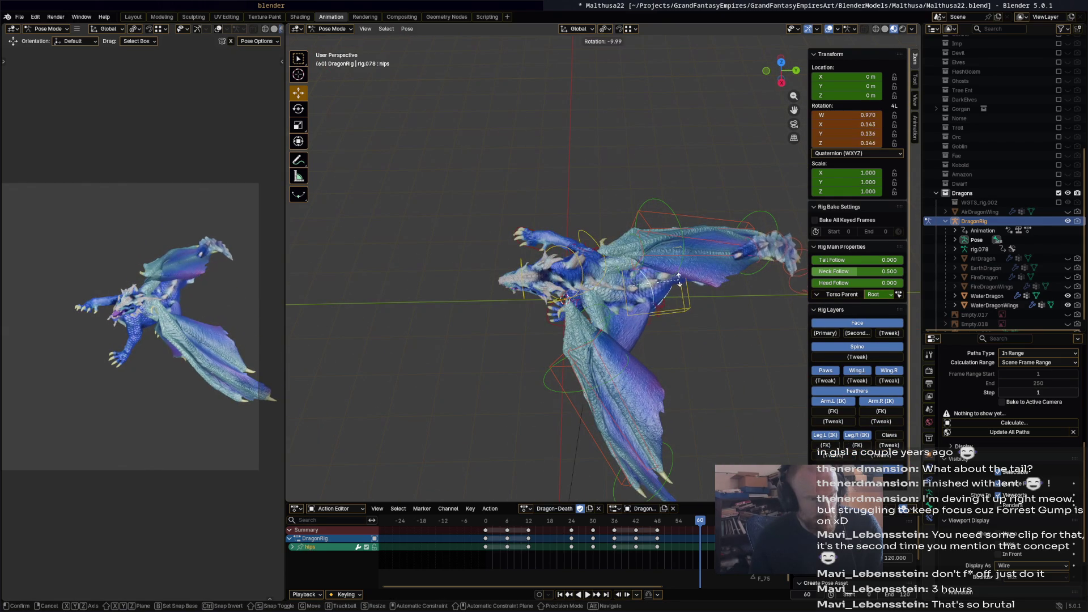
{"action": "left_click", "coordinate": [802, 255]}
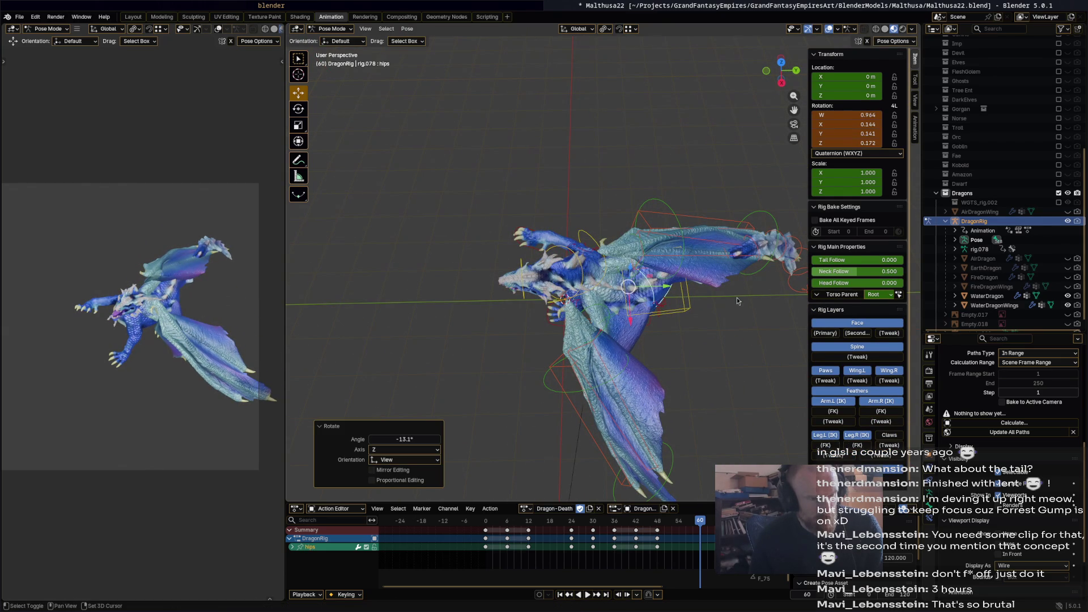
Swing the right wing root Wing.R by -36.3°, then 4.28°.
{"action": "mouse_move", "coordinate": [641, 242]}
{"action": "middle_mouse_down"}
{"action": "mouse_move", "coordinate": [630, 192]}
{"action": "mouse_move", "coordinate": [640, 244]}
{"action": "middle_mouse_up"}
{"action": "left_click", "coordinate": [638, 254]}
{"action": "key", "text": "r"}
{"action": "left_click", "coordinate": [638, 253]}
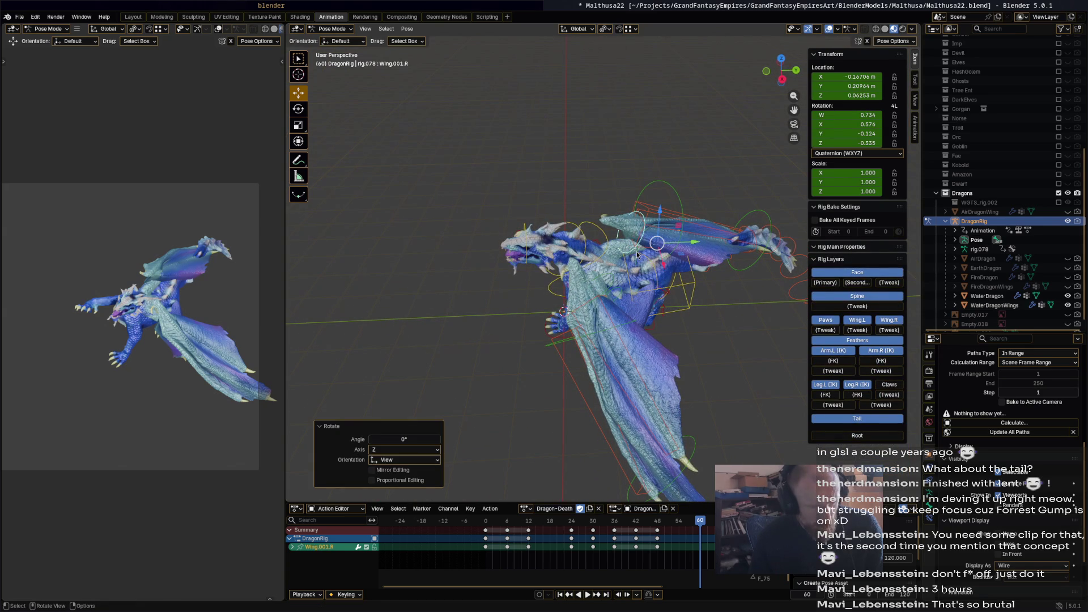
{"action": "left_click", "coordinate": [637, 255]}
{"action": "key", "text": "r"}
{"action": "left_click", "coordinate": [618, 265]}
{"action": "middle_click_drag", "start_coordinate": [618, 265], "coordinate": [563, 282]}
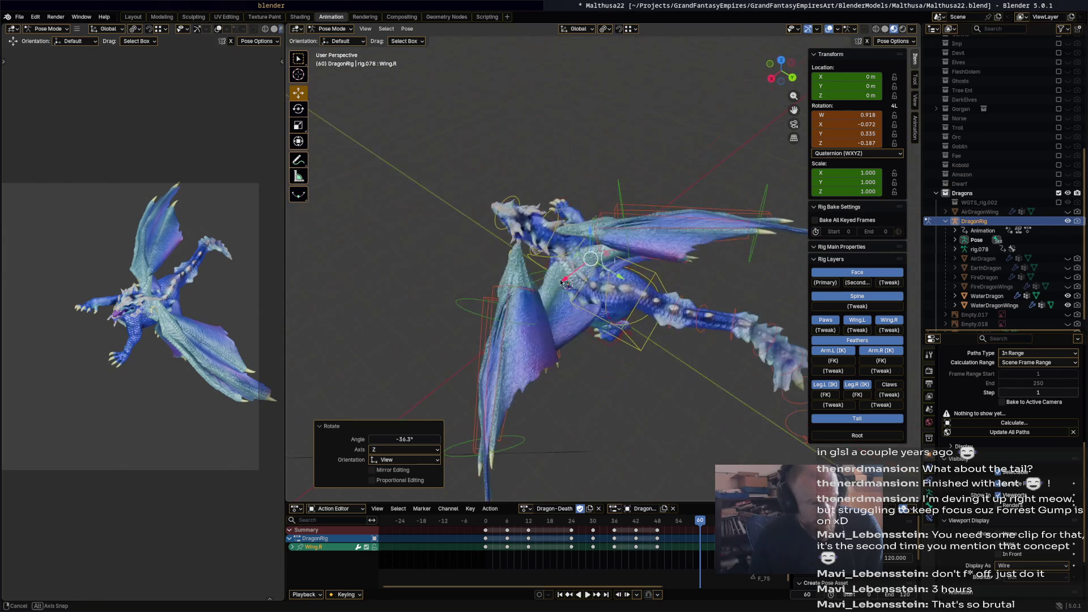
{"action": "key", "text": "r"}
{"action": "left_click", "coordinate": [598, 223]}
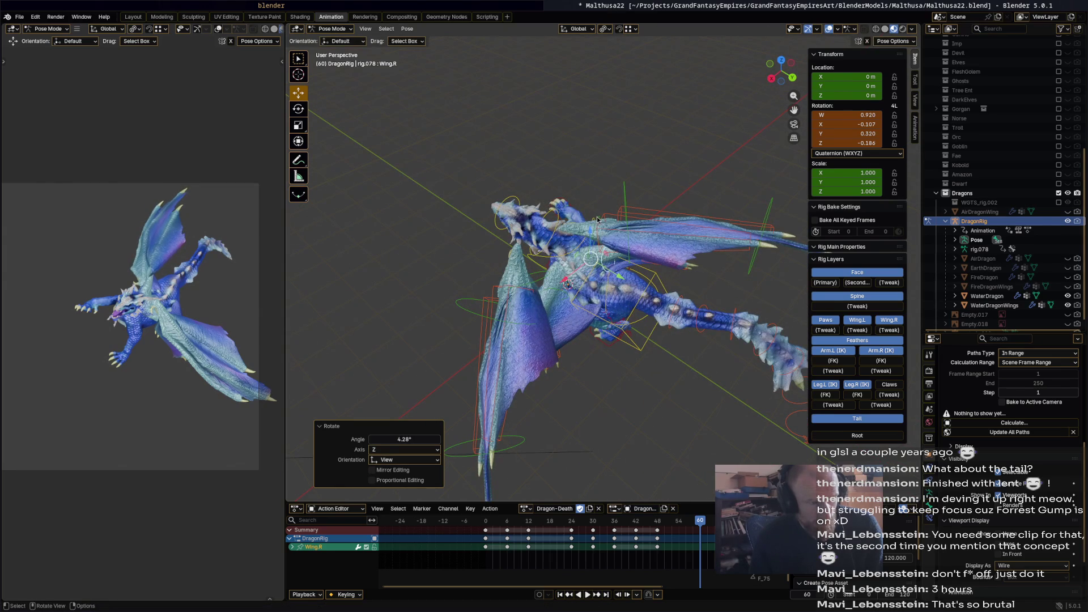
Rotate the right wing segments Wing.001.R and Wing.002.R.
{"action": "left_click", "coordinate": [596, 220]}
{"action": "key", "text": "r"}
{"action": "left_click", "coordinate": [663, 208]}
{"action": "left_click", "coordinate": [663, 208]}
{"action": "key", "text": "r"}
{"action": "left_click", "coordinate": [643, 159]}
Turn the neck to -35.4° and the head to 44.3° about Z.
{"action": "mouse_move", "coordinate": [644, 159]}
{"action": "middle_mouse_down"}
{"action": "mouse_move", "coordinate": [648, 209]}
{"action": "mouse_move", "coordinate": [689, 197]}
{"action": "mouse_move", "coordinate": [720, 205]}
{"action": "middle_mouse_up"}
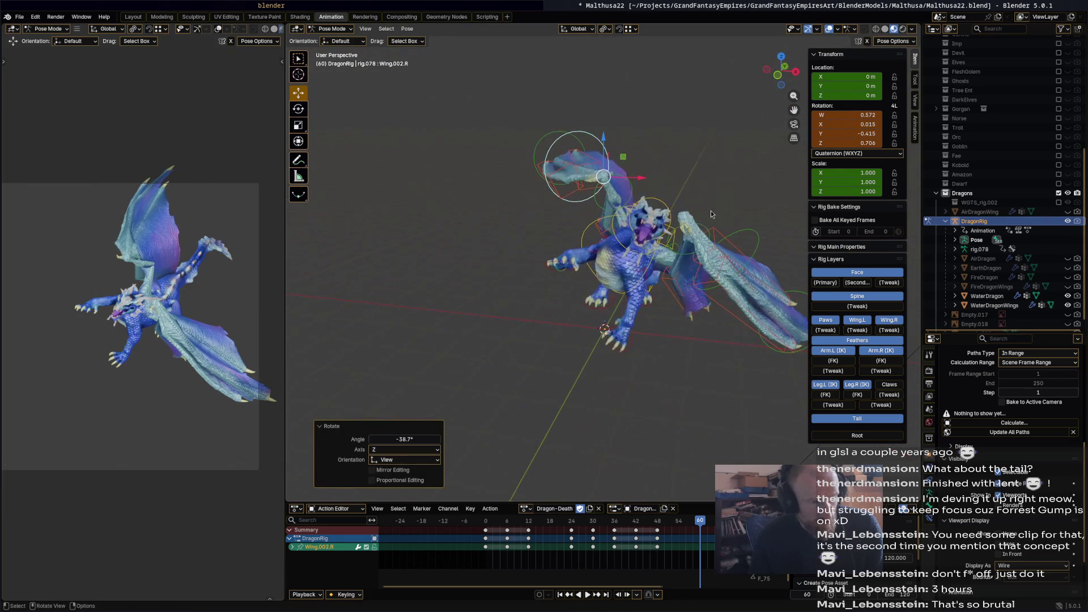
{"action": "middle_click_drag", "start_coordinate": [671, 256], "coordinate": [662, 256]}
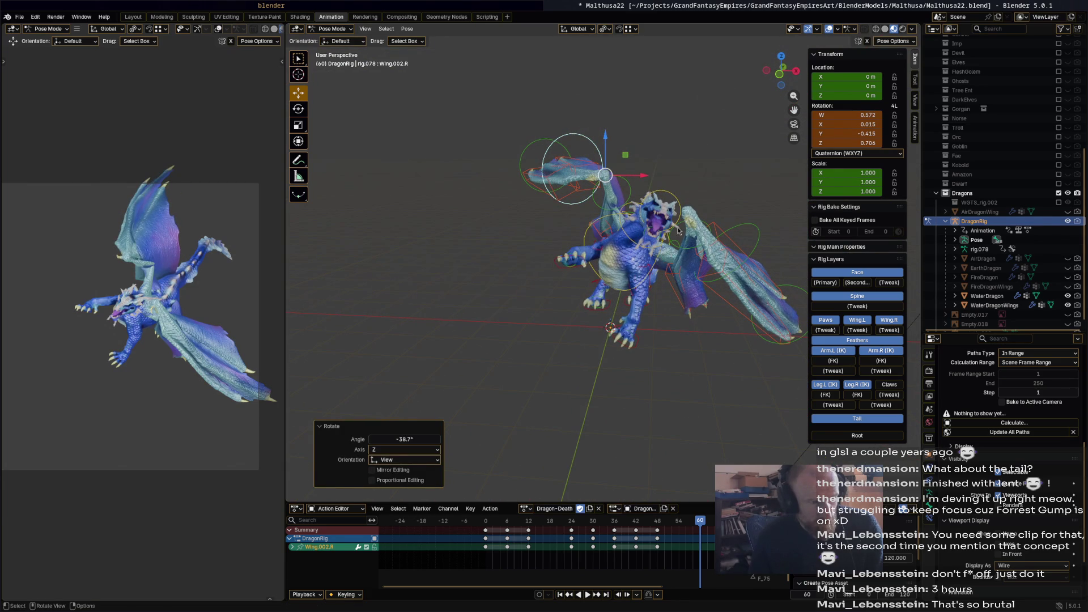
{"action": "left_click", "coordinate": [636, 245]}
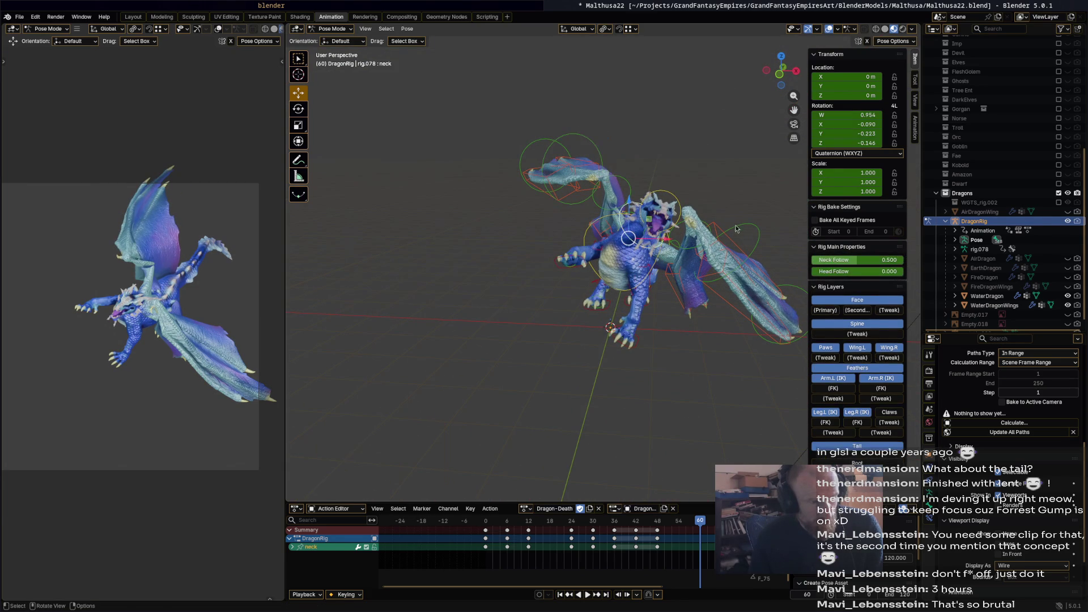
{"action": "key", "text": "r"}
{"action": "left_click", "coordinate": [660, 198]}
{"action": "left_click", "coordinate": [662, 200]}
{"action": "mouse_move", "coordinate": [662, 200]}
{"action": "middle_mouse_down"}
{"action": "mouse_move", "coordinate": [526, 271]}
{"action": "mouse_move", "coordinate": [624, 238]}
{"action": "mouse_move", "coordinate": [677, 204]}
{"action": "middle_mouse_up"}
{"action": "key", "text": "r"}
{"action": "left_click", "coordinate": [544, 284]}
{"action": "key", "text": "r"}
{"action": "left_click", "coordinate": [675, 193]}
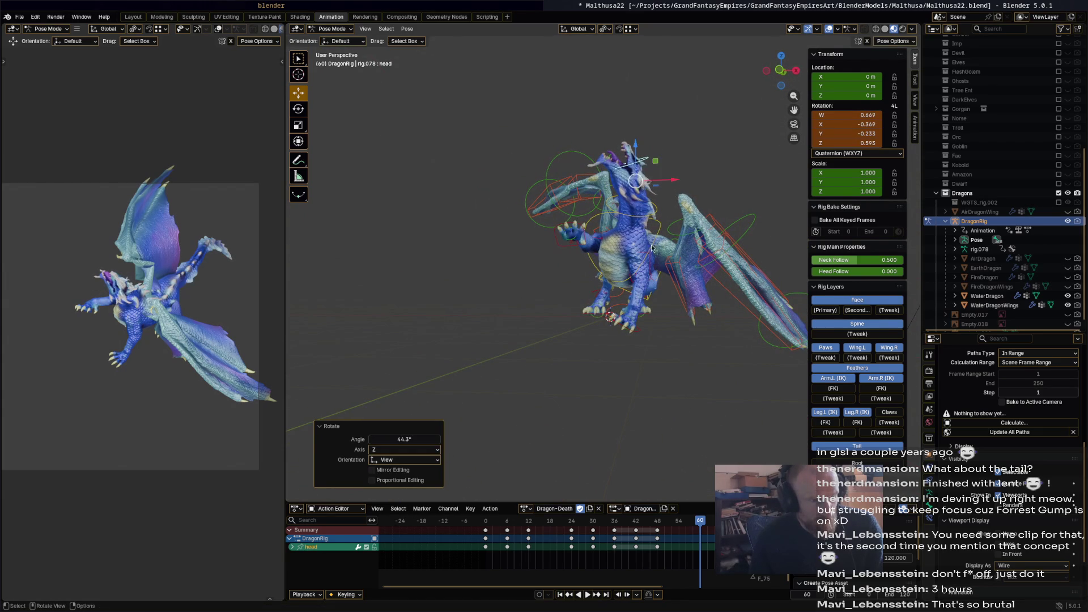
Rotate the left wing segments Wing.001.L and Wing.002.L (-14.8°).
{"action": "middle_click_drag", "start_coordinate": [646, 257], "coordinate": [686, 256]}
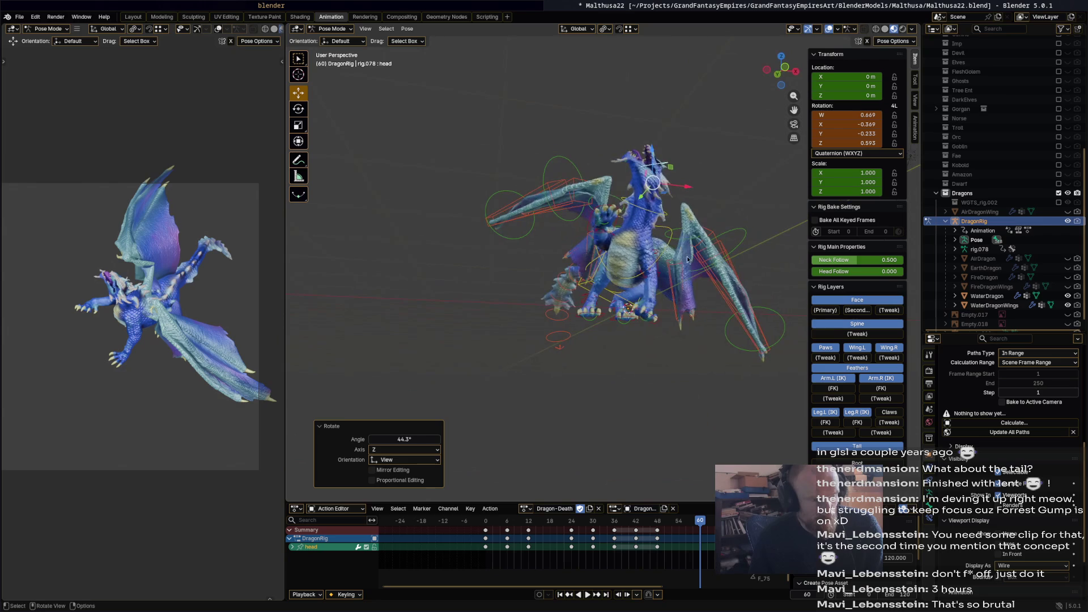
{"action": "left_click", "coordinate": [687, 244]}
{"action": "key", "text": "r"}
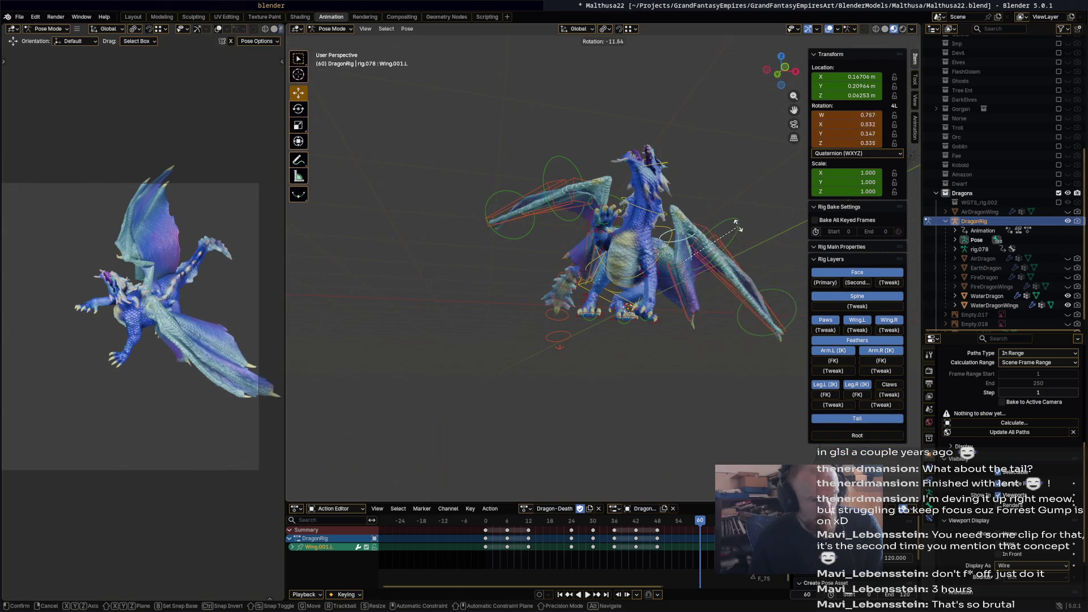
{"action": "left_click", "coordinate": [728, 221]}
{"action": "left_click", "coordinate": [735, 228]}
{"action": "key", "text": "r"}
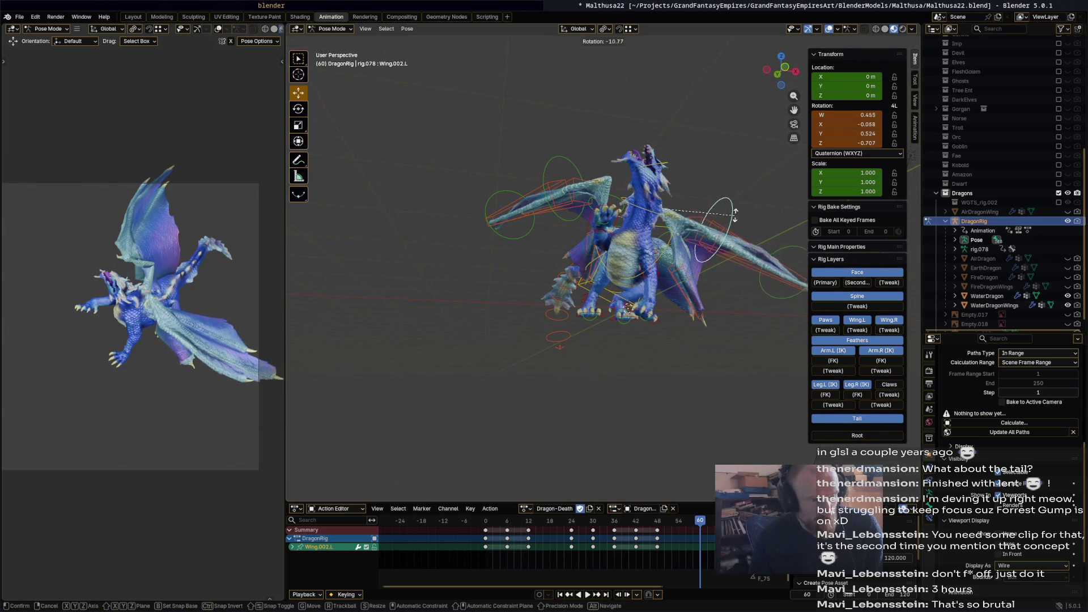
{"action": "left_click", "coordinate": [704, 275]}
Keyframe the whole pose at frame 60 and scrub the playhead to frame 48.
{"action": "key", "text": "a"}
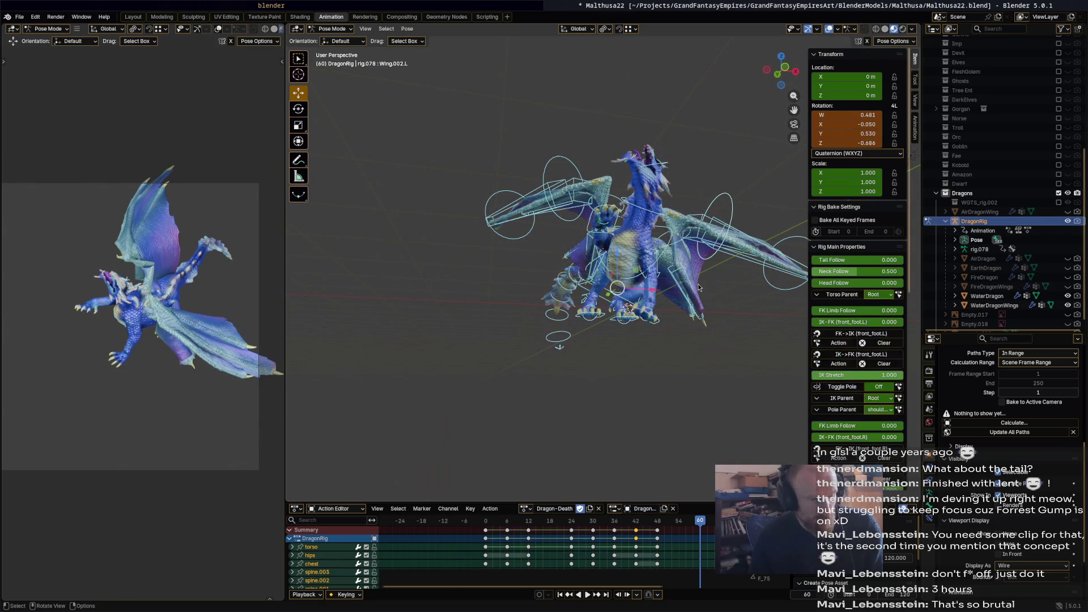
{"action": "key", "text": "i"}
{"action": "key", "text": "space"}
{"action": "left_click", "coordinate": [533, 521]}
{"action": "left_click_drag", "start_coordinate": [533, 521], "coordinate": [701, 527]}
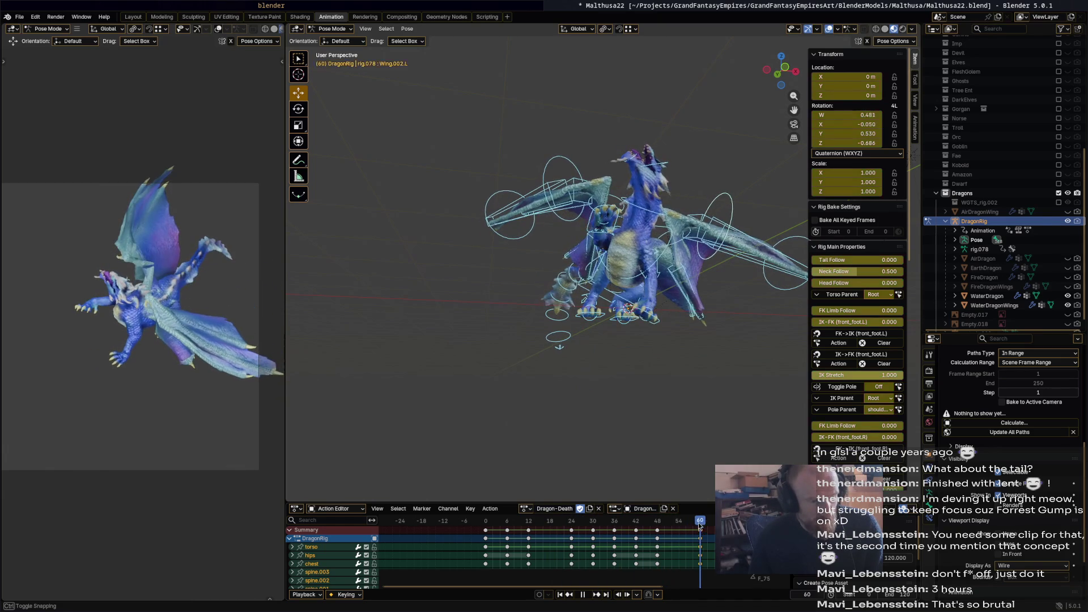
Move the front right foot control, rotate it 50.9° and move it again.
{"action": "left_click", "coordinate": [639, 287]}
{"action": "left_click", "coordinate": [618, 229]}
{"action": "mouse_move", "coordinate": [619, 232]}
{"action": "middle_mouse_down"}
{"action": "mouse_move", "coordinate": [736, 264]}
{"action": "mouse_move", "coordinate": [685, 247]}
{"action": "middle_mouse_up"}
{"action": "key", "text": "g"}
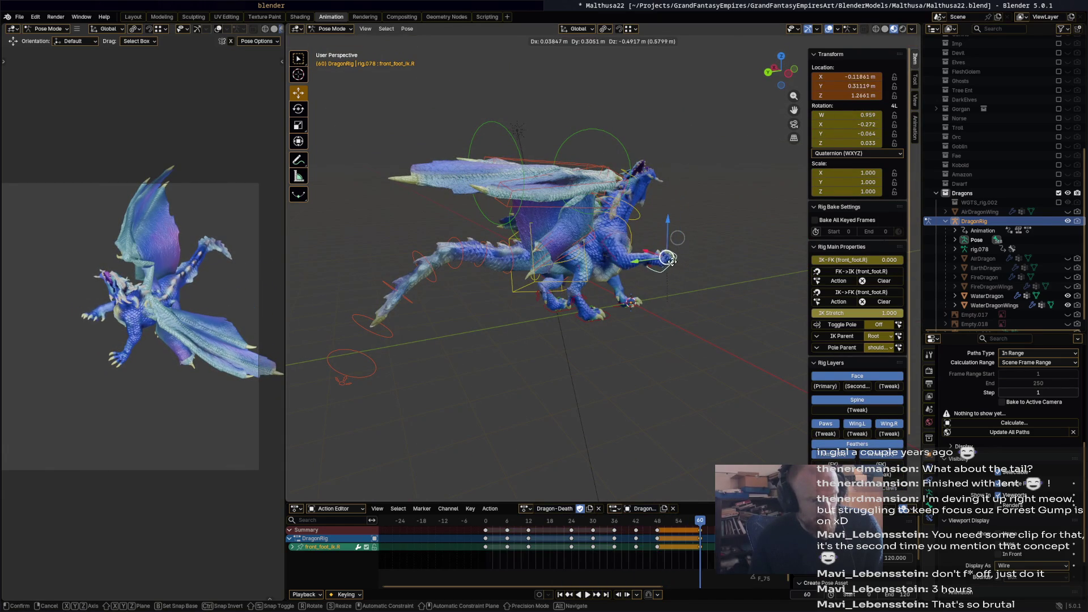
{"action": "left_click", "coordinate": [652, 282]}
{"action": "mouse_move", "coordinate": [652, 281]}
{"action": "middle_mouse_down"}
{"action": "mouse_move", "coordinate": [584, 309]}
{"action": "mouse_move", "coordinate": [613, 318]}
{"action": "middle_mouse_up"}
{"action": "key", "text": "r"}
{"action": "left_click", "coordinate": [548, 308]}
{"action": "key", "text": "g"}
{"action": "left_click", "coordinate": [603, 307]}
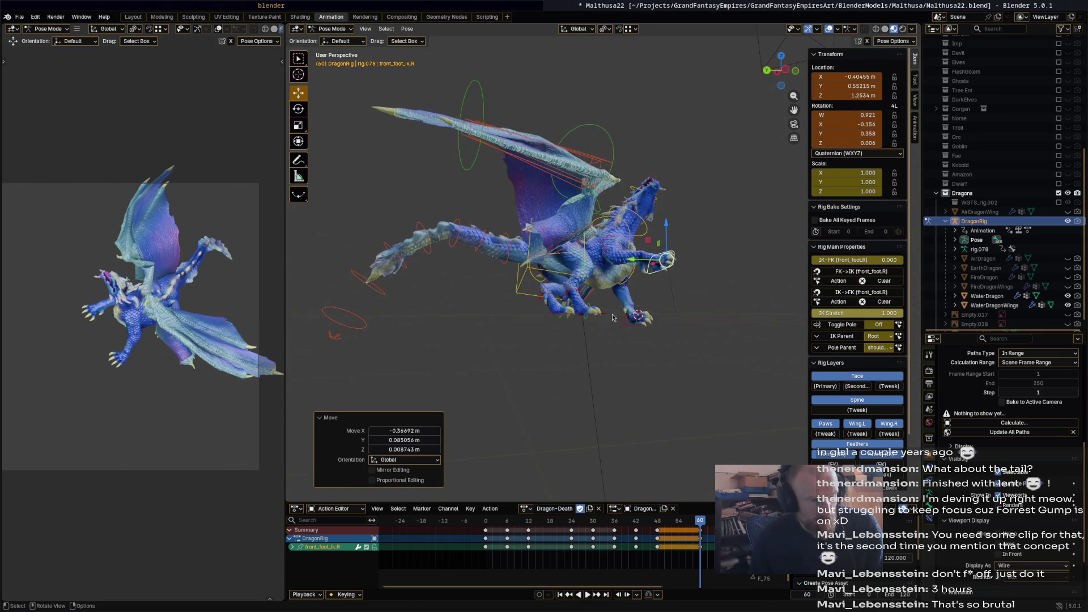
Rotate the right hind foot control.
{"action": "left_click", "coordinate": [601, 319]}
{"action": "key", "text": "r"}
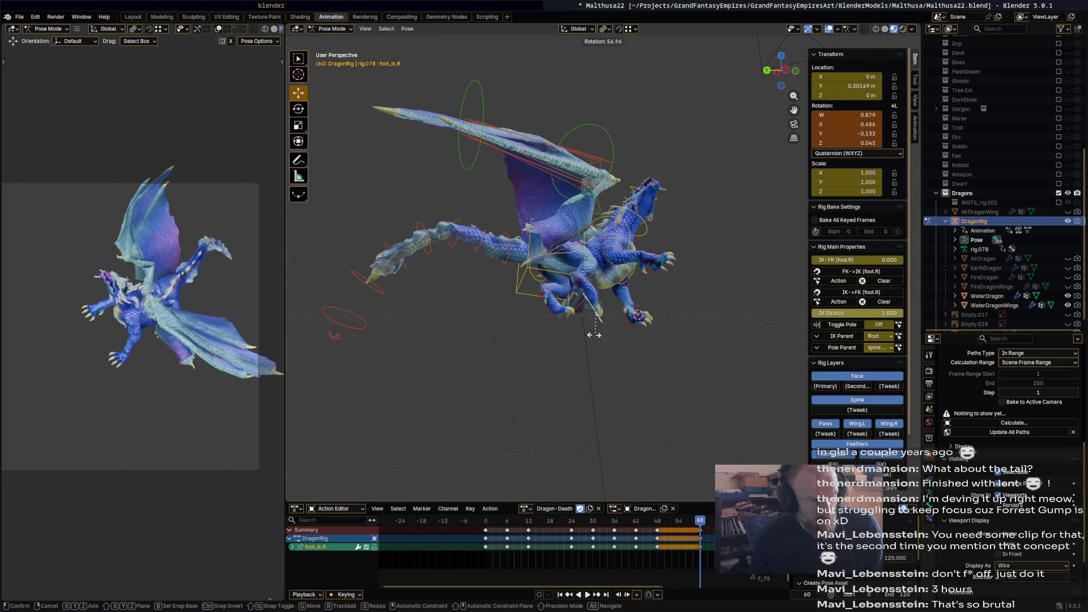
{"action": "left_click", "coordinate": [628, 356]}
Select all bones, play the Dragon-Death action and stop it at frame 72.
{"action": "key", "text": "a"}
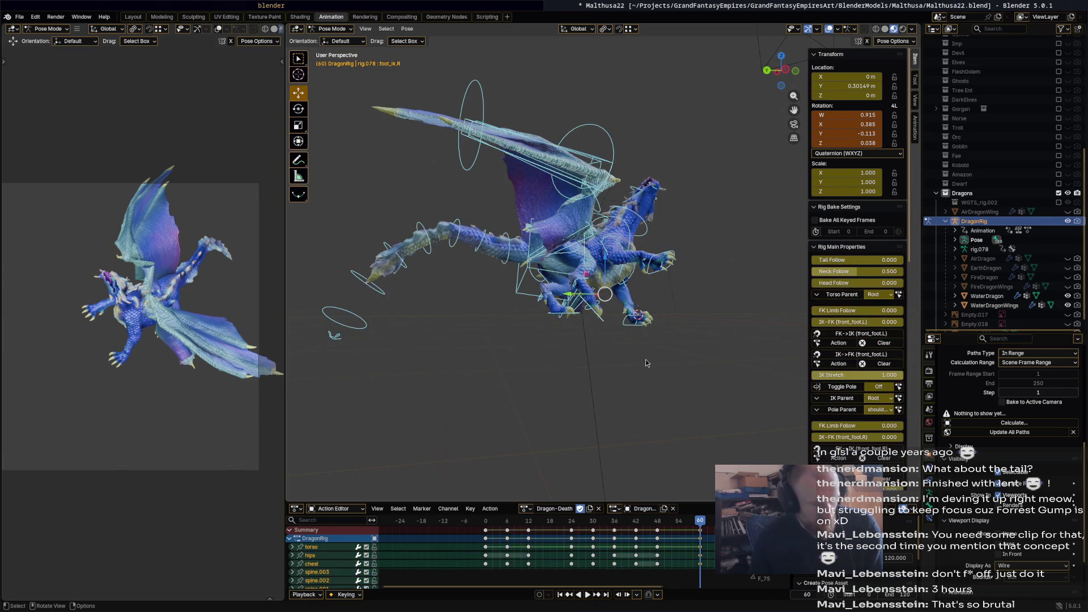
{"action": "key", "text": "space"}
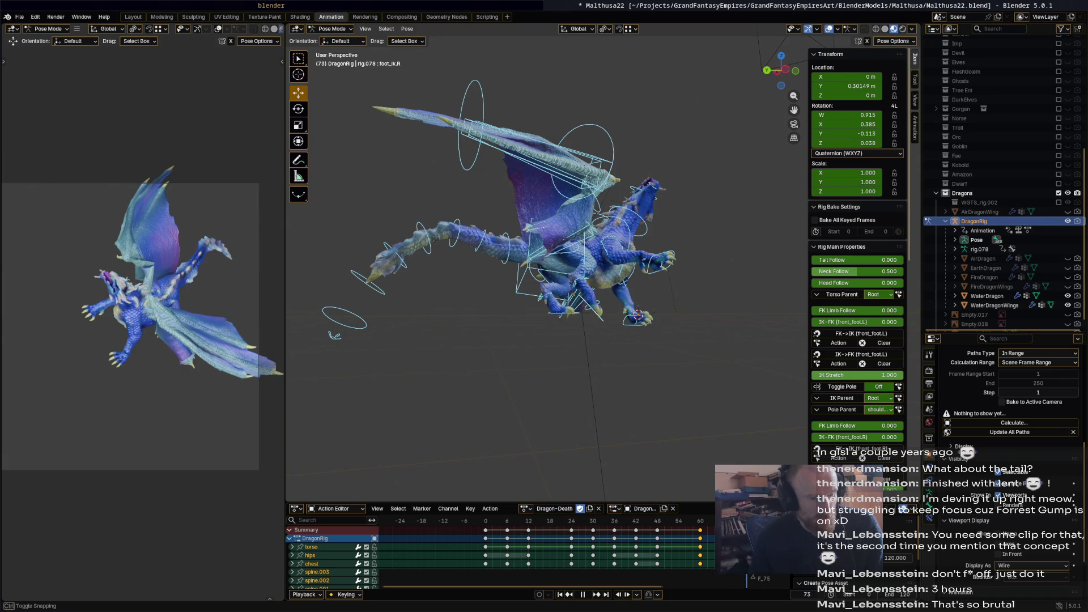
{"action": "key", "text": "space"}
{"action": "mouse_move", "coordinate": [642, 319]}
{"action": "middle_mouse_down"}
{"action": "mouse_move", "coordinate": [565, 315]}
{"action": "mouse_move", "coordinate": [549, 329]}
{"action": "middle_mouse_up"}
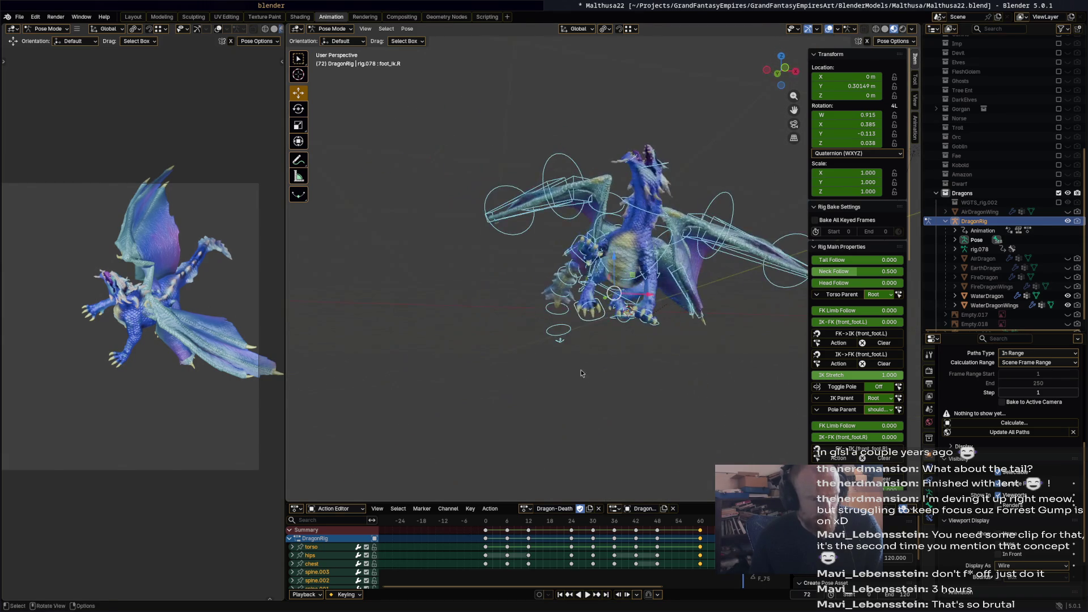
{"action": "scroll", "coordinate": [696, 535], "scroll_direction": "down", "scroll_amount": 3}
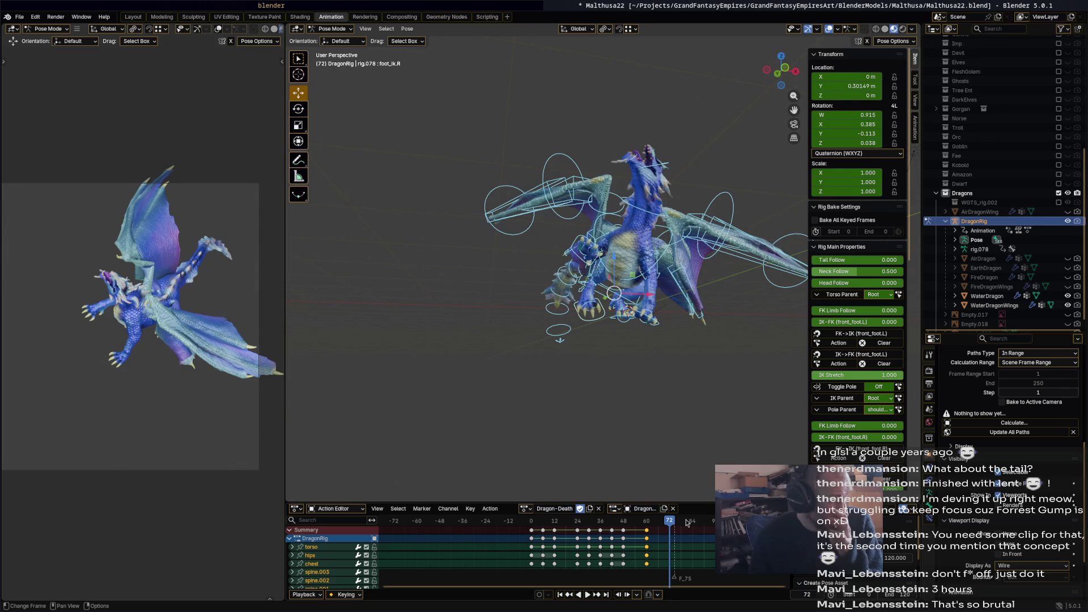
{"action": "mouse_move", "coordinate": [646, 488]}
{"action": "middle_mouse_down"}
{"action": "mouse_move", "coordinate": [619, 459]}
{"action": "mouse_move", "coordinate": [607, 485]}
{"action": "middle_mouse_up"}
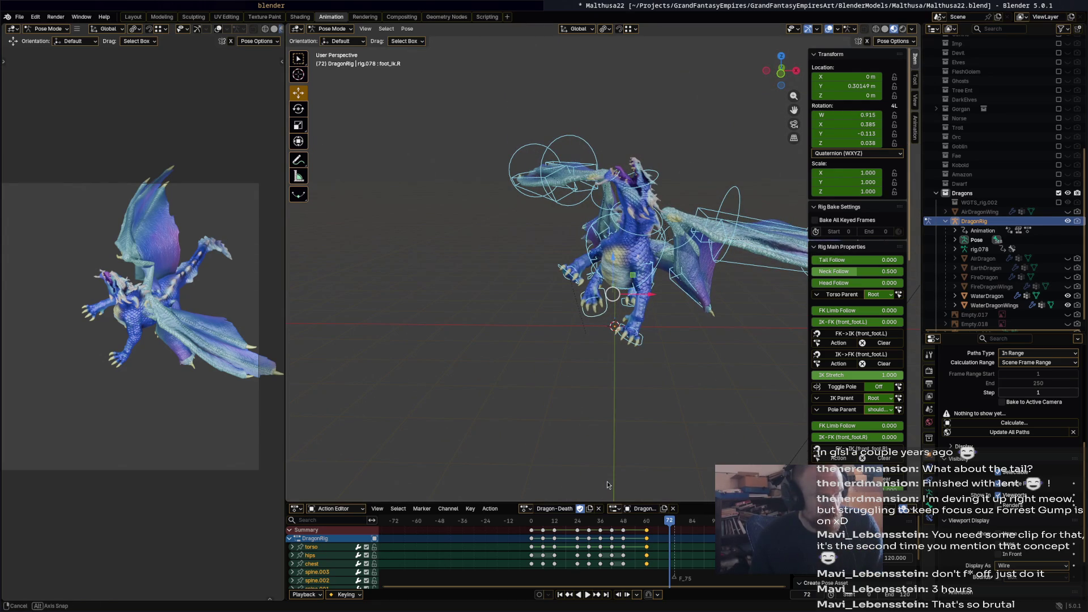
{"action": "scroll", "coordinate": [648, 338], "scroll_direction": "up", "scroll_amount": 5}
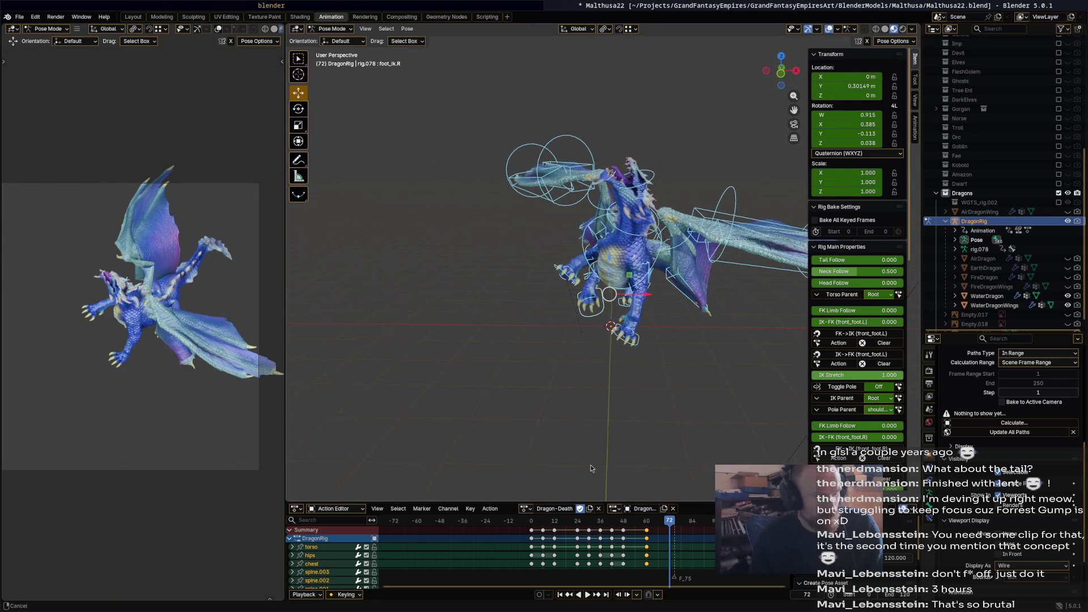
Rotate the left wing root Wing.L upward in two passes.
{"action": "middle_click_drag", "start_coordinate": [619, 255], "coordinate": [618, 377]}
{"action": "left_click", "coordinate": [611, 268]}
{"action": "mouse_move", "coordinate": [611, 268]}
{"action": "middle_mouse_down"}
{"action": "mouse_move", "coordinate": [627, 212]}
{"action": "mouse_move", "coordinate": [593, 262]}
{"action": "middle_mouse_up"}
{"action": "left_click", "coordinate": [687, 290]}
{"action": "mouse_move", "coordinate": [687, 290]}
{"action": "middle_mouse_down"}
{"action": "mouse_move", "coordinate": [673, 239]}
{"action": "mouse_move", "coordinate": [654, 234]}
{"action": "middle_mouse_up"}
{"action": "key", "text": "r"}
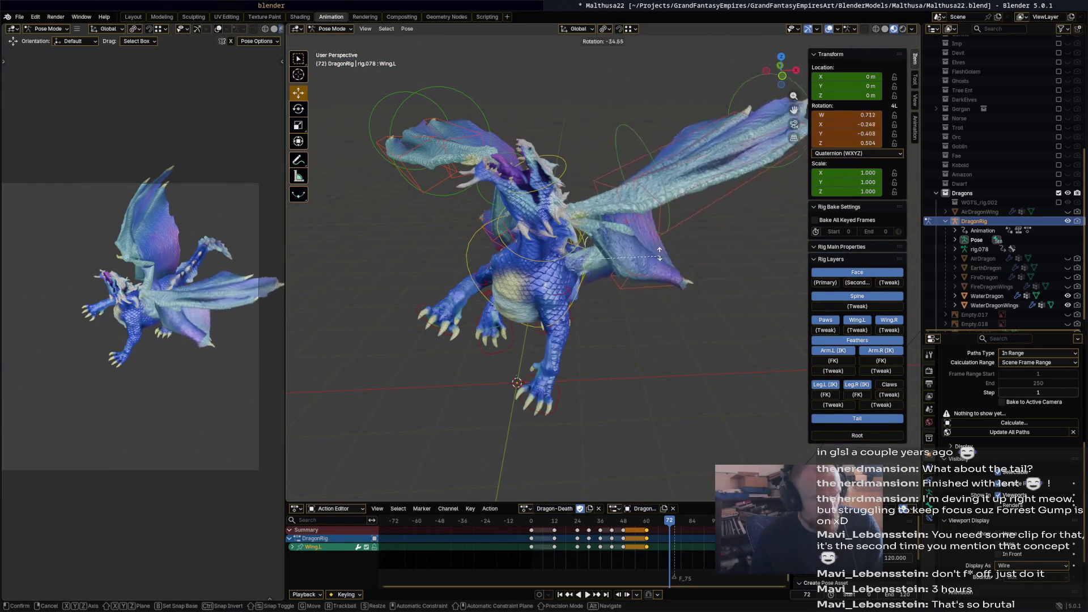
{"action": "left_click", "coordinate": [652, 275]}
{"action": "mouse_move", "coordinate": [653, 276]}
{"action": "middle_mouse_down"}
{"action": "mouse_move", "coordinate": [648, 376]}
{"action": "mouse_move", "coordinate": [652, 317]}
{"action": "middle_mouse_up"}
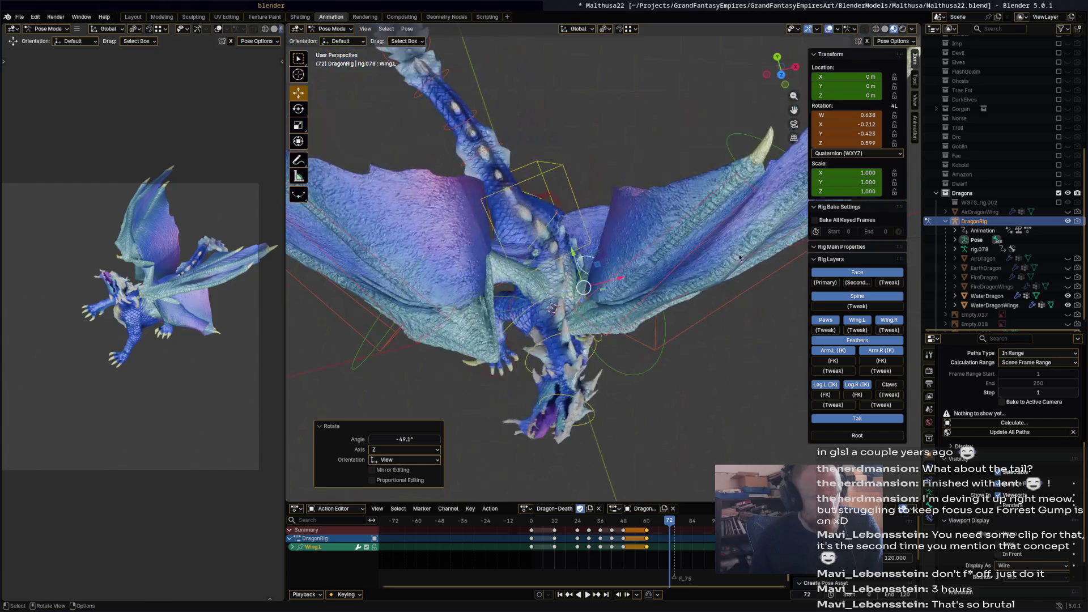
{"action": "key", "text": "r"}
{"action": "left_click", "coordinate": [657, 209]}
{"action": "mouse_move", "coordinate": [657, 209]}
{"action": "middle_mouse_down"}
{"action": "mouse_move", "coordinate": [696, 158]}
{"action": "mouse_move", "coordinate": [617, 151]}
{"action": "mouse_move", "coordinate": [675, 200]}
{"action": "mouse_move", "coordinate": [715, 211]}
{"action": "mouse_move", "coordinate": [587, 190]}
{"action": "mouse_move", "coordinate": [592, 149]}
{"action": "middle_mouse_up"}
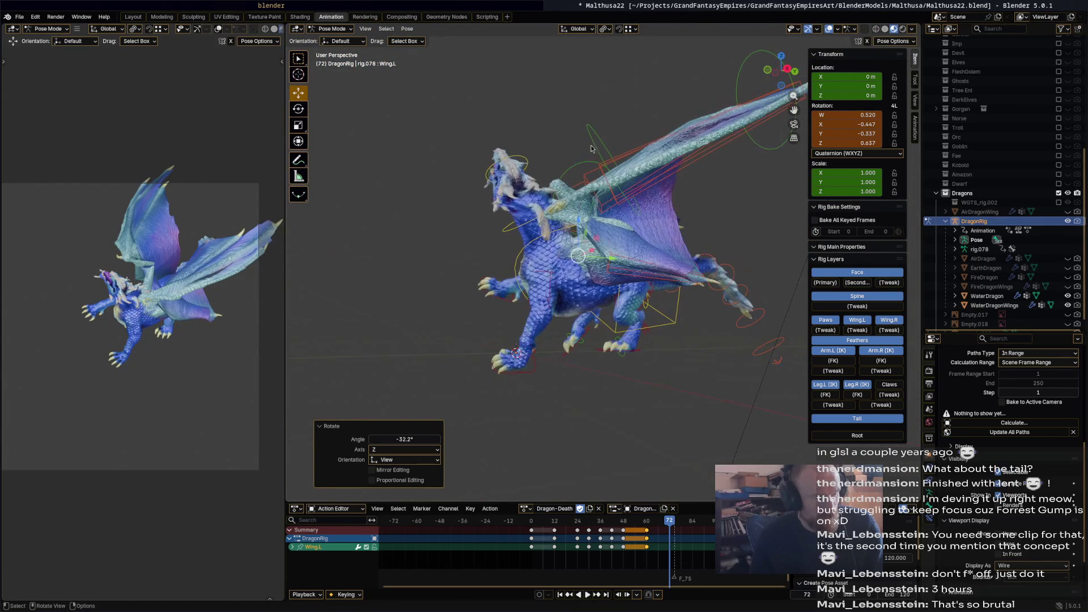
Swing the outer left wing section Wing.002.L downward in two rotations.
{"action": "left_click", "coordinate": [603, 152]}
{"action": "key", "text": "r"}
{"action": "left_click", "coordinate": [661, 243]}
{"action": "mouse_move", "coordinate": [661, 243]}
{"action": "middle_mouse_down"}
{"action": "mouse_move", "coordinate": [761, 246]}
{"action": "mouse_move", "coordinate": [727, 263]}
{"action": "middle_mouse_up"}
{"action": "key", "text": "r"}
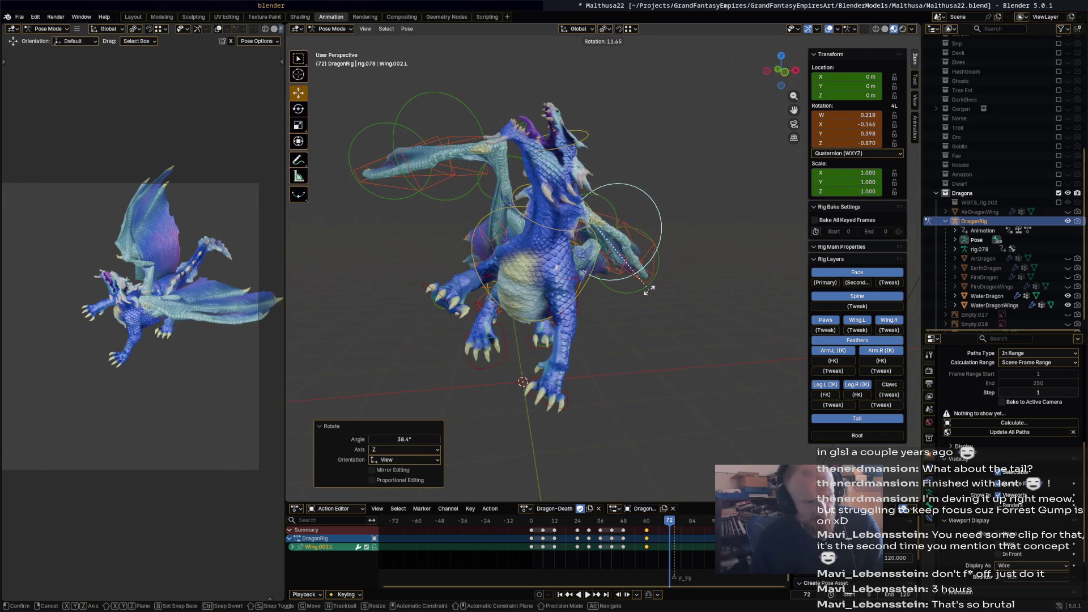
{"action": "left_click", "coordinate": [651, 295]}
Tilt the torso bone to start the dragon leaning.
{"action": "mouse_move", "coordinate": [651, 295]}
{"action": "middle_mouse_down"}
{"action": "mouse_move", "coordinate": [666, 297]}
{"action": "mouse_move", "coordinate": [637, 297]}
{"action": "middle_mouse_up"}
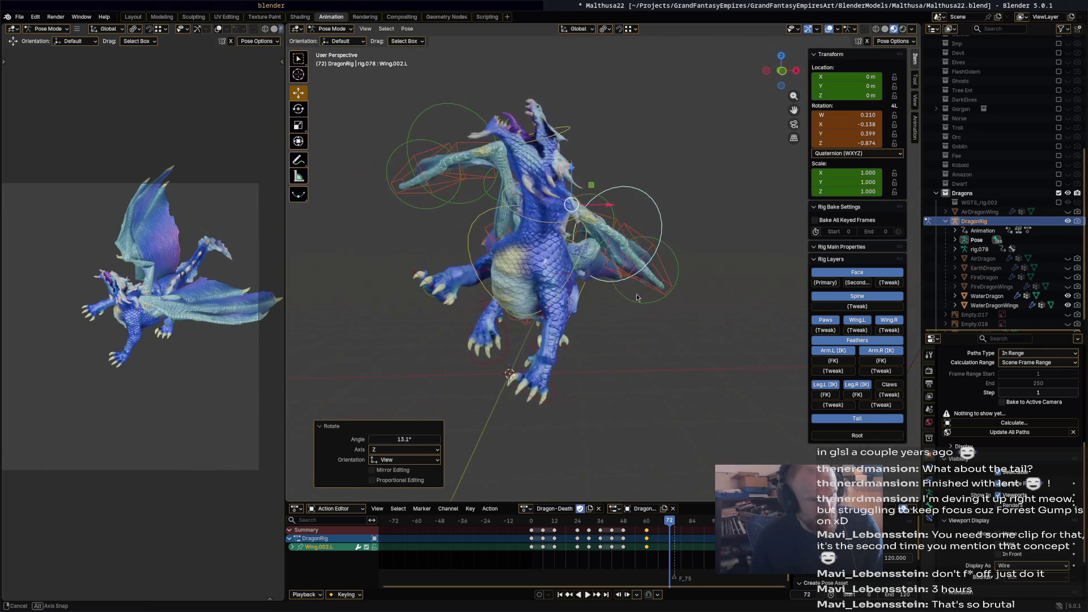
{"action": "middle_click_drag", "start_coordinate": [662, 415], "coordinate": [602, 276], "text": "shift"}
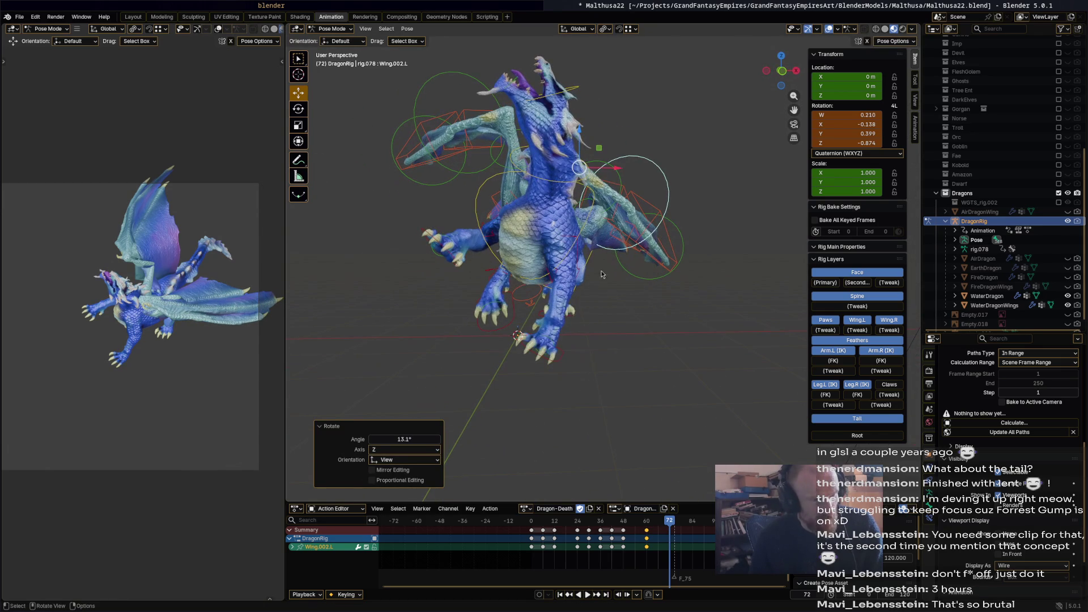
{"action": "left_click", "coordinate": [589, 265]}
{"action": "key", "text": "r"}
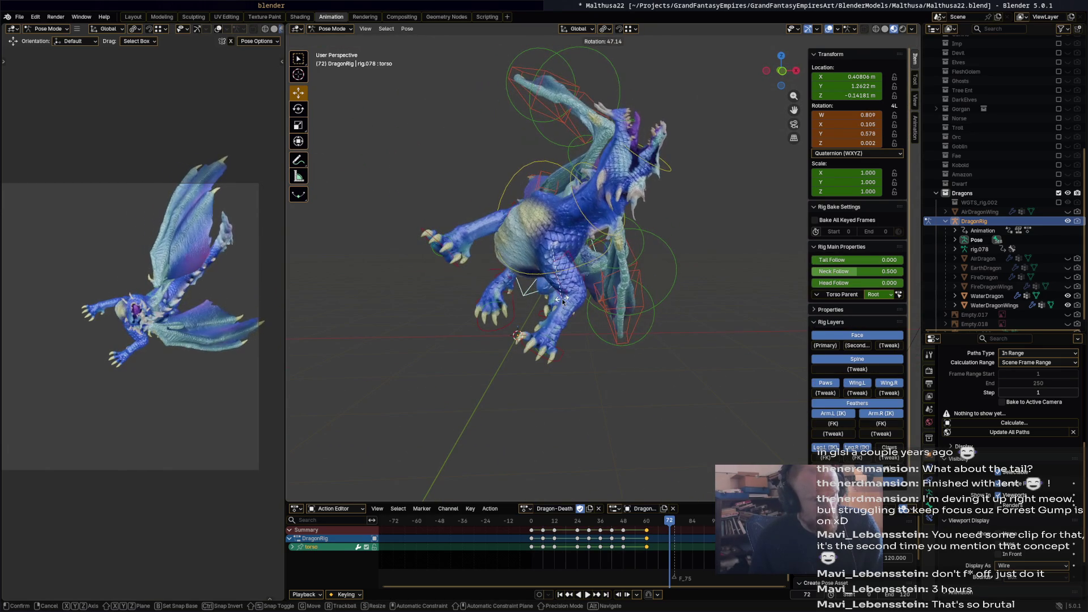
{"action": "left_click", "coordinate": [621, 312]}
Swing Wing.001.L round and reposition the Wing.L bone.
{"action": "left_click", "coordinate": [607, 271]}
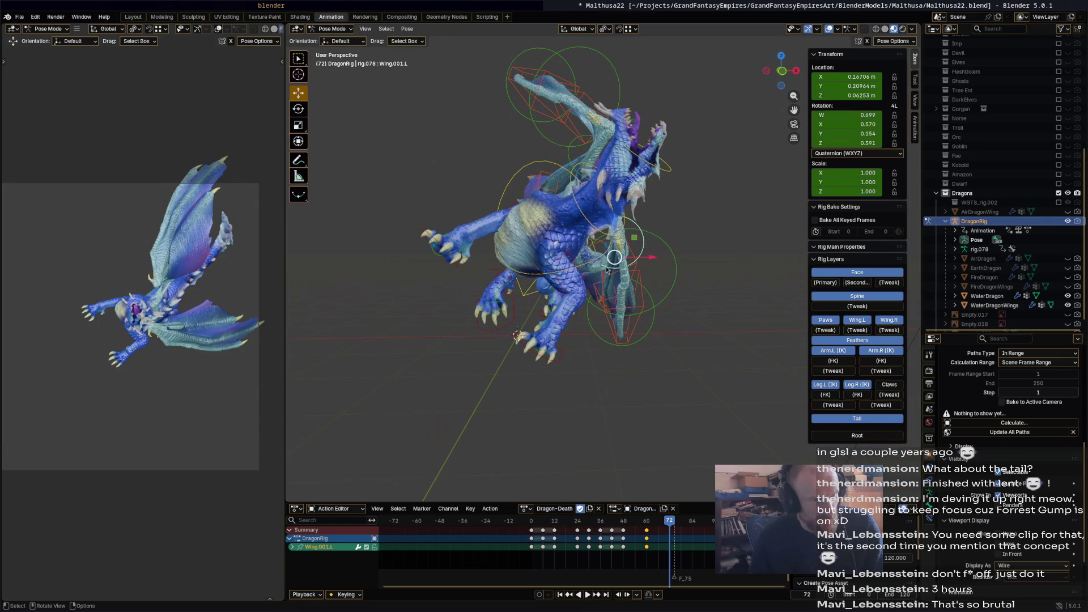
{"action": "key", "text": "r"}
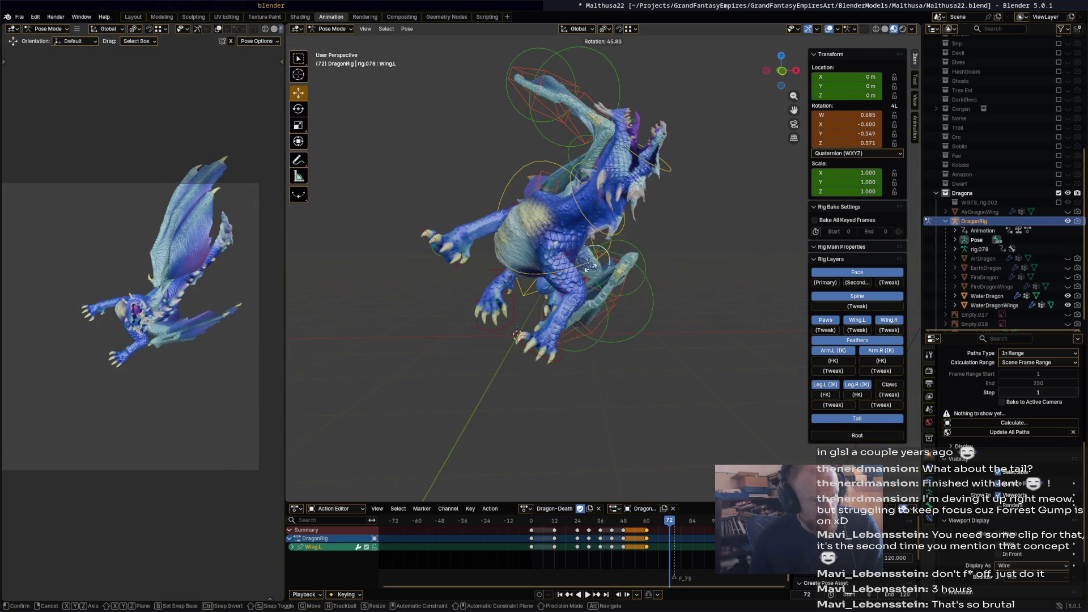
{"action": "left_click", "coordinate": [584, 299]}
{"action": "mouse_move", "coordinate": [584, 300]}
{"action": "middle_mouse_down"}
{"action": "mouse_move", "coordinate": [499, 329]}
{"action": "mouse_move", "coordinate": [416, 339]}
{"action": "mouse_move", "coordinate": [535, 277]}
{"action": "mouse_move", "coordinate": [518, 262]}
{"action": "mouse_move", "coordinate": [569, 276]}
{"action": "middle_mouse_up"}
{"action": "key", "text": "g"}
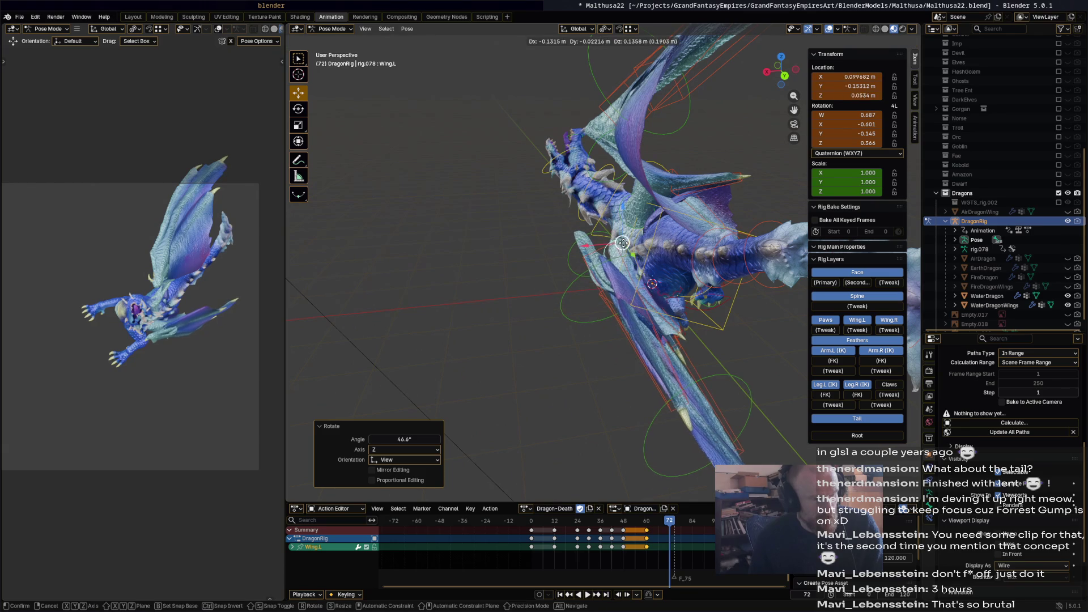
{"action": "left_click", "coordinate": [641, 260]}
{"action": "middle_click_drag", "start_coordinate": [641, 260], "coordinate": [667, 278]}
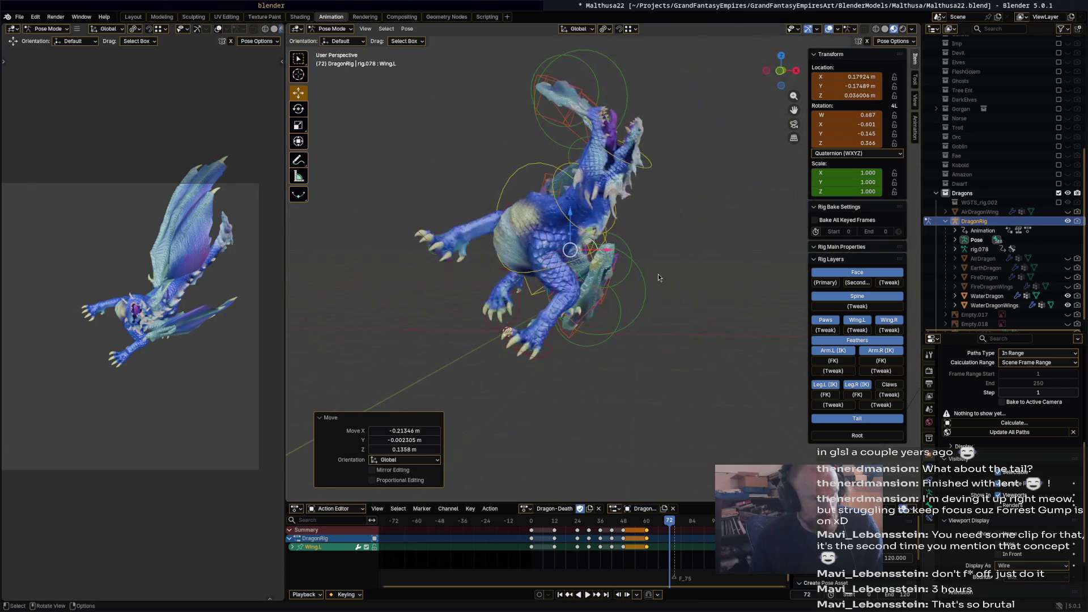
Shift the torso and rotate it twice, ending at 18.7° so the dragon rolls sideways.
{"action": "left_click", "coordinate": [607, 241]}
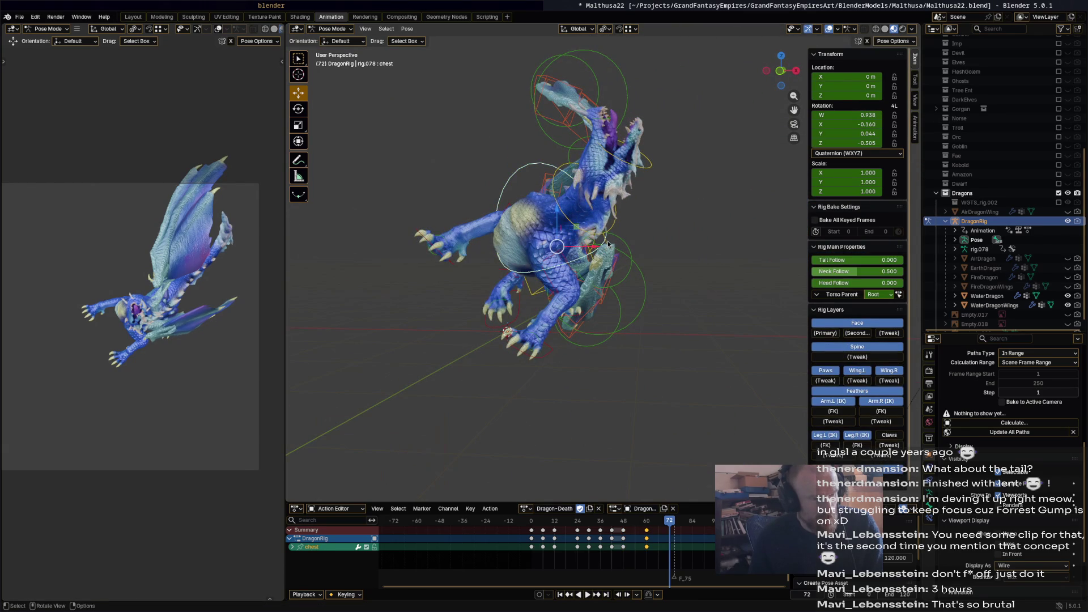
{"action": "left_click", "coordinate": [608, 244]}
{"action": "left_click_drag", "start_coordinate": [566, 247], "coordinate": [624, 270]}
{"action": "key", "text": "r"}
{"action": "key", "text": "r"}
{"action": "left_click", "coordinate": [662, 336]}
{"action": "mouse_move", "coordinate": [662, 336]}
{"action": "middle_mouse_down"}
{"action": "mouse_move", "coordinate": [723, 324]}
{"action": "mouse_move", "coordinate": [696, 364]}
{"action": "middle_mouse_up"}
{"action": "key", "text": "r"}
{"action": "left_click", "coordinate": [667, 417]}
{"action": "mouse_move", "coordinate": [626, 394]}
{"action": "middle_mouse_down"}
{"action": "mouse_move", "coordinate": [429, 403]}
{"action": "mouse_move", "coordinate": [315, 390]}
{"action": "middle_mouse_up"}
{"action": "scroll", "coordinate": [1007, 124], "scroll_direction": "up", "scroll_amount": 10}
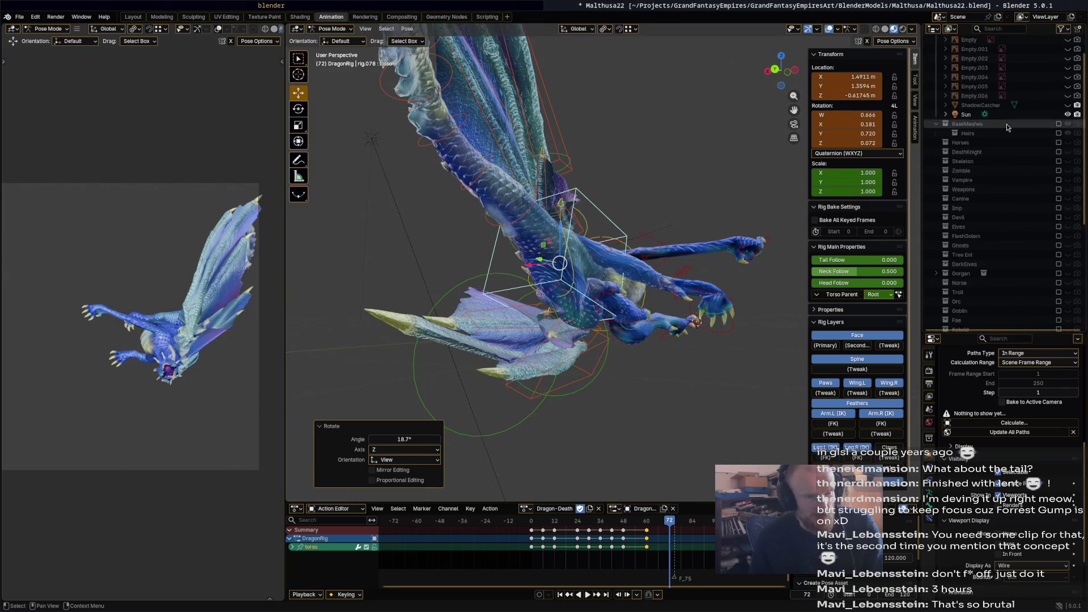
Make the ShadowCatcher floor visible beneath the dragon.
{"action": "left_click", "coordinate": [1068, 134]}
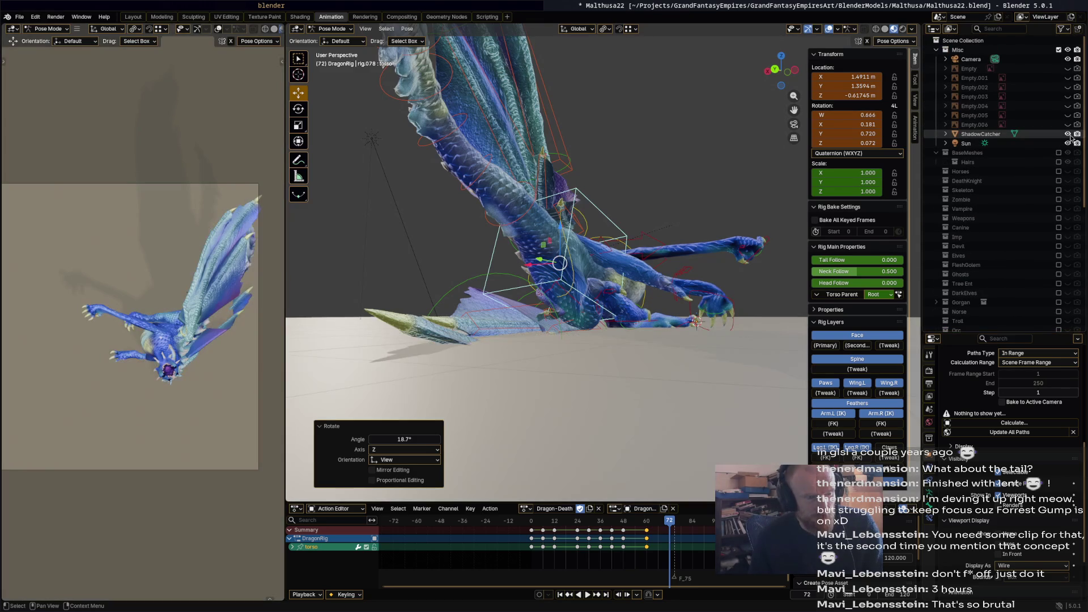
{"action": "middle_click_drag", "start_coordinate": [646, 306], "coordinate": [619, 312]}
{"action": "mouse_move", "coordinate": [696, 309]}
{"action": "middle_mouse_down"}
{"action": "mouse_move", "coordinate": [604, 305]}
{"action": "mouse_move", "coordinate": [682, 300]}
{"action": "mouse_move", "coordinate": [714, 319]}
{"action": "mouse_move", "coordinate": [544, 312]}
{"action": "mouse_move", "coordinate": [505, 293]}
{"action": "mouse_move", "coordinate": [441, 292]}
{"action": "mouse_move", "coordinate": [505, 308]}
{"action": "mouse_move", "coordinate": [709, 309]}
{"action": "mouse_move", "coordinate": [703, 276]}
{"action": "middle_mouse_up"}
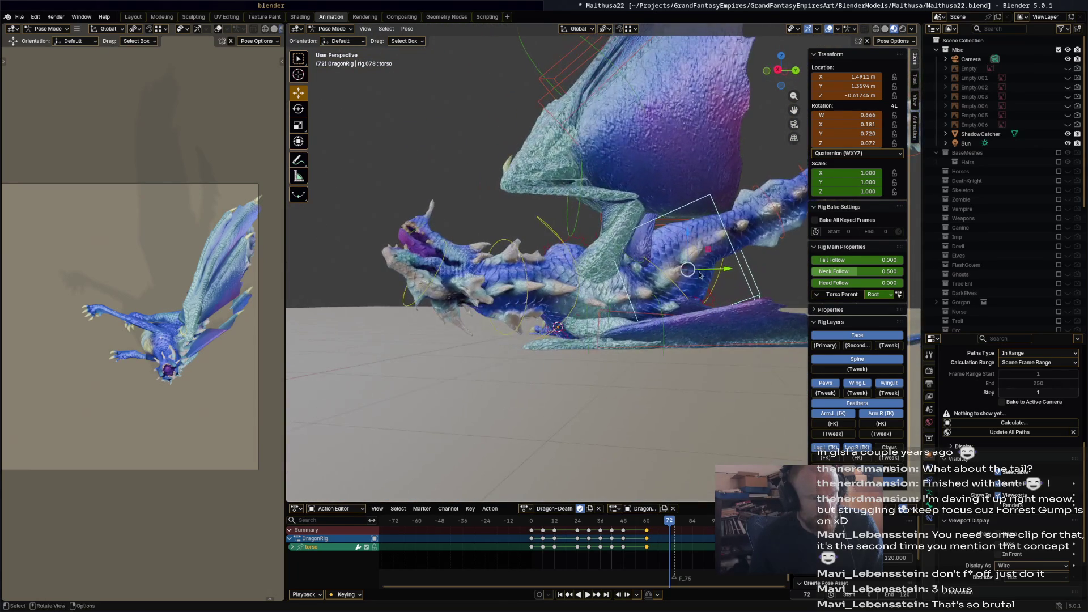
Move and rotate the torso down so the body rests on the floor.
{"action": "key", "text": "g"}
{"action": "left_click", "coordinate": [691, 255]}
{"action": "key", "text": "r"}
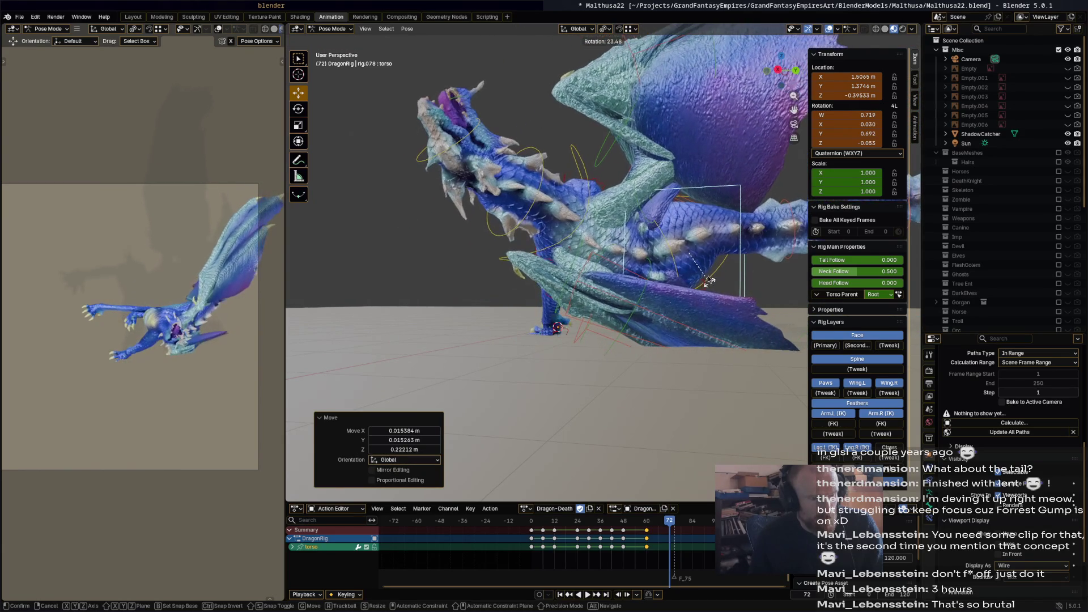
{"action": "left_click", "coordinate": [712, 284]}
{"action": "key", "text": "g"}
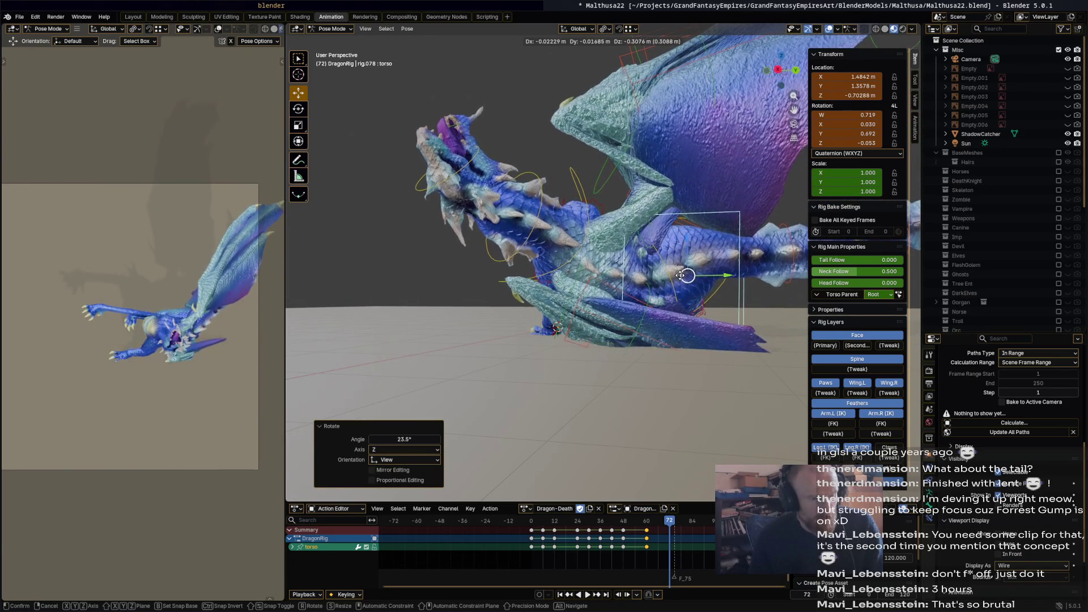
{"action": "left_click", "coordinate": [681, 280]}
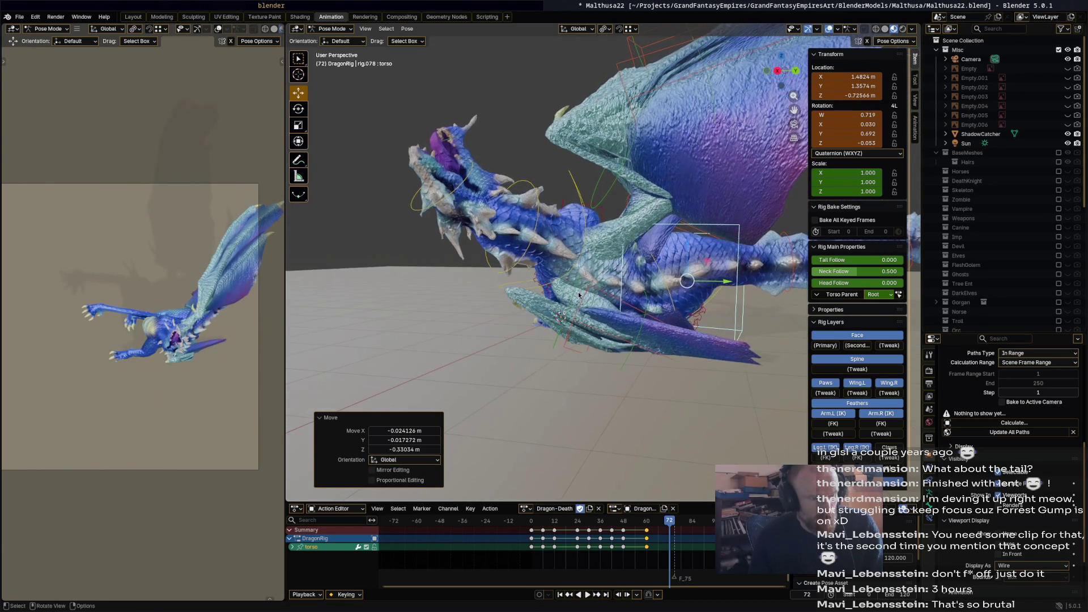
Rotate the left wing bones down toward the ground.
{"action": "left_click", "coordinate": [577, 284]}
{"action": "mouse_move", "coordinate": [577, 284]}
{"action": "middle_mouse_down"}
{"action": "mouse_move", "coordinate": [631, 285]}
{"action": "mouse_move", "coordinate": [588, 283]}
{"action": "mouse_move", "coordinate": [603, 284]}
{"action": "middle_mouse_up"}
{"action": "left_click", "coordinate": [631, 286]}
{"action": "key", "text": "r"}
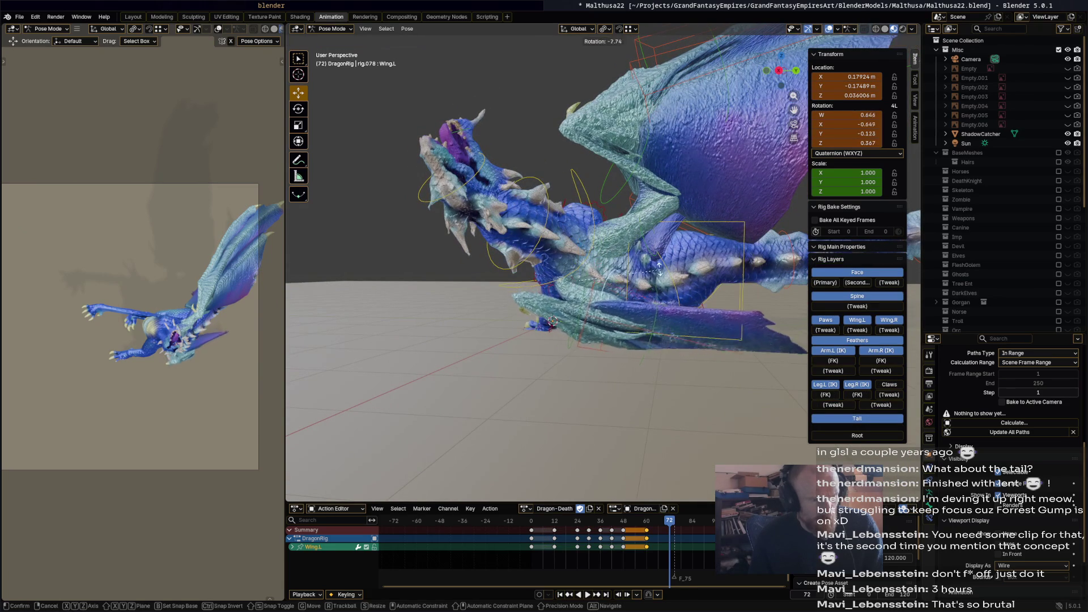
{"action": "left_click", "coordinate": [618, 286]}
{"action": "mouse_move", "coordinate": [618, 286]}
{"action": "middle_mouse_down"}
{"action": "mouse_move", "coordinate": [504, 288]}
{"action": "mouse_move", "coordinate": [604, 266]}
{"action": "mouse_move", "coordinate": [597, 274]}
{"action": "mouse_move", "coordinate": [708, 277]}
{"action": "mouse_move", "coordinate": [640, 262]}
{"action": "middle_mouse_up"}
{"action": "key", "text": "r"}
{"action": "left_click", "coordinate": [560, 273]}
Rotate the chest, then turn the neck -45.9° about Z to raise the head.
{"action": "scroll", "coordinate": [623, 257], "scroll_direction": "up", "scroll_amount": 3}
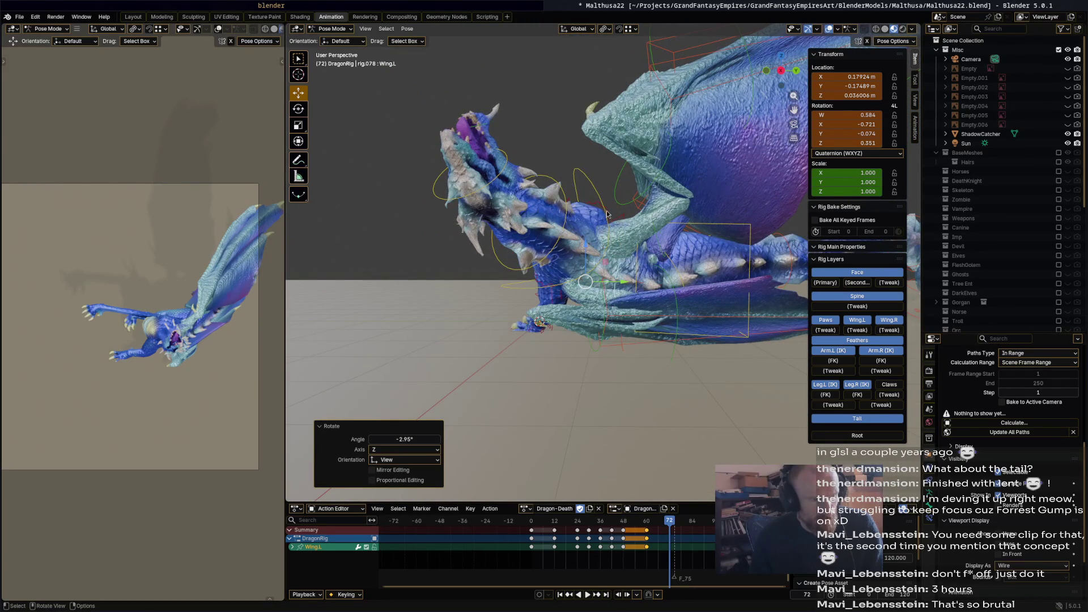
{"action": "left_click", "coordinate": [607, 215]}
{"action": "key", "text": "r"}
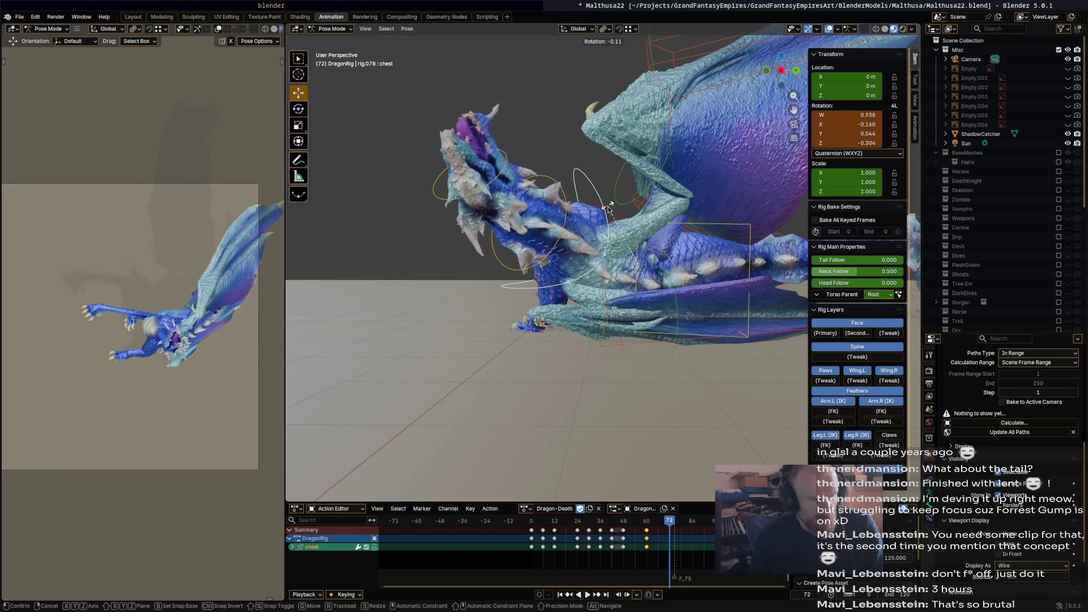
{"action": "left_click", "coordinate": [610, 212]}
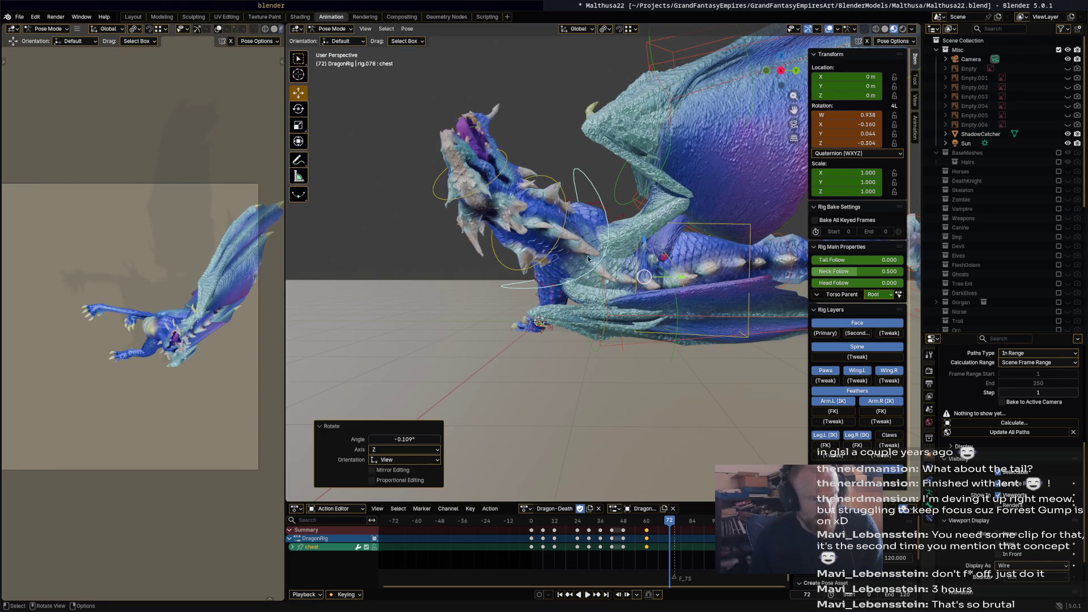
{"action": "left_click", "coordinate": [568, 213]}
{"action": "key", "text": "r"}
{"action": "left_click", "coordinate": [603, 209]}
{"action": "middle_click_drag", "start_coordinate": [602, 209], "coordinate": [629, 217]}
{"action": "key", "text": "r"}
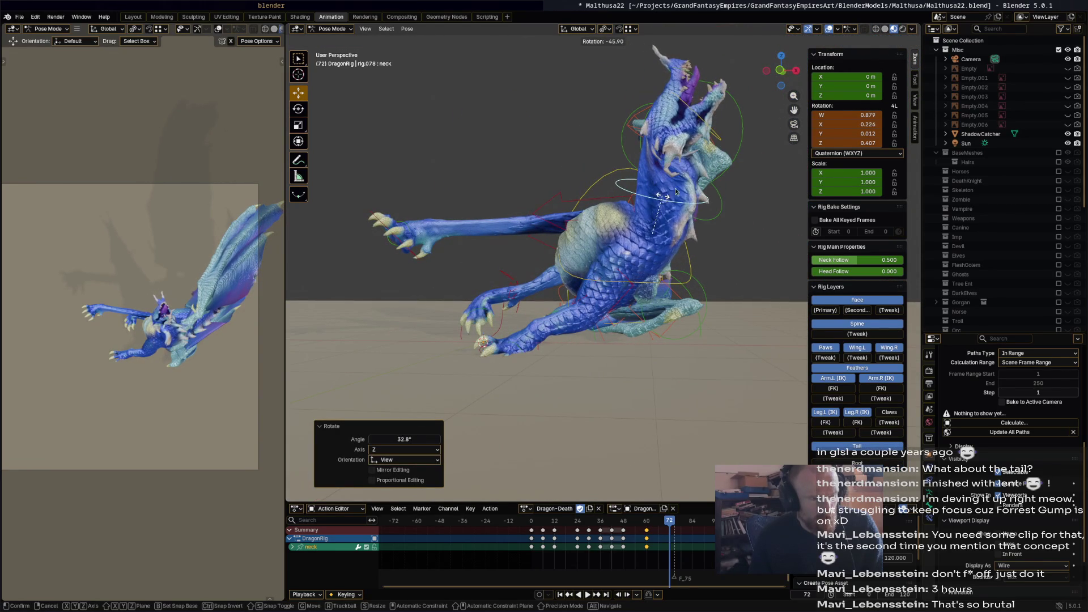
Move and rotate the left front foot control down toward the ground.
{"action": "left_click", "coordinate": [535, 356]}
{"action": "key", "text": "r"}
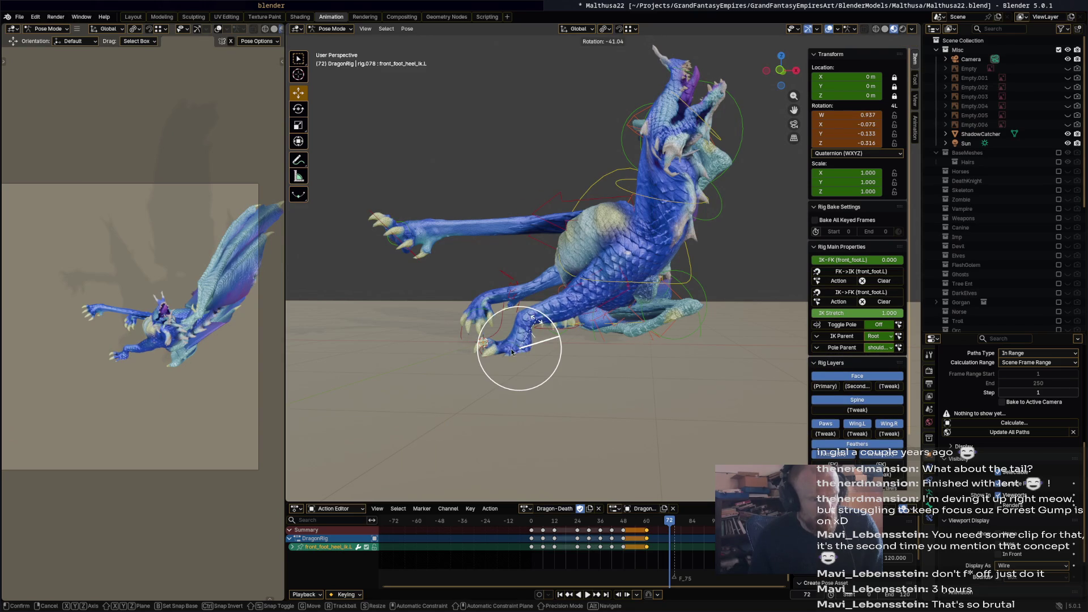
{"action": "key", "text": "Escape"}
{"action": "key", "text": "r"}
{"action": "left_click", "coordinate": [526, 342]}
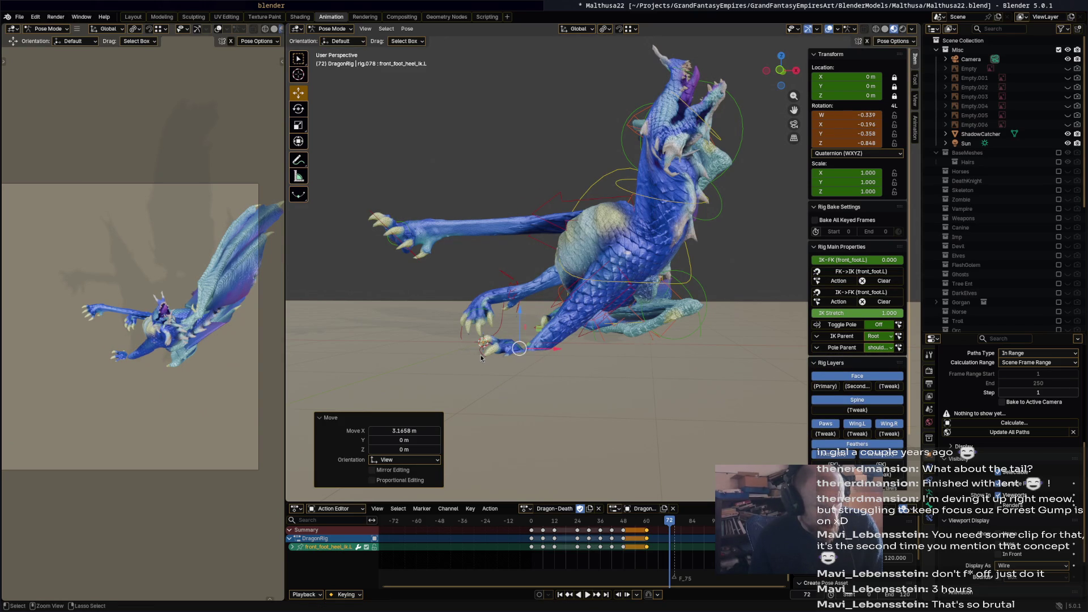
{"action": "key", "text": "ctrl+z"}
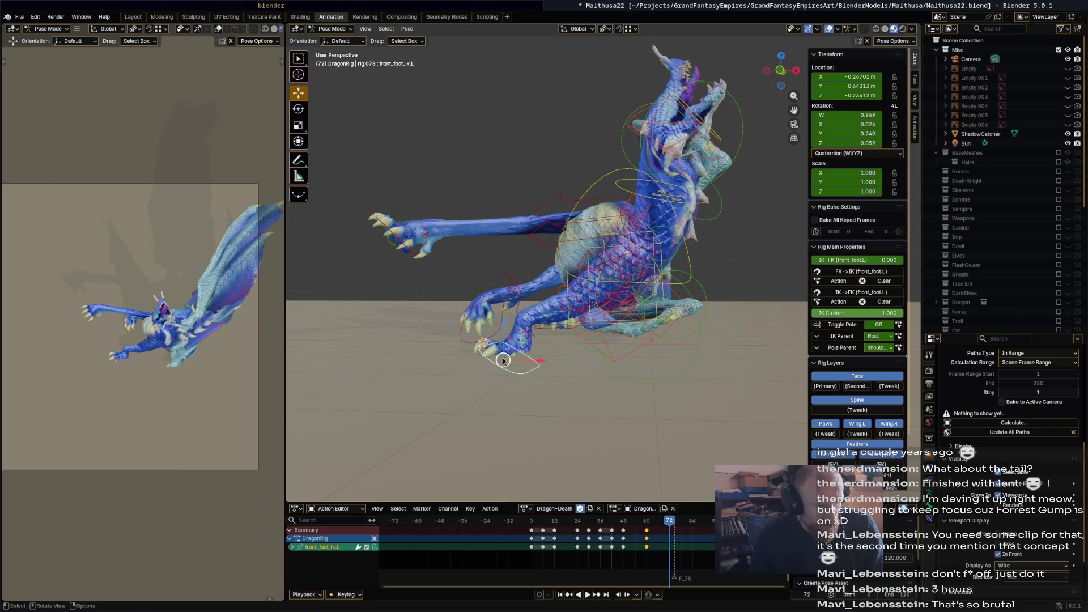
{"action": "key", "text": "g"}
{"action": "left_click", "coordinate": [506, 328]}
{"action": "key", "text": "r"}
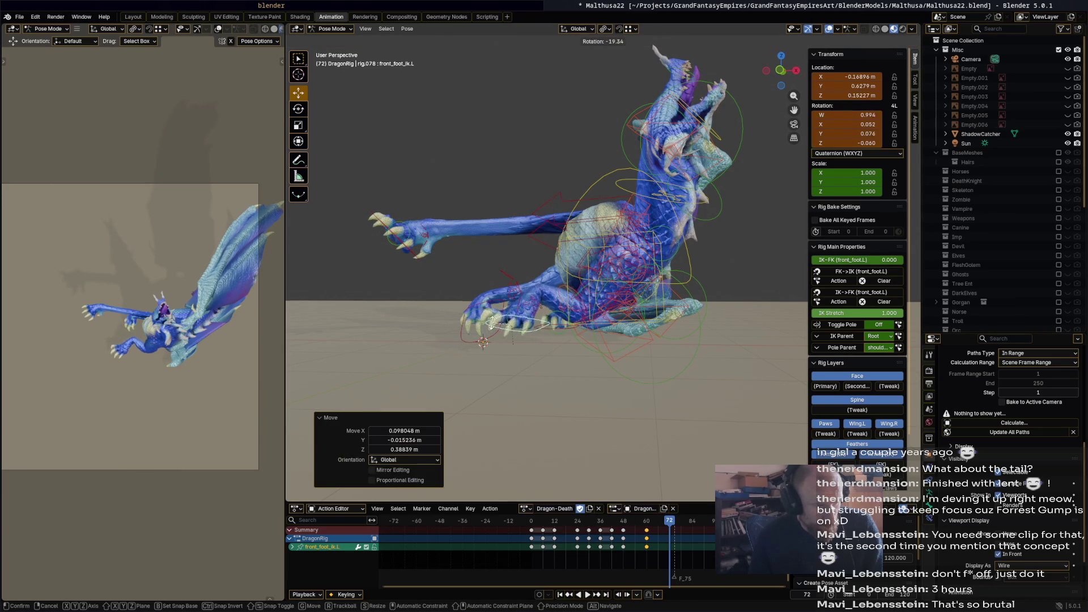
{"action": "left_click", "coordinate": [514, 330]}
{"action": "key", "text": "g"}
{"action": "left_click", "coordinate": [562, 337]}
Refine the left front foot's placement and turn it 82.6°.
{"action": "middle_click_drag", "start_coordinate": [562, 337], "coordinate": [647, 346]}
{"action": "key", "text": "g"}
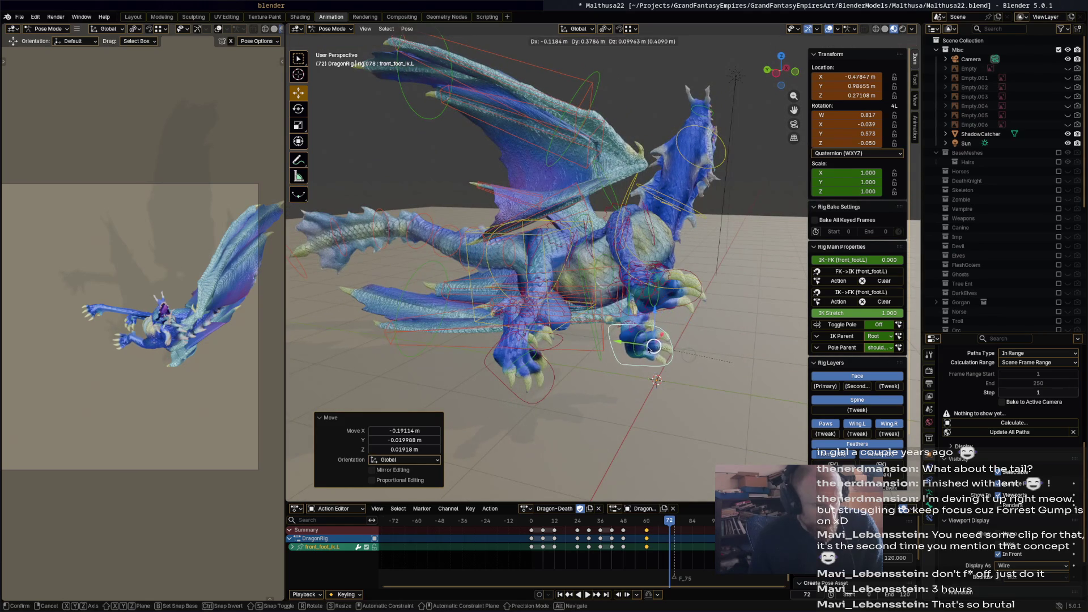
{"action": "left_click", "coordinate": [532, 362]}
{"action": "mouse_move", "coordinate": [532, 362]}
{"action": "middle_mouse_down"}
{"action": "mouse_move", "coordinate": [502, 368]}
{"action": "mouse_move", "coordinate": [556, 357]}
{"action": "mouse_move", "coordinate": [556, 340]}
{"action": "mouse_move", "coordinate": [680, 384]}
{"action": "mouse_move", "coordinate": [660, 396]}
{"action": "middle_mouse_up"}
{"action": "key", "text": "g"}
{"action": "left_click", "coordinate": [592, 358]}
{"action": "key", "text": "r"}
{"action": "left_click", "coordinate": [610, 362]}
{"action": "middle_click_drag", "start_coordinate": [610, 361], "coordinate": [539, 316]}
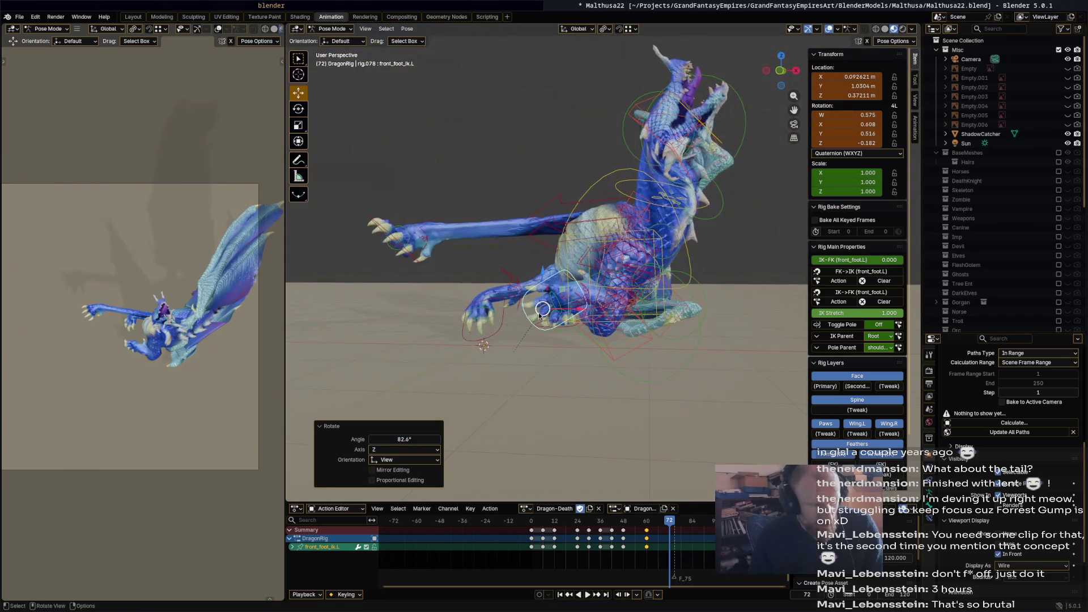
Reposition and rotate the front_foot_ik.R control to fold the right front leg.
{"action": "left_click", "coordinate": [411, 258]}
{"action": "key", "text": "g"}
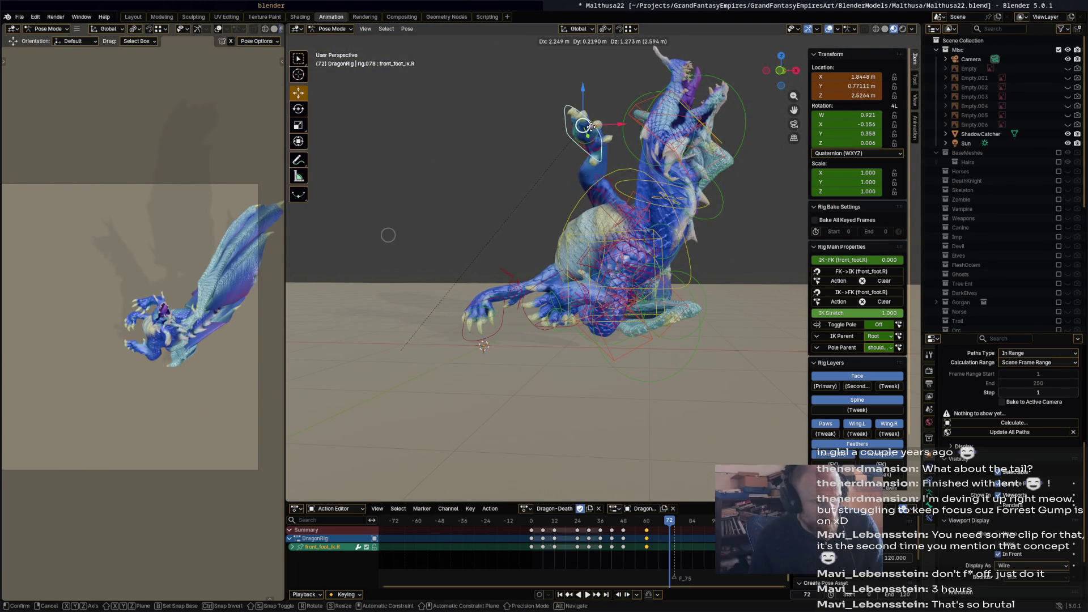
{"action": "left_click", "coordinate": [577, 152]}
{"action": "mouse_move", "coordinate": [577, 152]}
{"action": "middle_mouse_down"}
{"action": "mouse_move", "coordinate": [635, 163]}
{"action": "mouse_move", "coordinate": [680, 135]}
{"action": "middle_mouse_up"}
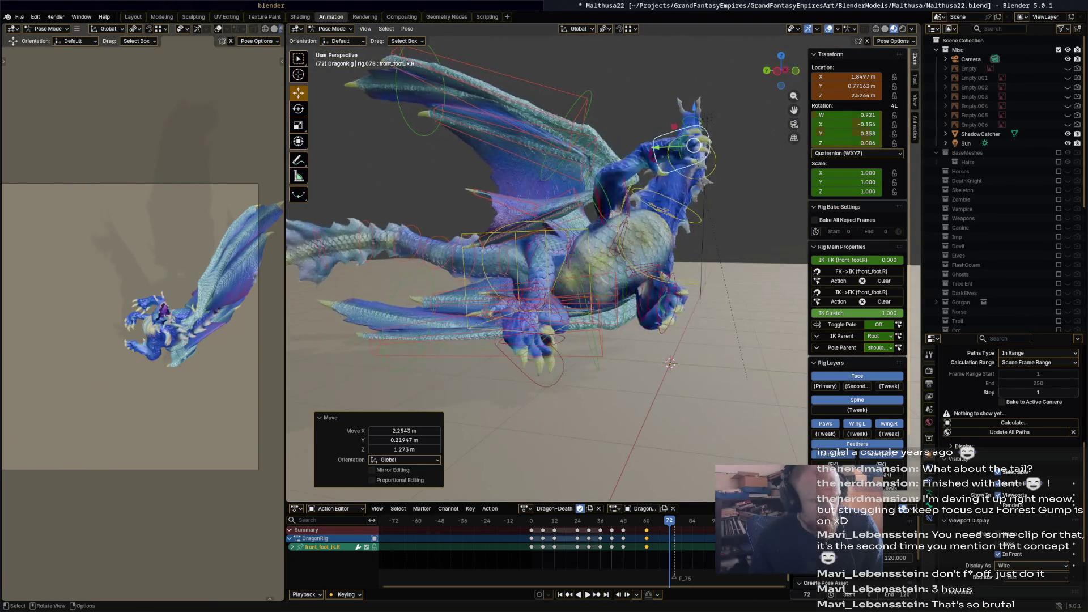
{"action": "key", "text": "r"}
{"action": "left_click", "coordinate": [696, 135]}
{"action": "key", "text": "g"}
{"action": "left_click", "coordinate": [633, 161]}
{"action": "middle_click_drag", "start_coordinate": [633, 160], "coordinate": [613, 296]}
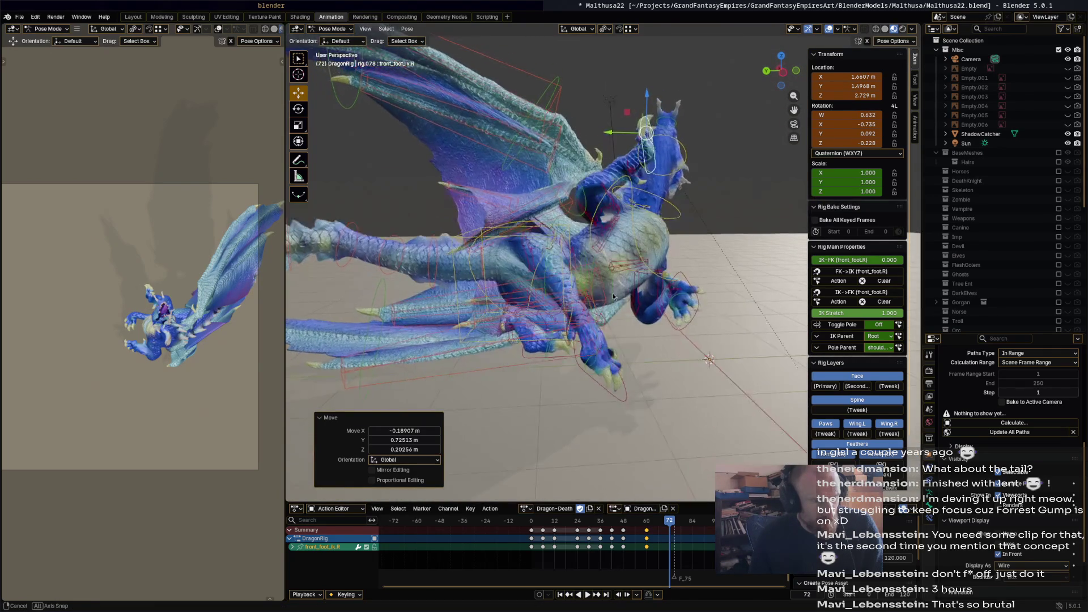
Move the foot_ik.R hind control and turn it 101°.
{"action": "left_click", "coordinate": [601, 389]}
{"action": "key", "text": "g"}
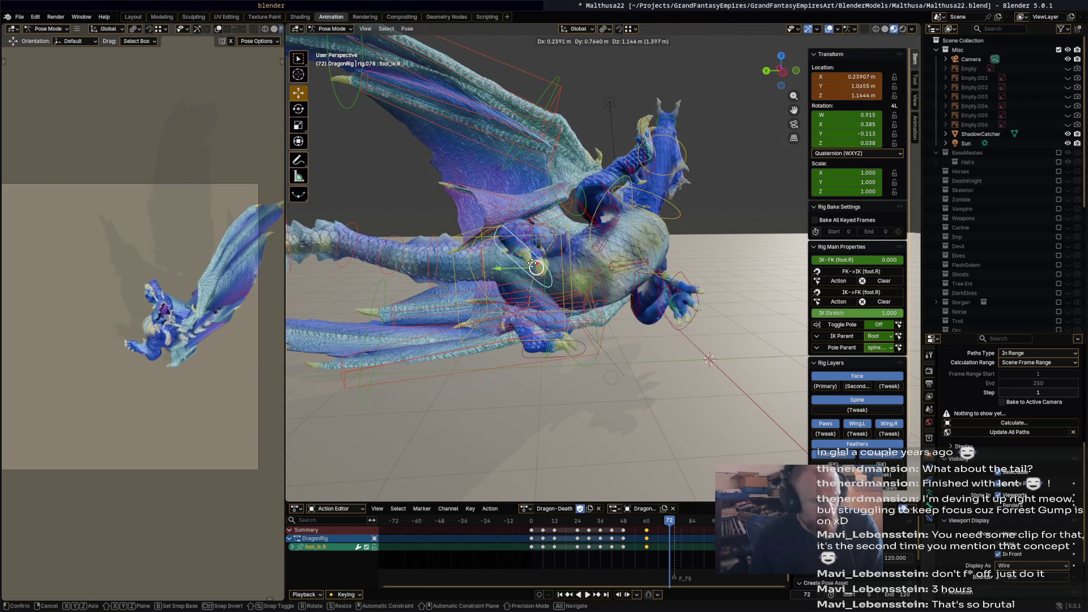
{"action": "left_click", "coordinate": [539, 295]}
{"action": "mouse_move", "coordinate": [538, 296]}
{"action": "middle_mouse_down"}
{"action": "mouse_move", "coordinate": [457, 287]}
{"action": "mouse_move", "coordinate": [482, 248]}
{"action": "middle_mouse_up"}
{"action": "key", "text": "r"}
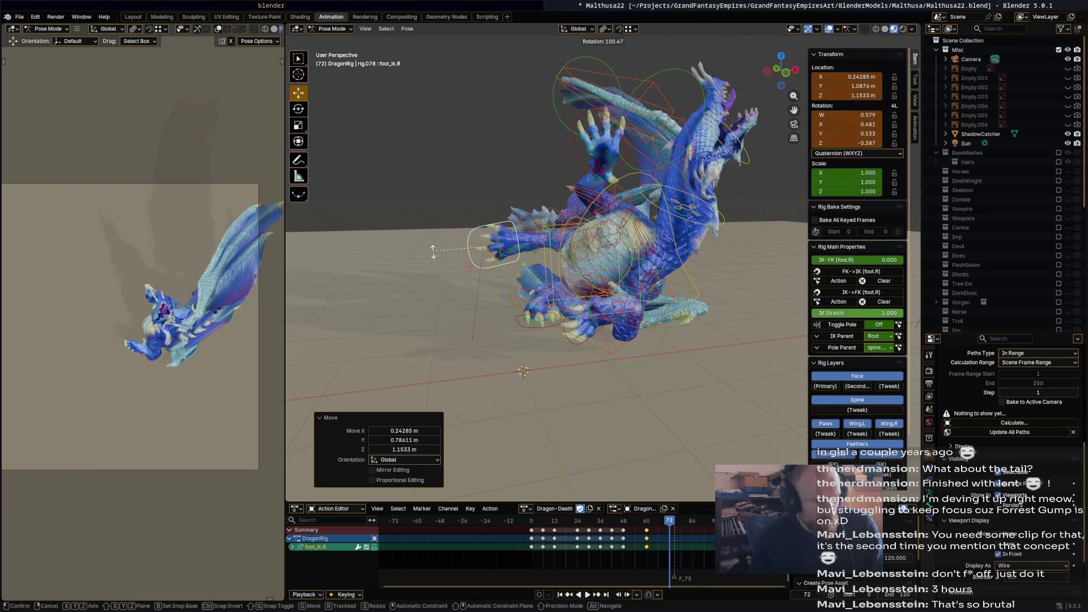
{"action": "left_click", "coordinate": [509, 257]}
{"action": "key", "text": "g"}
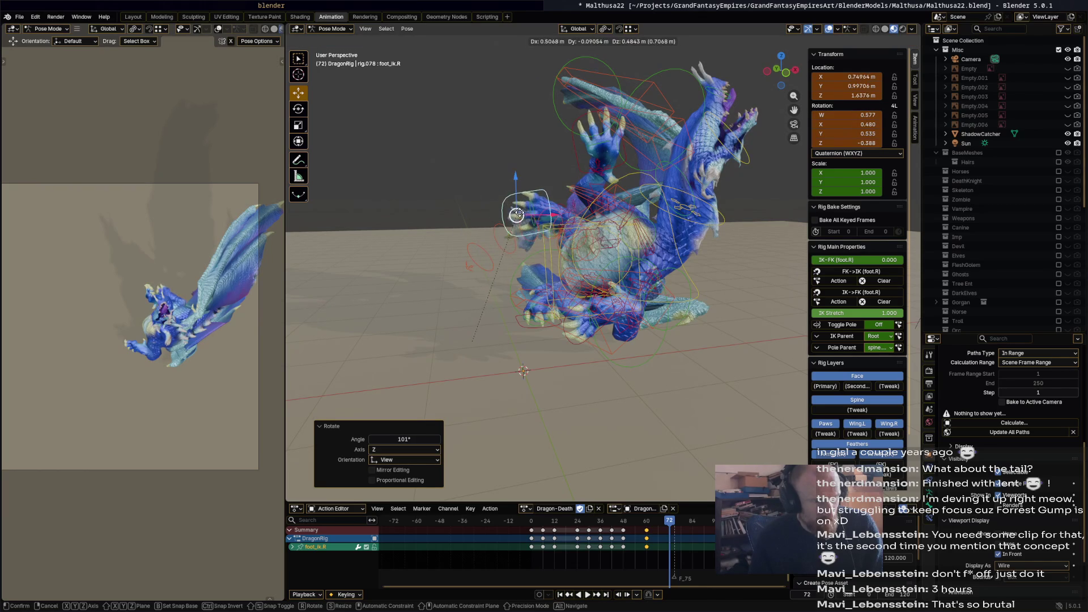
{"action": "left_click", "coordinate": [499, 270]}
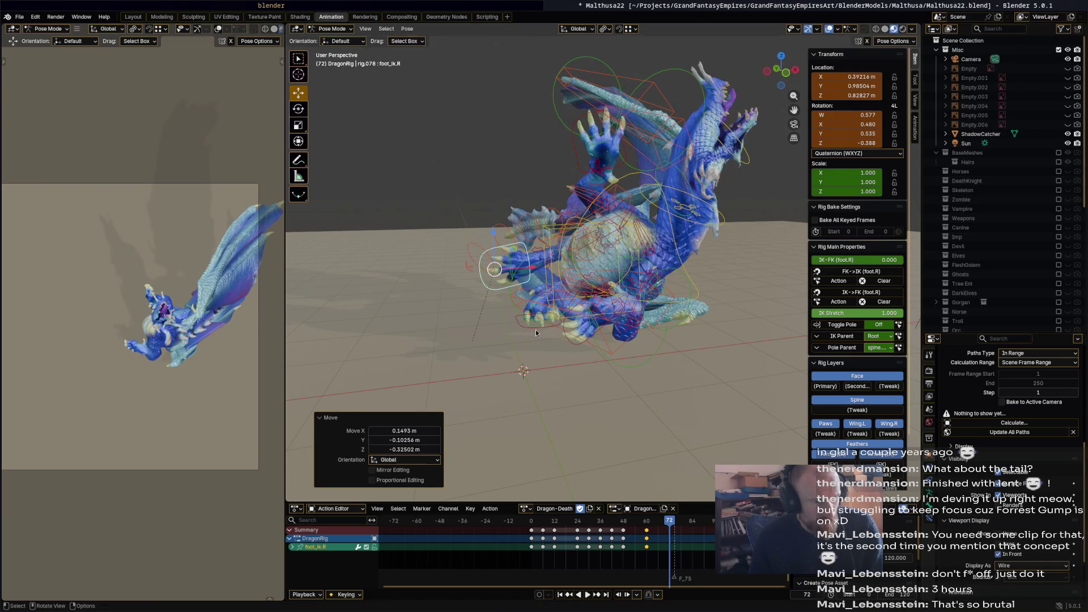
Turn the foot_ik.L hind control 55° about Z and plant it by the body.
{"action": "left_click", "coordinate": [529, 332]}
{"action": "key", "text": "r"}
{"action": "key", "text": "g"}
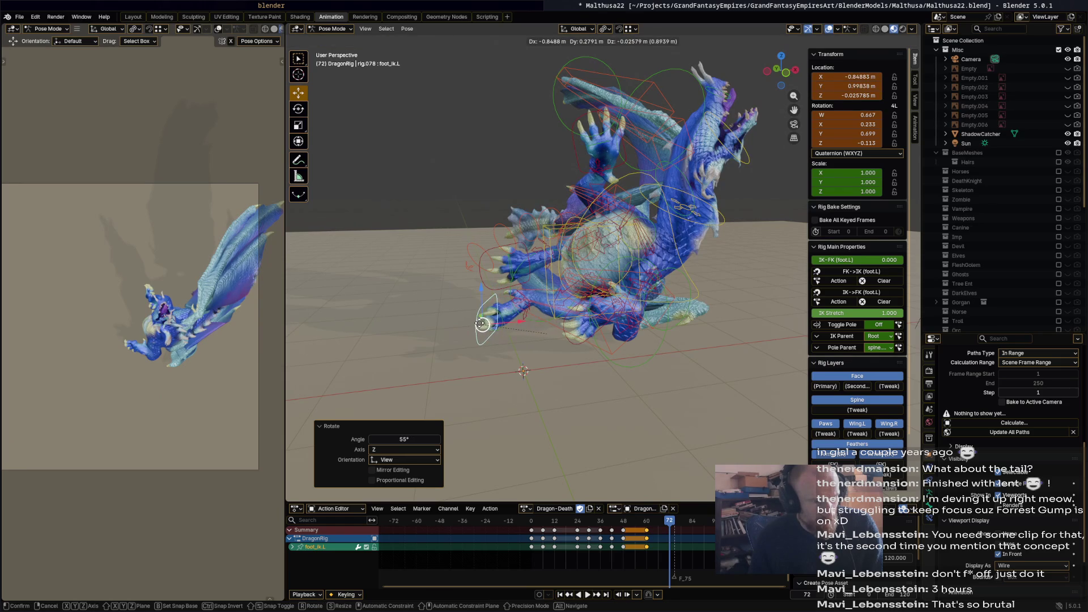
{"action": "left_click", "coordinate": [480, 327]}
{"action": "mouse_move", "coordinate": [591, 360]}
{"action": "middle_mouse_down"}
{"action": "mouse_move", "coordinate": [712, 346]}
{"action": "mouse_move", "coordinate": [652, 339]}
{"action": "mouse_move", "coordinate": [554, 296]}
{"action": "middle_mouse_up"}
Bend spine.003 by -25.2°, spine.002 by 21.5° and spine.001 by 12.2°.
{"action": "left_click", "coordinate": [569, 269]}
{"action": "key", "text": "r"}
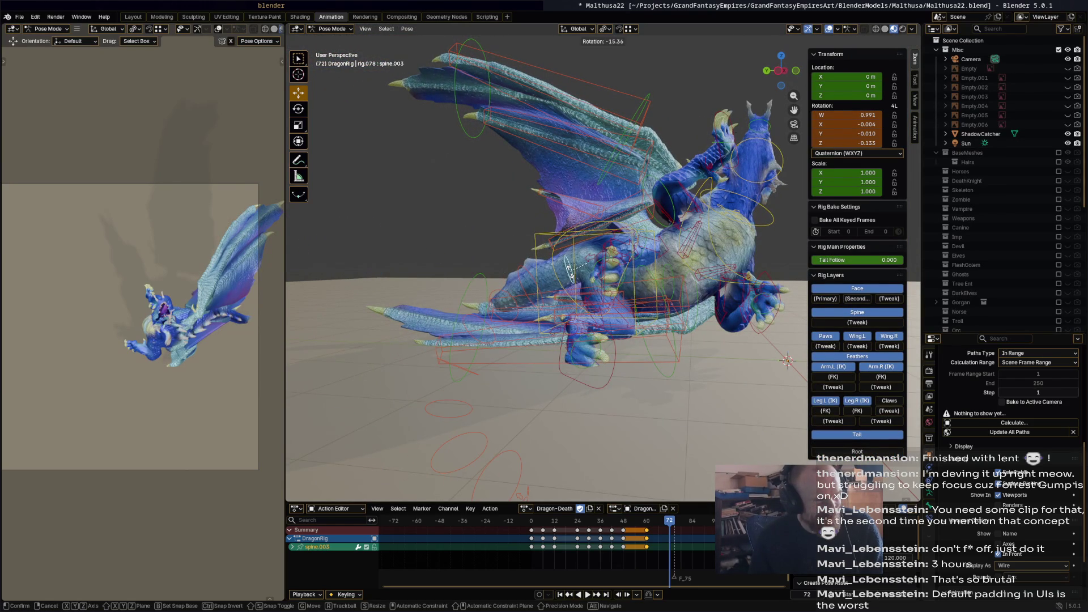
{"action": "left_click", "coordinate": [572, 281]}
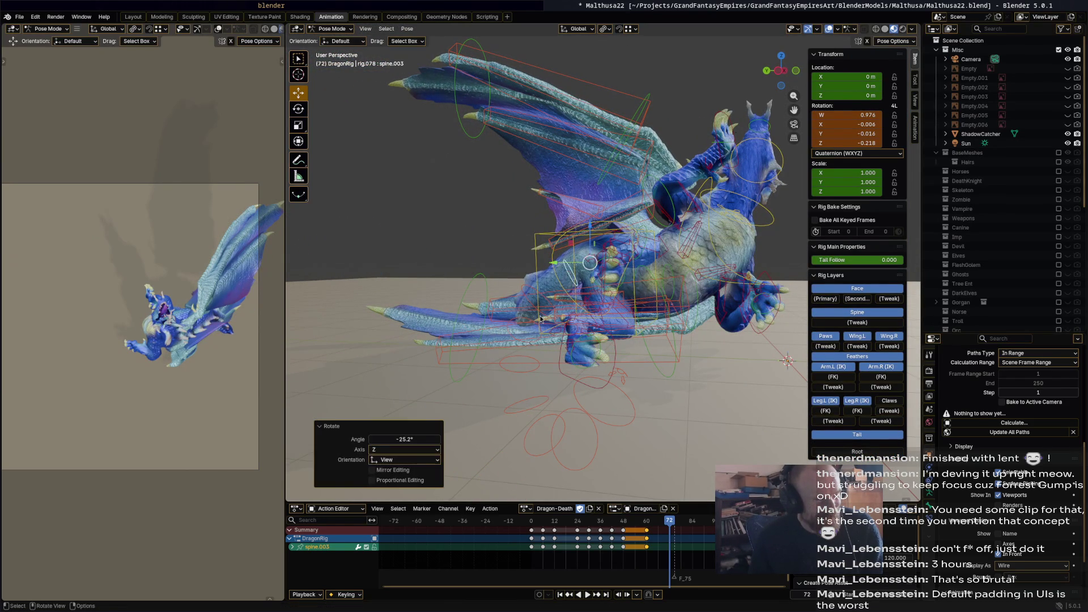
{"action": "left_click", "coordinate": [542, 319]}
{"action": "left_click", "coordinate": [543, 319]}
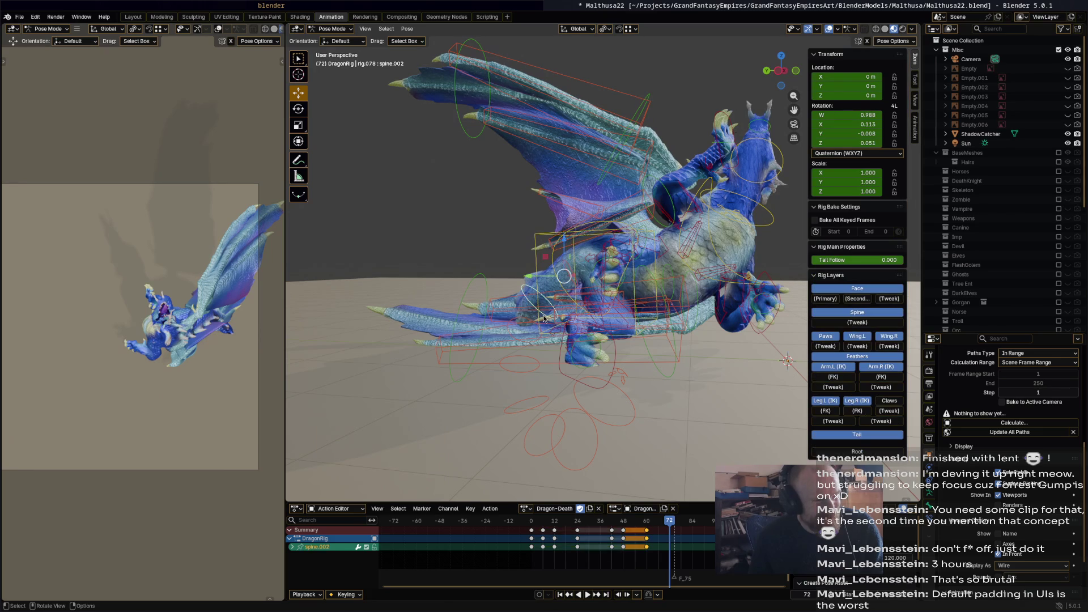
{"action": "left_click", "coordinate": [512, 307]}
{"action": "left_click", "coordinate": [501, 292]}
{"action": "key", "text": "r"}
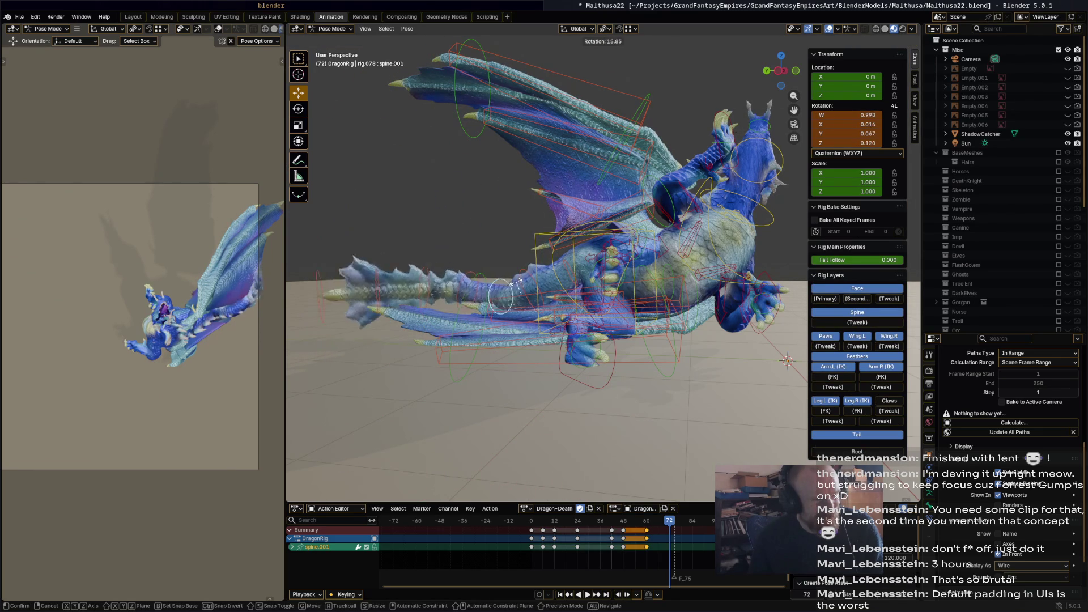
{"action": "left_click", "coordinate": [516, 287]}
Rotate the spine.013 tail bone -21.1°, then 70.9°, to curve the tail.
{"action": "mouse_move", "coordinate": [517, 287]}
{"action": "middle_mouse_down"}
{"action": "mouse_move", "coordinate": [632, 350]}
{"action": "mouse_move", "coordinate": [494, 343]}
{"action": "mouse_move", "coordinate": [440, 355]}
{"action": "mouse_move", "coordinate": [651, 319]}
{"action": "middle_mouse_up"}
{"action": "left_click", "coordinate": [679, 314]}
{"action": "key", "text": "r"}
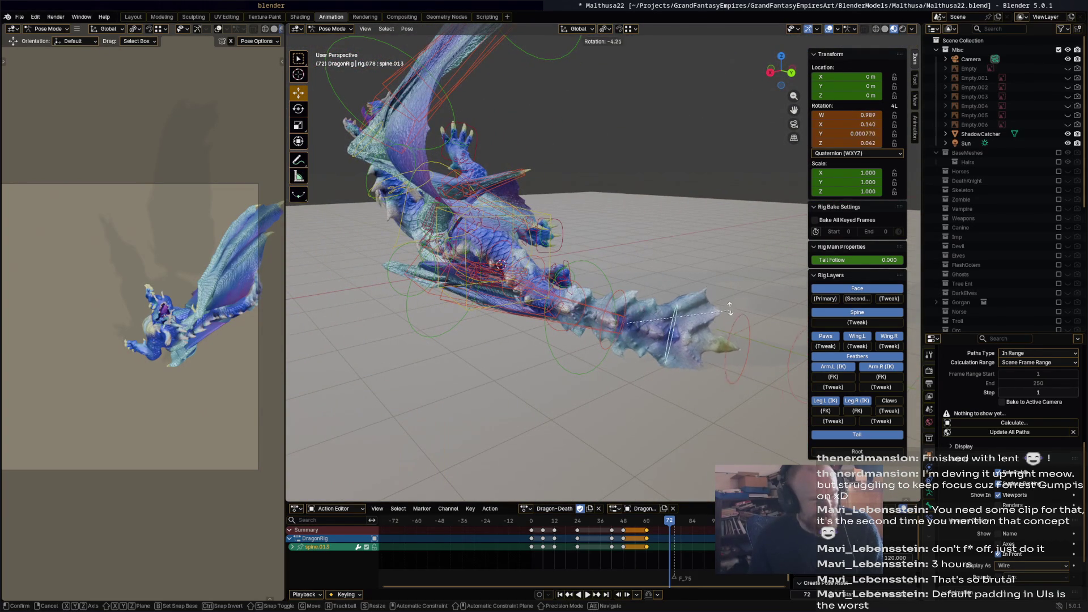
{"action": "left_click", "coordinate": [713, 285]}
{"action": "mouse_move", "coordinate": [603, 314]}
{"action": "middle_mouse_down"}
{"action": "mouse_move", "coordinate": [427, 390]}
{"action": "mouse_move", "coordinate": [541, 419]}
{"action": "mouse_move", "coordinate": [450, 400]}
{"action": "mouse_move", "coordinate": [553, 366]}
{"action": "mouse_move", "coordinate": [626, 286]}
{"action": "middle_mouse_up"}
{"action": "key", "text": "r"}
{"action": "left_click", "coordinate": [512, 384]}
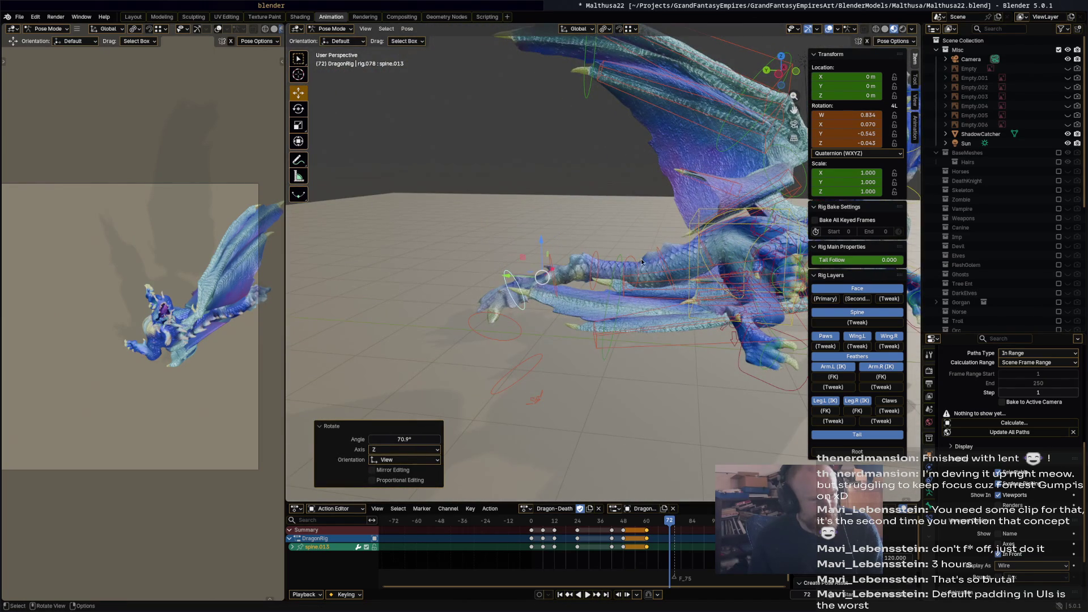
Turn spine.001 another 23.9° to swing the tail upward.
{"action": "left_click", "coordinate": [638, 262]}
{"action": "key", "text": "r"}
{"action": "left_click", "coordinate": [635, 274]}
{"action": "mouse_move", "coordinate": [635, 274]}
{"action": "middle_mouse_down"}
{"action": "mouse_move", "coordinate": [554, 327]}
{"action": "mouse_move", "coordinate": [434, 346]}
{"action": "mouse_move", "coordinate": [544, 289]}
{"action": "mouse_move", "coordinate": [448, 267]}
{"action": "mouse_move", "coordinate": [461, 269]}
{"action": "middle_mouse_up"}
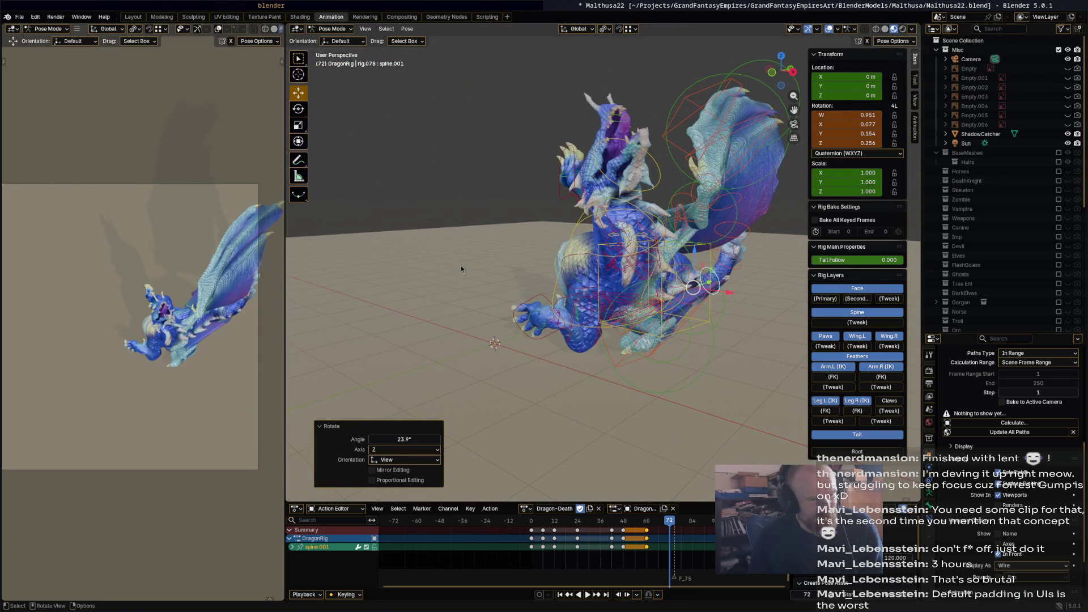
{"action": "left_click", "coordinate": [687, 250]}
Rotate the right wing down, finishing with a 36.3° turn.
{"action": "key", "text": "r"}
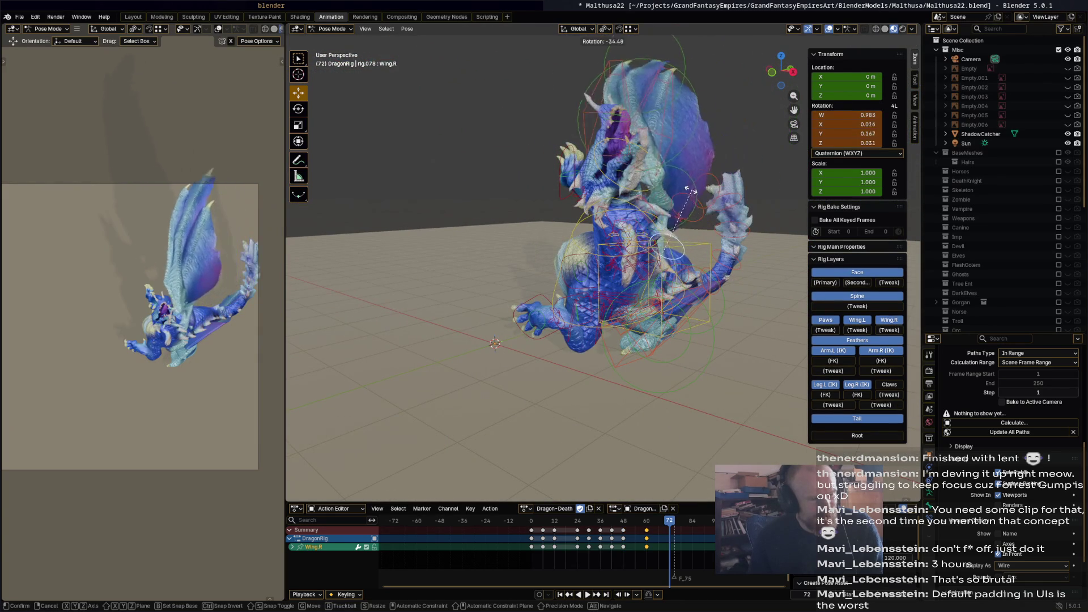
{"action": "left_click", "coordinate": [678, 210]}
{"action": "middle_click_drag", "start_coordinate": [679, 210], "coordinate": [759, 283]}
{"action": "key", "text": "r"}
{"action": "left_click", "coordinate": [724, 290]}
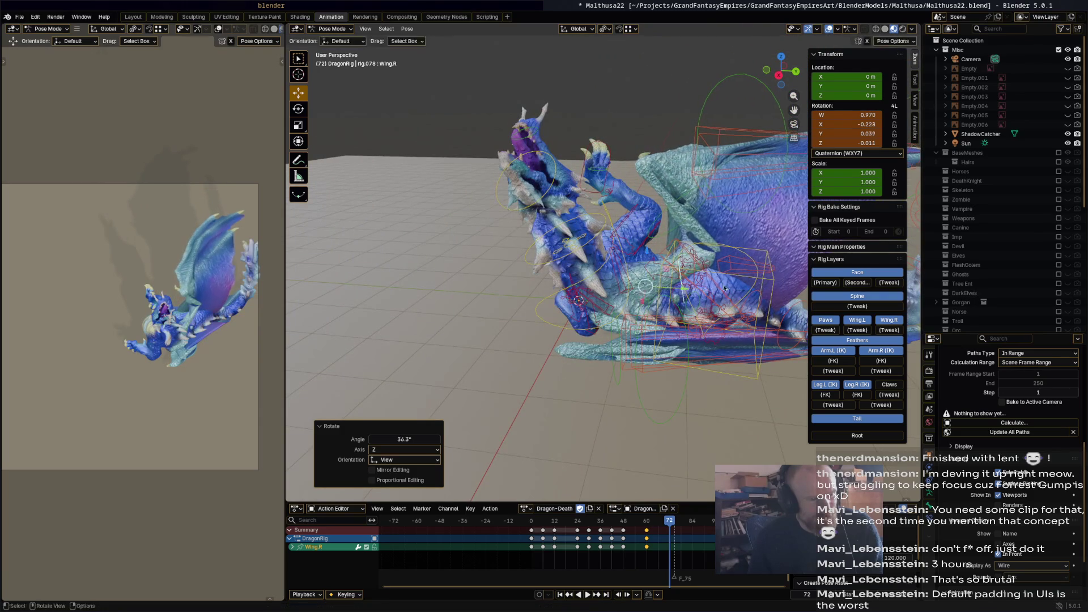
Fold the middle right wing segment Wing.001.R by 44°.
{"action": "left_click", "coordinate": [698, 267]}
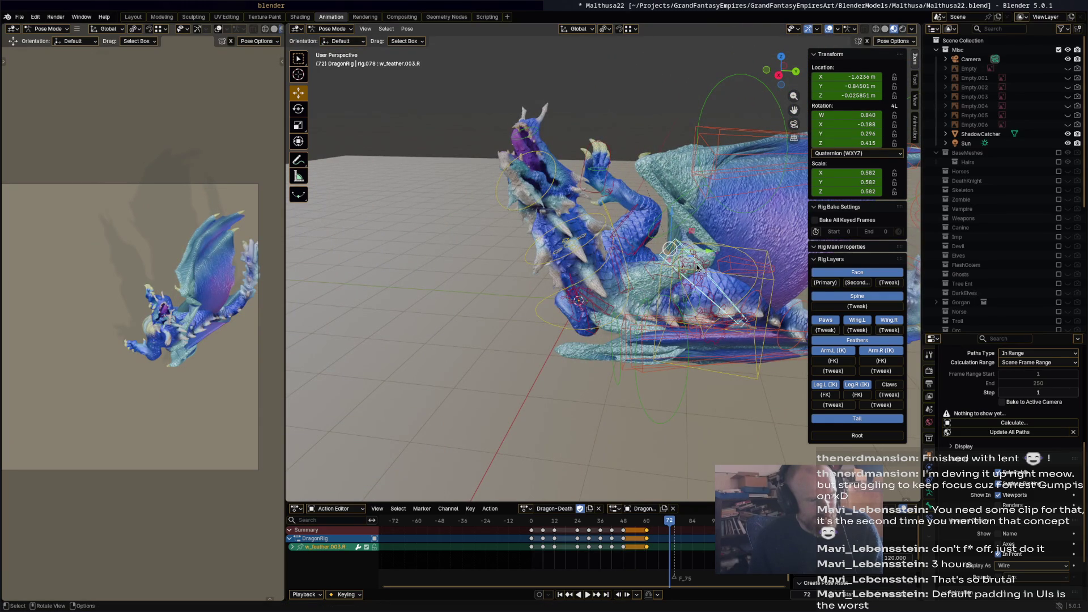
{"action": "left_click", "coordinate": [670, 248]}
{"action": "scroll", "coordinate": [647, 254], "scroll_direction": "up", "scroll_amount": 5}
{"action": "scroll", "coordinate": [640, 255], "scroll_direction": "down", "scroll_amount": 2}
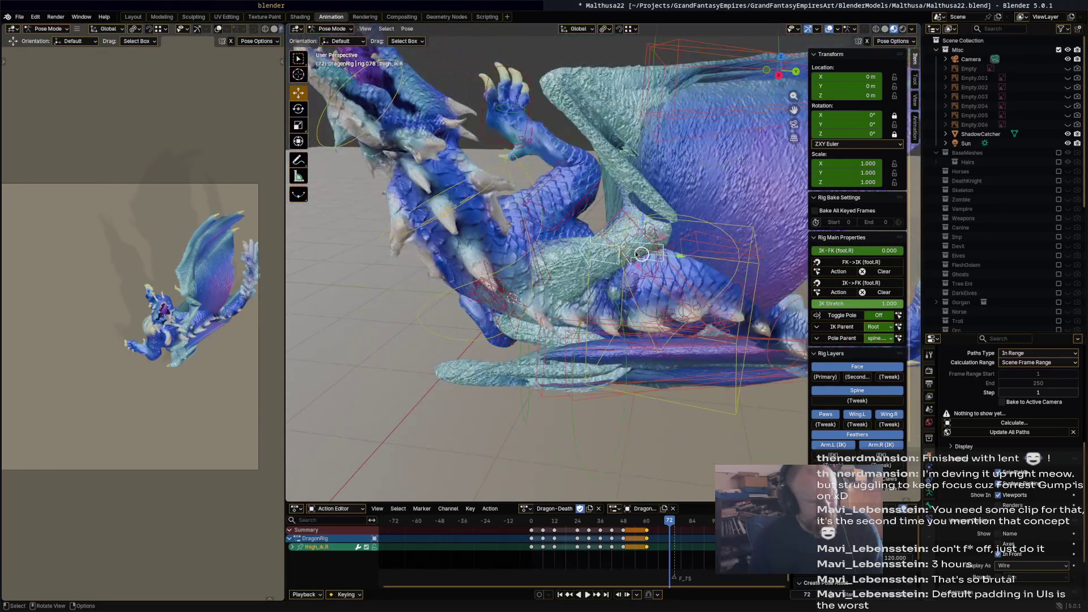
{"action": "left_click", "coordinate": [633, 137]}
{"action": "key", "text": "r"}
{"action": "left_click", "coordinate": [686, 210]}
{"action": "middle_click_drag", "start_coordinate": [686, 209], "coordinate": [745, 137]}
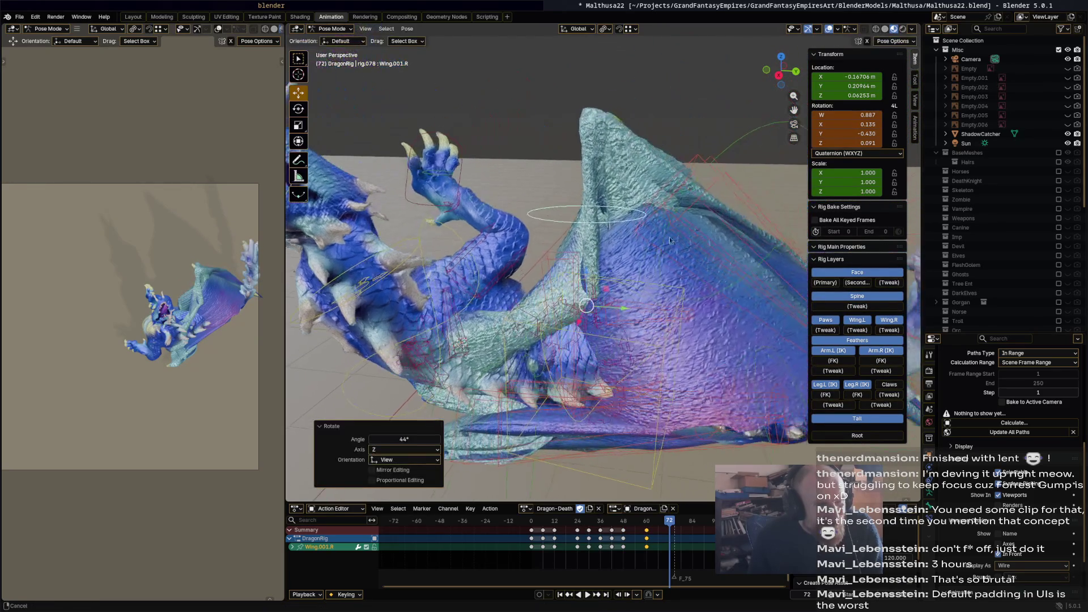
Rotate the outer right wing bone Wing.002.R by -50.4°.
{"action": "left_click", "coordinate": [744, 137]}
{"action": "key", "text": "r"}
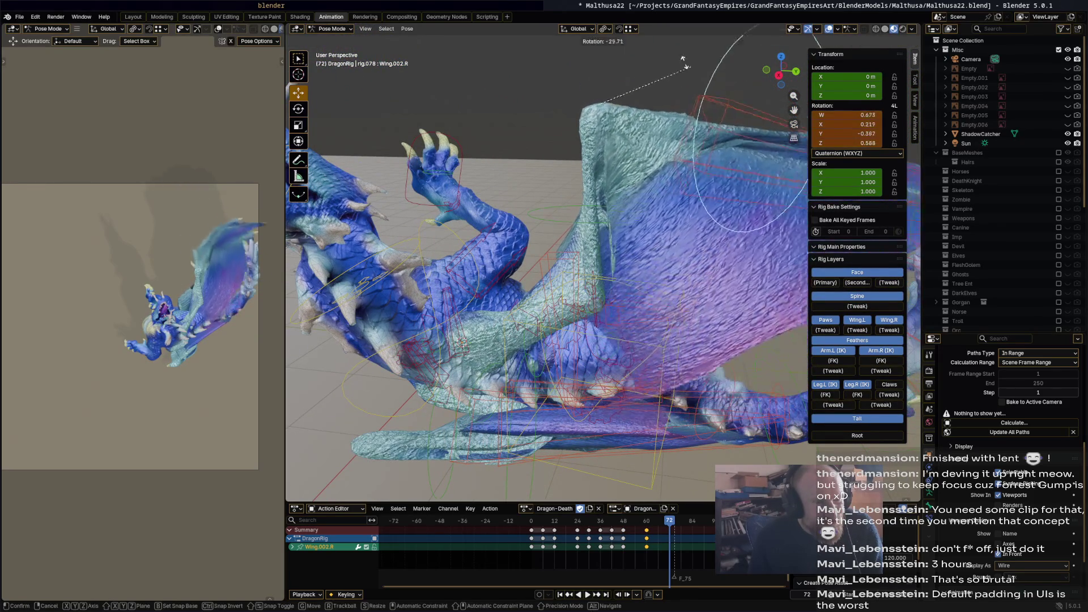
{"action": "left_click", "coordinate": [660, 172]}
{"action": "mouse_move", "coordinate": [660, 173]}
{"action": "middle_mouse_down"}
{"action": "mouse_move", "coordinate": [648, 186]}
{"action": "mouse_move", "coordinate": [515, 213]}
{"action": "mouse_move", "coordinate": [434, 210]}
{"action": "mouse_move", "coordinate": [648, 197]}
{"action": "mouse_move", "coordinate": [658, 256]}
{"action": "middle_mouse_up"}
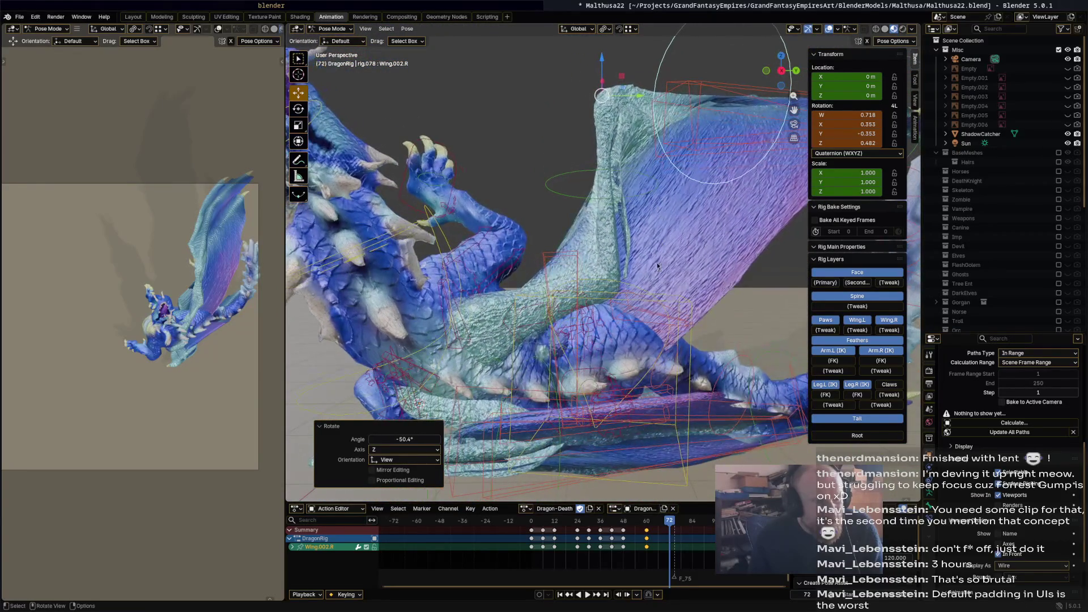
Fold feather w_feather.003.R with a -63.9° rotation, then further moves and turns.
{"action": "left_click", "coordinate": [664, 310]}
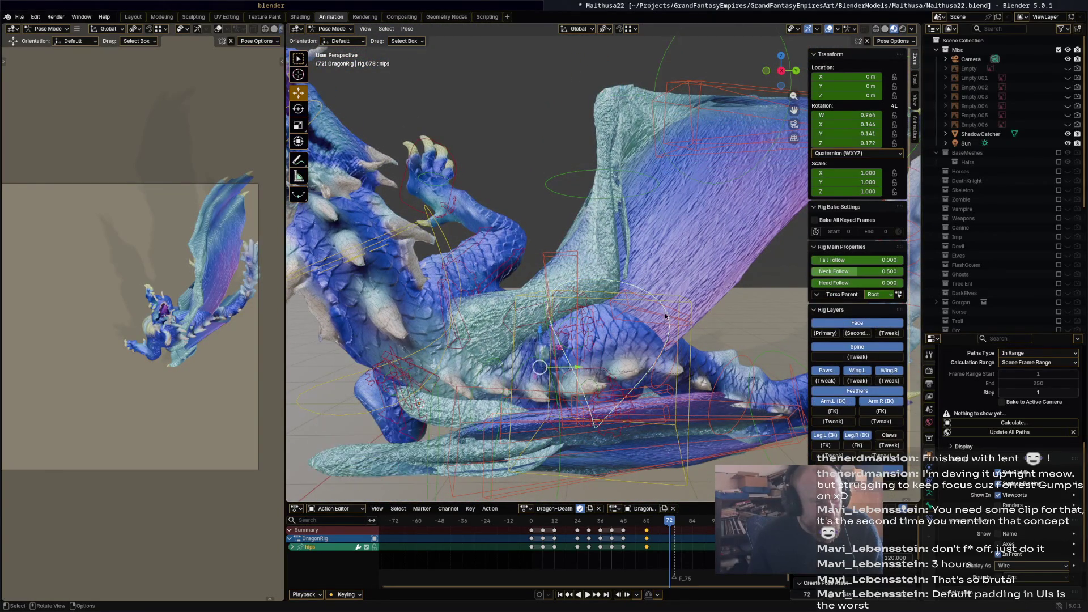
{"action": "middle_click_drag", "start_coordinate": [666, 317], "coordinate": [560, 267]}
{"action": "left_click", "coordinate": [577, 263]}
{"action": "key", "text": "r"}
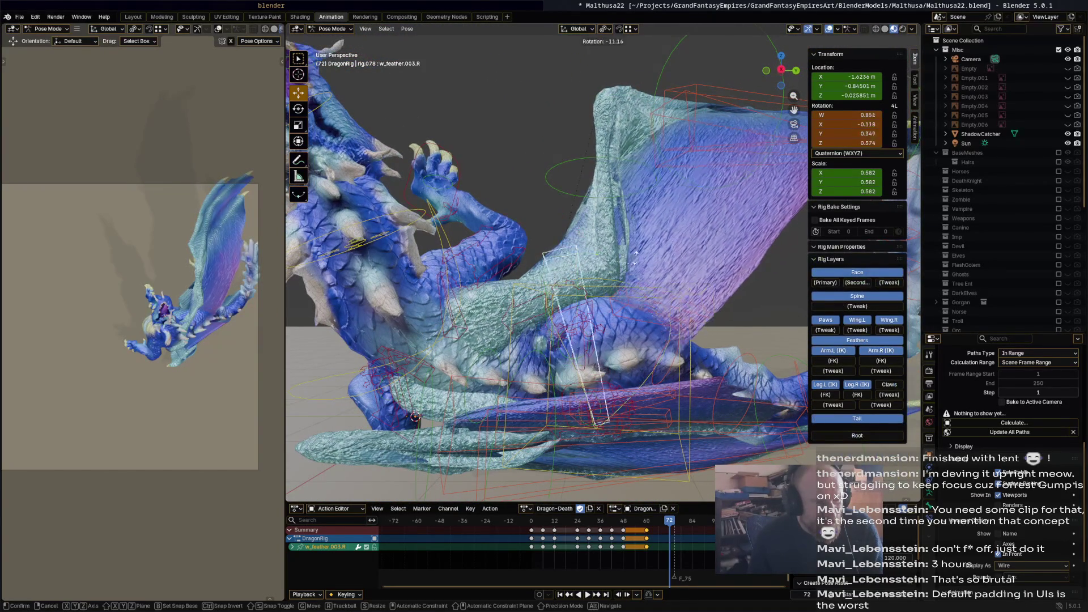
{"action": "left_click", "coordinate": [607, 218]}
{"action": "key", "text": "g"}
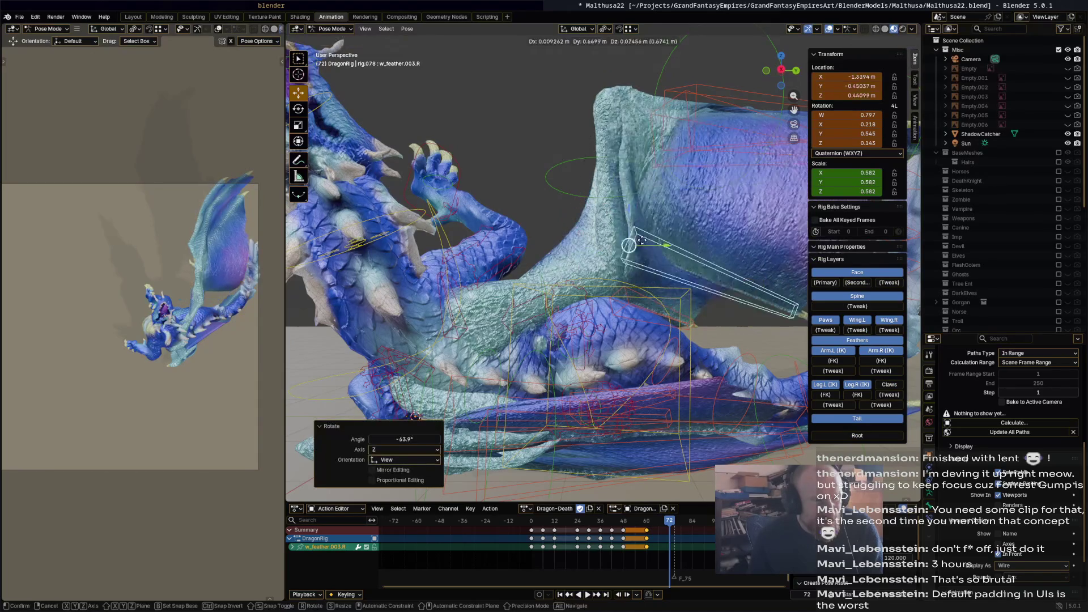
{"action": "left_click", "coordinate": [666, 202]}
{"action": "mouse_move", "coordinate": [667, 202]}
{"action": "middle_mouse_down"}
{"action": "mouse_move", "coordinate": [740, 237]}
{"action": "mouse_move", "coordinate": [706, 232]}
{"action": "mouse_move", "coordinate": [702, 281]}
{"action": "mouse_move", "coordinate": [682, 255]}
{"action": "middle_mouse_up"}
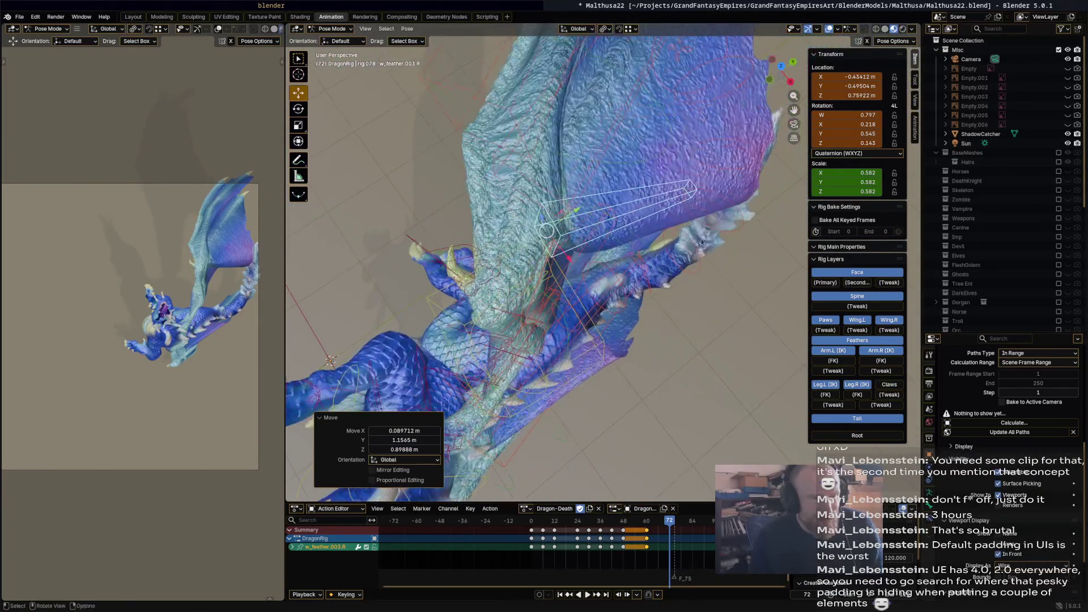
{"action": "key", "text": "r"}
{"action": "left_click", "coordinate": [683, 164]}
{"action": "mouse_move", "coordinate": [682, 164]}
{"action": "middle_mouse_down"}
{"action": "mouse_move", "coordinate": [677, 108]}
{"action": "mouse_move", "coordinate": [633, 203]}
{"action": "mouse_move", "coordinate": [629, 142]}
{"action": "mouse_move", "coordinate": [652, 98]}
{"action": "middle_mouse_up"}
{"action": "key", "text": "g"}
{"action": "left_click", "coordinate": [602, 208]}
Rotate and reposition feather w_feather.002.R so it folds against the wing.
{"action": "left_click", "coordinate": [652, 98]}
{"action": "key", "text": "r"}
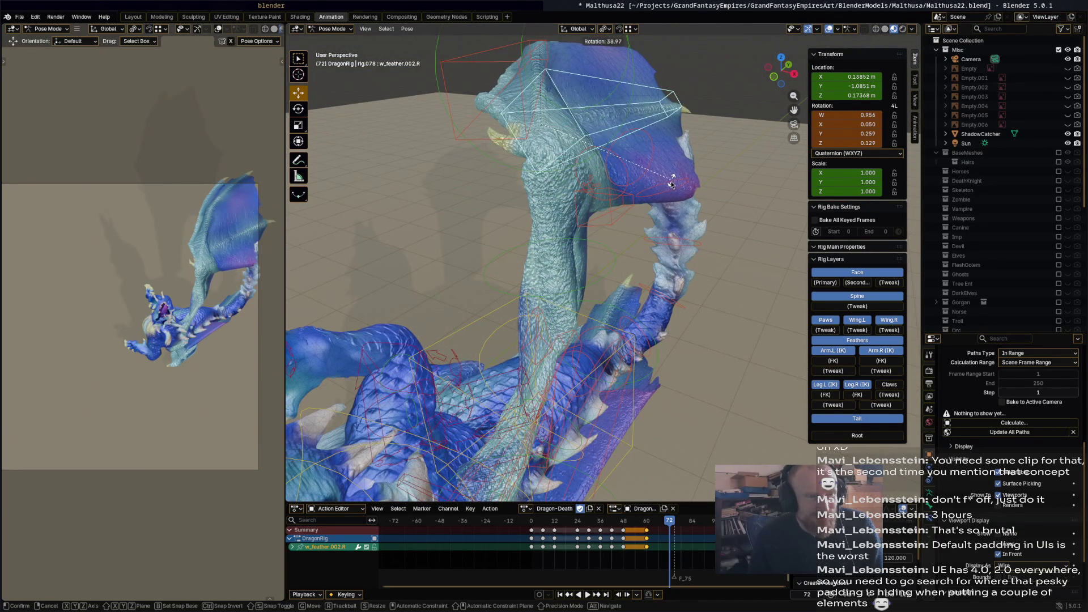
{"action": "left_click", "coordinate": [672, 183]}
{"action": "middle_click_drag", "start_coordinate": [672, 182], "coordinate": [561, 136]}
{"action": "key", "text": "g"}
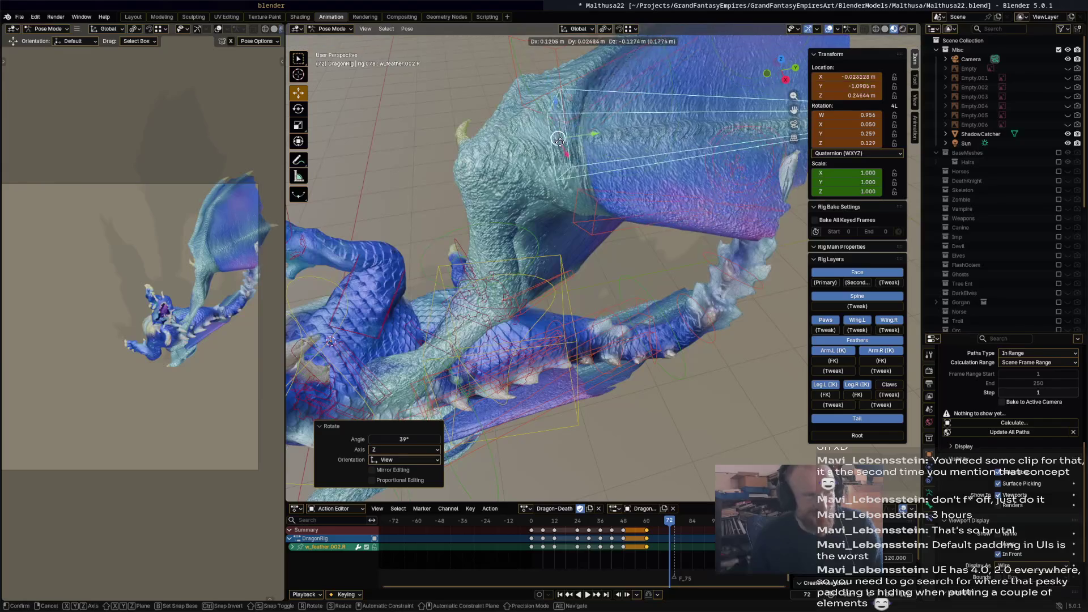
{"action": "left_click", "coordinate": [636, 134]}
{"action": "mouse_move", "coordinate": [636, 135]}
{"action": "middle_mouse_down"}
{"action": "mouse_move", "coordinate": [529, 161]}
{"action": "mouse_move", "coordinate": [652, 136]}
{"action": "middle_mouse_up"}
{"action": "key", "text": "r"}
{"action": "left_click", "coordinate": [655, 136]}
Move feather w_feather.004.R and rotate it 23° and then further down.
{"action": "left_click", "coordinate": [453, 277]}
{"action": "mouse_move", "coordinate": [454, 277]}
{"action": "middle_mouse_down"}
{"action": "mouse_move", "coordinate": [473, 253]}
{"action": "mouse_move", "coordinate": [431, 304]}
{"action": "mouse_move", "coordinate": [595, 349]}
{"action": "mouse_move", "coordinate": [498, 386]}
{"action": "mouse_move", "coordinate": [510, 422]}
{"action": "middle_mouse_up"}
{"action": "key", "text": "g"}
{"action": "left_click", "coordinate": [494, 311]}
{"action": "key", "text": "r"}
{"action": "left_click", "coordinate": [589, 356]}
{"action": "key", "text": "r"}
{"action": "left_click", "coordinate": [508, 397]}
{"action": "mouse_move", "coordinate": [507, 398]}
{"action": "middle_mouse_down"}
{"action": "mouse_move", "coordinate": [509, 292]}
{"action": "mouse_move", "coordinate": [488, 270]}
{"action": "mouse_move", "coordinate": [505, 286]}
{"action": "mouse_move", "coordinate": [492, 305]}
{"action": "mouse_move", "coordinate": [653, 301]}
{"action": "mouse_move", "coordinate": [484, 316]}
{"action": "mouse_move", "coordinate": [541, 199]}
{"action": "middle_mouse_up"}
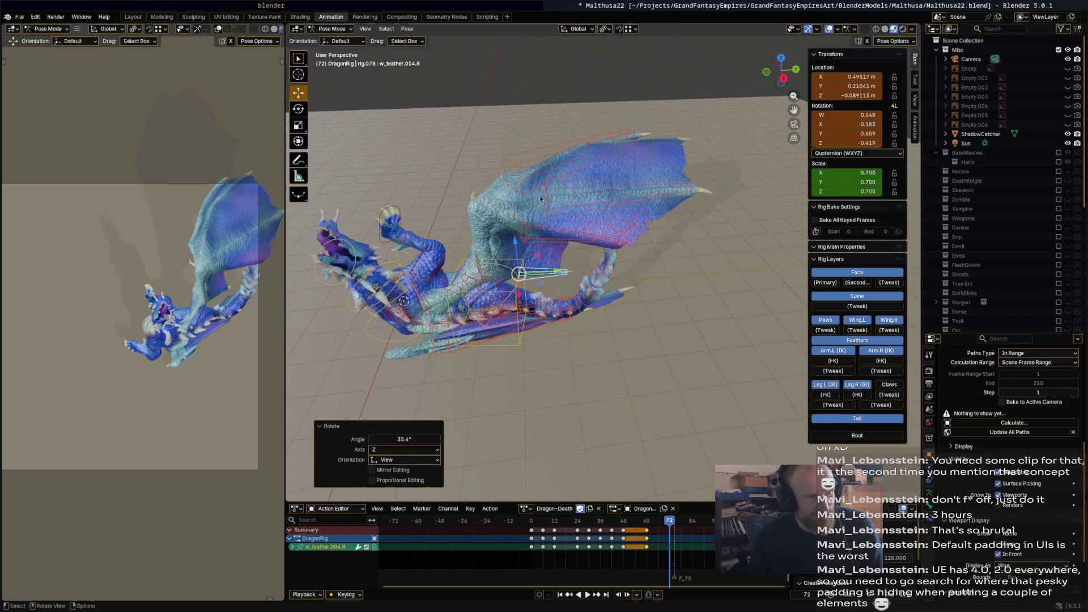
Rotate Wing.002.R and the adjacent right wing bone so the wing drapes over the body.
{"action": "left_click", "coordinate": [545, 158]}
{"action": "key", "text": "r"}
{"action": "left_click", "coordinate": [590, 93]}
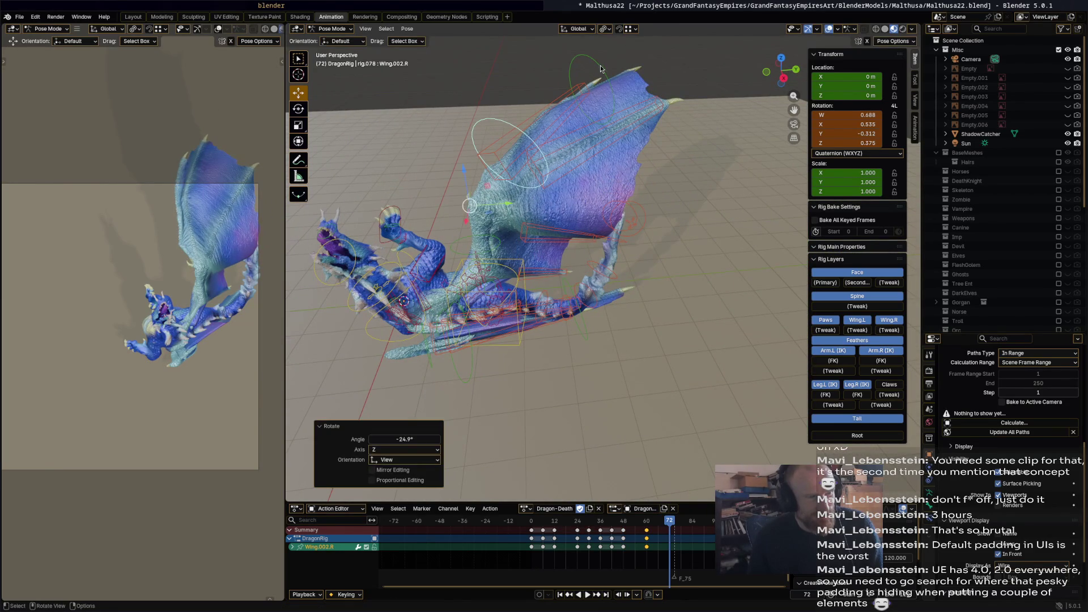
{"action": "left_click", "coordinate": [602, 68]}
{"action": "key", "text": "r"}
{"action": "left_click", "coordinate": [491, 215]}
{"action": "mouse_move", "coordinate": [491, 215]}
{"action": "middle_mouse_down"}
{"action": "mouse_move", "coordinate": [627, 173]}
{"action": "mouse_move", "coordinate": [615, 213]}
{"action": "mouse_move", "coordinate": [587, 209]}
{"action": "middle_mouse_up"}
{"action": "left_click", "coordinate": [580, 213]}
{"action": "key", "text": "r"}
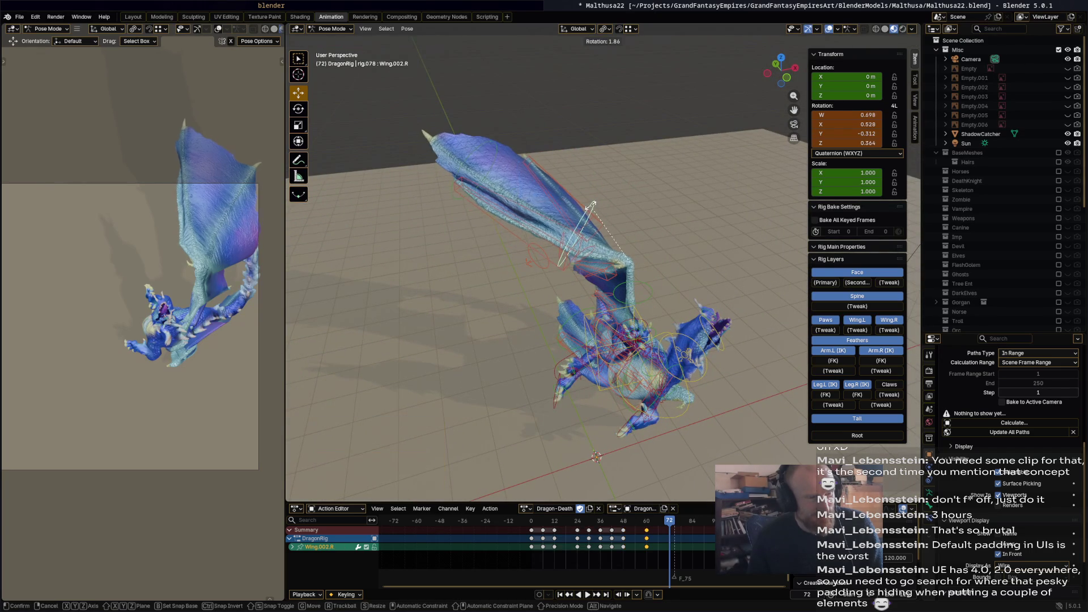
{"action": "left_click", "coordinate": [570, 234]}
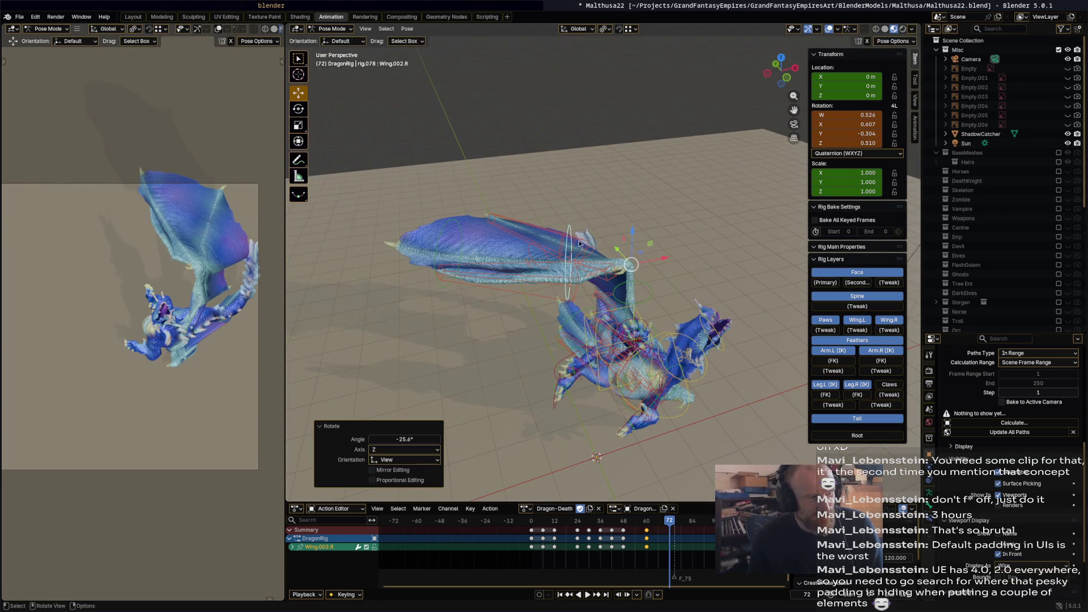
Key the whole rig's pose at frame 72 and play back the animation to review it.
{"action": "key", "text": "a"}
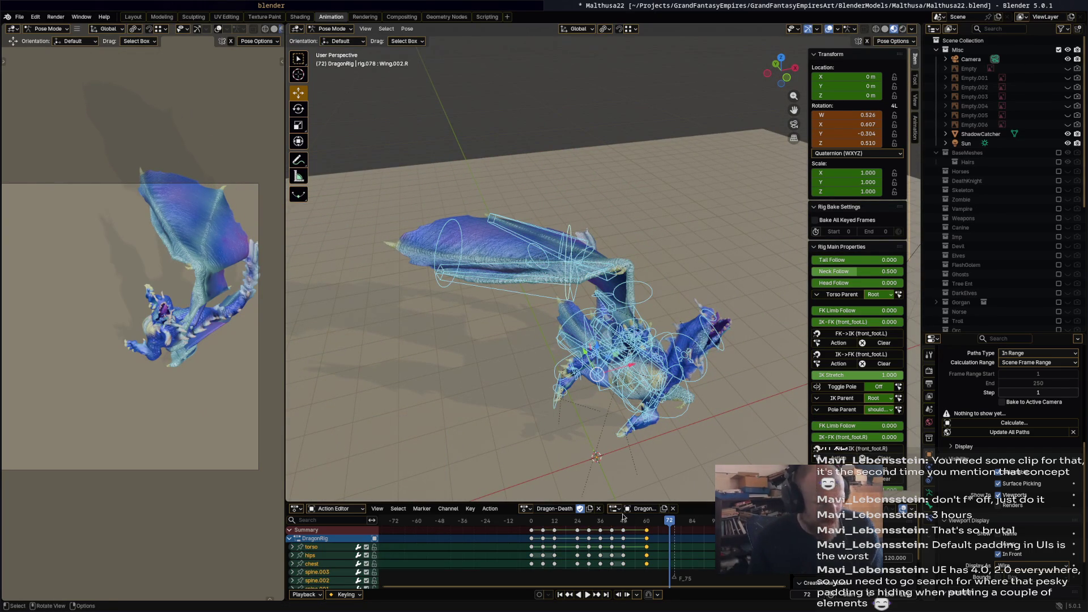
{"action": "key", "text": "i"}
{"action": "key", "text": "space"}
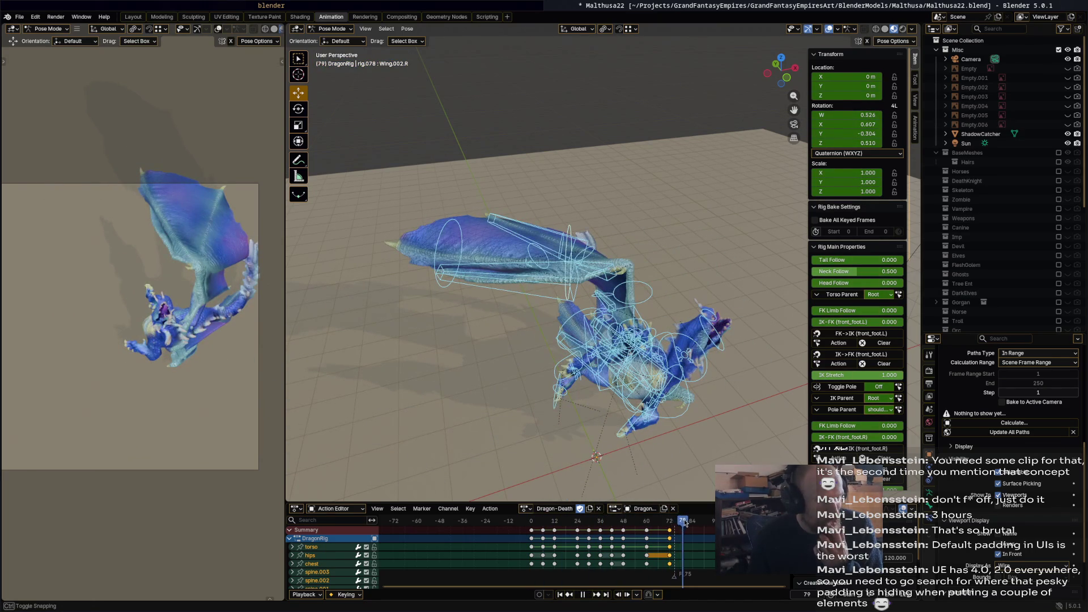
{"action": "left_click_drag", "start_coordinate": [670, 527], "coordinate": [672, 526]}
{"action": "mouse_move", "coordinate": [656, 420]}
{"action": "middle_mouse_down"}
{"action": "mouse_move", "coordinate": [607, 383]}
{"action": "mouse_move", "coordinate": [540, 388]}
{"action": "mouse_move", "coordinate": [532, 247]}
{"action": "middle_mouse_up"}
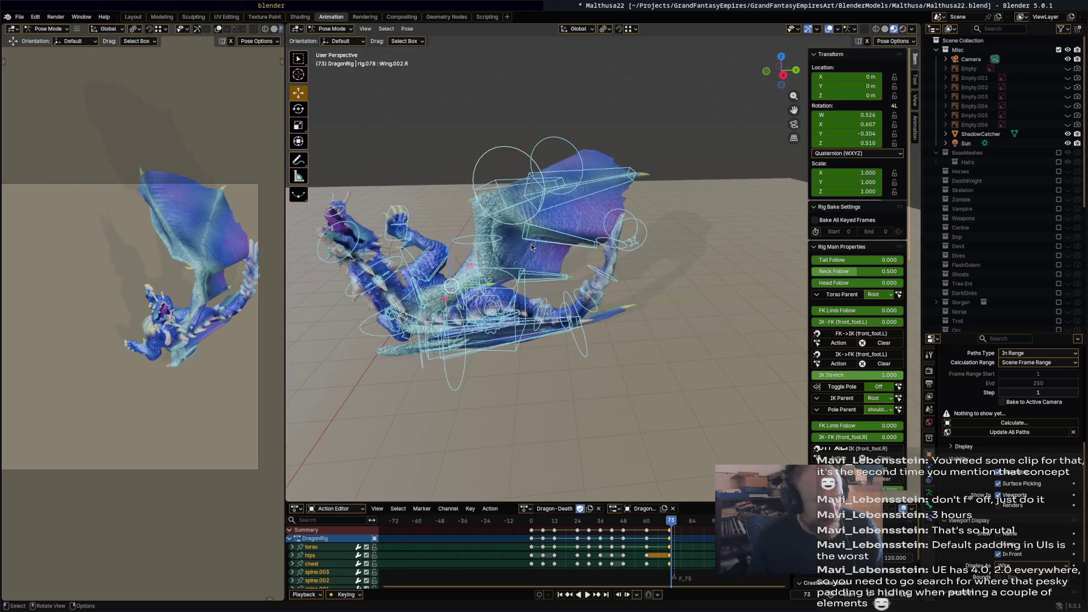
{"action": "scroll", "coordinate": [531, 244], "scroll_direction": "up", "scroll_amount": 2}
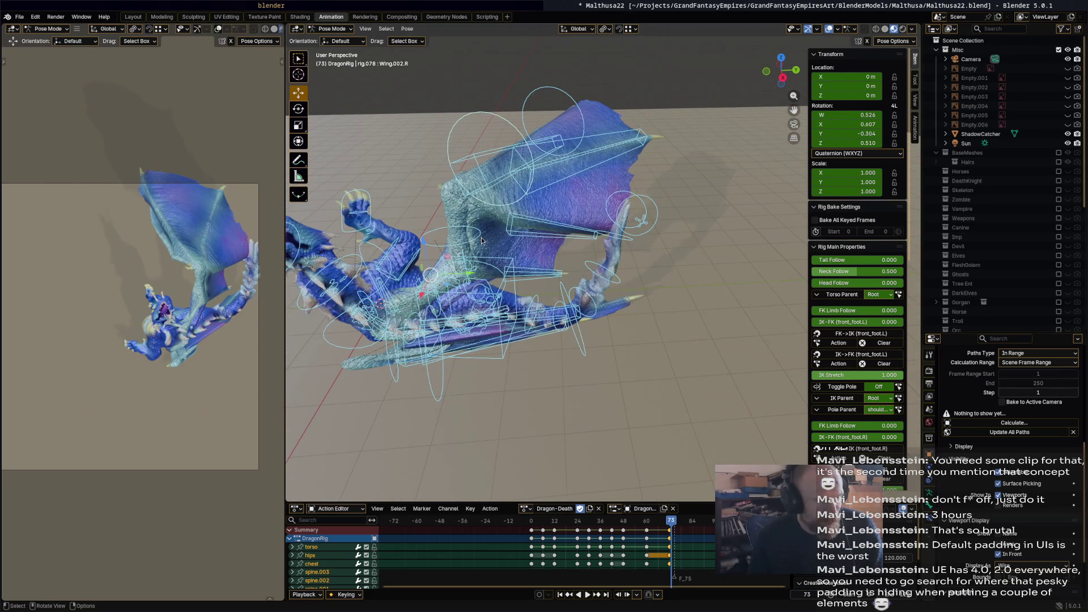
Rotate Wing.001.R, then turn Wing.002.R by 61.6°.
{"action": "left_click", "coordinate": [512, 237]}
{"action": "key", "text": "r"}
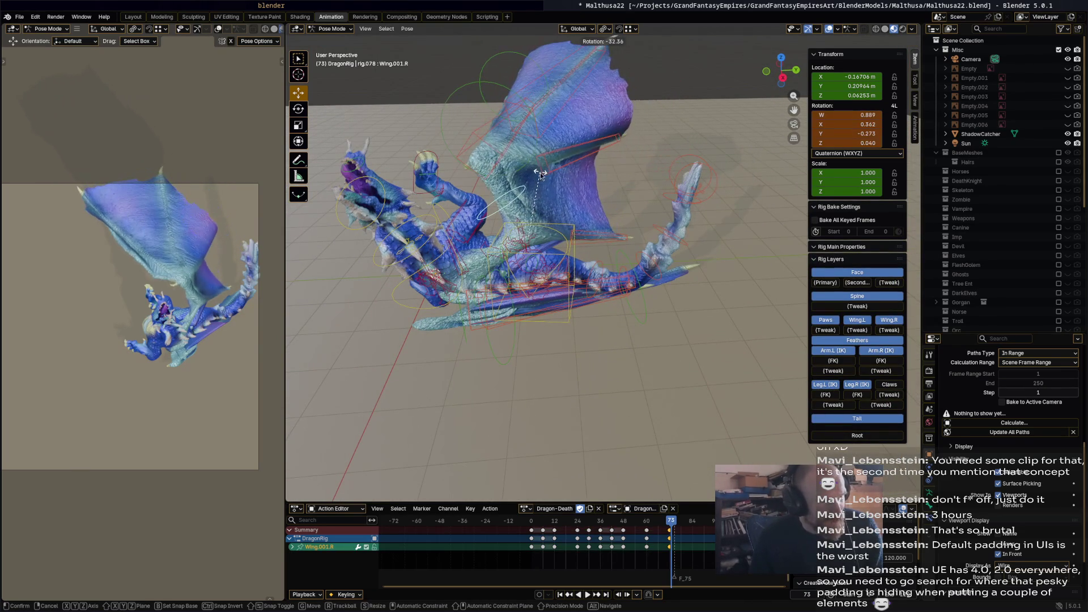
{"action": "left_click", "coordinate": [513, 100]}
{"action": "left_click", "coordinate": [503, 94]}
{"action": "key", "text": "r"}
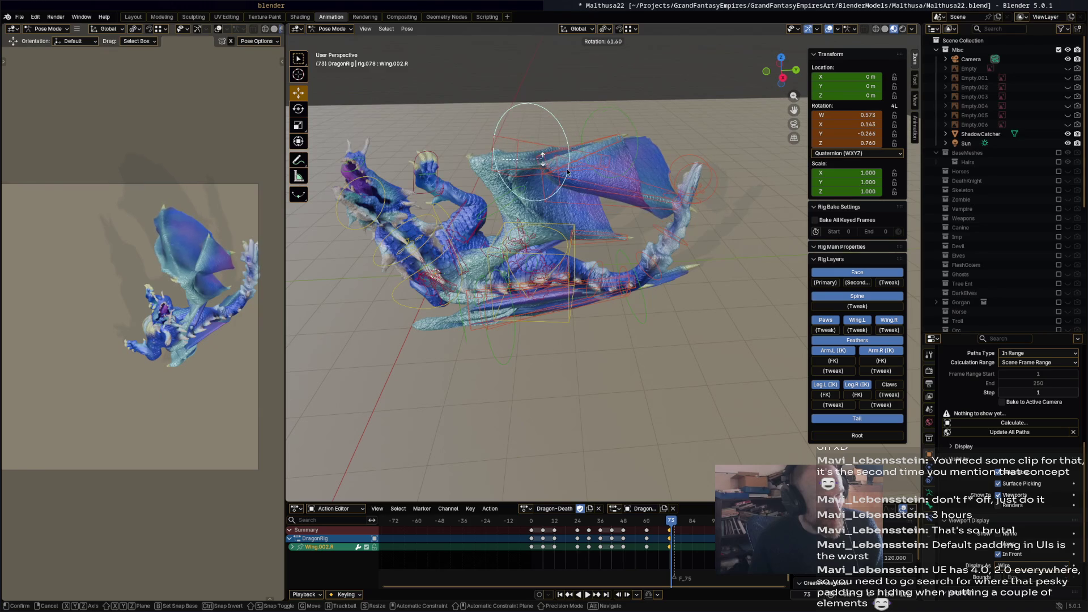
{"action": "left_click", "coordinate": [557, 168]}
Reposition w_feather.003.R with several moves and a 42.7° rotation.
{"action": "left_click", "coordinate": [543, 164]}
{"action": "key", "text": "g"}
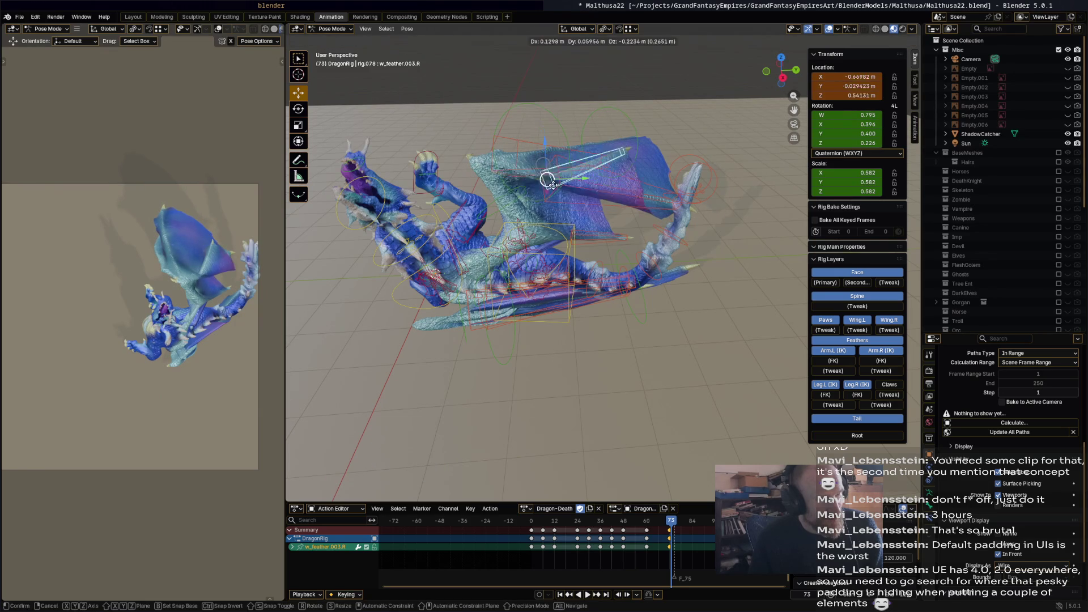
{"action": "left_click", "coordinate": [662, 261]}
{"action": "key", "text": "r"}
{"action": "left_click", "coordinate": [645, 314]}
{"action": "mouse_move", "coordinate": [644, 313]}
{"action": "middle_mouse_down"}
{"action": "mouse_move", "coordinate": [575, 231]}
{"action": "mouse_move", "coordinate": [464, 221]}
{"action": "mouse_move", "coordinate": [363, 241]}
{"action": "mouse_move", "coordinate": [387, 215]}
{"action": "mouse_move", "coordinate": [525, 229]}
{"action": "mouse_move", "coordinate": [566, 256]}
{"action": "mouse_move", "coordinate": [612, 208]}
{"action": "mouse_move", "coordinate": [448, 198]}
{"action": "mouse_move", "coordinate": [577, 180]}
{"action": "mouse_move", "coordinate": [649, 196]}
{"action": "mouse_move", "coordinate": [605, 253]}
{"action": "mouse_move", "coordinate": [567, 252]}
{"action": "mouse_move", "coordinate": [515, 273]}
{"action": "mouse_move", "coordinate": [553, 257]}
{"action": "middle_mouse_up"}
{"action": "key", "text": "g"}
{"action": "left_click", "coordinate": [548, 226]}
{"action": "key", "text": "g"}
{"action": "left_click", "coordinate": [561, 250]}
{"action": "key", "text": "r"}
{"action": "left_click", "coordinate": [610, 221]}
Nudge w_feather.004.R and w_feather.003.R into new positions.
{"action": "left_click", "coordinate": [584, 253]}
{"action": "key", "text": "g"}
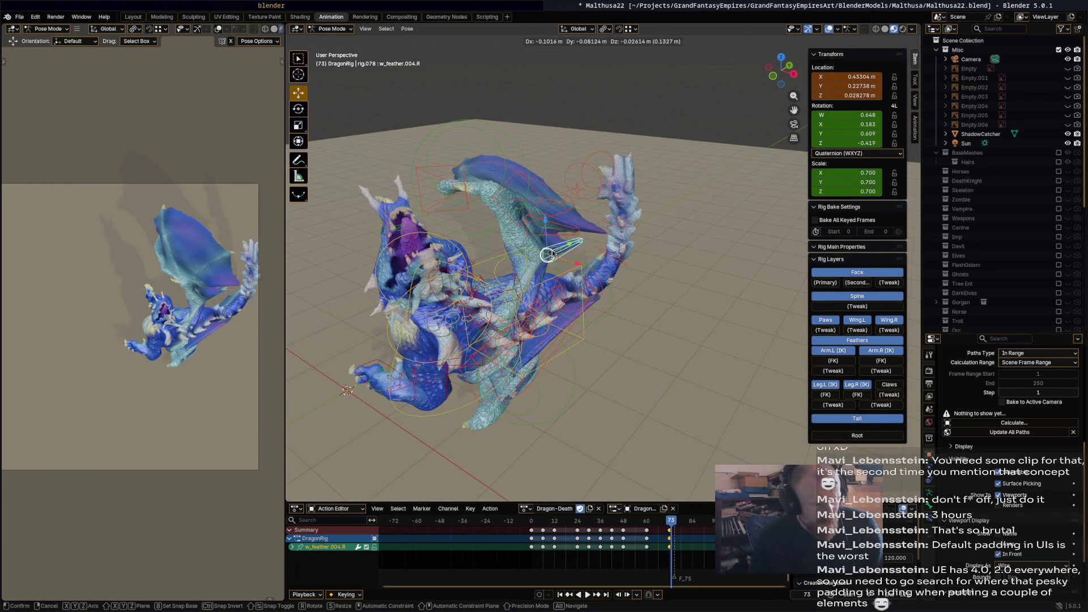
{"action": "left_click", "coordinate": [551, 257]}
{"action": "left_click", "coordinate": [562, 226]}
{"action": "key", "text": "g"}
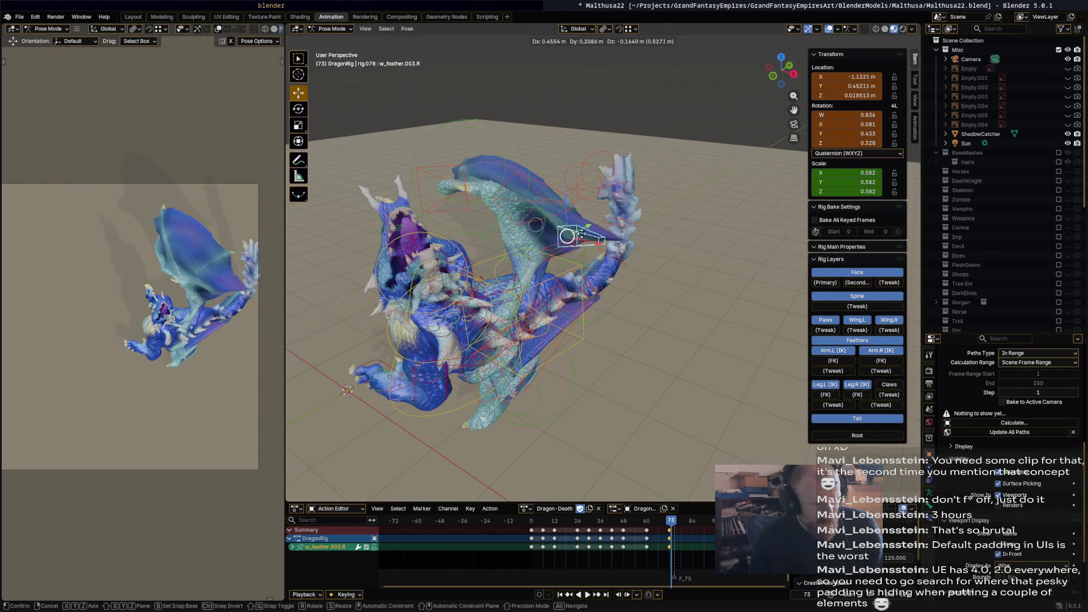
{"action": "left_click", "coordinate": [538, 223]}
Turn w_feather.003.R by -10.4°, 96.7° and finally -28.7° about Z.
{"action": "mouse_move", "coordinate": [538, 223]}
{"action": "middle_mouse_down"}
{"action": "mouse_move", "coordinate": [564, 187]}
{"action": "mouse_move", "coordinate": [665, 251]}
{"action": "mouse_move", "coordinate": [629, 272]}
{"action": "mouse_move", "coordinate": [642, 322]}
{"action": "mouse_move", "coordinate": [644, 281]}
{"action": "middle_mouse_up"}
{"action": "key", "text": "r"}
{"action": "left_click", "coordinate": [658, 237]}
{"action": "key", "text": "r"}
{"action": "left_click", "coordinate": [630, 265]}
{"action": "key", "text": "r"}
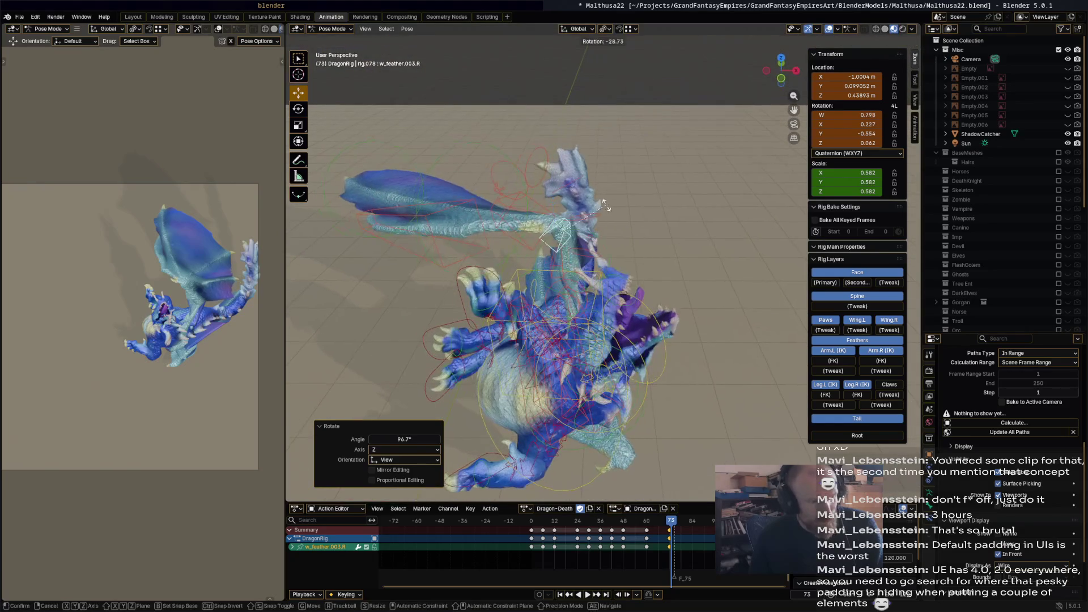
{"action": "left_click", "coordinate": [600, 242]}
{"action": "mouse_move", "coordinate": [601, 243]}
{"action": "middle_mouse_down"}
{"action": "mouse_move", "coordinate": [554, 234]}
{"action": "mouse_move", "coordinate": [629, 264]}
{"action": "middle_mouse_up"}
Key all bones at frame 73 and shift those keys back one frame to 72.
{"action": "key", "text": "a"}
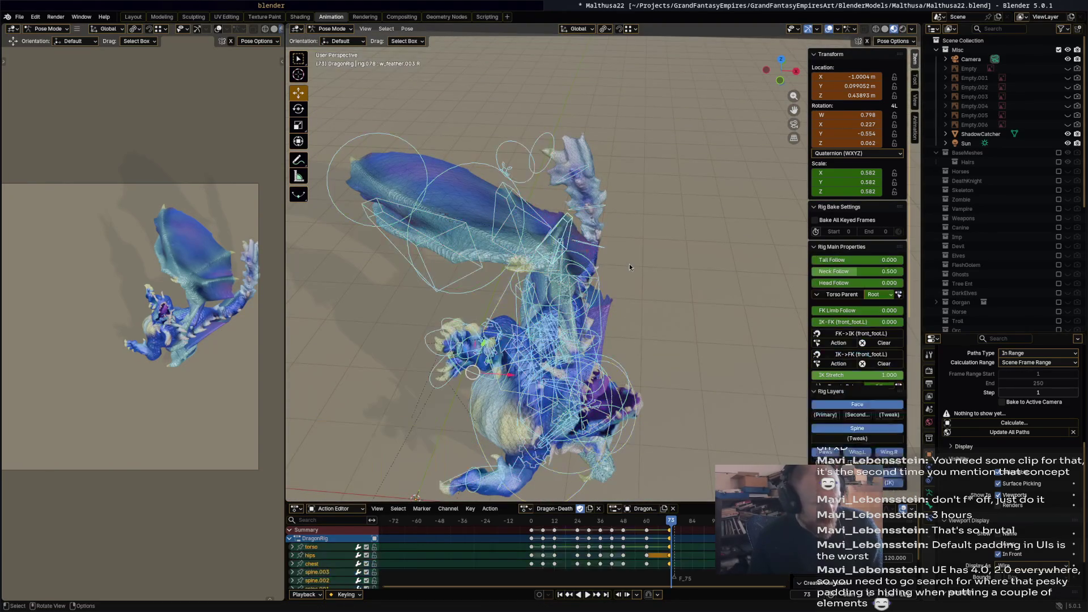
{"action": "key", "text": "i"}
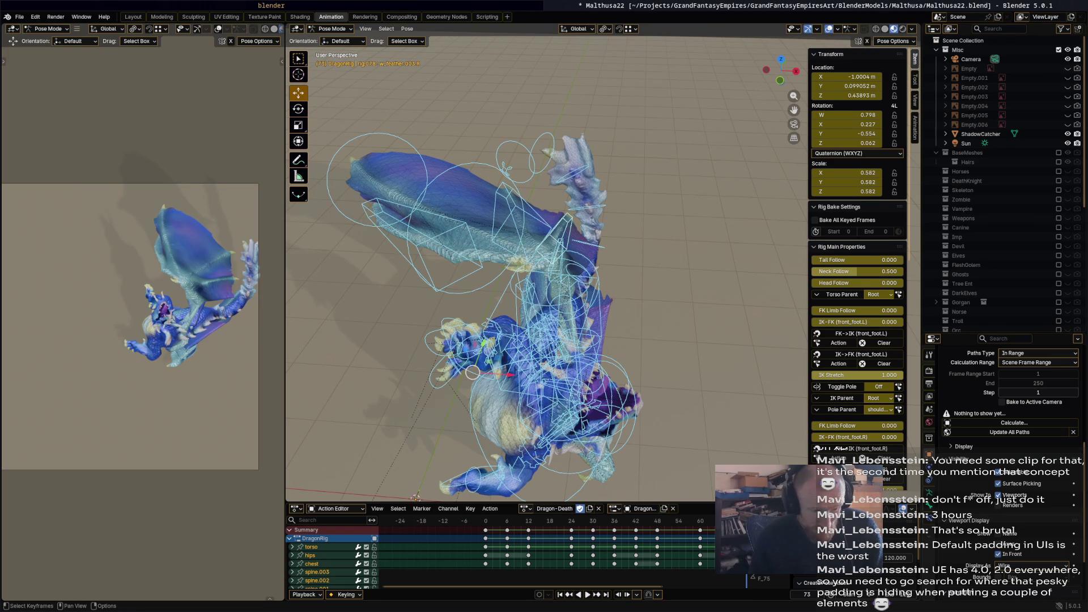
{"action": "key", "text": "g"}
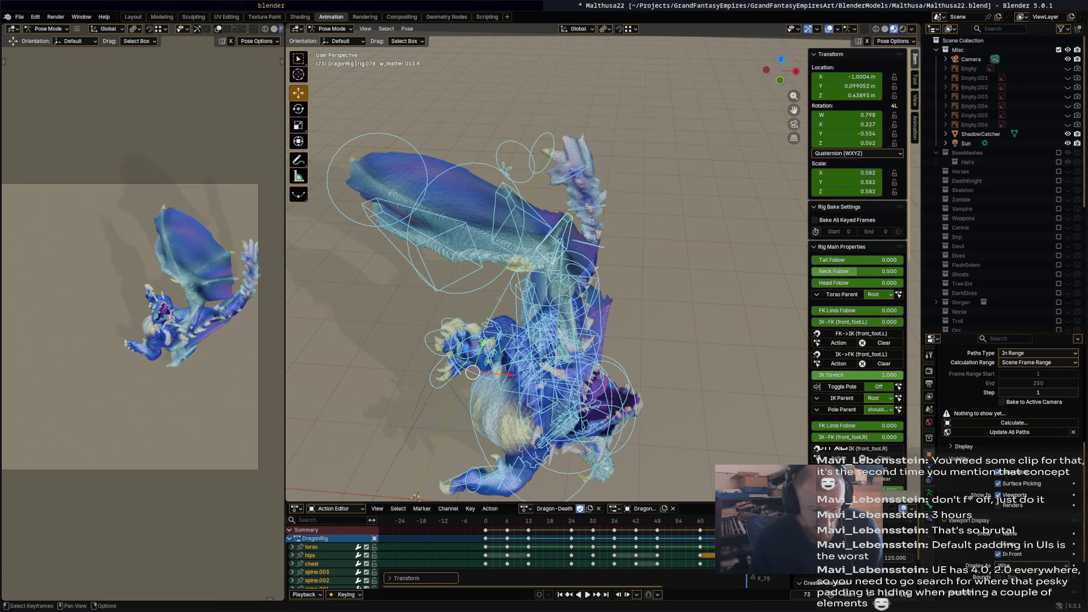
Play and scrub through the collapse to review the dragon's fall.
{"action": "key", "text": "space"}
{"action": "scroll", "coordinate": [641, 385], "scroll_direction": "down", "scroll_amount": 6}
{"action": "mouse_move", "coordinate": [641, 386]}
{"action": "middle_mouse_down"}
{"action": "mouse_move", "coordinate": [554, 385]}
{"action": "mouse_move", "coordinate": [572, 283]}
{"action": "middle_mouse_up"}
{"action": "scroll", "coordinate": [572, 284], "scroll_direction": "up", "scroll_amount": 5}
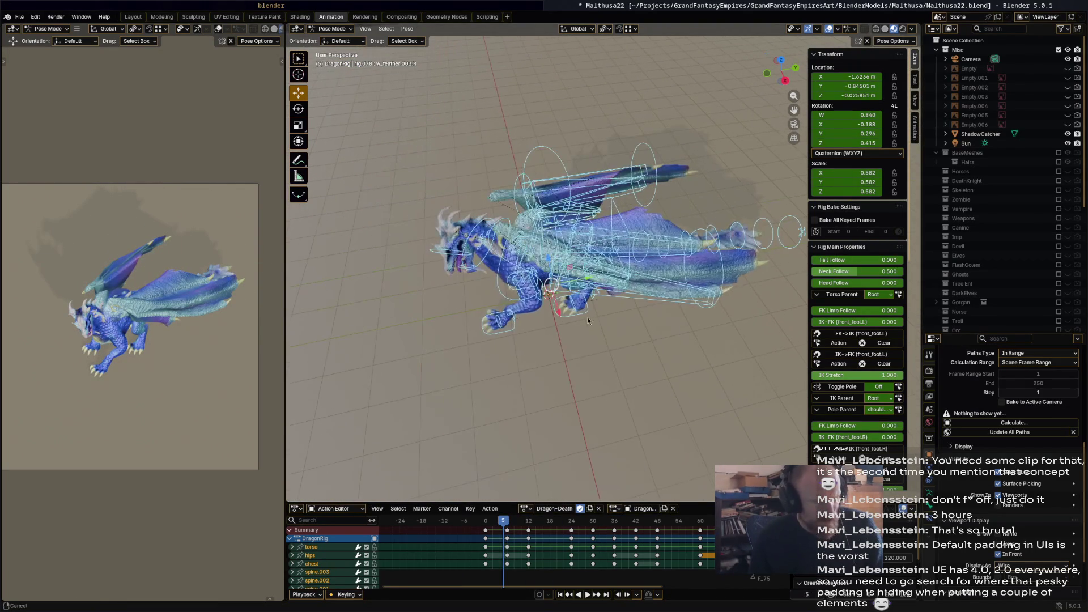
{"action": "left_click_drag", "start_coordinate": [500, 516], "coordinate": [743, 546]}
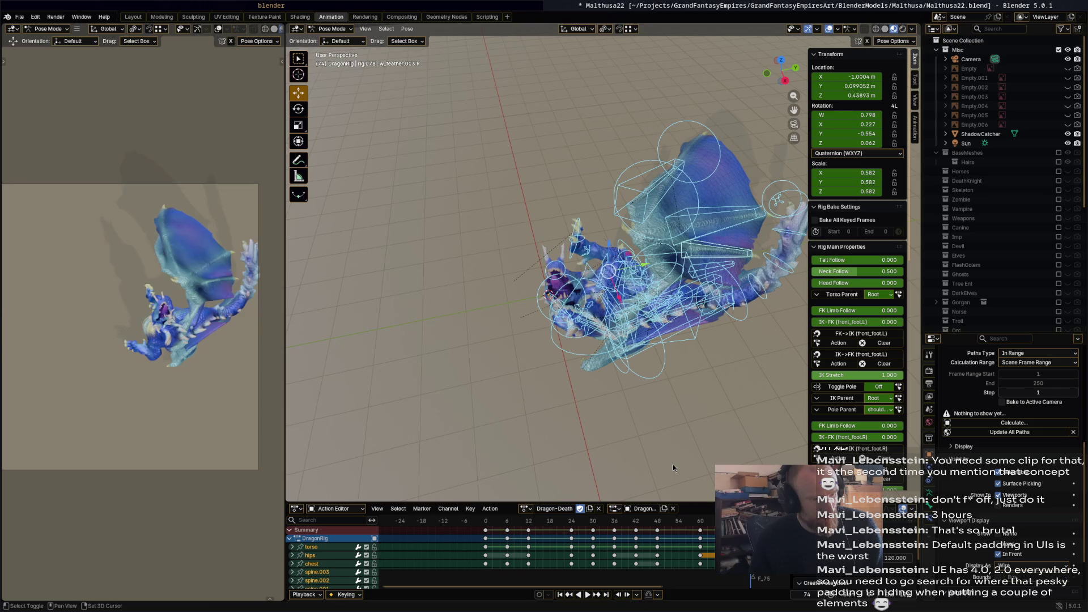
{"action": "mouse_move", "coordinate": [628, 443]}
{"action": "middle_mouse_down", "text": "ctrl"}
{"action": "mouse_move", "coordinate": [655, 251]}
{"action": "mouse_move", "coordinate": [623, 244]}
{"action": "mouse_move", "coordinate": [619, 325]}
{"action": "mouse_move", "coordinate": [677, 264]}
{"action": "mouse_move", "coordinate": [736, 240]}
{"action": "mouse_move", "coordinate": [538, 290]}
{"action": "mouse_move", "coordinate": [466, 205]}
{"action": "middle_mouse_up", "text": "ctrl"}
{"action": "left_click", "coordinate": [587, 295]}
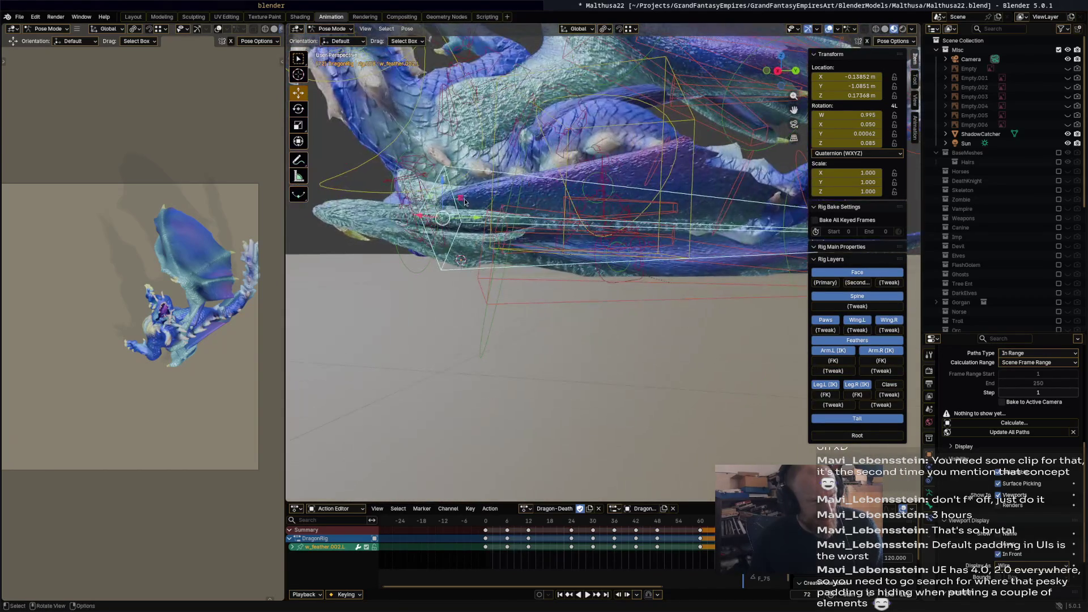
Move w_feather.002.L down toward the ground by about -0.085, -0.007 and -0.161 m.
{"action": "key", "text": "g"}
{"action": "left_click", "coordinate": [624, 215]}
{"action": "mouse_move", "coordinate": [624, 215]}
{"action": "middle_mouse_down"}
{"action": "mouse_move", "coordinate": [655, 190]}
{"action": "mouse_move", "coordinate": [544, 175]}
{"action": "middle_mouse_up"}
{"action": "key", "text": "g"}
{"action": "left_click", "coordinate": [500, 227]}
{"action": "middle_click_drag", "start_coordinate": [499, 227], "coordinate": [492, 236]}
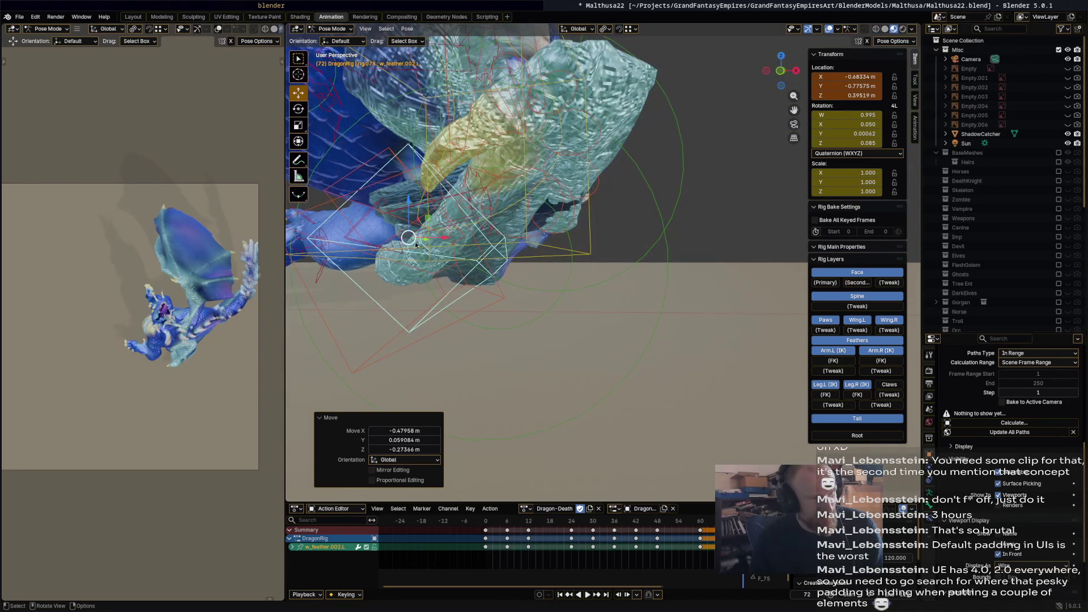
{"action": "key", "text": "g"}
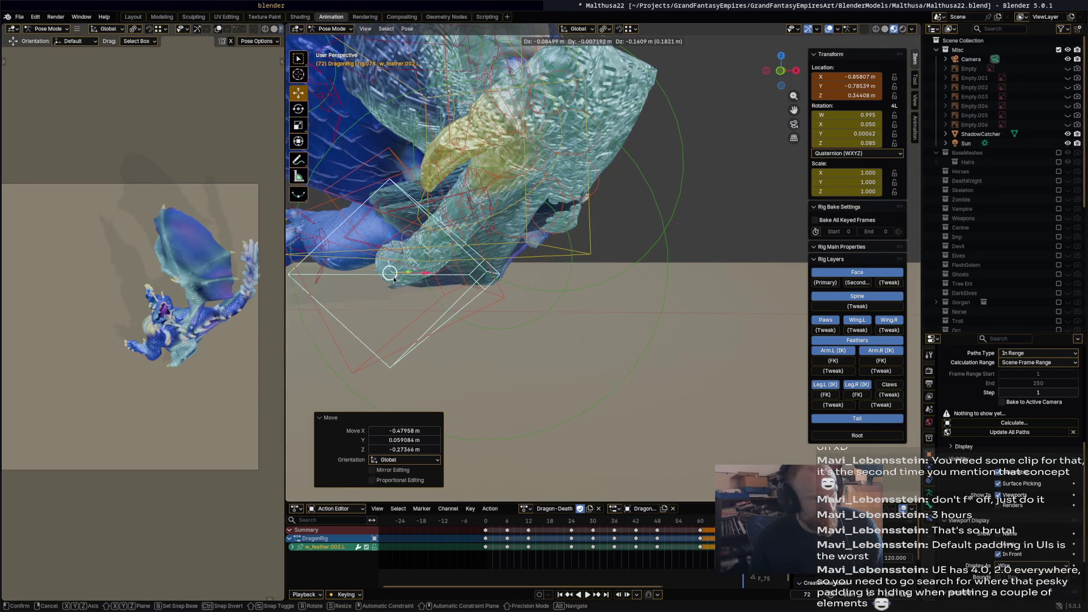
{"action": "left_click", "coordinate": [479, 287]}
{"action": "mouse_move", "coordinate": [479, 287]}
{"action": "middle_mouse_down"}
{"action": "mouse_move", "coordinate": [416, 278]}
{"action": "mouse_move", "coordinate": [413, 325]}
{"action": "mouse_move", "coordinate": [618, 274]}
{"action": "mouse_move", "coordinate": [610, 285]}
{"action": "middle_mouse_up"}
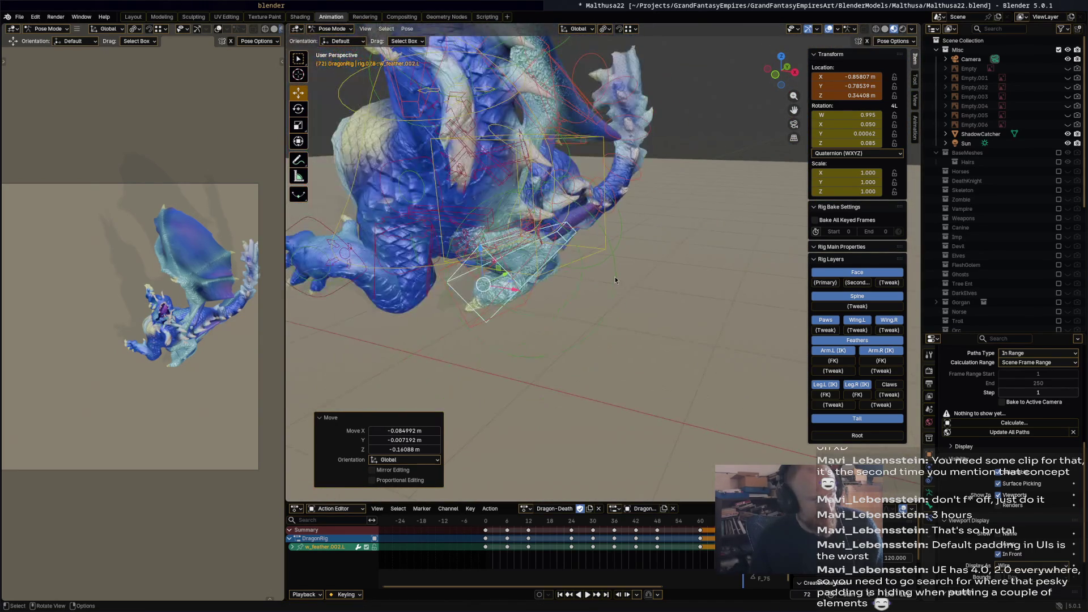
Select all bones, scrub back from frame 72 to 60, and frame the whole rig.
{"action": "key", "text": "a"}
{"action": "mouse_move", "coordinate": [744, 521]}
{"action": "left_mouse_down"}
{"action": "mouse_move", "coordinate": [454, 521]}
{"action": "mouse_move", "coordinate": [648, 515]}
{"action": "mouse_move", "coordinate": [705, 530]}
{"action": "left_mouse_up"}
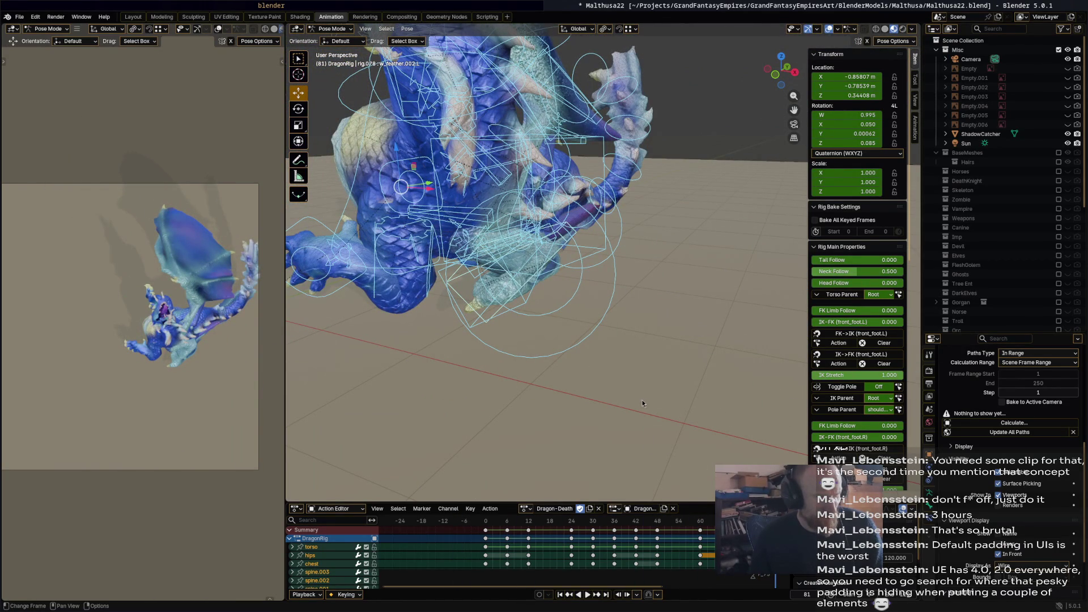
{"action": "key", "text": "KP_Decimal"}
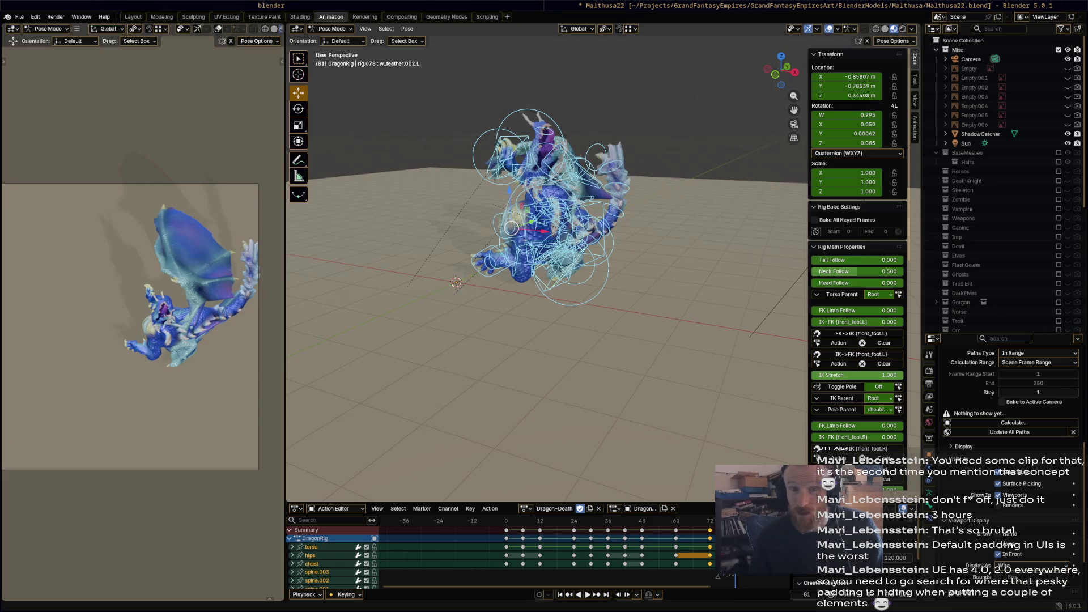
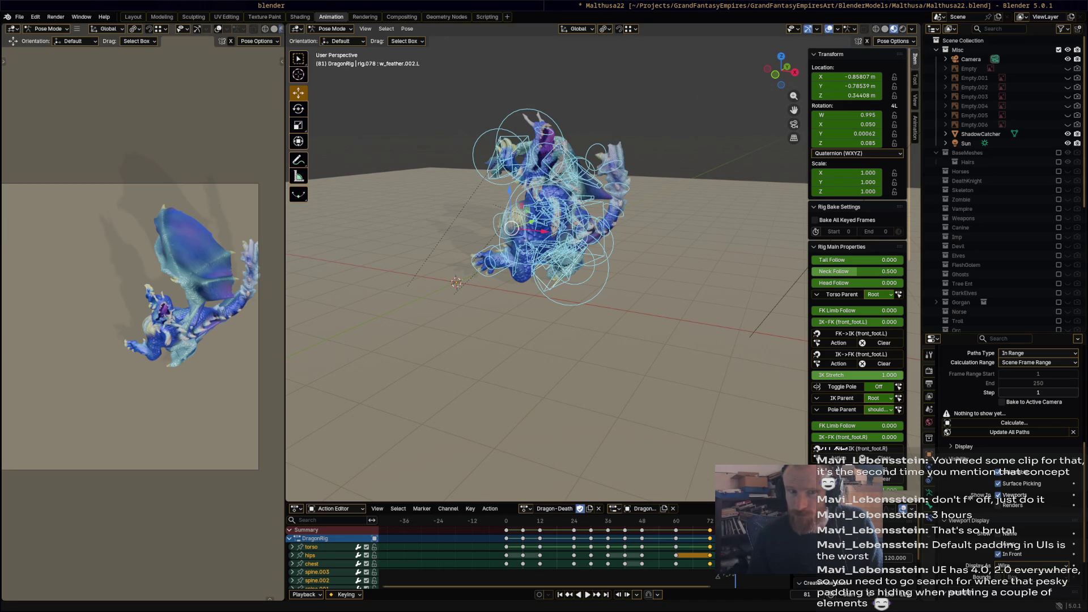
Swing to a side view of the dragon and begin rotating its chest bone.
{"action": "middle_click_drag", "start_coordinate": [499, 297], "coordinate": [469, 302]}
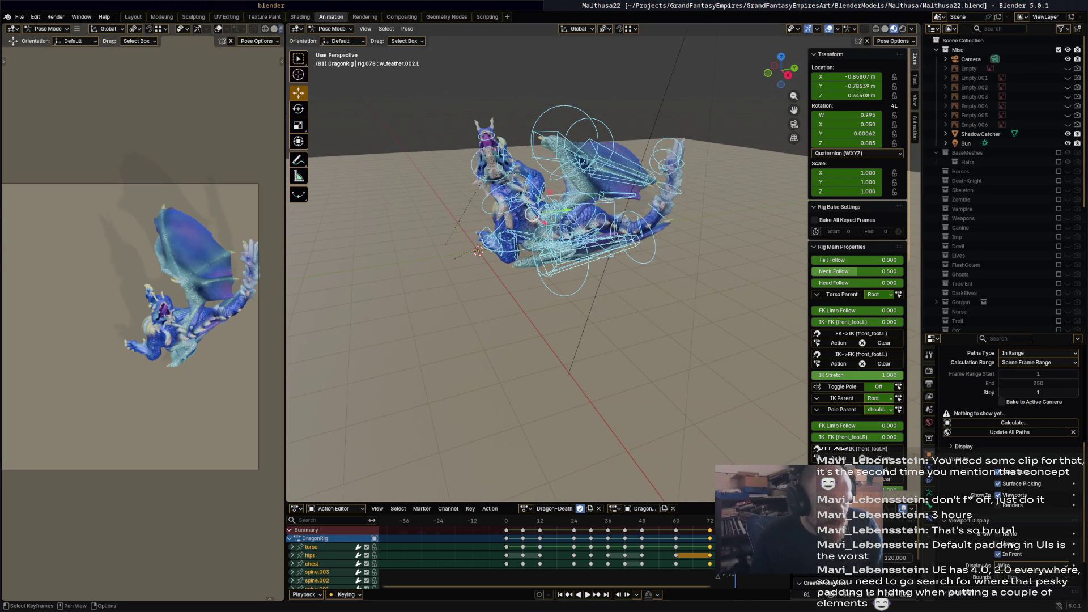
{"action": "mouse_move", "coordinate": [528, 337]}
{"action": "middle_mouse_down"}
{"action": "mouse_move", "coordinate": [658, 317]}
{"action": "mouse_move", "coordinate": [596, 314]}
{"action": "middle_mouse_up"}
{"action": "left_click", "coordinate": [605, 227]}
{"action": "middle_click_drag", "start_coordinate": [605, 227], "coordinate": [663, 343]}
{"action": "mouse_move", "coordinate": [671, 395]}
{"action": "middle_mouse_down"}
{"action": "mouse_move", "coordinate": [718, 325]}
{"action": "mouse_move", "coordinate": [734, 333]}
{"action": "middle_mouse_up"}
{"action": "key", "text": "r"}
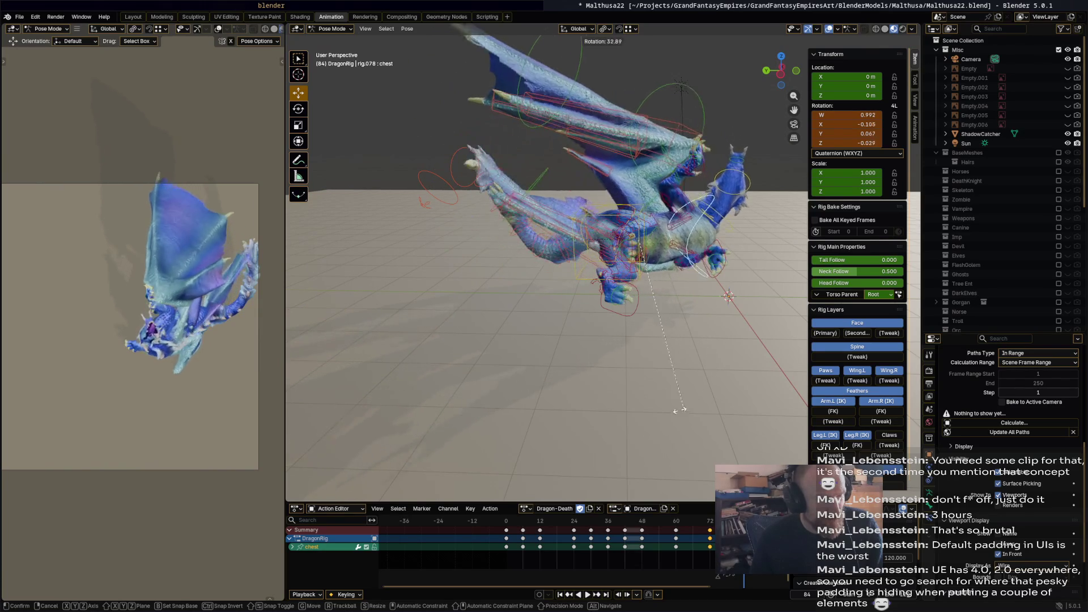
Tilt the chest 35.4°, the neck about -54° and the head -84.4°.
{"action": "left_click", "coordinate": [686, 358]}
{"action": "mouse_move", "coordinate": [686, 354]}
{"action": "middle_mouse_down"}
{"action": "mouse_move", "coordinate": [675, 337]}
{"action": "mouse_move", "coordinate": [607, 356]}
{"action": "mouse_move", "coordinate": [532, 353]}
{"action": "mouse_move", "coordinate": [596, 337]}
{"action": "mouse_move", "coordinate": [491, 351]}
{"action": "middle_mouse_up"}
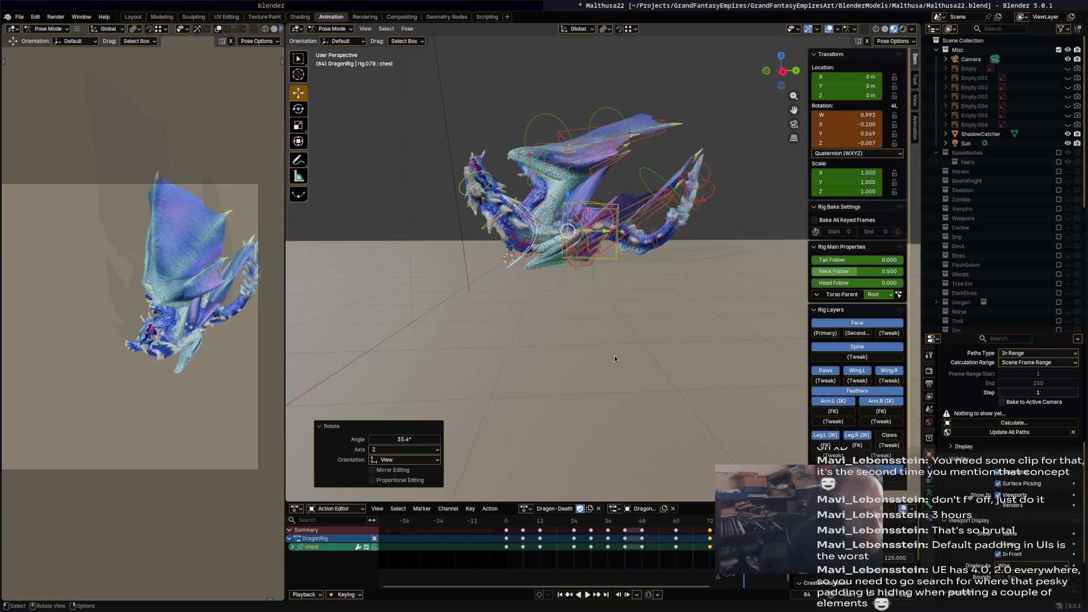
{"action": "middle_click_drag", "start_coordinate": [504, 278], "coordinate": [518, 275]}
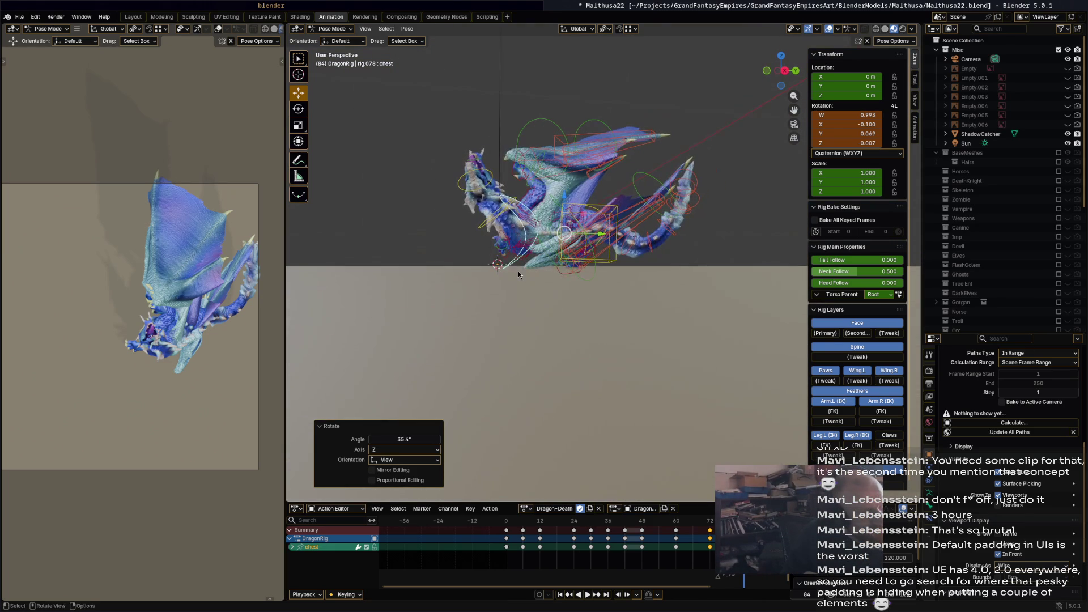
{"action": "left_click", "coordinate": [513, 205]}
{"action": "key", "text": "r"}
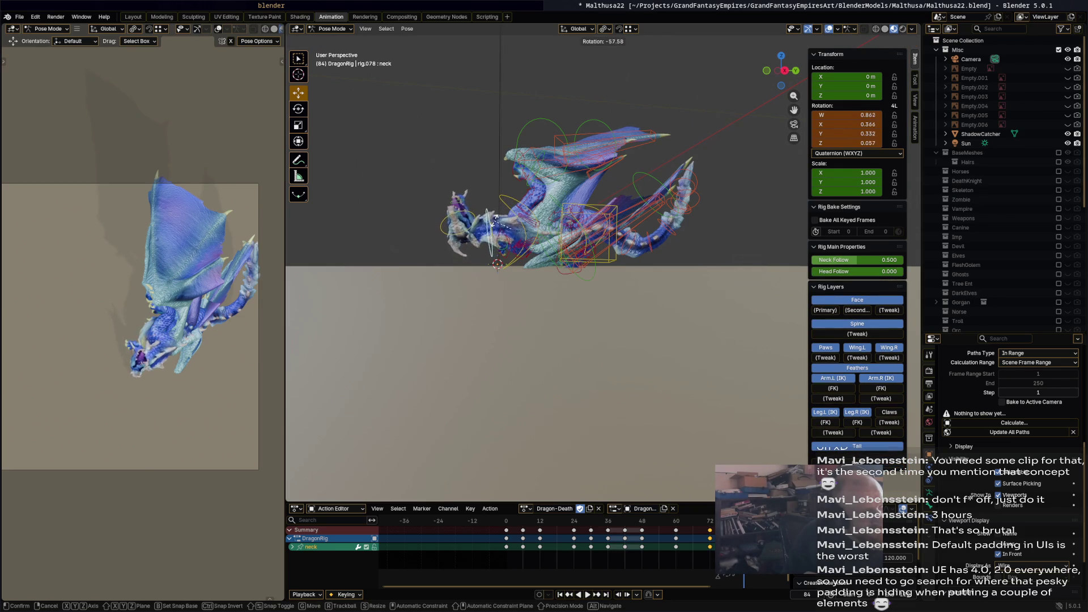
{"action": "left_click", "coordinate": [496, 221]}
{"action": "left_click", "coordinate": [471, 228]}
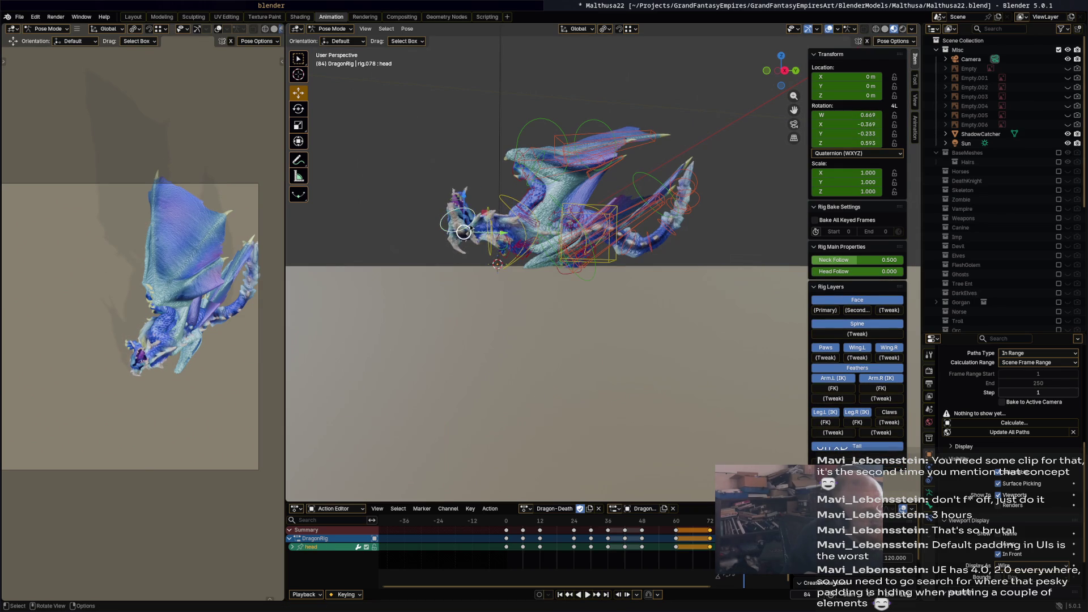
{"action": "key", "text": "r"}
{"action": "left_click", "coordinate": [541, 238]}
Lower the dragon's torso control toward the ground.
{"action": "middle_click_drag", "start_coordinate": [541, 238], "coordinate": [705, 233]}
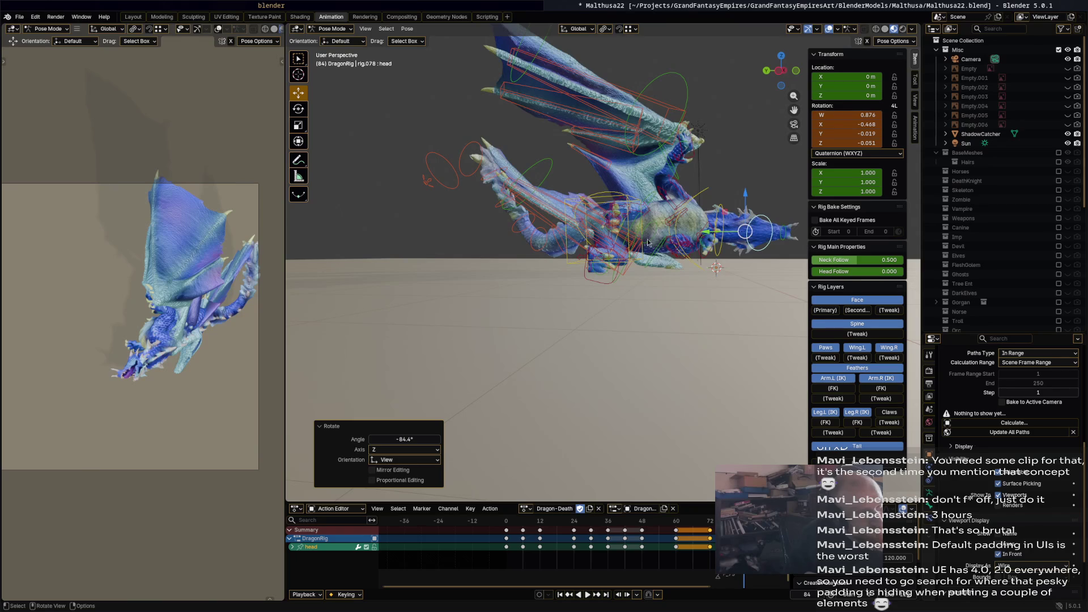
{"action": "left_click", "coordinate": [622, 231]}
{"action": "left_click_drag", "start_coordinate": [605, 231], "coordinate": [606, 245]}
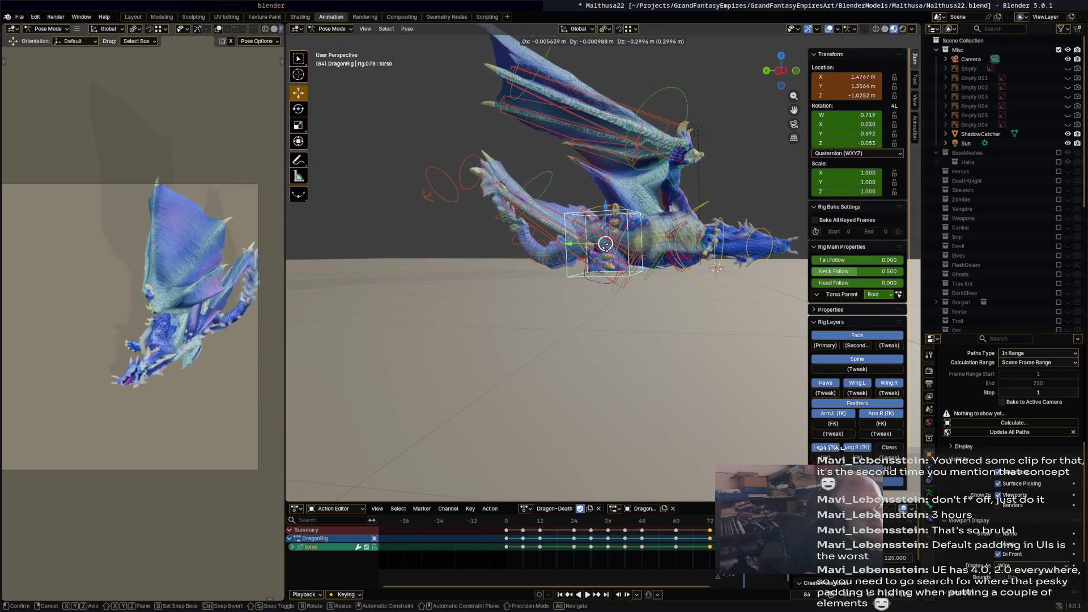
{"action": "left_click", "coordinate": [685, 265]}
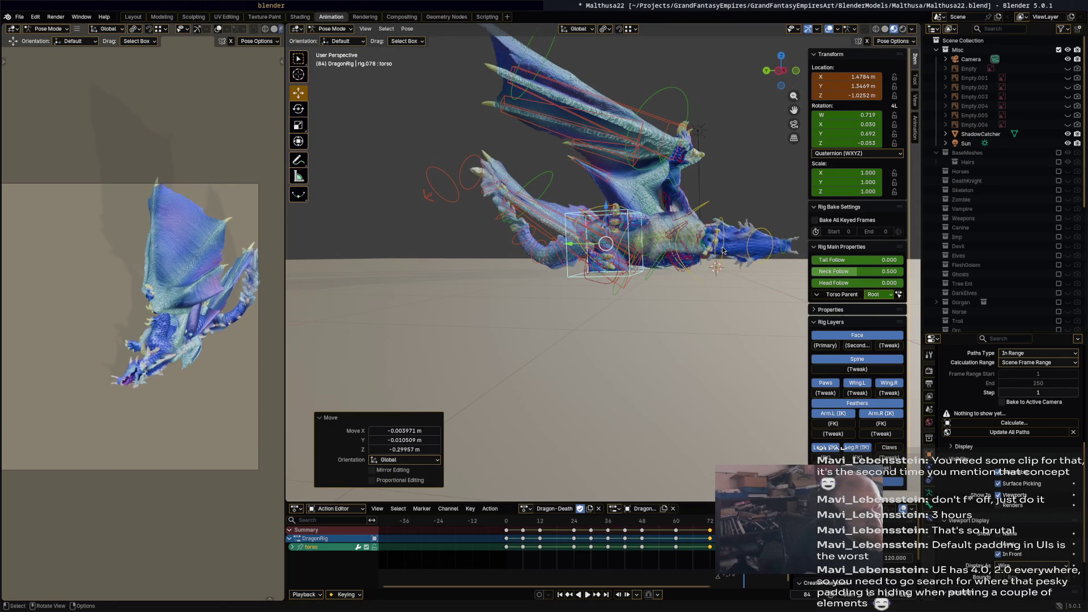
{"action": "mouse_move", "coordinate": [733, 263]}
{"action": "middle_mouse_down"}
{"action": "mouse_move", "coordinate": [743, 304]}
{"action": "mouse_move", "coordinate": [646, 380]}
{"action": "middle_mouse_up"}
Readjust the neck and chest rotations, leaving the neck at 11.8°.
{"action": "left_click", "coordinate": [742, 304]}
{"action": "key", "text": "r"}
{"action": "left_click", "coordinate": [715, 306]}
{"action": "left_click", "coordinate": [646, 379]}
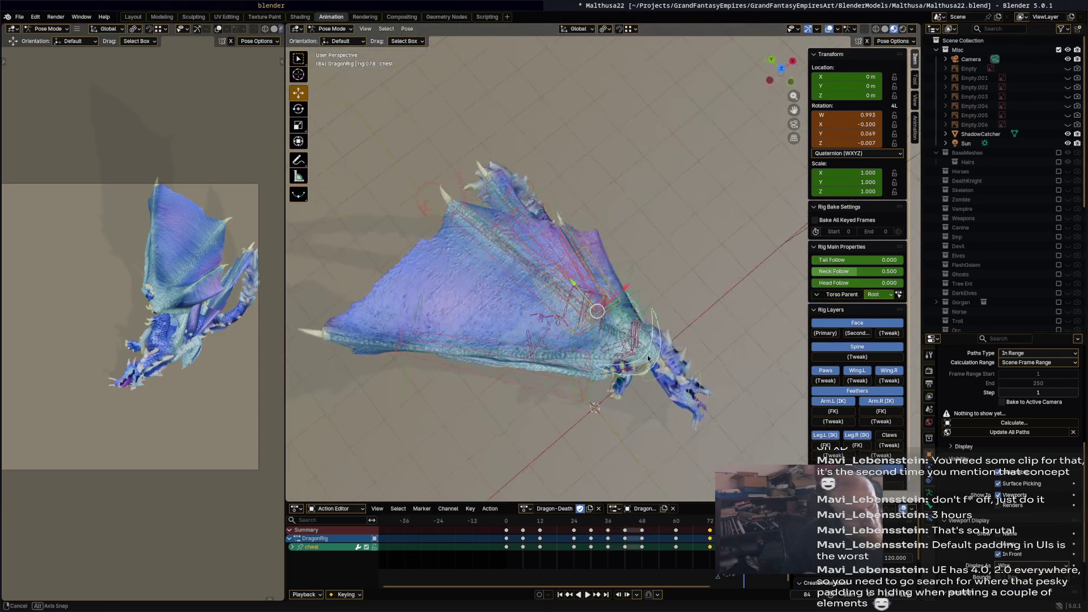
{"action": "key", "text": "r"}
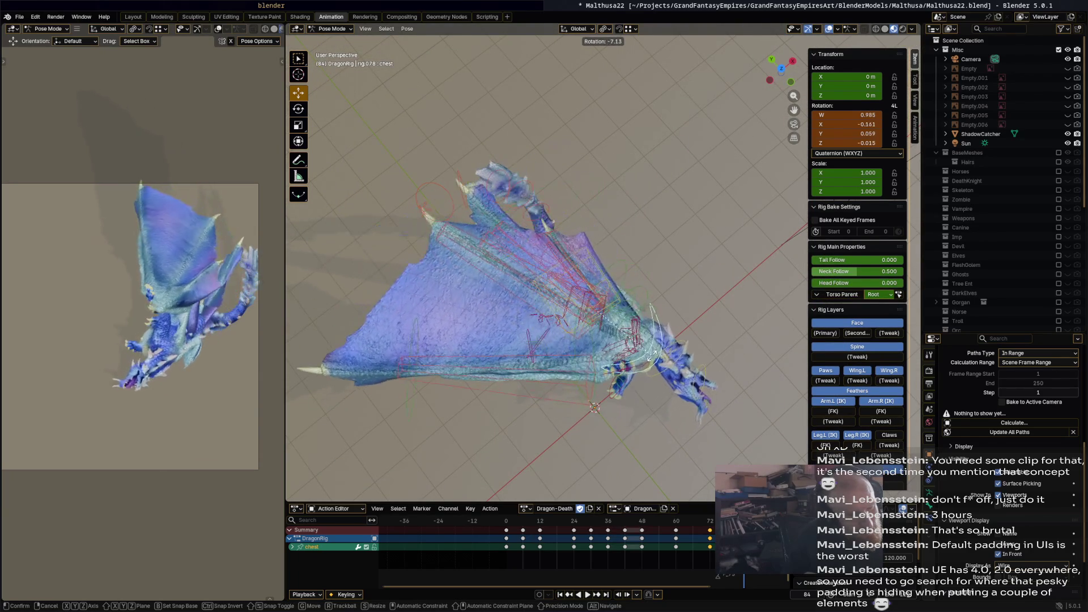
{"action": "left_click", "coordinate": [684, 346]}
{"action": "left_click", "coordinate": [683, 346]}
{"action": "key", "text": "r"}
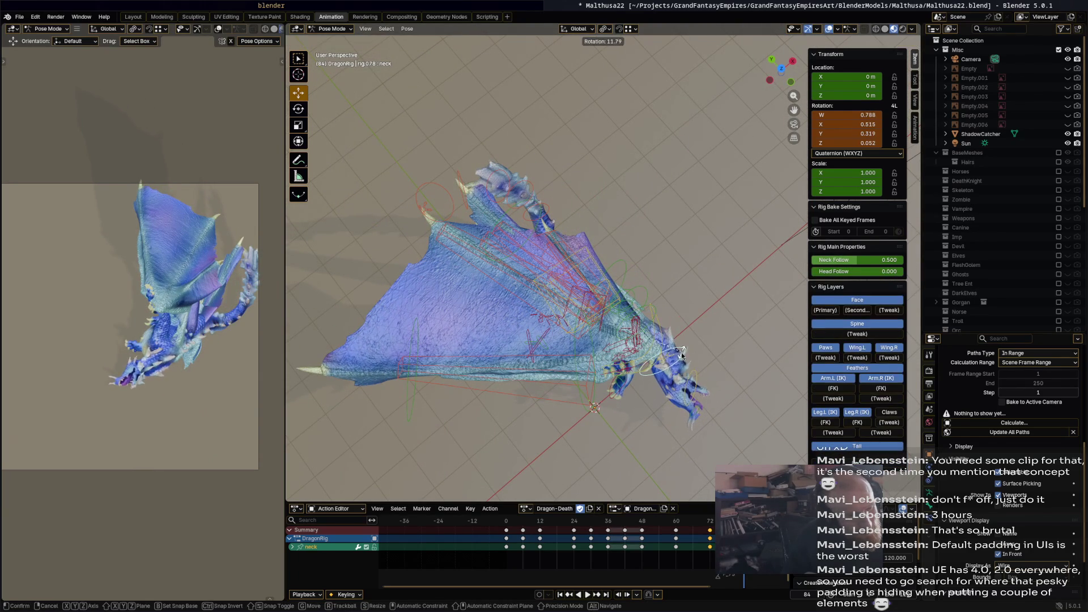
{"action": "left_click", "coordinate": [698, 378]}
Turn the head to 117° and the bone named Bone to -28.9°.
{"action": "left_click", "coordinate": [693, 392]}
{"action": "key", "text": "r"}
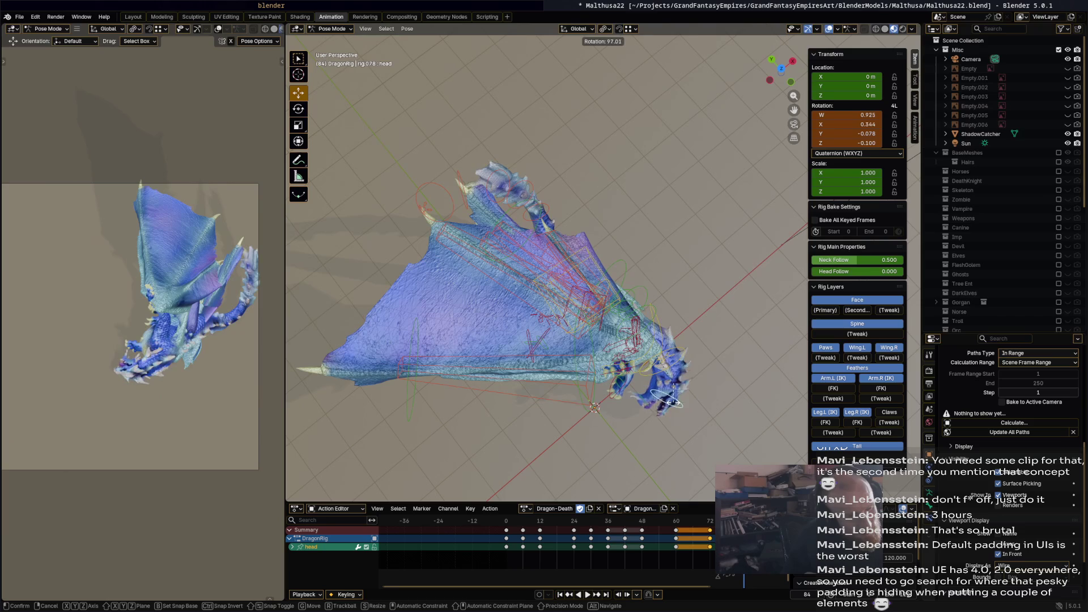
{"action": "left_click", "coordinate": [664, 403]}
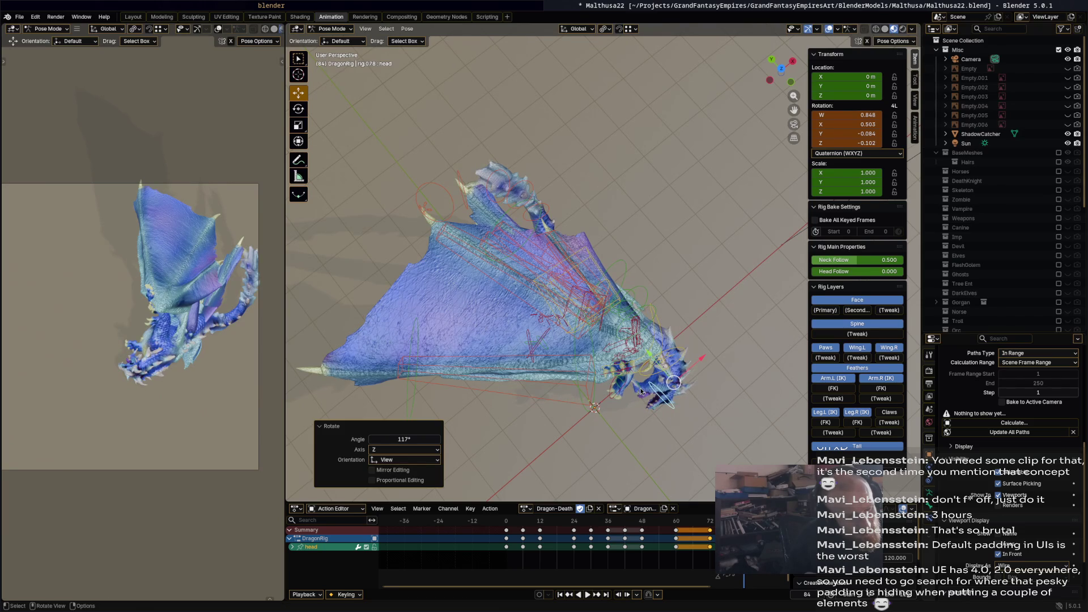
{"action": "left_click", "coordinate": [641, 392]}
{"action": "key", "text": "r"}
{"action": "left_click", "coordinate": [640, 402]}
{"action": "mouse_move", "coordinate": [641, 401]}
{"action": "middle_mouse_down"}
{"action": "mouse_move", "coordinate": [656, 329]}
{"action": "mouse_move", "coordinate": [682, 281]}
{"action": "mouse_move", "coordinate": [549, 268]}
{"action": "middle_mouse_up"}
{"action": "left_click", "coordinate": [683, 277]}
Set the left front foot control at 42.2° and reposition front_foot_ik.R.
{"action": "mouse_move", "coordinate": [527, 271]}
{"action": "left_mouse_down"}
{"action": "mouse_move", "coordinate": [501, 293]}
{"action": "mouse_move", "coordinate": [510, 299]}
{"action": "left_mouse_up"}
{"action": "mouse_move", "coordinate": [510, 298]}
{"action": "middle_mouse_down"}
{"action": "mouse_move", "coordinate": [746, 288]}
{"action": "mouse_move", "coordinate": [714, 279]}
{"action": "middle_mouse_up"}
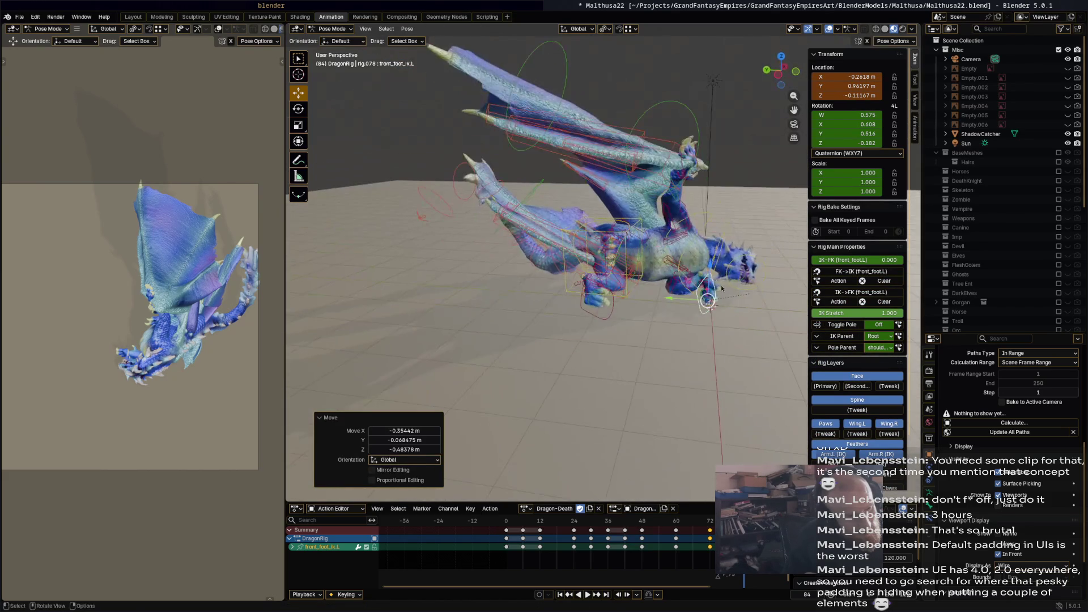
{"action": "left_click", "coordinate": [713, 305]}
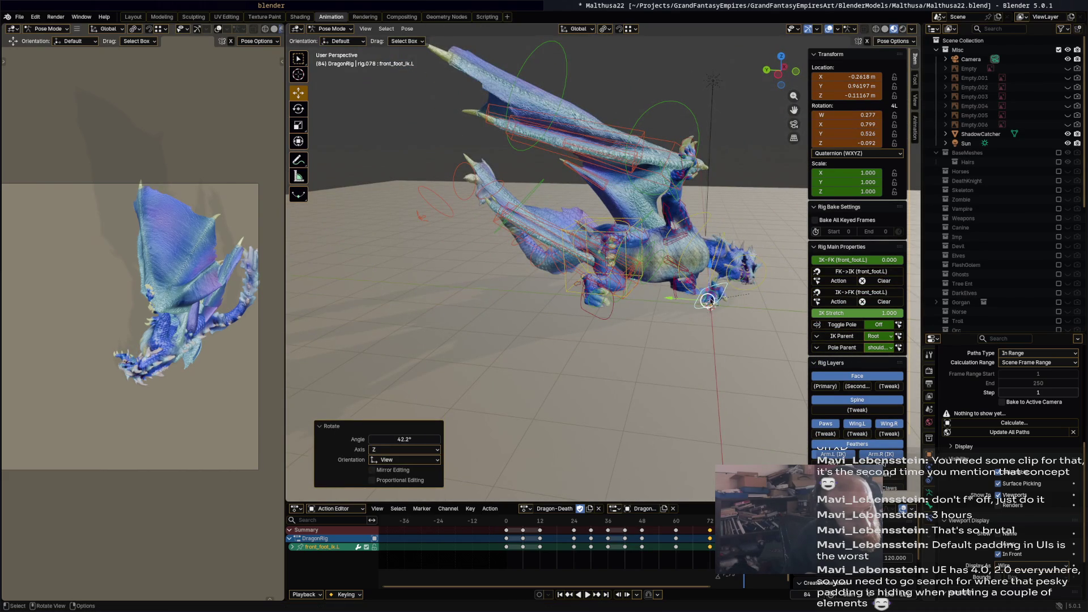
{"action": "left_click", "coordinate": [690, 168]}
{"action": "left_click", "coordinate": [696, 149]}
{"action": "mouse_move", "coordinate": [744, 197]}
{"action": "middle_mouse_down"}
{"action": "mouse_move", "coordinate": [669, 193]}
{"action": "mouse_move", "coordinate": [561, 146]}
{"action": "middle_mouse_up"}
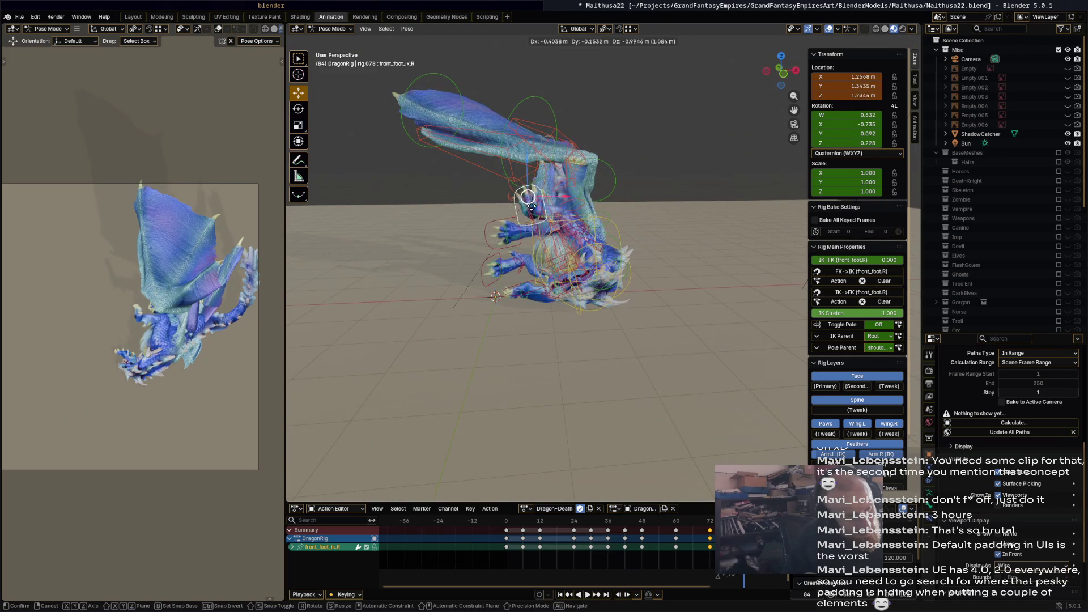
{"action": "left_click", "coordinate": [571, 259]}
Rotate the right front foot control 139° and nudge it into place.
{"action": "middle_click_drag", "start_coordinate": [570, 260], "coordinate": [821, 264]}
{"action": "middle_click_drag", "start_coordinate": [719, 262], "coordinate": [555, 324]}
{"action": "key", "text": "r"}
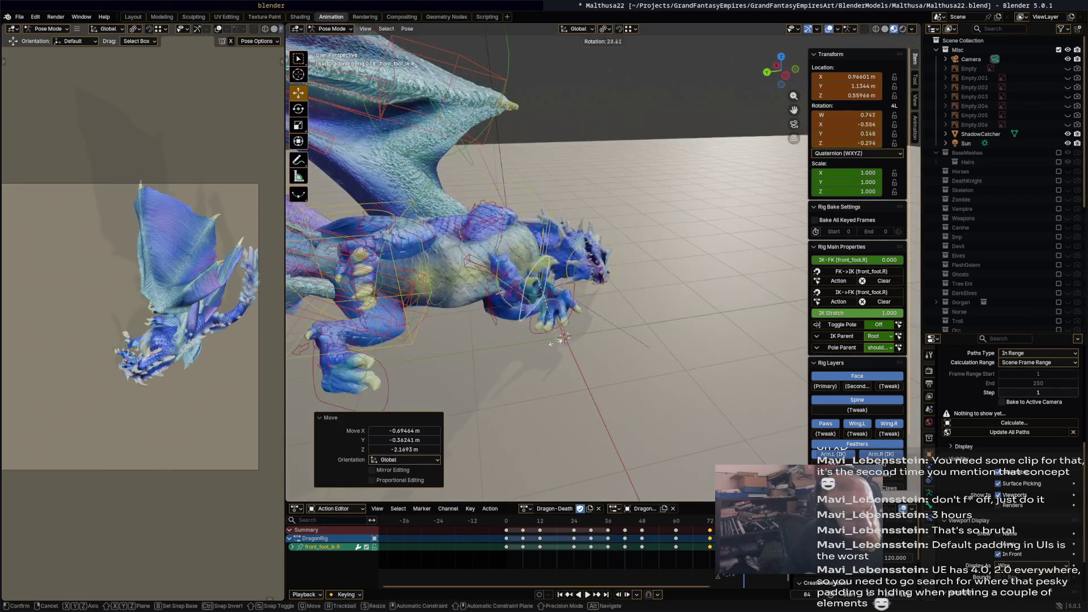
{"action": "left_click", "coordinate": [486, 263]}
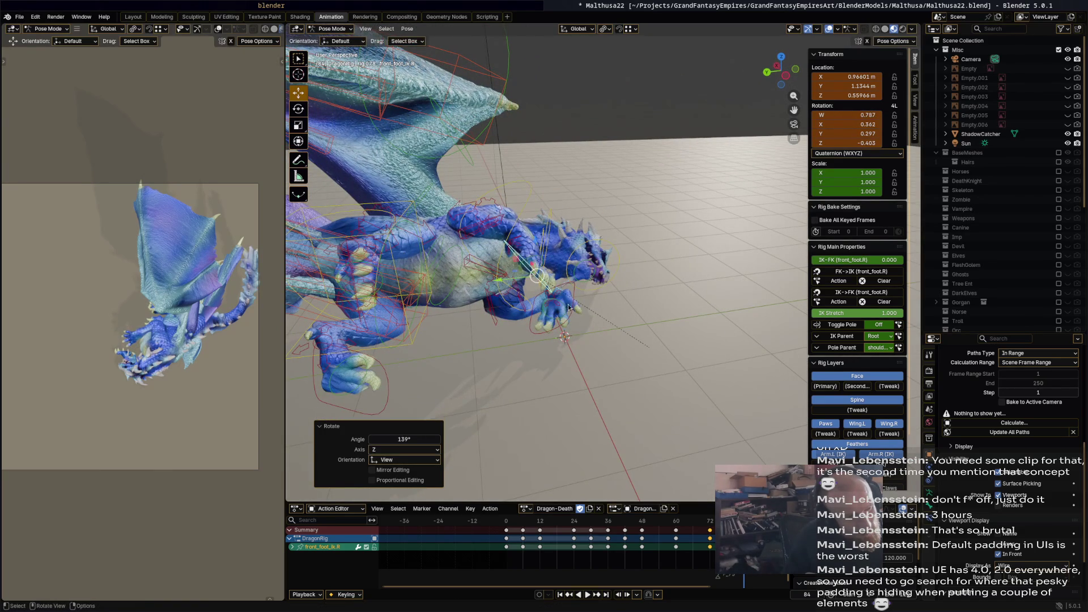
{"action": "left_click", "coordinate": [584, 303]}
{"action": "mouse_move", "coordinate": [584, 303]}
{"action": "middle_mouse_down"}
{"action": "mouse_move", "coordinate": [541, 287]}
{"action": "mouse_move", "coordinate": [510, 317]}
{"action": "mouse_move", "coordinate": [442, 334]}
{"action": "mouse_move", "coordinate": [377, 329]}
{"action": "mouse_move", "coordinate": [412, 293]}
{"action": "mouse_move", "coordinate": [531, 246]}
{"action": "middle_mouse_up"}
{"action": "key", "text": "g"}
{"action": "left_click", "coordinate": [574, 291]}
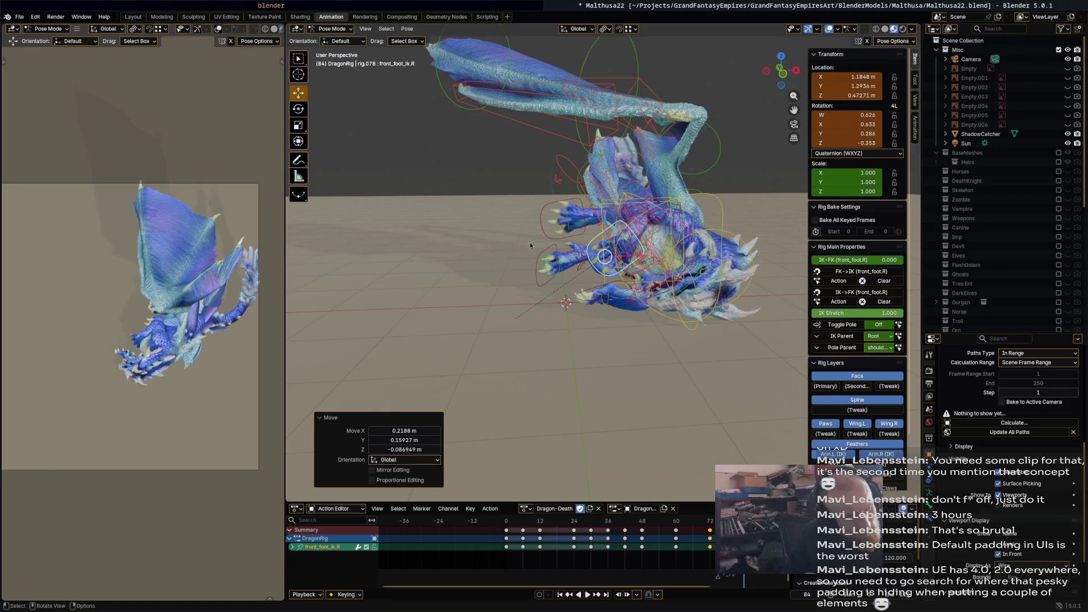
Move the hind foot controls foot_ik.R and foot_ik.L under the body.
{"action": "left_click", "coordinate": [574, 239]}
{"action": "left_click", "coordinate": [555, 221]}
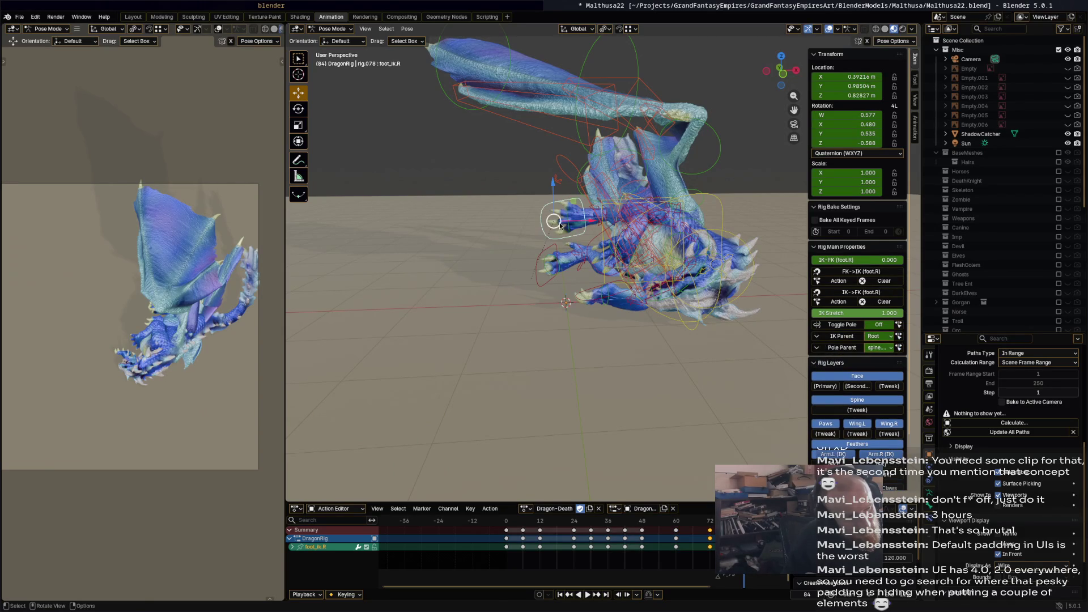
{"action": "key", "text": "g"}
{"action": "left_click", "coordinate": [609, 272]}
{"action": "mouse_move", "coordinate": [609, 272]}
{"action": "middle_mouse_down"}
{"action": "mouse_move", "coordinate": [716, 283]}
{"action": "mouse_move", "coordinate": [510, 368]}
{"action": "mouse_move", "coordinate": [553, 341]}
{"action": "mouse_move", "coordinate": [615, 335]}
{"action": "middle_mouse_up"}
{"action": "left_click", "coordinate": [542, 344]}
{"action": "left_click_drag", "start_coordinate": [646, 317], "coordinate": [592, 313]}
{"action": "middle_click_drag", "start_coordinate": [592, 314], "coordinate": [527, 169]}
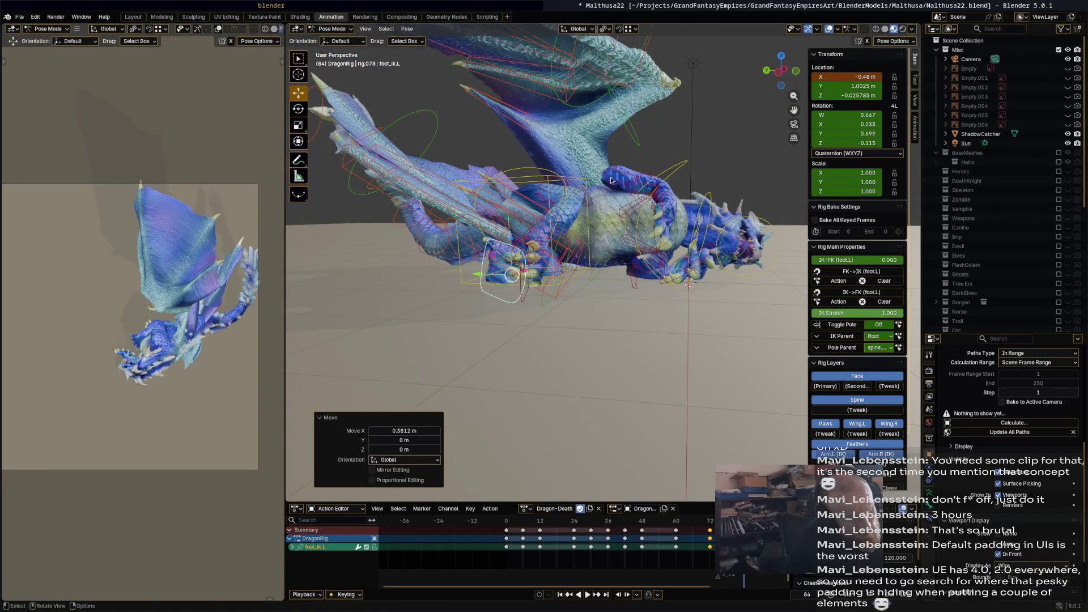
{"action": "left_click", "coordinate": [587, 180]}
Rotate the hips, then turn Wing.L twice to fold the left wing down.
{"action": "key", "text": "r"}
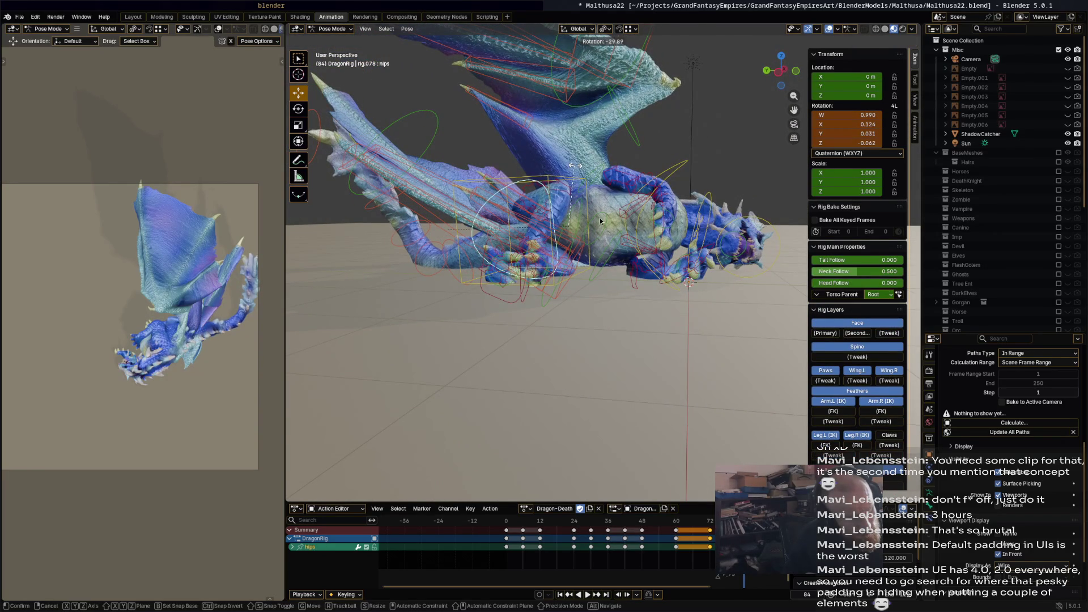
{"action": "left_click", "coordinate": [601, 221]}
{"action": "mouse_move", "coordinate": [600, 221]}
{"action": "middle_mouse_down"}
{"action": "mouse_move", "coordinate": [606, 280]}
{"action": "mouse_move", "coordinate": [529, 247]}
{"action": "mouse_move", "coordinate": [506, 254]}
{"action": "mouse_move", "coordinate": [501, 273]}
{"action": "mouse_move", "coordinate": [617, 244]}
{"action": "mouse_move", "coordinate": [665, 260]}
{"action": "middle_mouse_up"}
{"action": "middle_click_drag", "start_coordinate": [581, 294], "coordinate": [658, 274]}
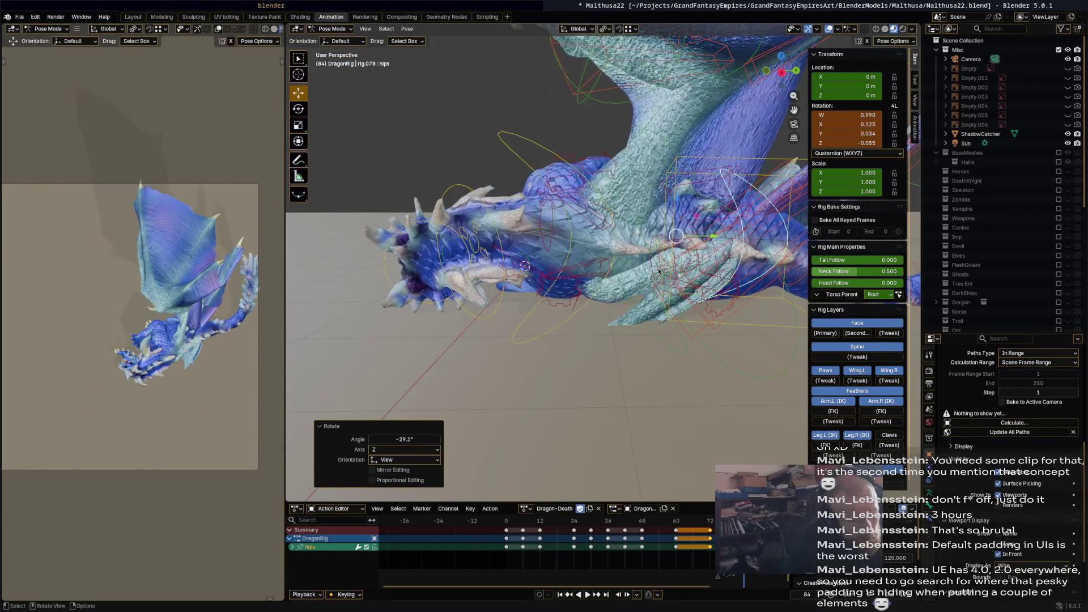
{"action": "left_click", "coordinate": [666, 260]}
{"action": "key", "text": "r"}
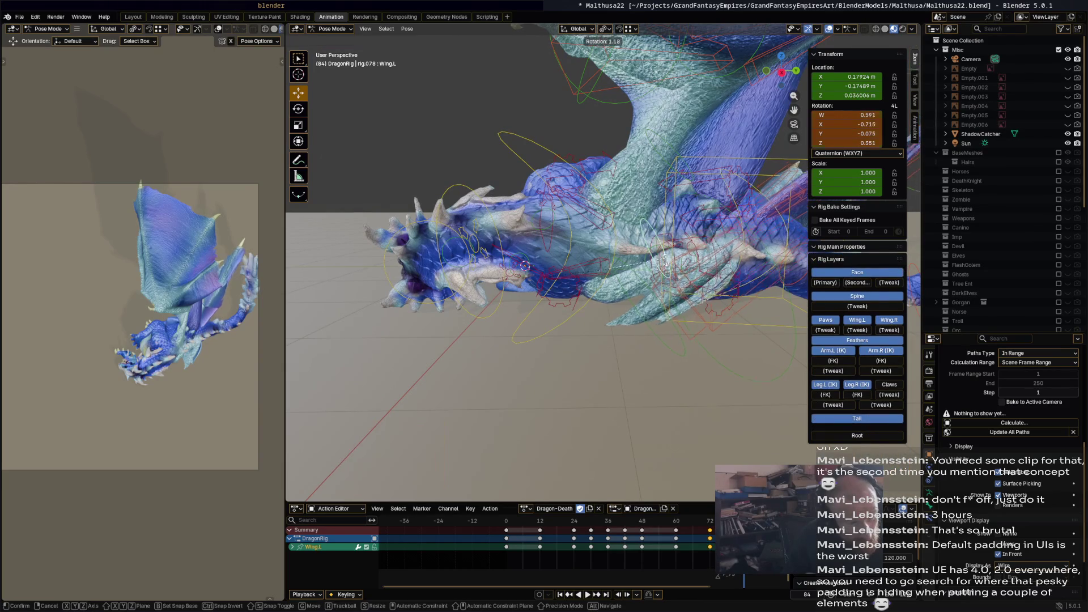
{"action": "left_click", "coordinate": [652, 295]}
{"action": "middle_click_drag", "start_coordinate": [651, 295], "coordinate": [674, 285]}
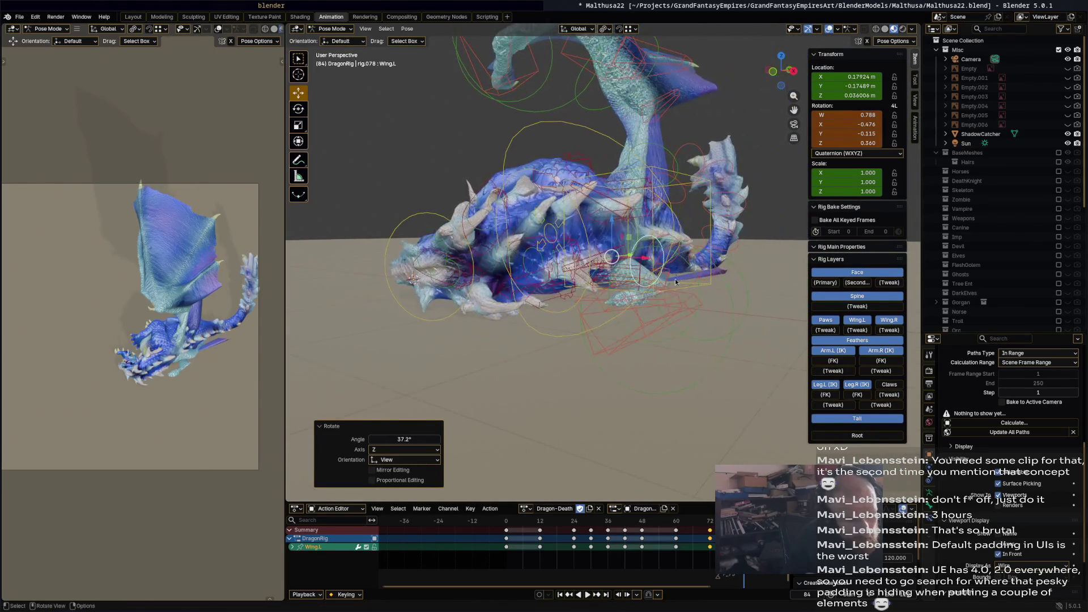
{"action": "key", "text": "r"}
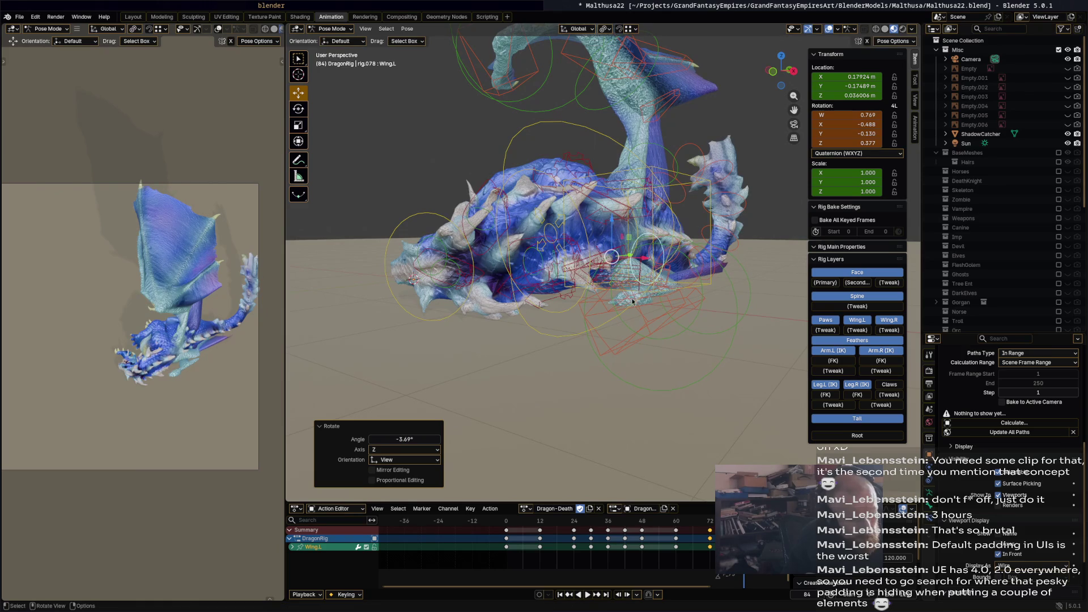
{"action": "middle_click_drag", "start_coordinate": [638, 327], "coordinate": [641, 355]}
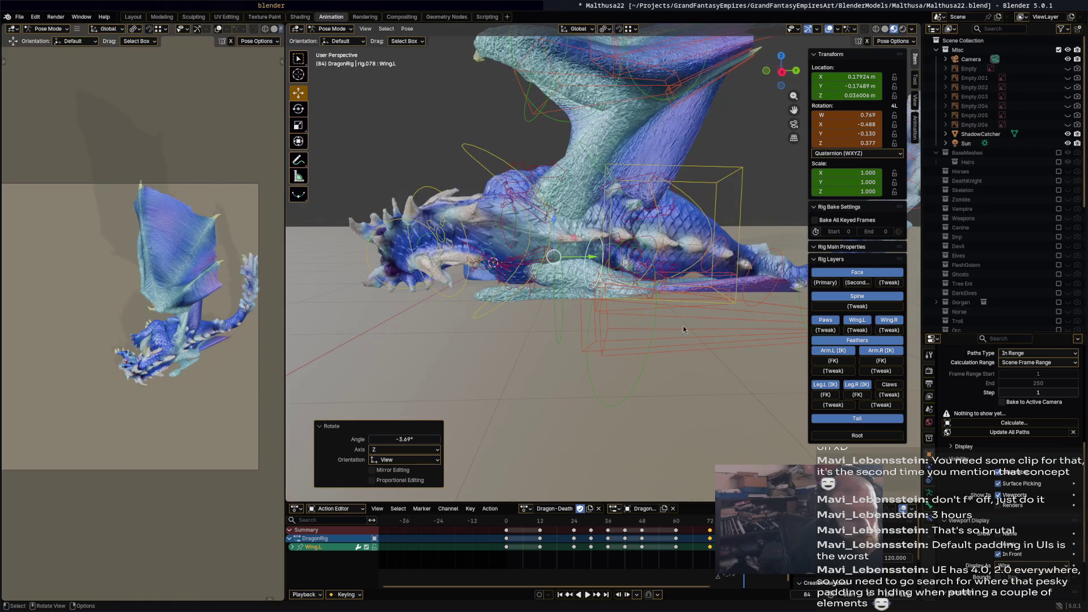
Rotate Wing.002.L and w_feather.002.L to fold the outer left wing.
{"action": "left_click", "coordinate": [647, 359]}
{"action": "key", "text": "r"}
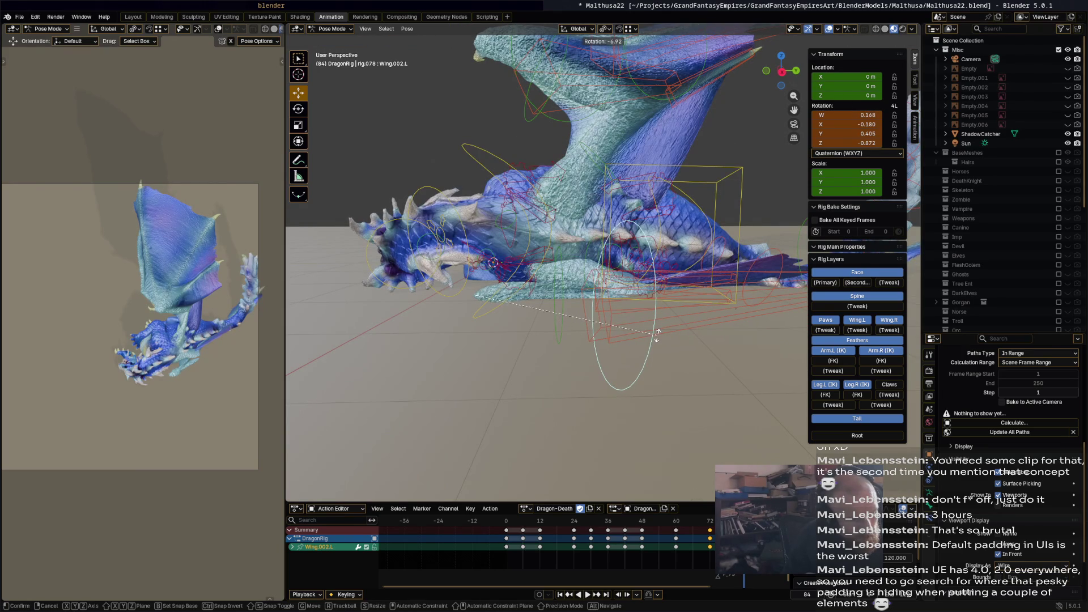
{"action": "left_click", "coordinate": [658, 339]}
{"action": "mouse_move", "coordinate": [655, 334]}
{"action": "middle_mouse_down"}
{"action": "mouse_move", "coordinate": [714, 357]}
{"action": "mouse_move", "coordinate": [653, 367]}
{"action": "middle_mouse_up"}
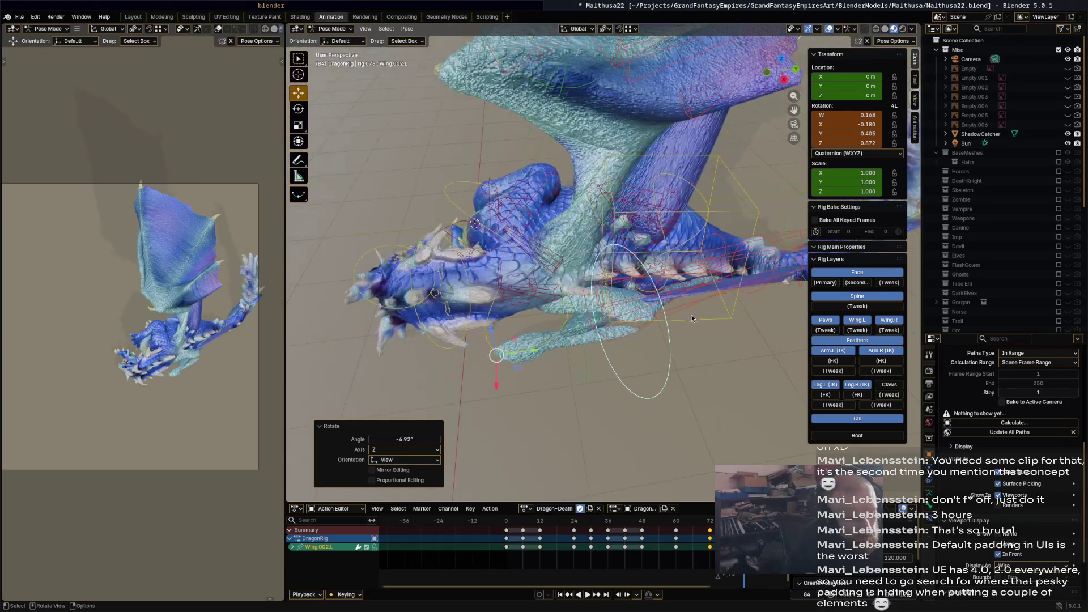
{"action": "left_click", "coordinate": [706, 302]}
{"action": "key", "text": "r"}
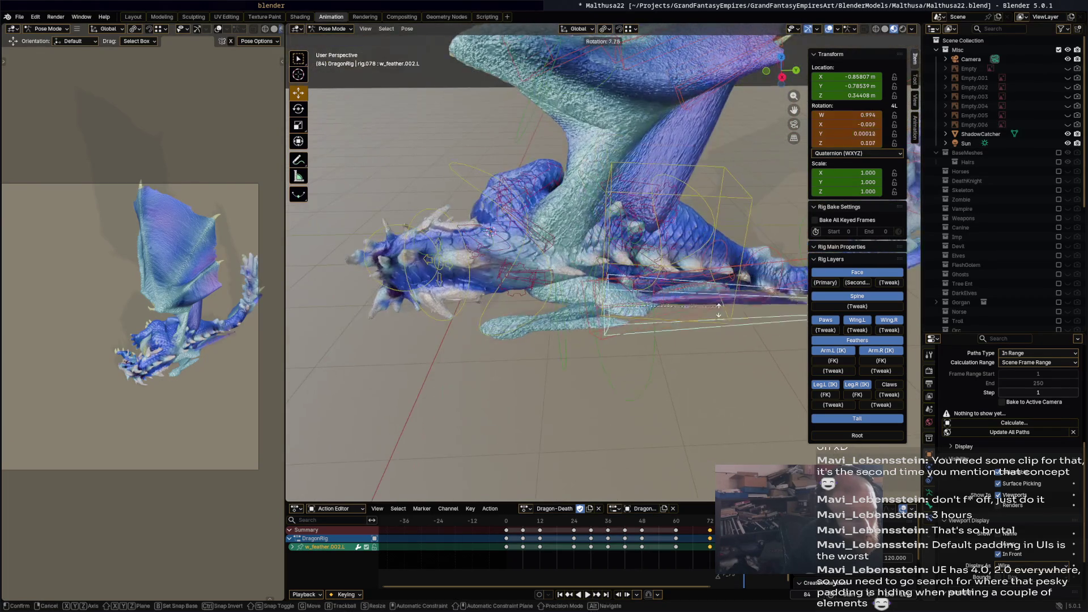
{"action": "left_click", "coordinate": [681, 345]}
Rotate w_feather.002.L twice more and scale it to 0.392.
{"action": "middle_click_drag", "start_coordinate": [699, 343], "coordinate": [716, 372]}
{"action": "key", "text": "r"}
{"action": "left_click", "coordinate": [706, 280]}
{"action": "mouse_move", "coordinate": [706, 280]}
{"action": "middle_mouse_down"}
{"action": "mouse_move", "coordinate": [614, 337]}
{"action": "mouse_move", "coordinate": [658, 306]}
{"action": "mouse_move", "coordinate": [614, 214]}
{"action": "mouse_move", "coordinate": [694, 226]}
{"action": "mouse_move", "coordinate": [673, 315]}
{"action": "mouse_move", "coordinate": [688, 337]}
{"action": "mouse_move", "coordinate": [576, 355]}
{"action": "mouse_move", "coordinate": [562, 326]}
{"action": "middle_mouse_up"}
{"action": "key", "text": "r"}
{"action": "left_click", "coordinate": [615, 334]}
{"action": "key", "text": "s"}
{"action": "left_click", "coordinate": [673, 313]}
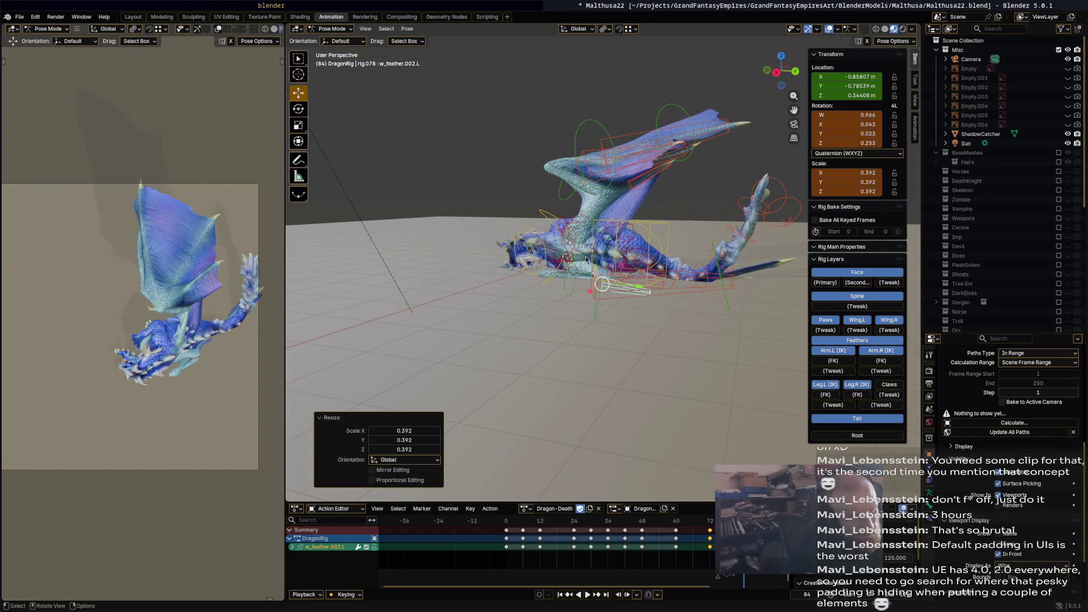
Shift the Wing.L bone and rotate the spine.001 tail bone.
{"action": "left_click", "coordinate": [589, 273]}
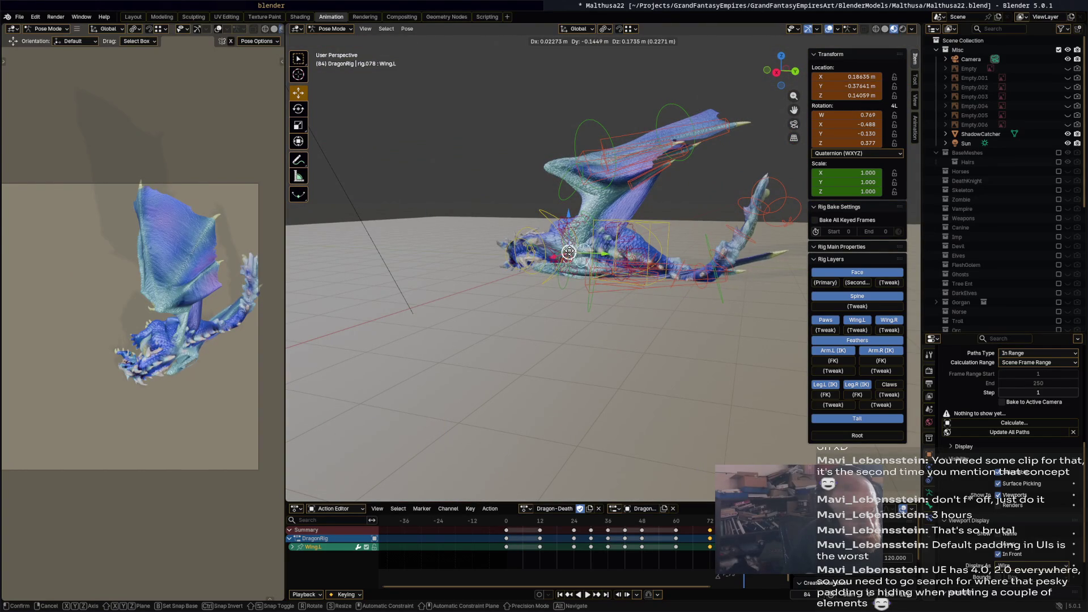
{"action": "left_click", "coordinate": [582, 258]}
{"action": "mouse_move", "coordinate": [582, 258]}
{"action": "middle_mouse_down"}
{"action": "mouse_move", "coordinate": [685, 302]}
{"action": "mouse_move", "coordinate": [723, 298]}
{"action": "mouse_move", "coordinate": [613, 236]}
{"action": "middle_mouse_up"}
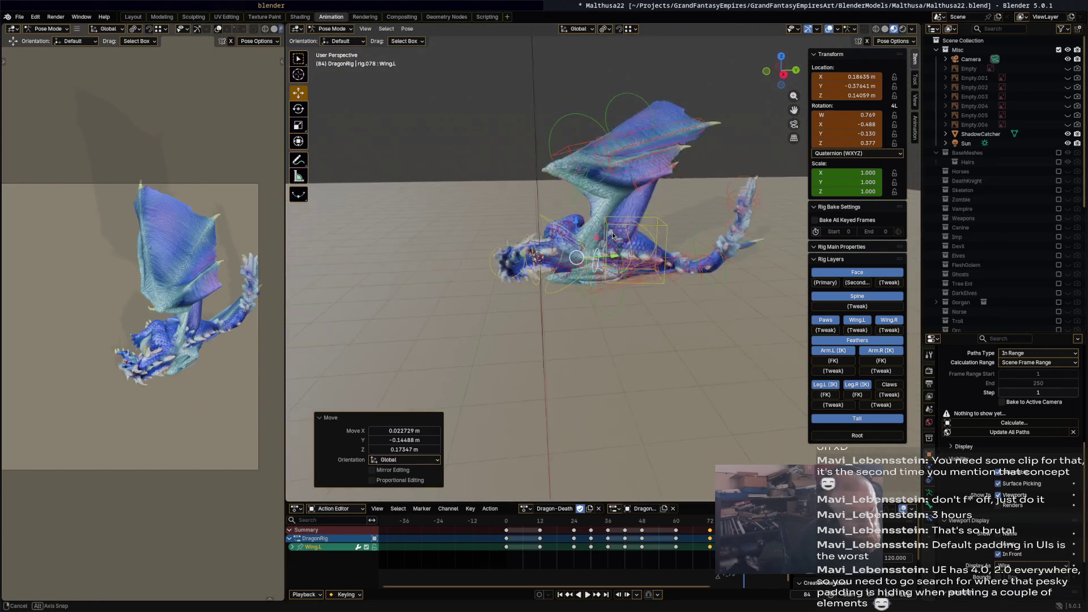
{"action": "left_click", "coordinate": [715, 265]}
{"action": "middle_click_drag", "start_coordinate": [716, 265], "coordinate": [709, 257]}
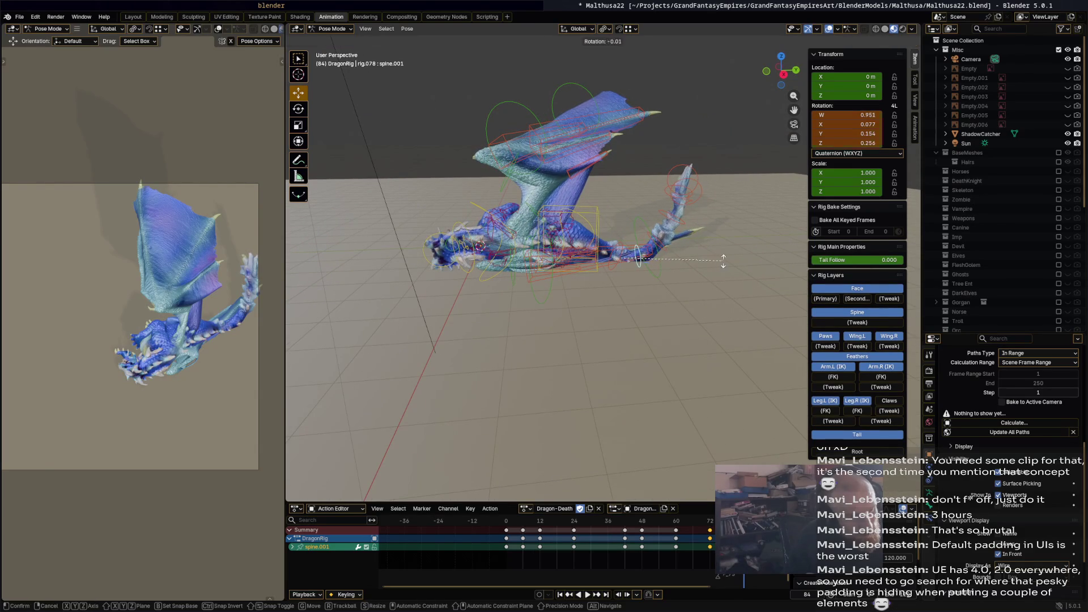
{"action": "left_click", "coordinate": [727, 277]}
Rotate the spine and spine.002 tail bones to curl the tail.
{"action": "left_click", "coordinate": [668, 258]}
{"action": "key", "text": "r"}
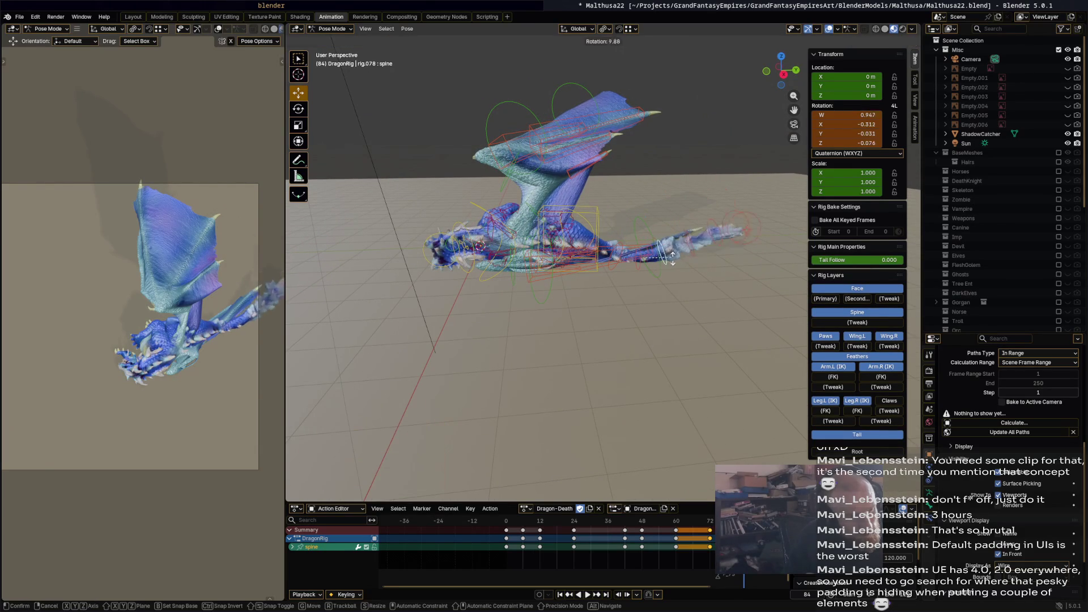
{"action": "left_click", "coordinate": [674, 265]}
{"action": "scroll", "coordinate": [628, 254], "scroll_direction": "up", "scroll_amount": 4}
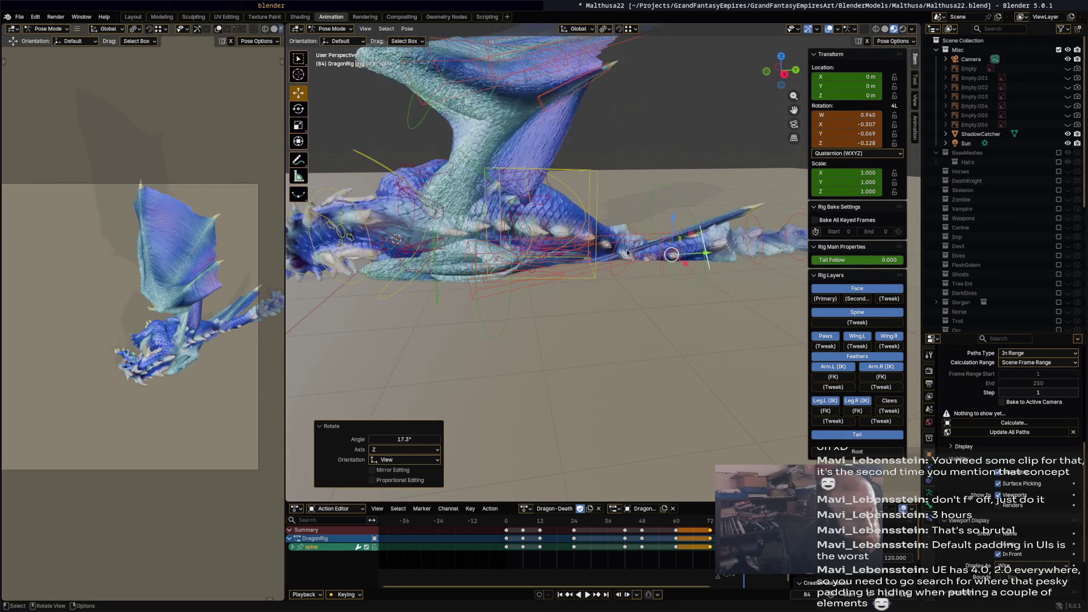
{"action": "left_click", "coordinate": [634, 246]}
{"action": "key", "text": "r"}
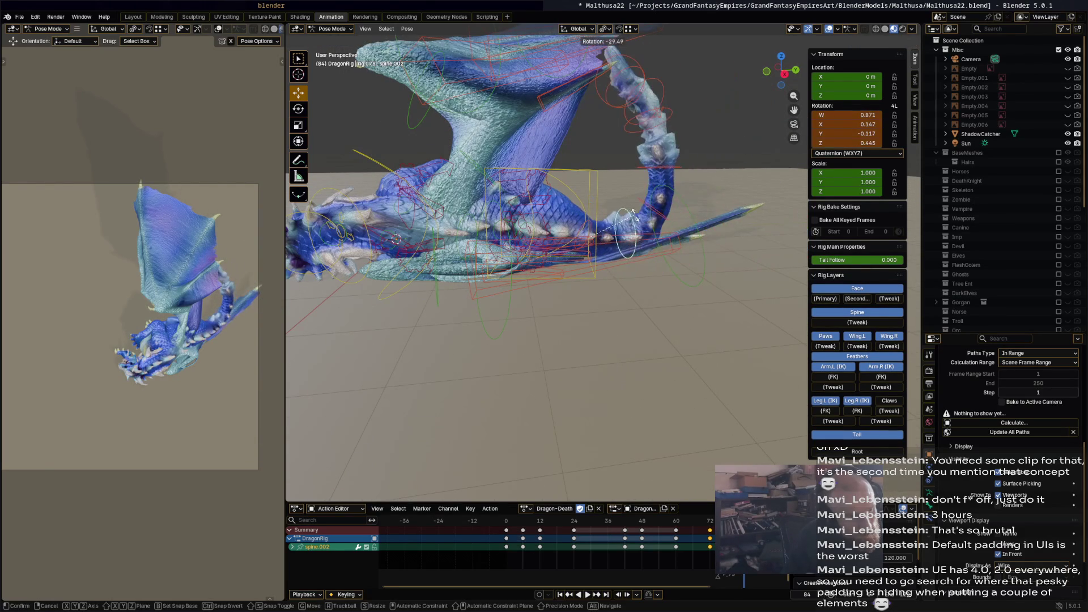
{"action": "left_click", "coordinate": [655, 221]}
Lay the tail flat with spine.001 at 53.4° and rotate spine.012.
{"action": "left_click", "coordinate": [668, 226]}
{"action": "key", "text": "r"}
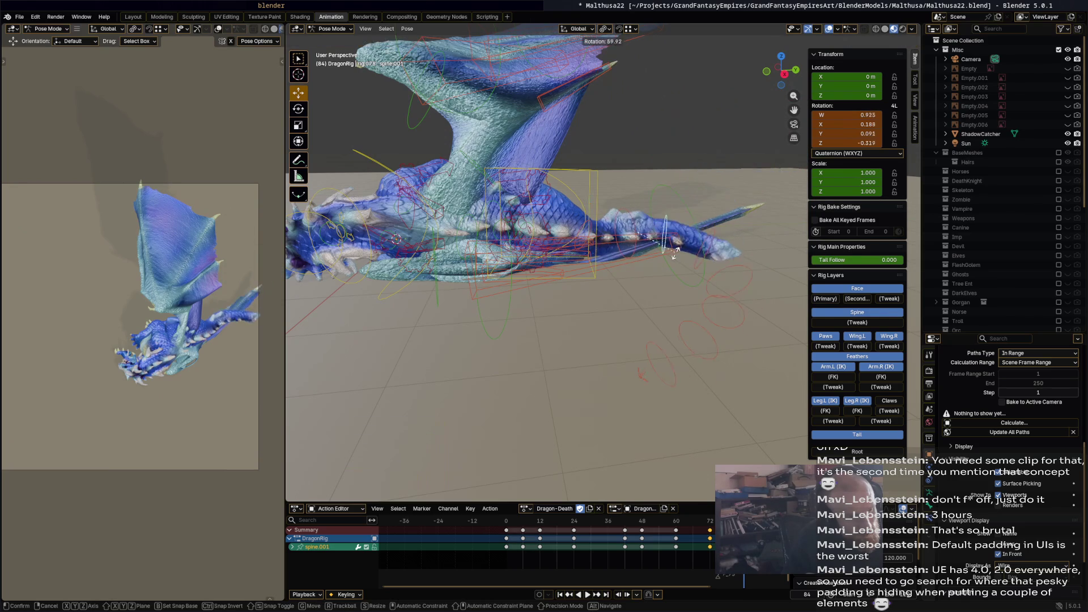
{"action": "left_click", "coordinate": [726, 252]}
{"action": "left_click", "coordinate": [762, 257]}
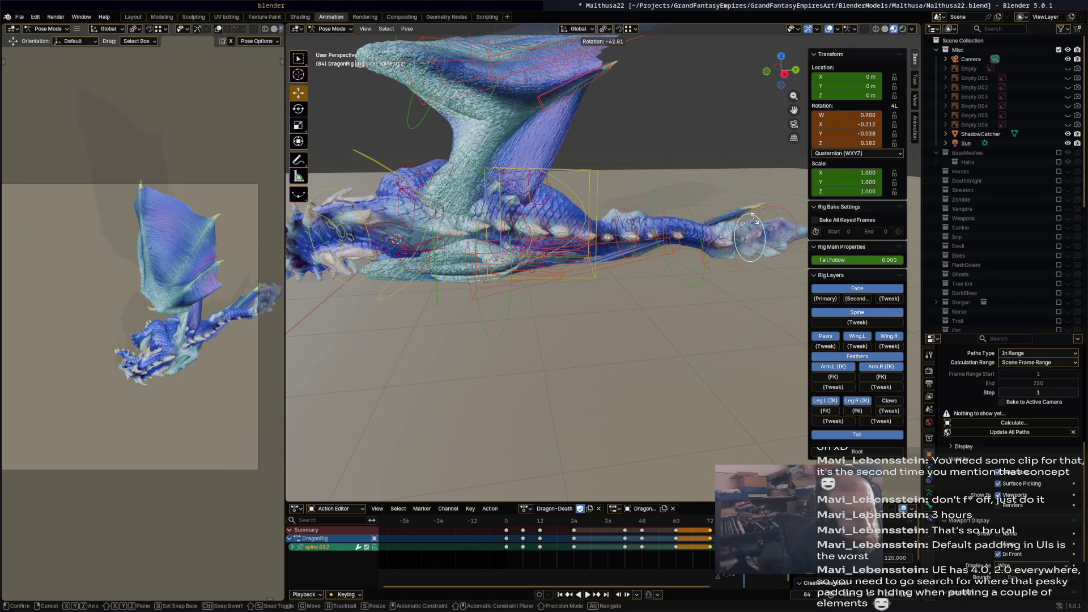
{"action": "left_click", "coordinate": [749, 262]}
{"action": "mouse_move", "coordinate": [748, 262]}
{"action": "middle_mouse_down"}
{"action": "mouse_move", "coordinate": [709, 289]}
{"action": "mouse_move", "coordinate": [587, 260]}
{"action": "mouse_move", "coordinate": [713, 267]}
{"action": "mouse_move", "coordinate": [628, 194]}
{"action": "mouse_move", "coordinate": [713, 188]}
{"action": "middle_mouse_up"}
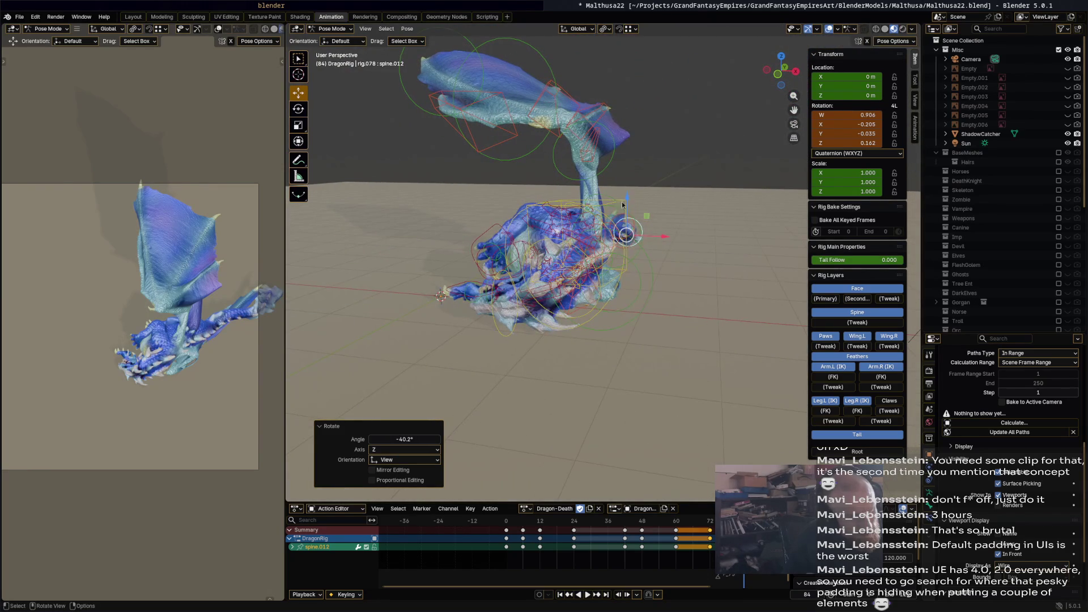
{"action": "mouse_move", "coordinate": [622, 196]}
{"action": "middle_mouse_down"}
{"action": "mouse_move", "coordinate": [542, 198]}
{"action": "mouse_move", "coordinate": [624, 200]}
{"action": "middle_mouse_up"}
Rotate Wing.R and set Wing.001.R to -49.7° to drape the right wing.
{"action": "left_click", "coordinate": [541, 199]}
{"action": "key", "text": "r"}
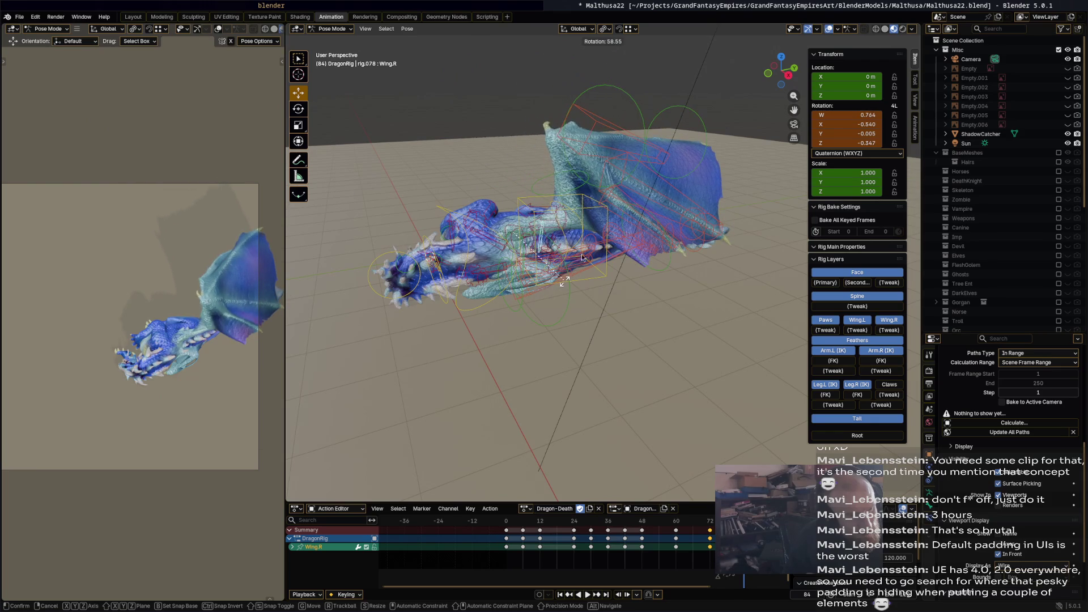
{"action": "left_click", "coordinate": [585, 188]}
{"action": "left_click", "coordinate": [584, 186]}
{"action": "key", "text": "r"}
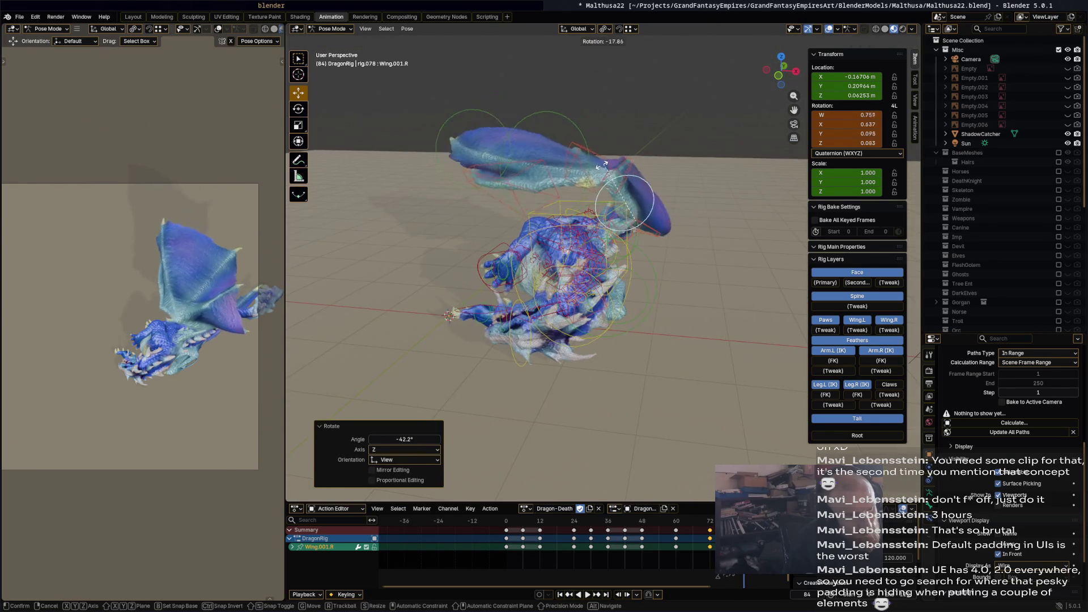
{"action": "left_click", "coordinate": [580, 193]}
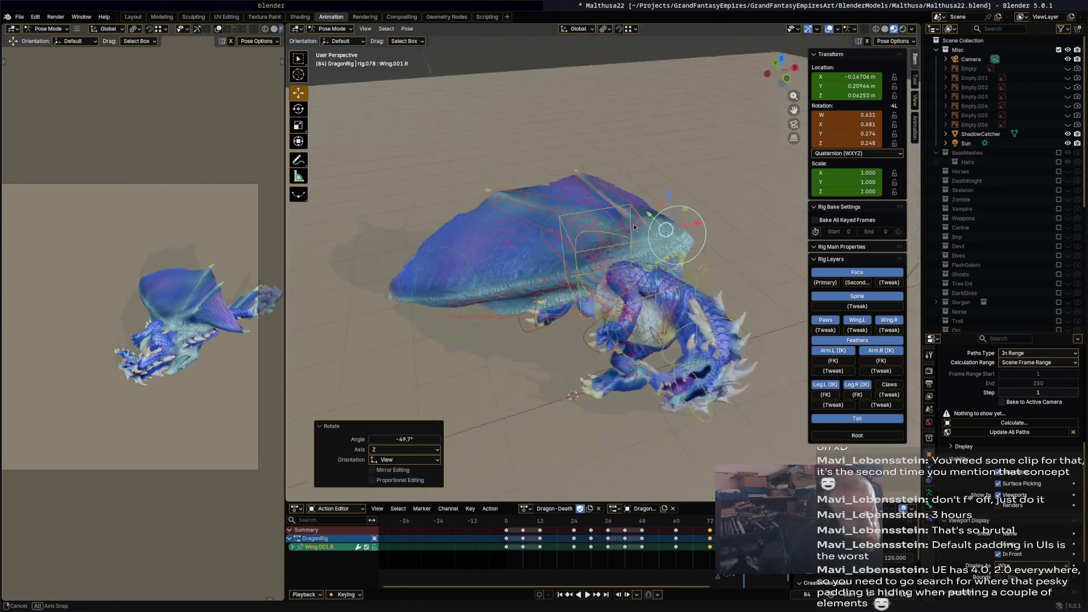